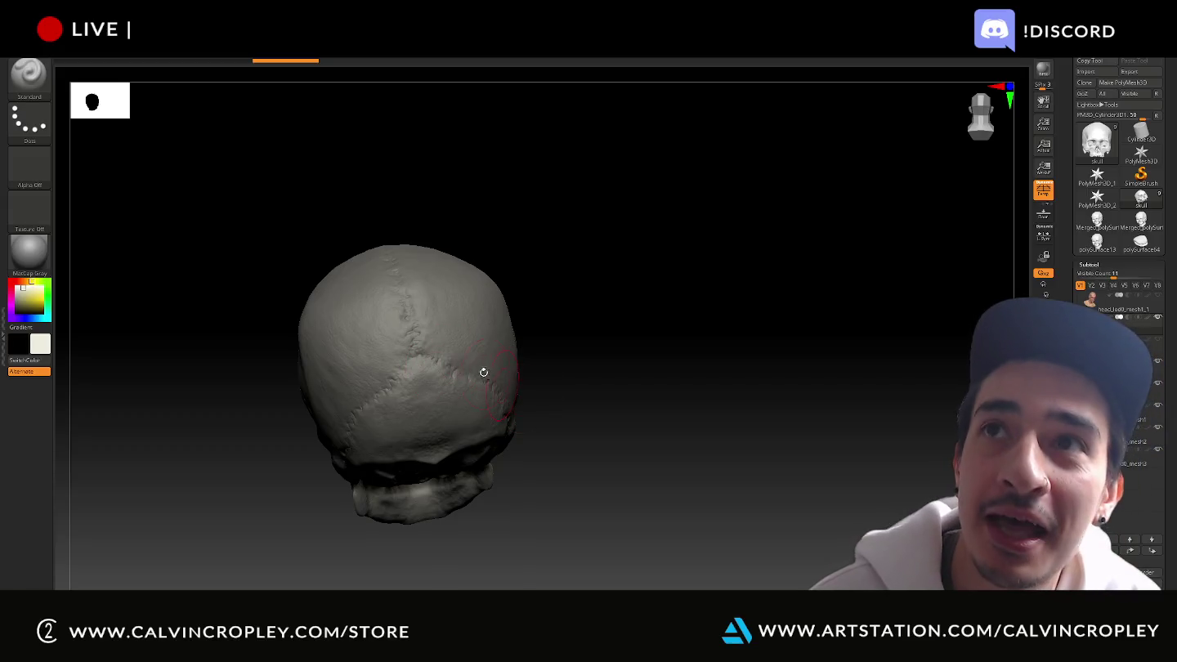
Orbit the skull toward a side view and make polySurface14 the active piece
{"action": "mouse_move", "coordinate": [736, 416]}
{"action": "left_mouse_down", "text": "alt"}
{"action": "mouse_move", "coordinate": [890, 422]}
{"action": "mouse_move", "coordinate": [770, 496]}
{"action": "mouse_move", "coordinate": [794, 448]}
{"action": "mouse_move", "coordinate": [757, 463]}
{"action": "mouse_move", "coordinate": [885, 360]}
{"action": "mouse_move", "coordinate": [788, 437]}
{"action": "mouse_move", "coordinate": [810, 433]}
{"action": "mouse_move", "coordinate": [846, 494]}
{"action": "mouse_move", "coordinate": [842, 511]}
{"action": "left_mouse_up", "text": "alt"}
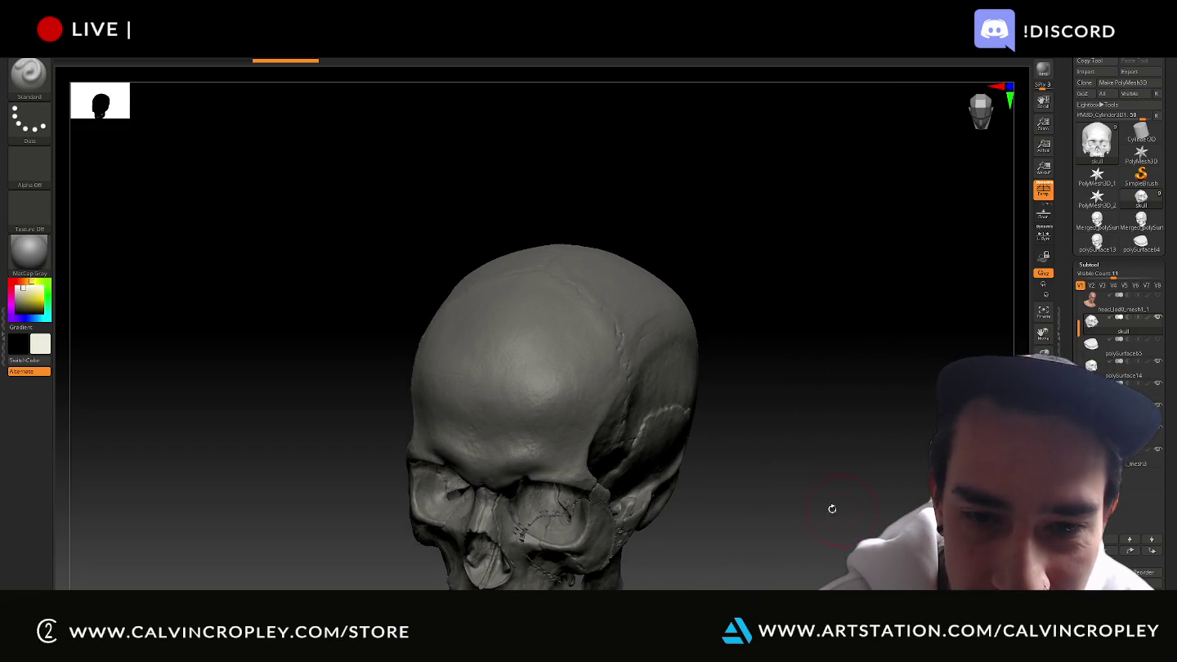
{"action": "left_click_drag", "start_coordinate": [793, 478], "coordinate": [798, 444]}
{"action": "left_click_drag", "start_coordinate": [853, 411], "coordinate": [849, 409]}
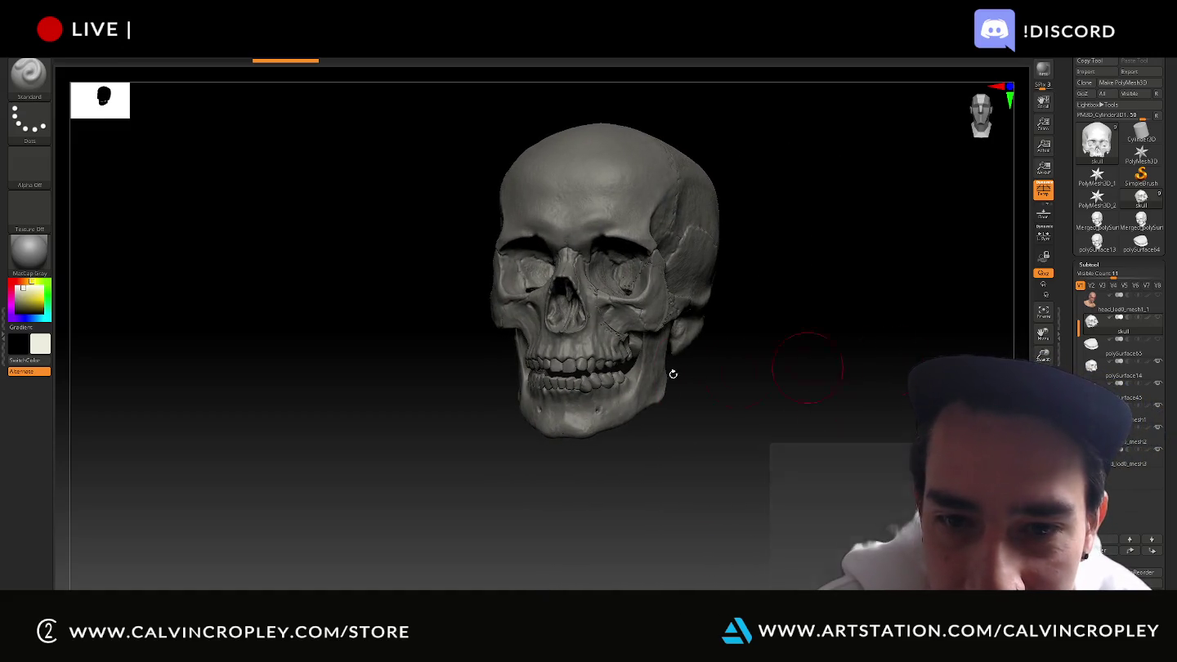
{"action": "scroll", "coordinate": [680, 311], "scroll_direction": "up", "scroll_amount": 5}
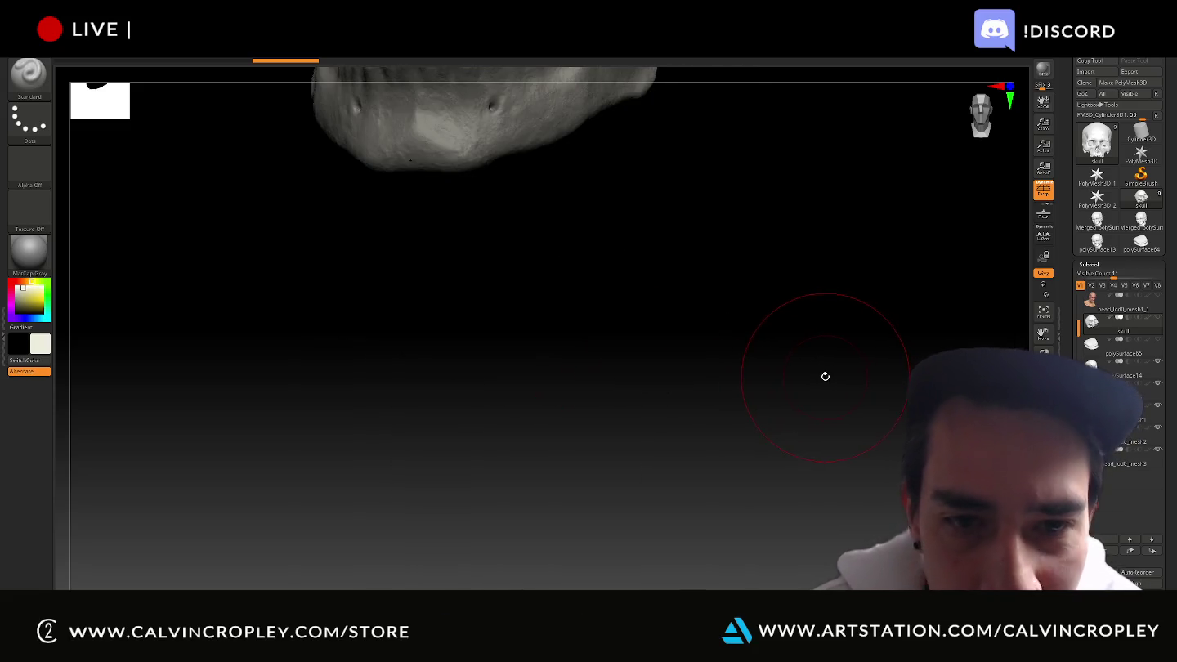
{"action": "left_click_drag", "start_coordinate": [874, 449], "coordinate": [859, 448]}
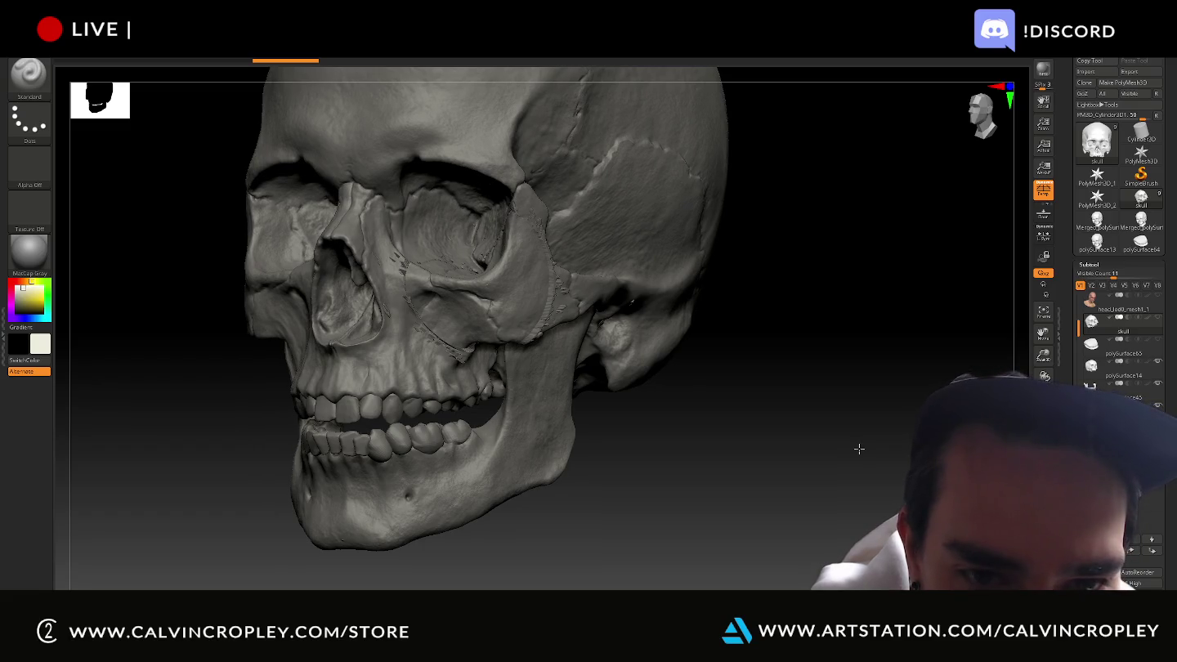
{"action": "left_click_drag", "start_coordinate": [859, 449], "coordinate": [841, 448]}
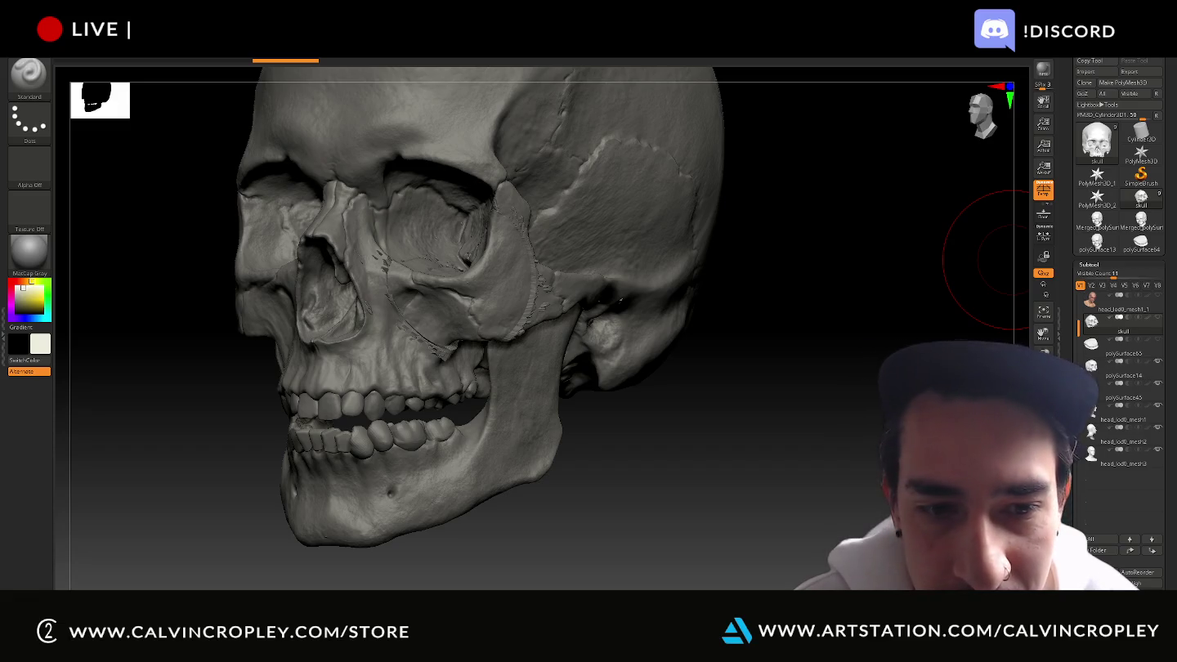
{"action": "left_click", "coordinate": [518, 323], "text": "alt"}
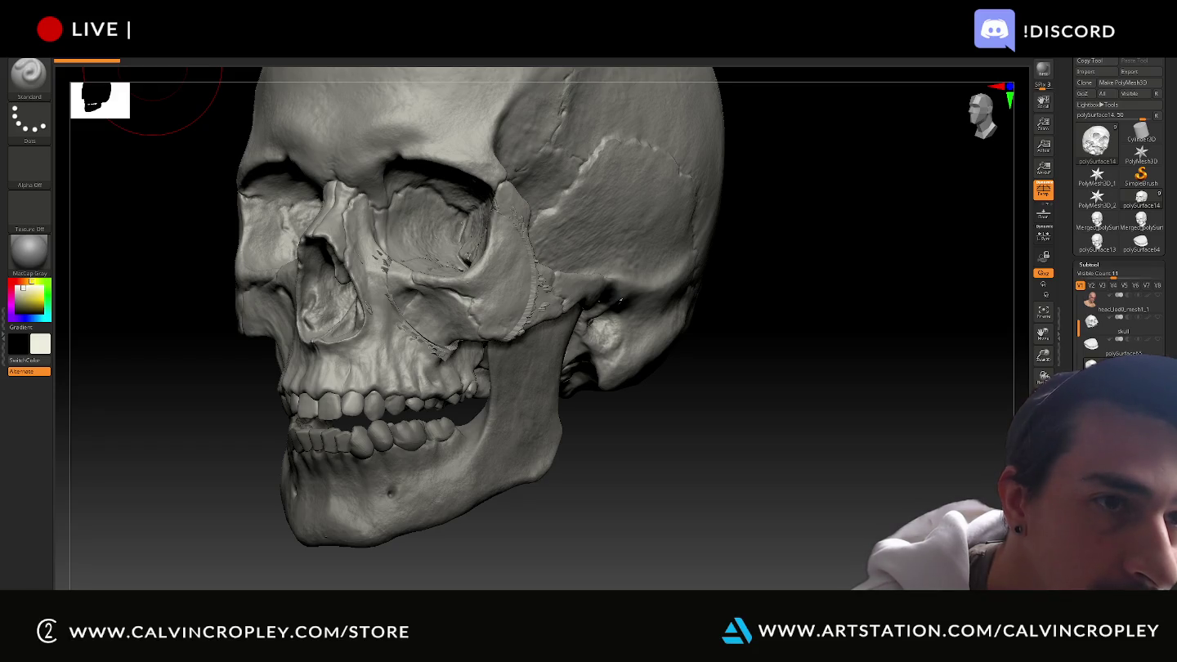
Discard unsaved changes and open the saved ZPR project from the TextureSubstanceStuffWork folder
{"action": "left_click", "coordinate": [237, 54]}
{"action": "left_click", "coordinate": [204, 56]}
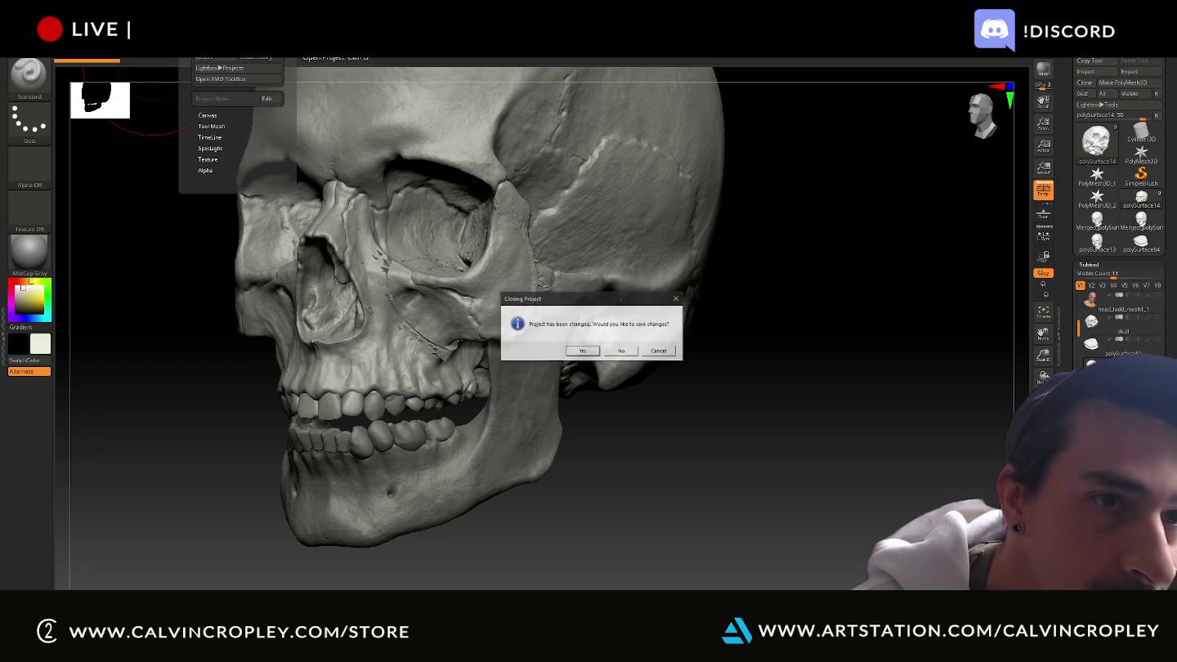
{"action": "left_click", "coordinate": [617, 352]}
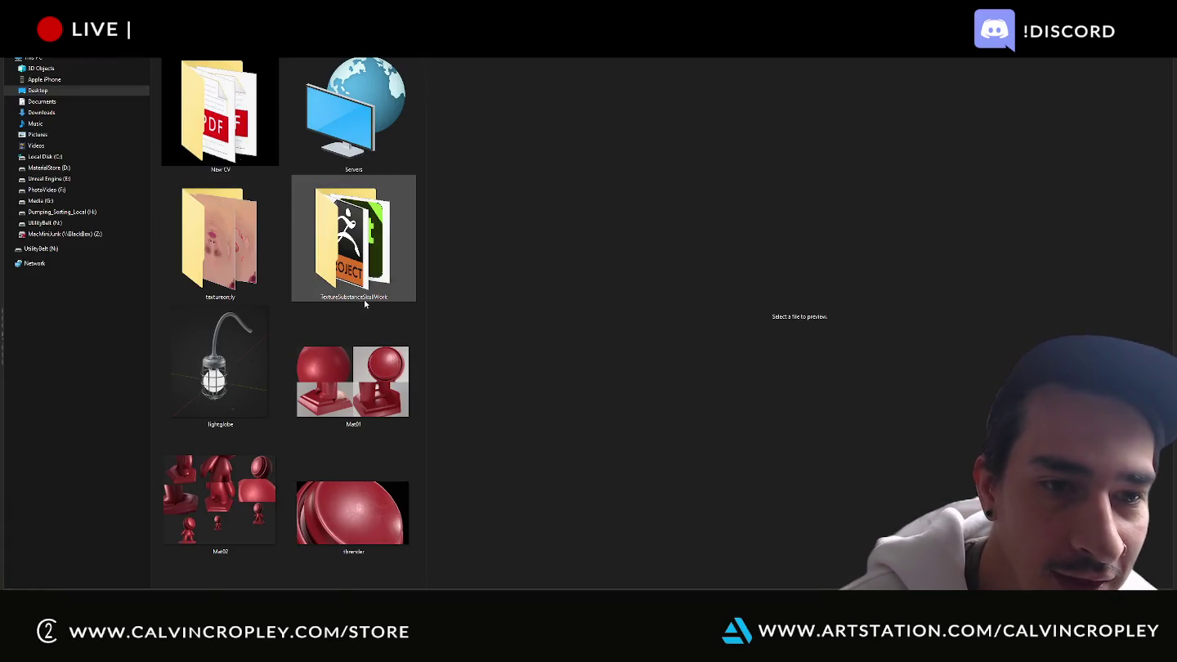
{"action": "double_click", "coordinate": [363, 282]}
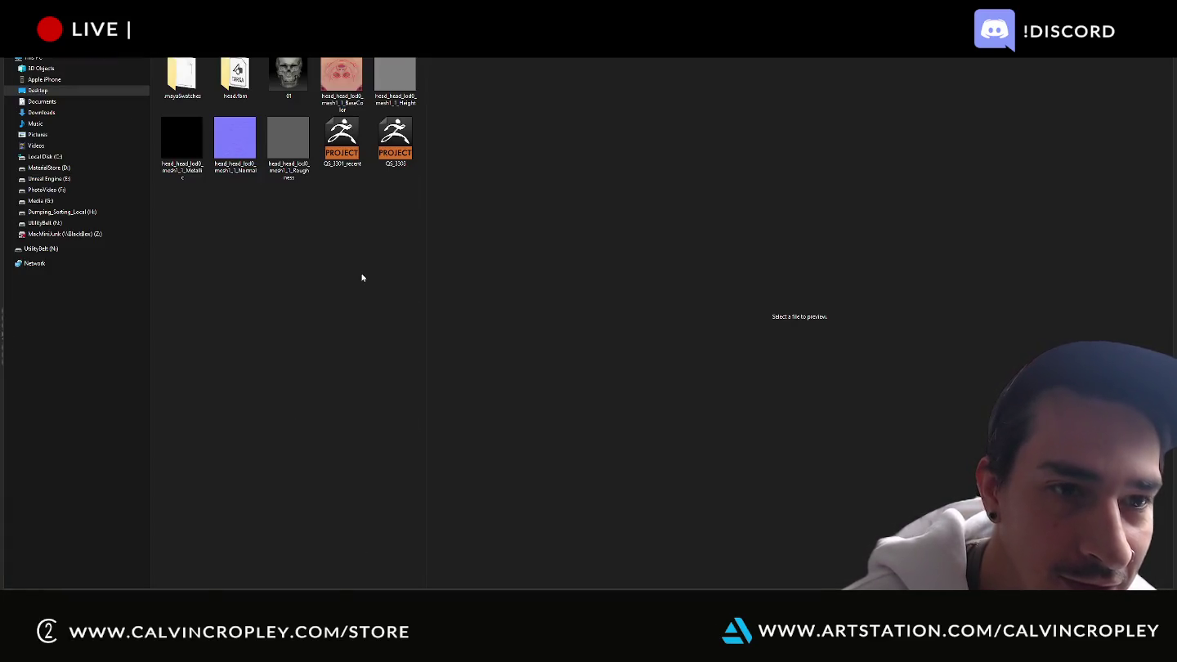
{"action": "double_click", "coordinate": [352, 158]}
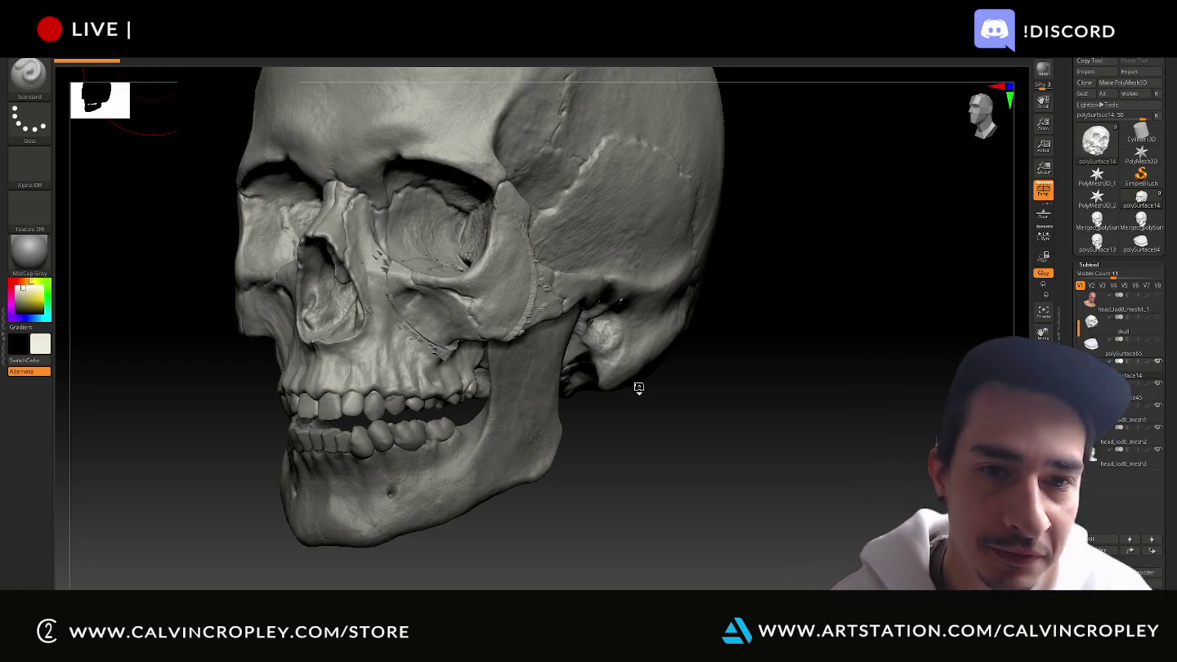
Hide polySurface14 and polySurface45, check the head's openings, then solo the skull piece
{"action": "mouse_move", "coordinate": [803, 421]}
{"action": "left_mouse_down"}
{"action": "mouse_move", "coordinate": [762, 412]}
{"action": "mouse_move", "coordinate": [793, 424]}
{"action": "left_mouse_up"}
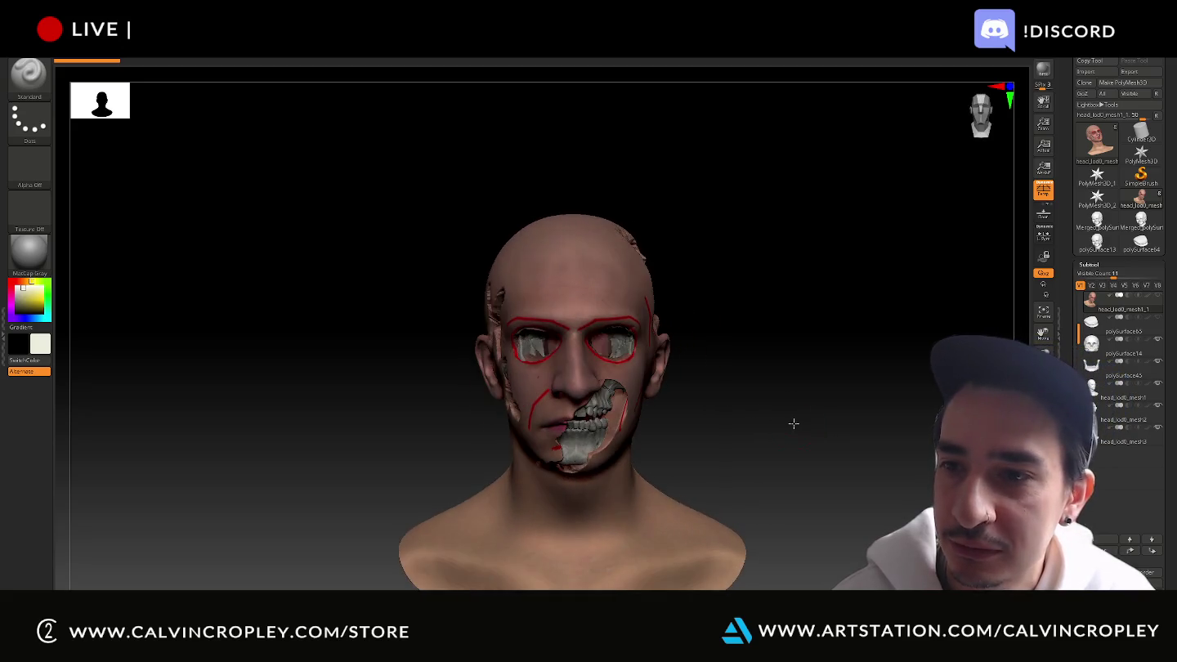
{"action": "left_click", "coordinate": [1158, 341]}
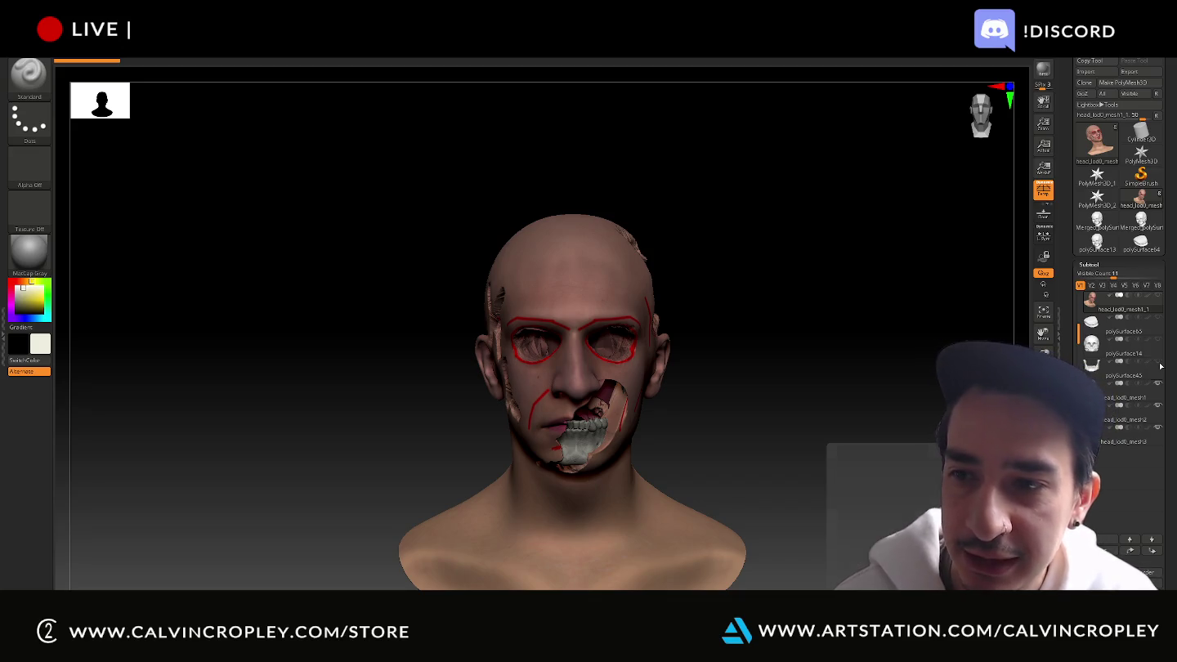
{"action": "left_click", "coordinate": [1158, 382]}
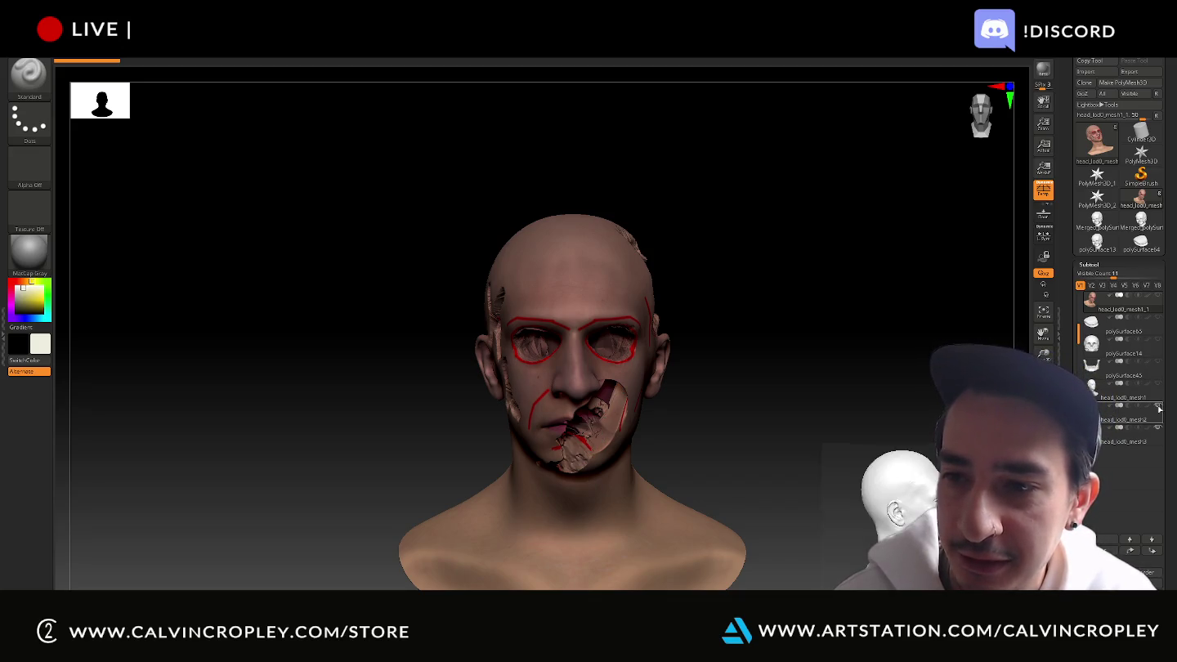
{"action": "mouse_move", "coordinate": [822, 428]}
{"action": "left_mouse_down"}
{"action": "mouse_move", "coordinate": [770, 428]}
{"action": "mouse_move", "coordinate": [797, 428]}
{"action": "left_mouse_up"}
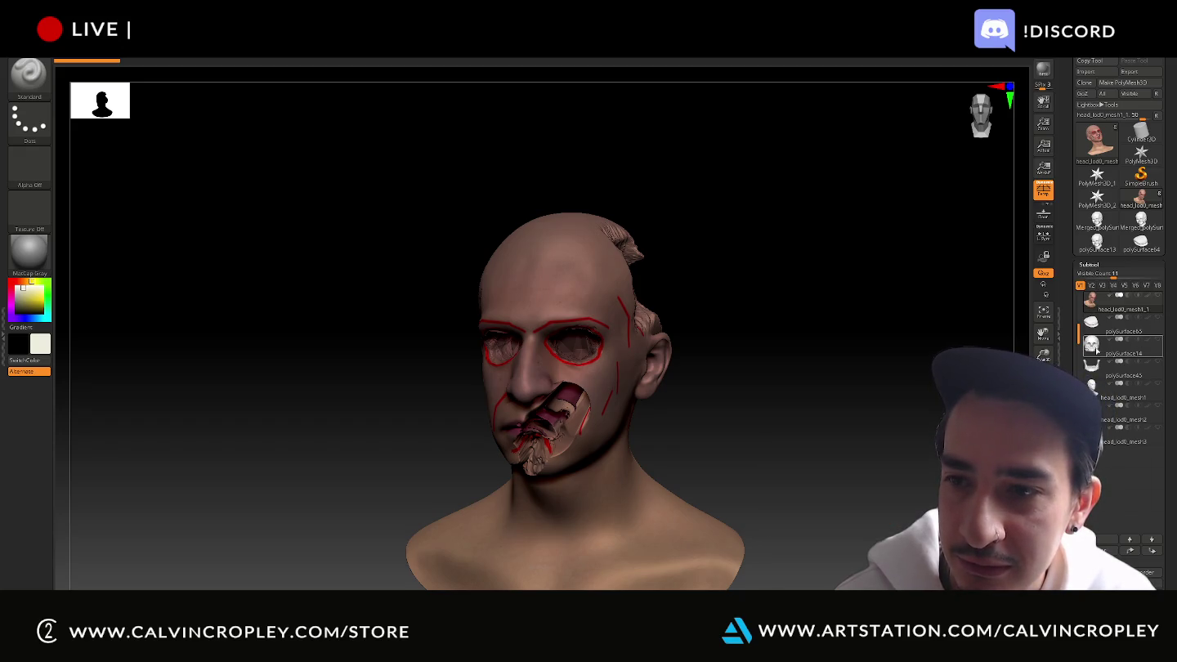
{"action": "left_click", "coordinate": [1096, 348]}
{"action": "mouse_move", "coordinate": [839, 371]}
{"action": "left_mouse_down"}
{"action": "mouse_move", "coordinate": [816, 370]}
{"action": "mouse_move", "coordinate": [830, 370]}
{"action": "left_mouse_up"}
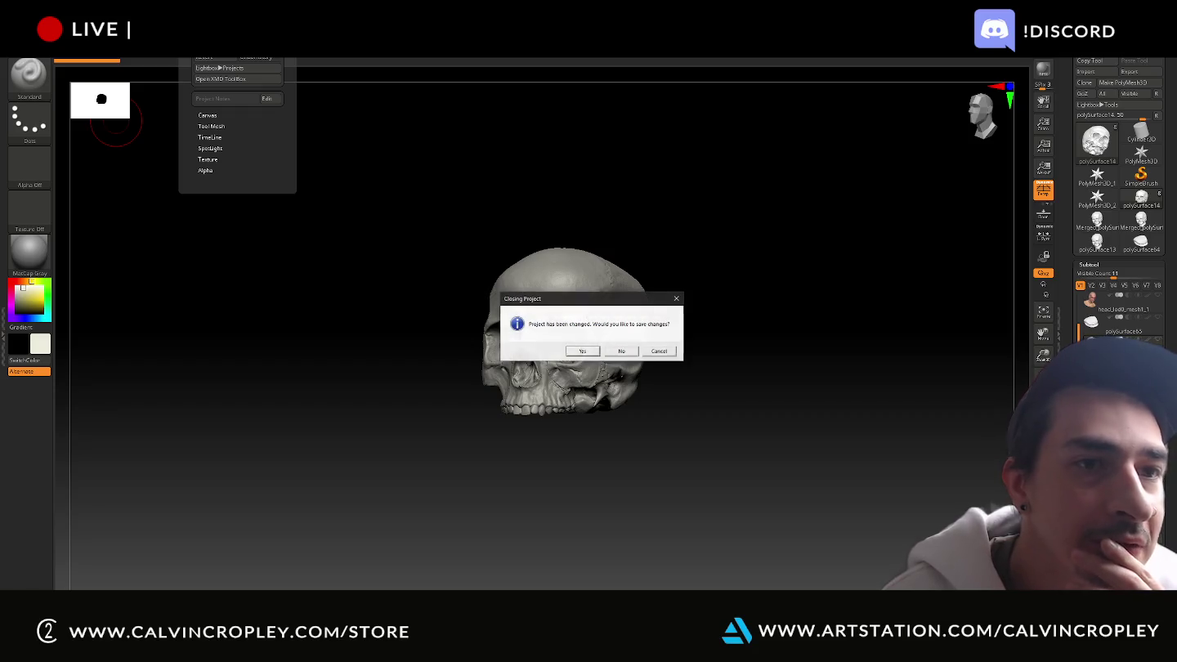
Skip saving and load the other ZPR project from the texture folder
{"action": "left_click", "coordinate": [624, 348]}
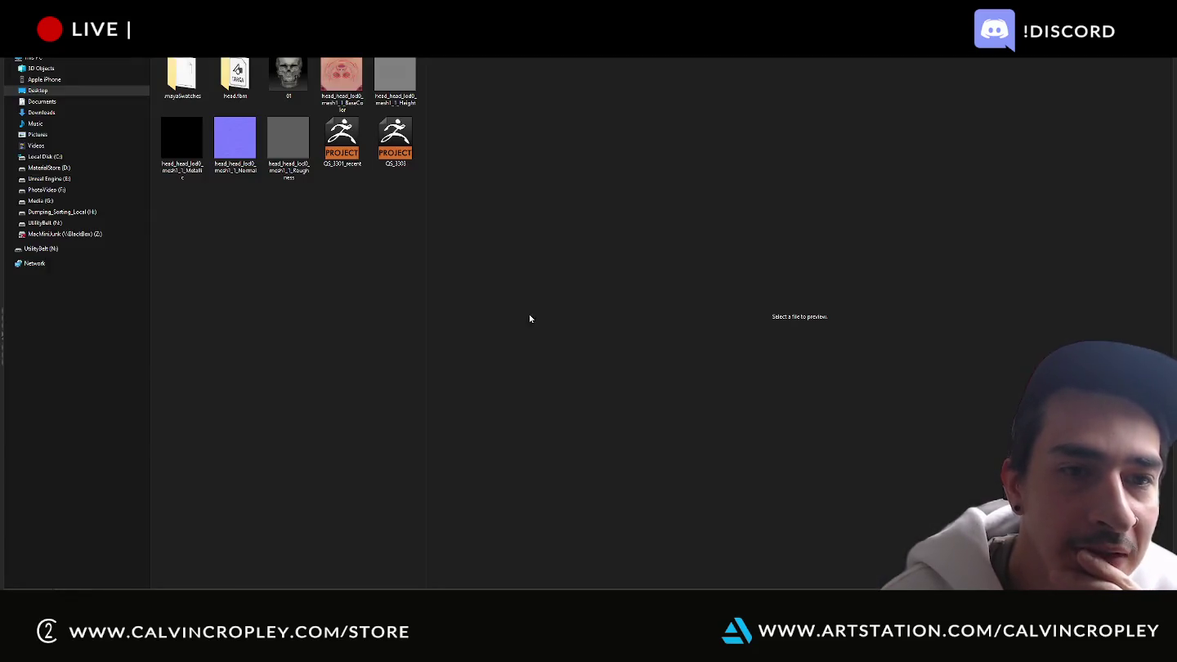
{"action": "double_click", "coordinate": [411, 142]}
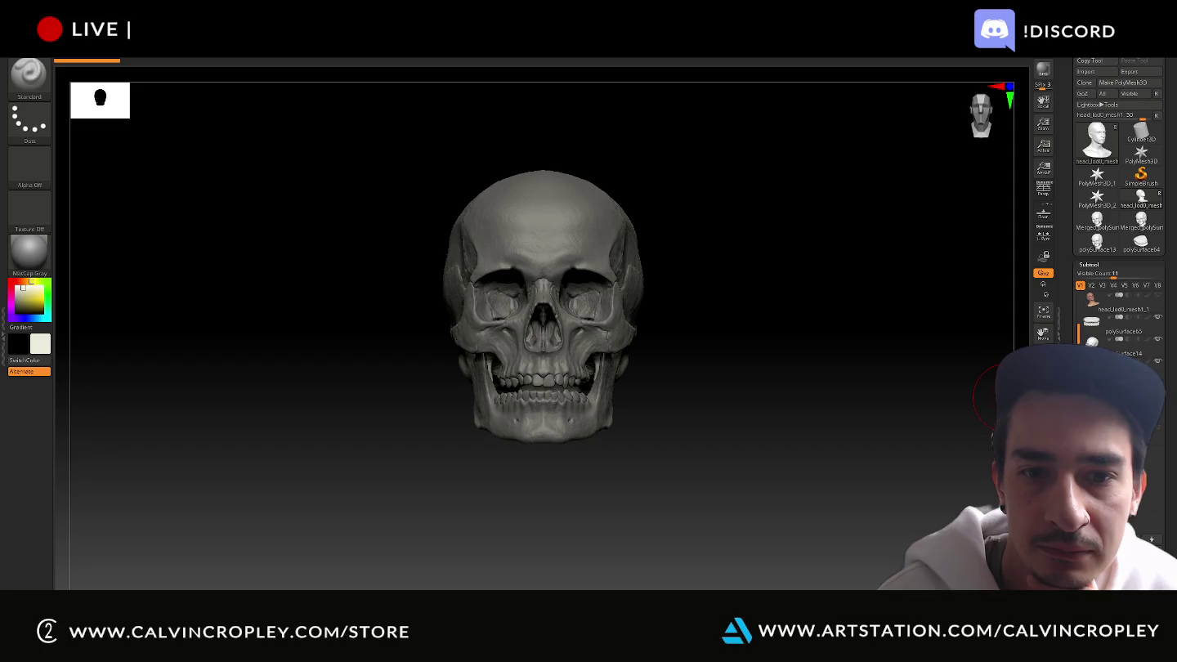
Make the polySurface14 skull piece the active subtool
{"action": "left_click_drag", "start_coordinate": [865, 379], "coordinate": [824, 389]}
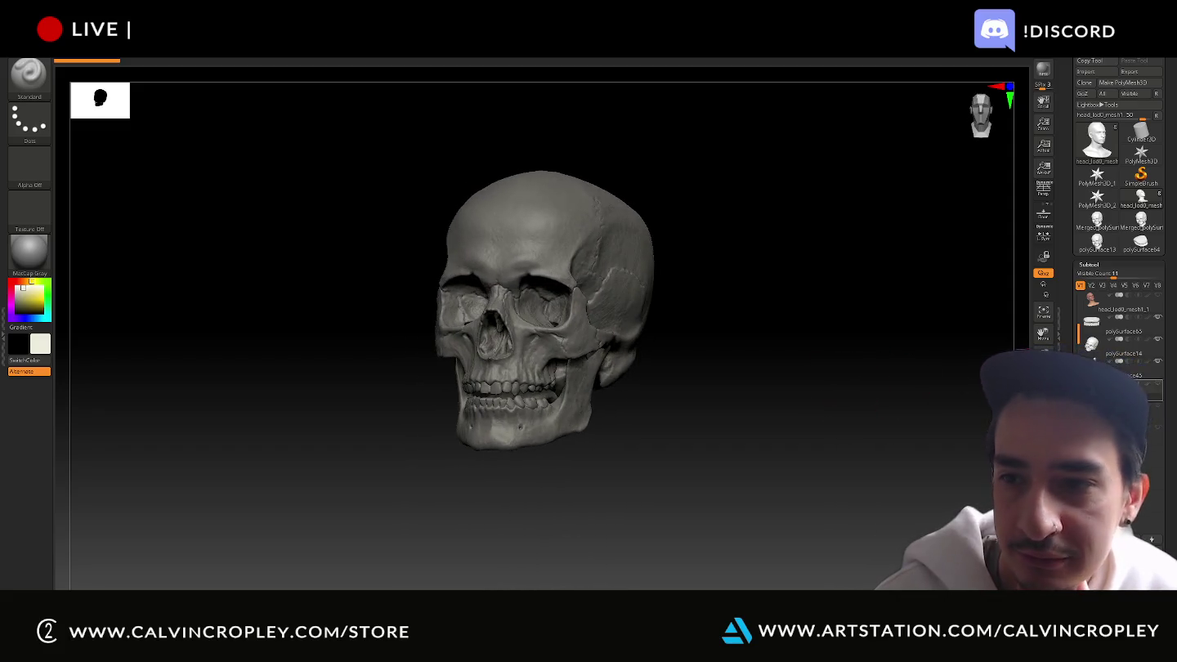
{"action": "left_click", "coordinate": [1094, 346]}
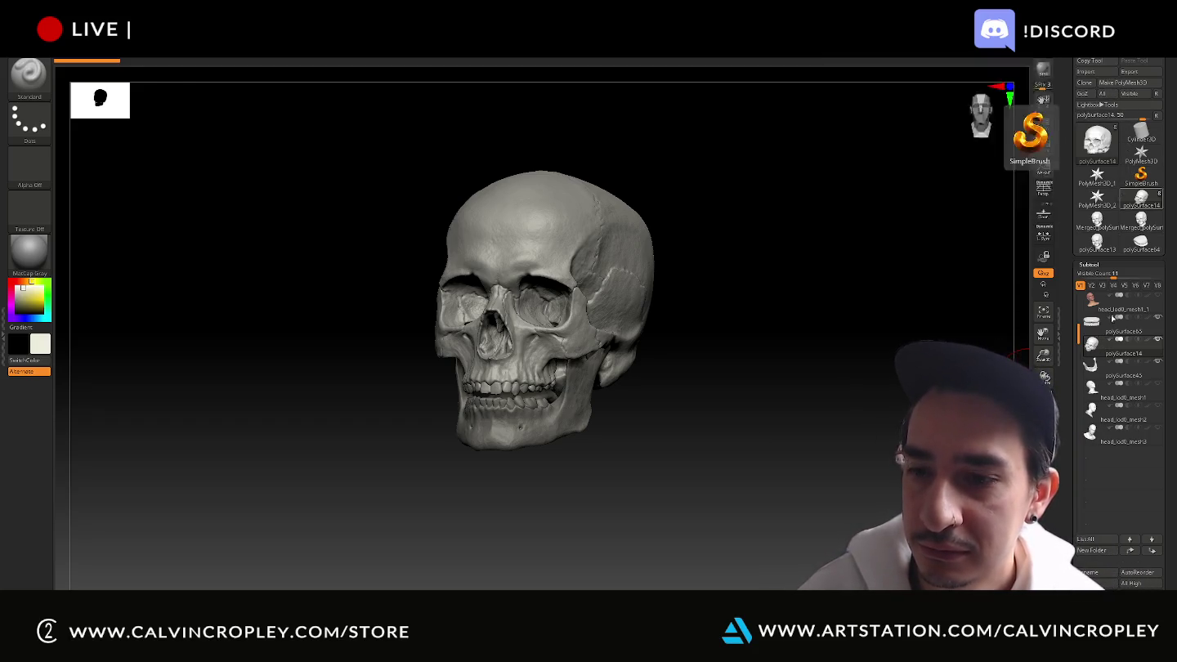
{"action": "scroll", "coordinate": [1079, 490], "scroll_direction": "down", "scroll_amount": 3}
{"action": "scroll", "coordinate": [1087, 409], "scroll_direction": "down", "scroll_amount": 3}
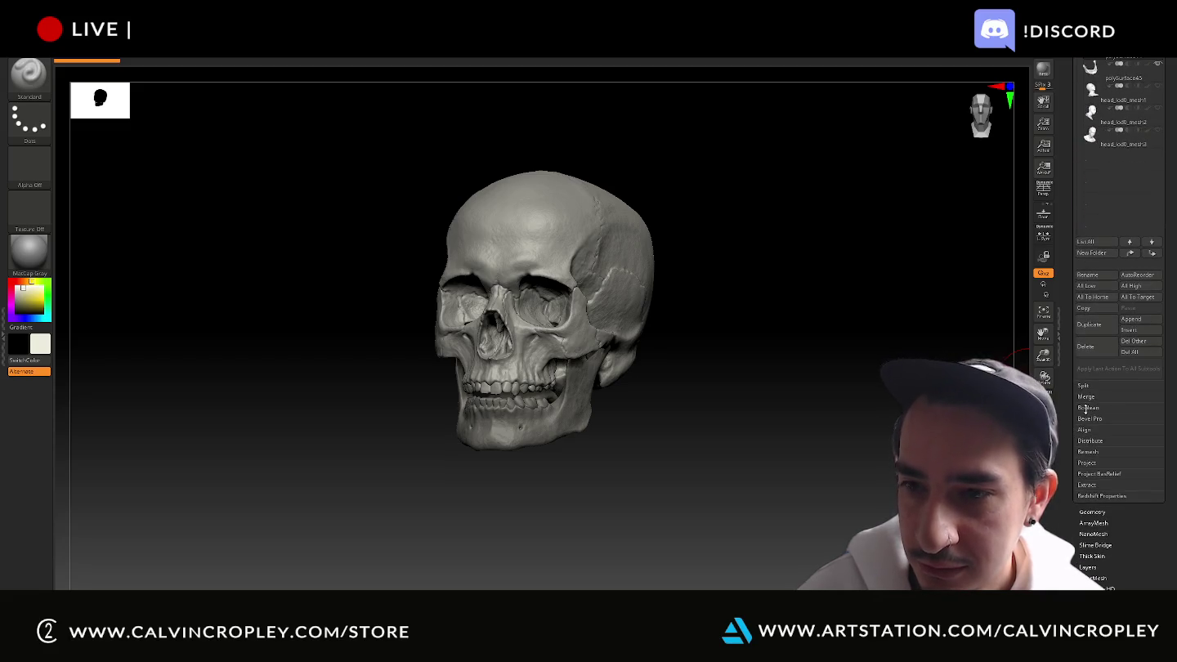
Insert a new primitive 3D mesh as a subtool and bring up the import dialog
{"action": "left_click", "coordinate": [1099, 513]}
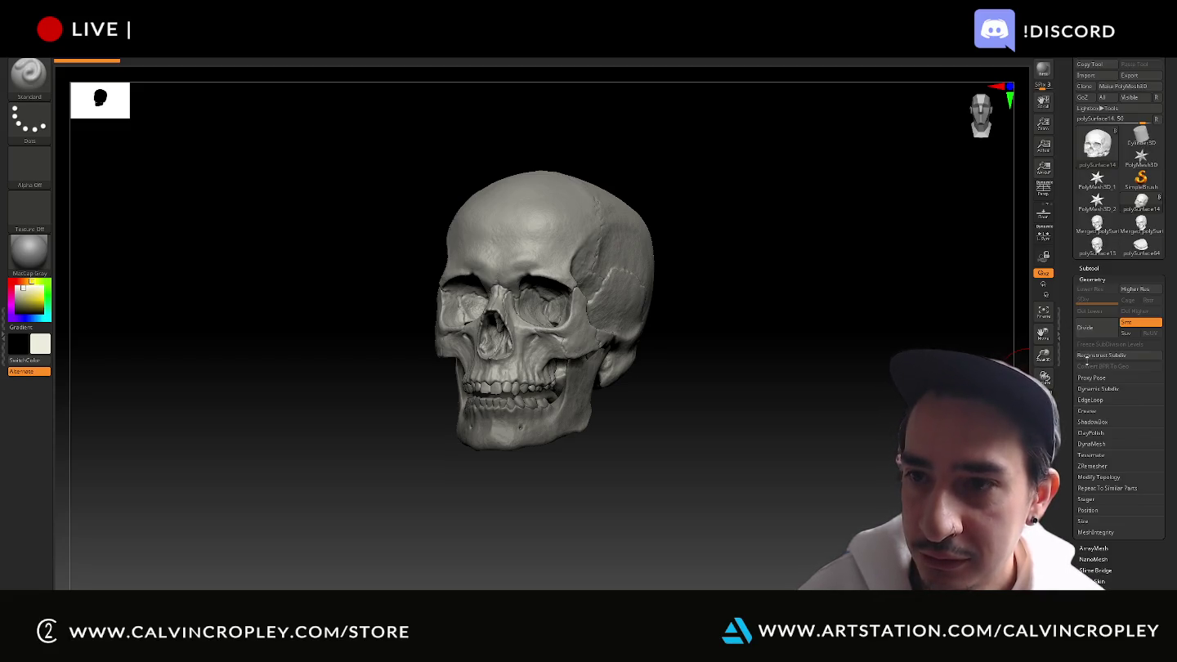
{"action": "left_click", "coordinate": [1096, 267]}
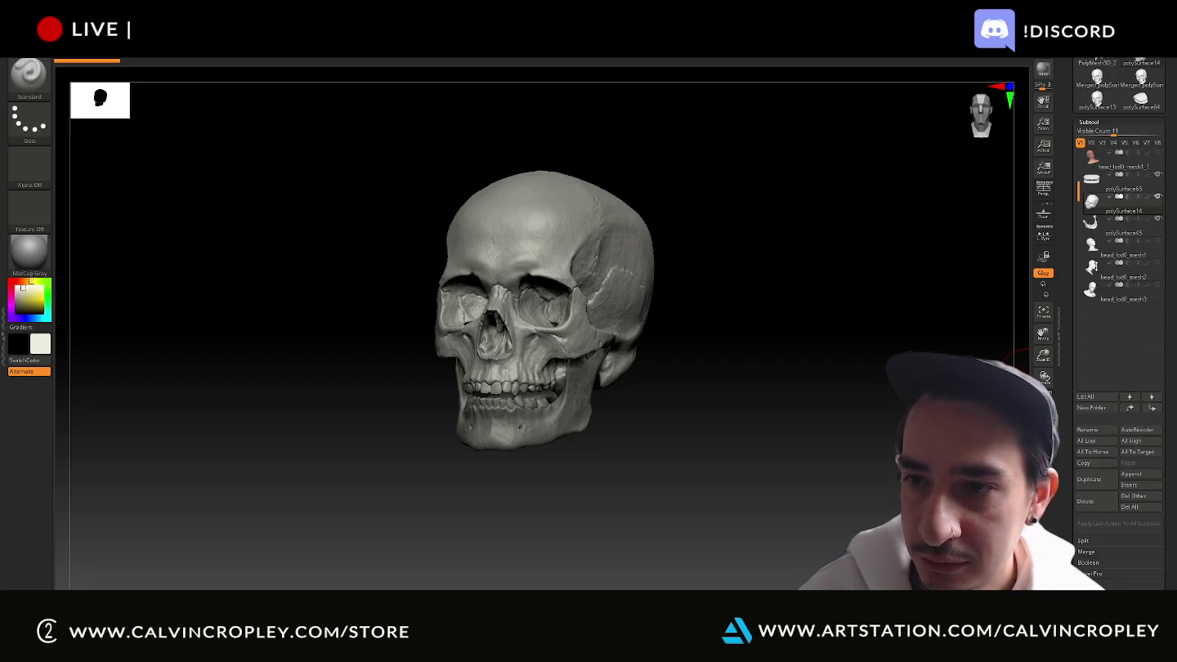
{"action": "left_click", "coordinate": [1141, 484]}
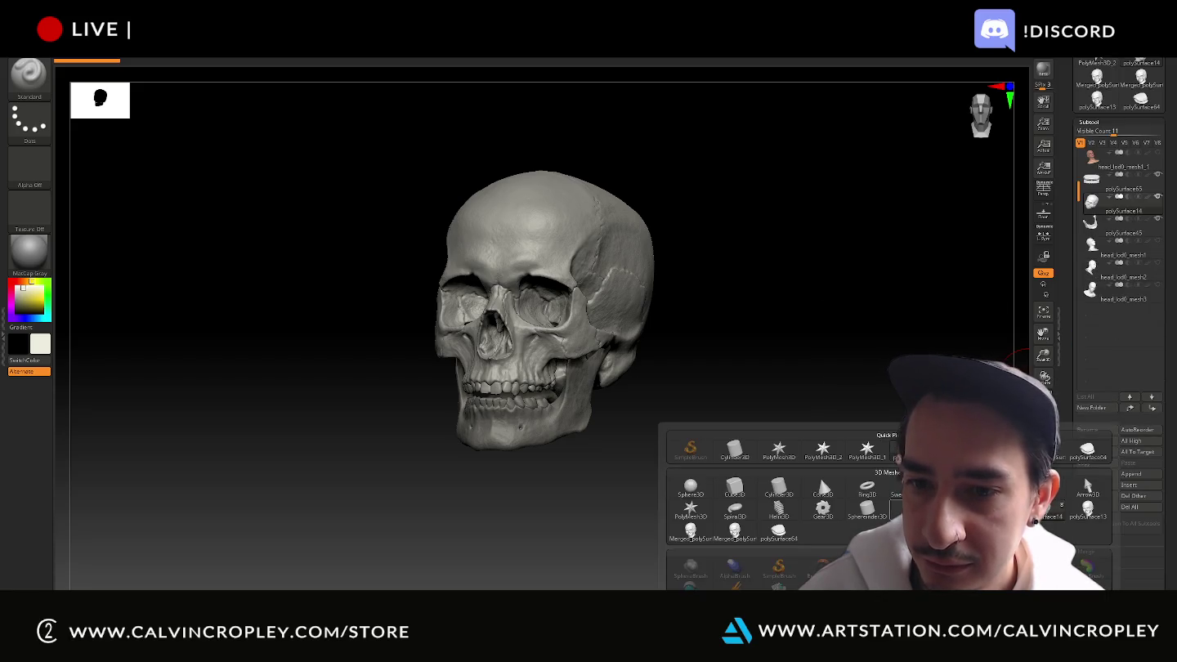
{"action": "left_click", "coordinate": [868, 512]}
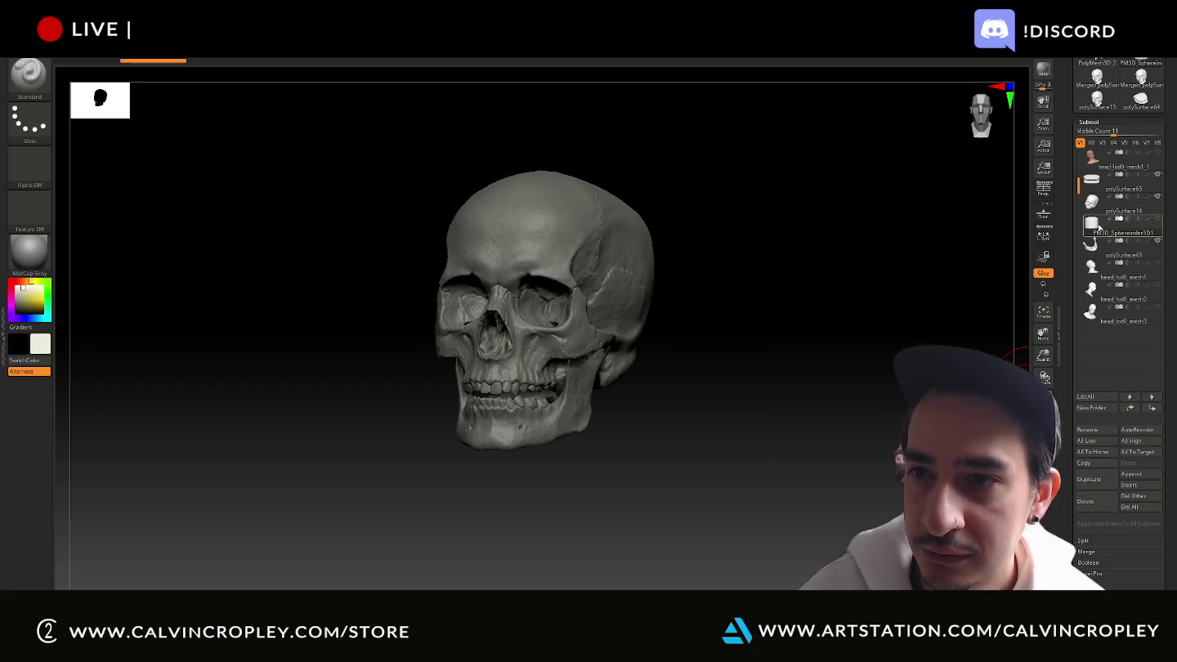
{"action": "scroll", "coordinate": [1072, 215], "scroll_direction": "up", "scroll_amount": 2}
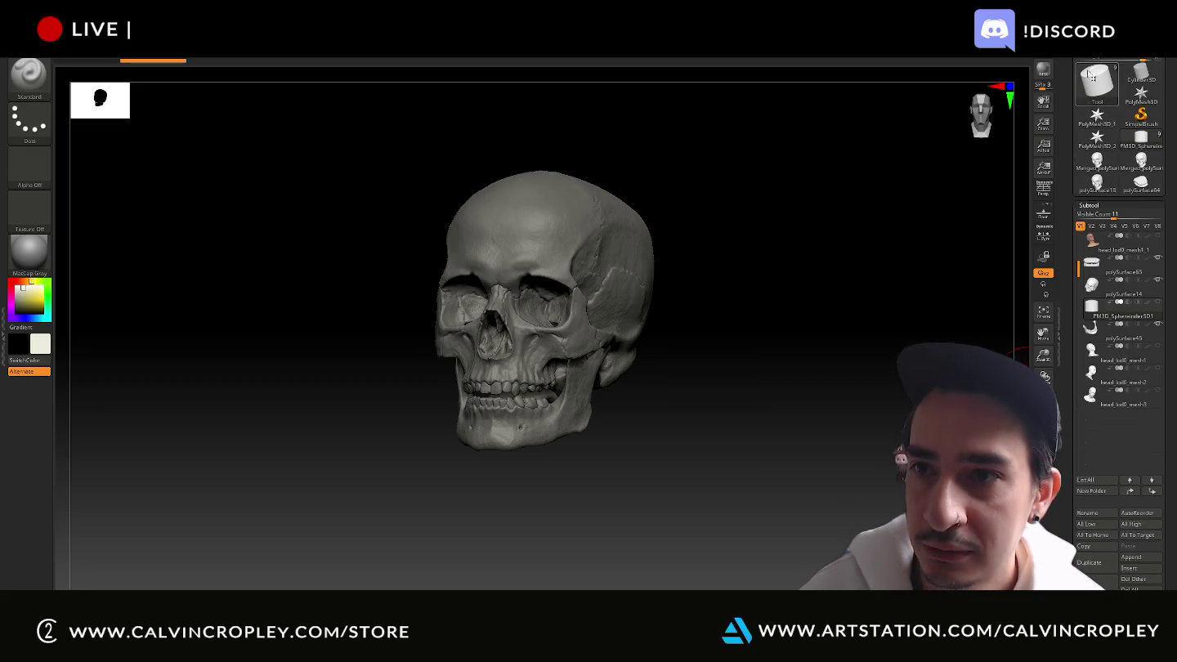
{"action": "key", "text": "ctrl+o"}
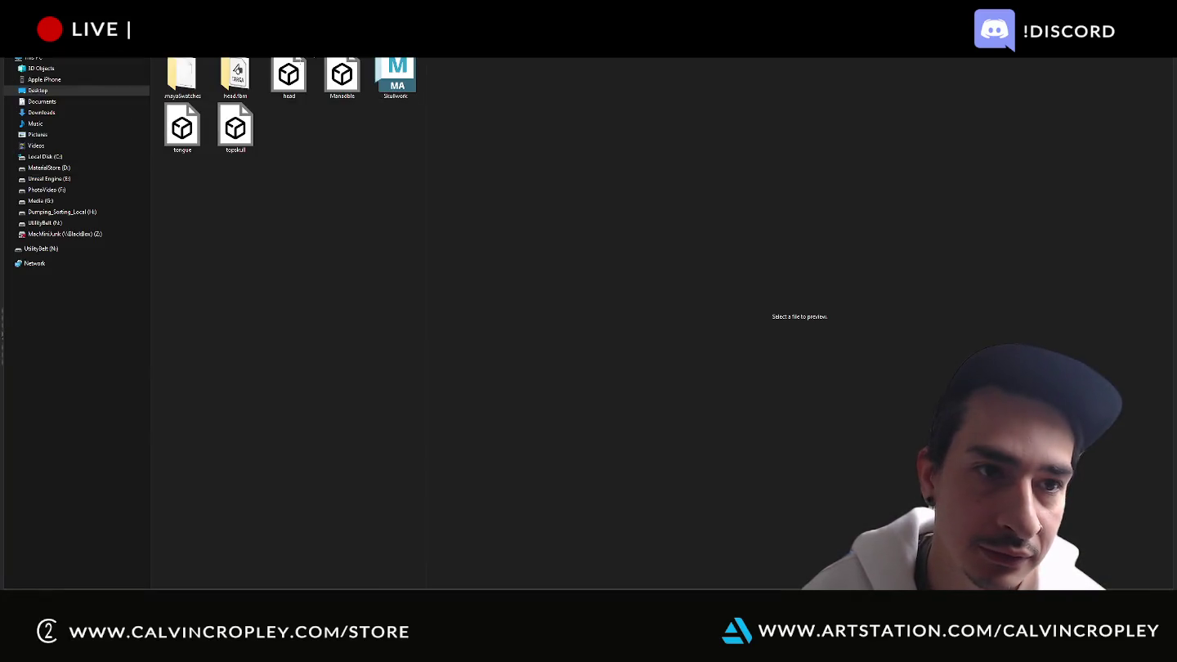
{"action": "mouse_move", "coordinate": [38, 90]}
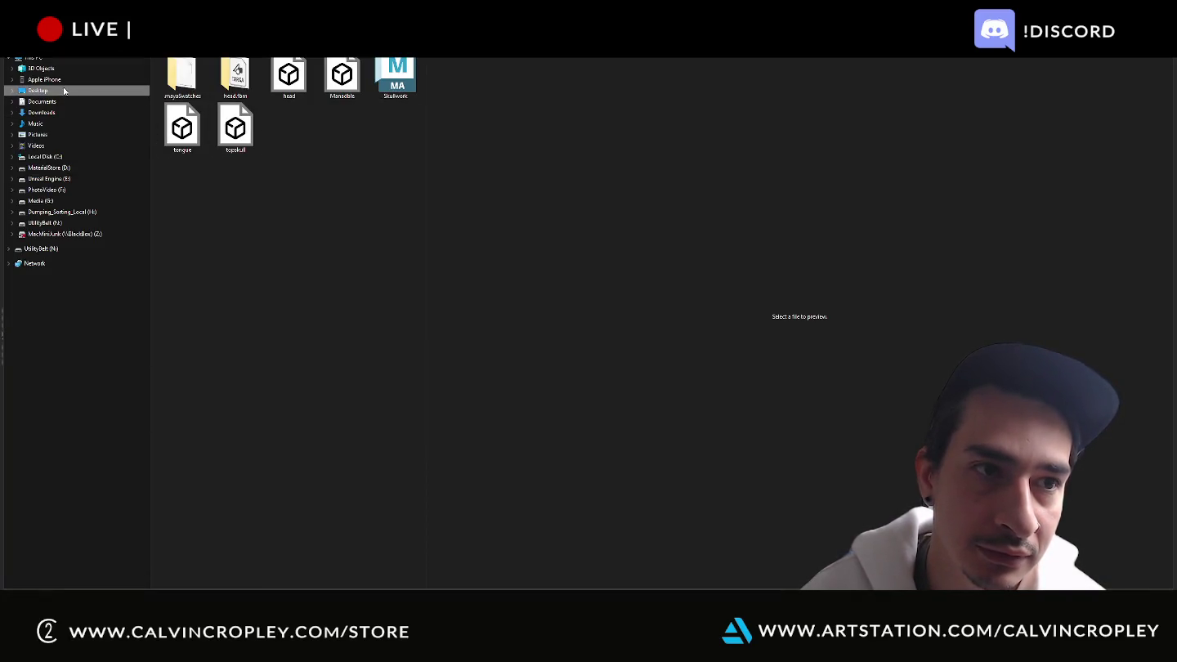
Import the skull mesh from the Desktop and select the polySurface65 piece
{"action": "left_click", "coordinate": [63, 90]}
{"action": "double_click", "coordinate": [227, 363]}
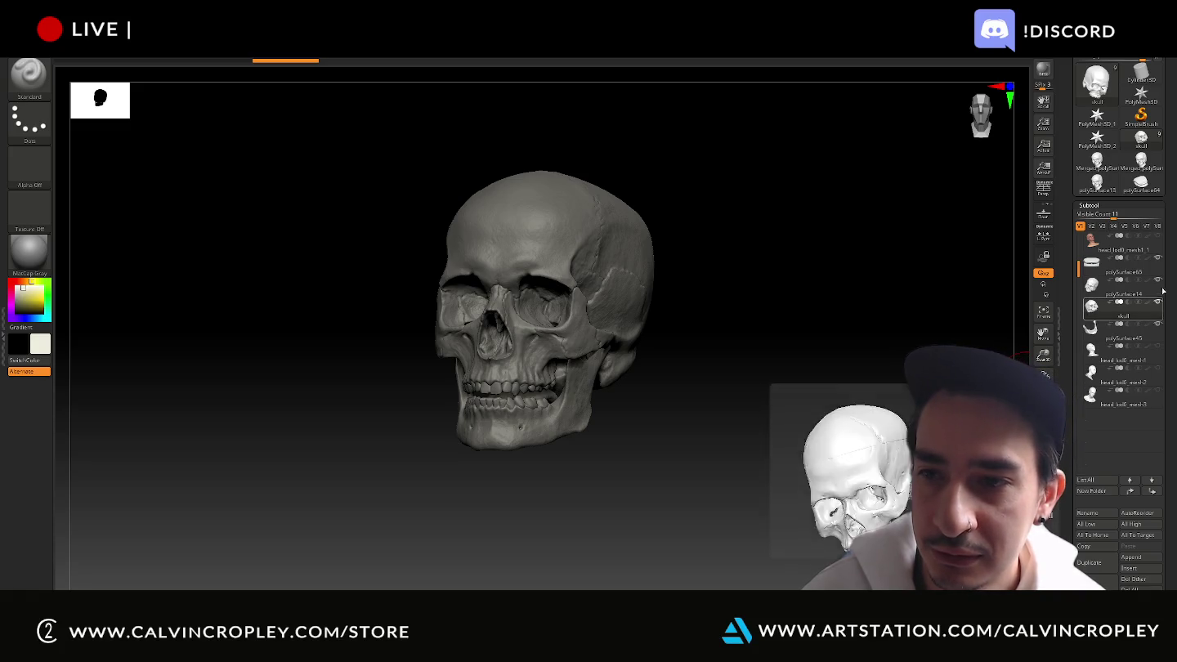
{"action": "left_click", "coordinate": [1124, 265]}
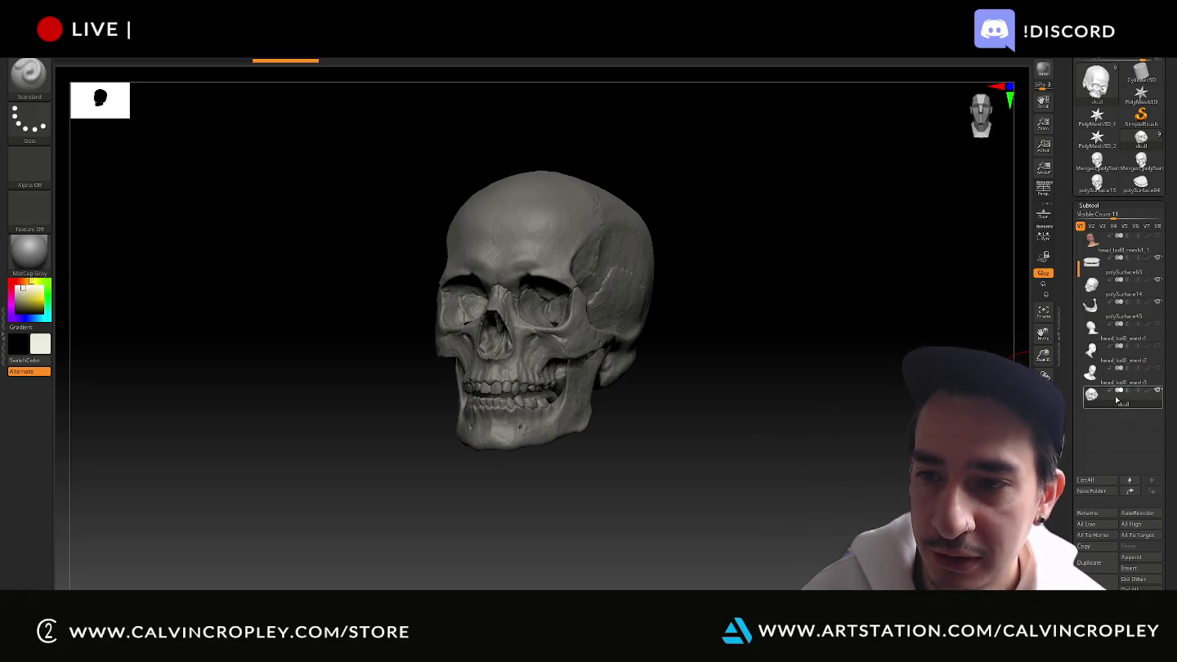
Hide the cranium and jaw pieces, then orbit and frame the remaining skull
{"action": "left_click", "coordinate": [1161, 284]}
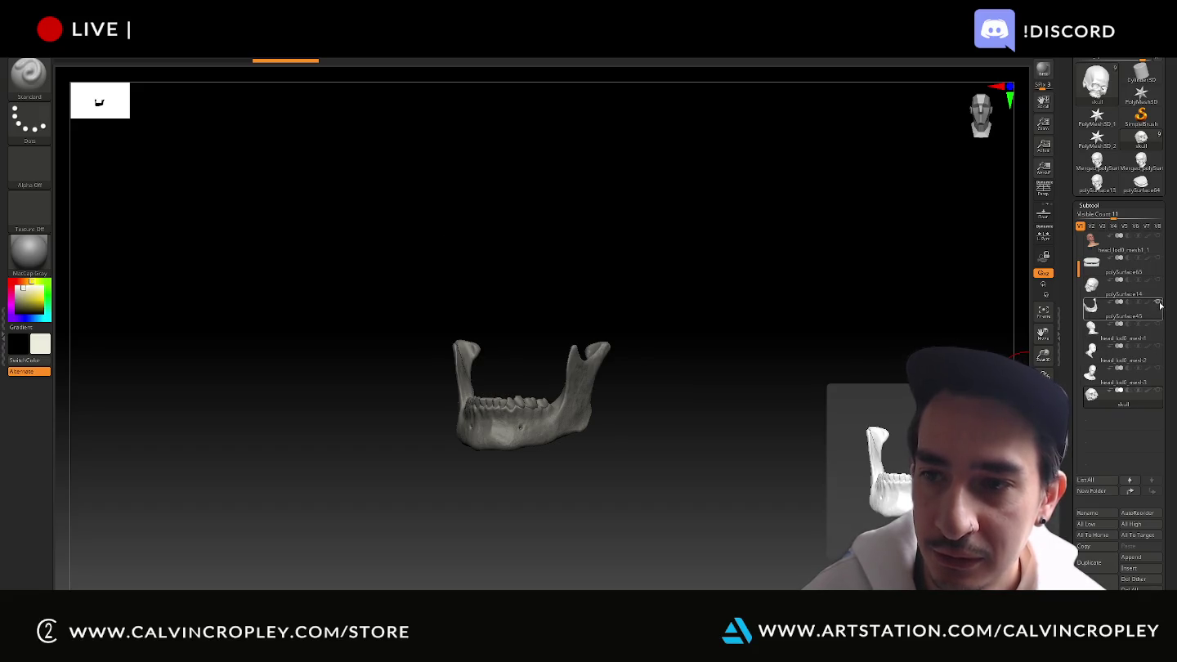
{"action": "left_click", "coordinate": [1161, 304]}
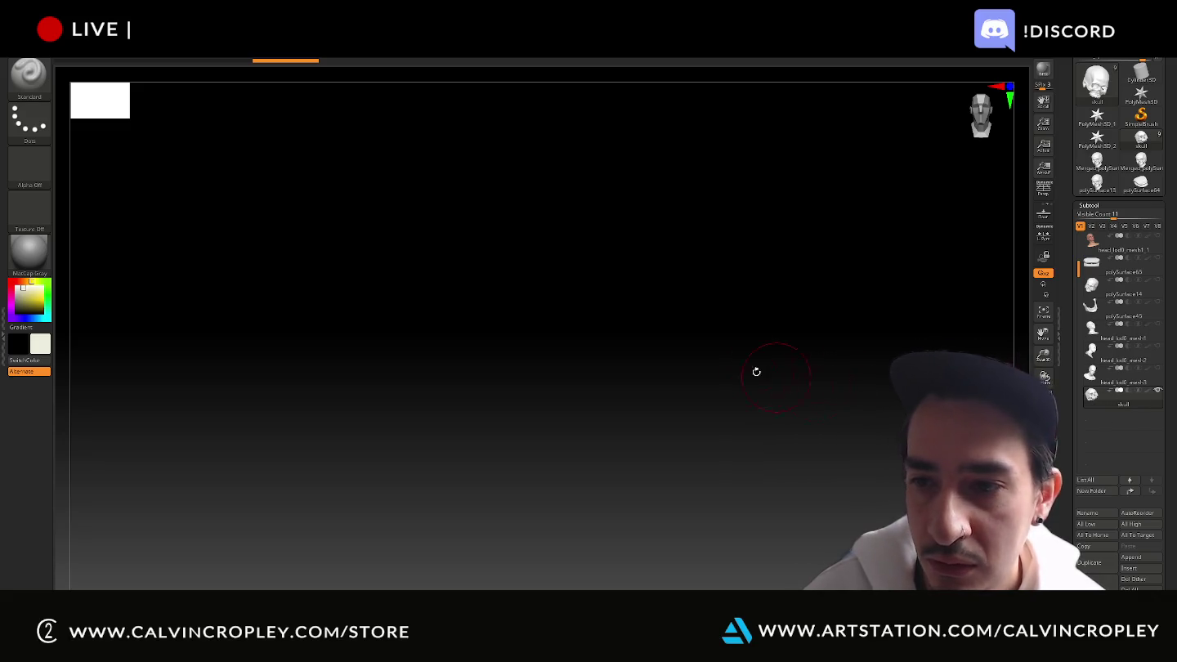
{"action": "mouse_move", "coordinate": [716, 368]}
{"action": "left_mouse_down"}
{"action": "mouse_move", "coordinate": [847, 440]}
{"action": "mouse_move", "coordinate": [870, 470]}
{"action": "mouse_move", "coordinate": [858, 432]}
{"action": "mouse_move", "coordinate": [924, 474]}
{"action": "left_mouse_up"}
{"action": "key", "text": "f"}
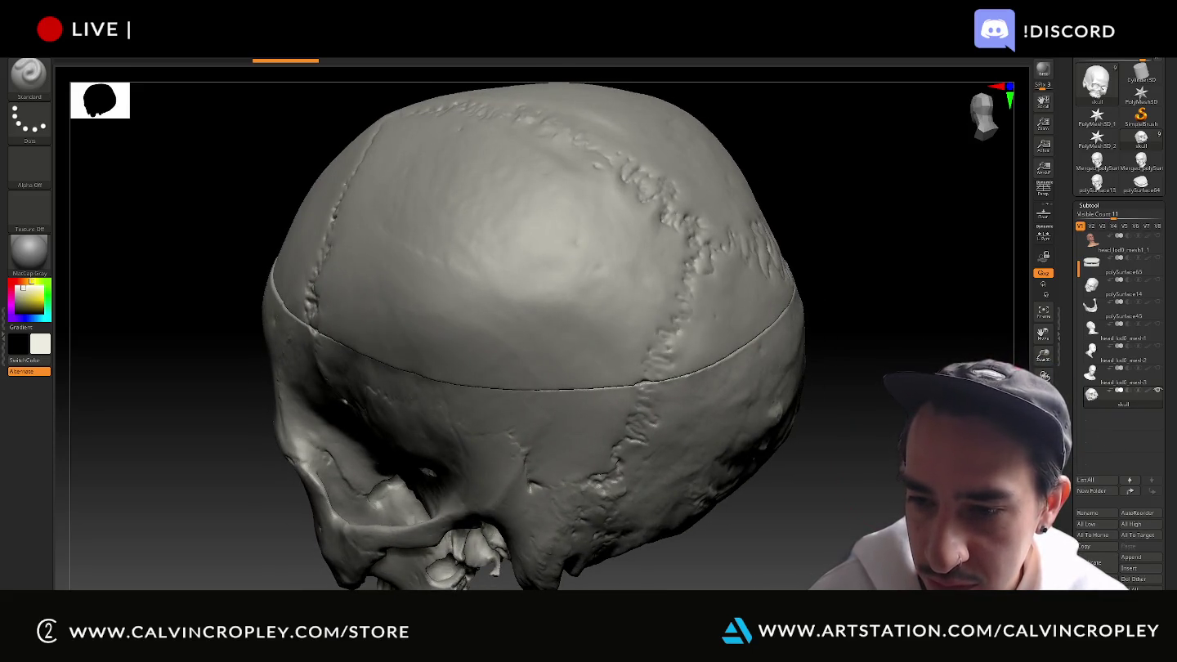
Orbit to a high side-on view, enter Transpose mode, and toggle the skull's visibility
{"action": "scroll", "coordinate": [1118, 310], "scroll_direction": "down", "scroll_amount": 1}
{"action": "scroll", "coordinate": [1119, 311], "scroll_direction": "down", "scroll_amount": 1}
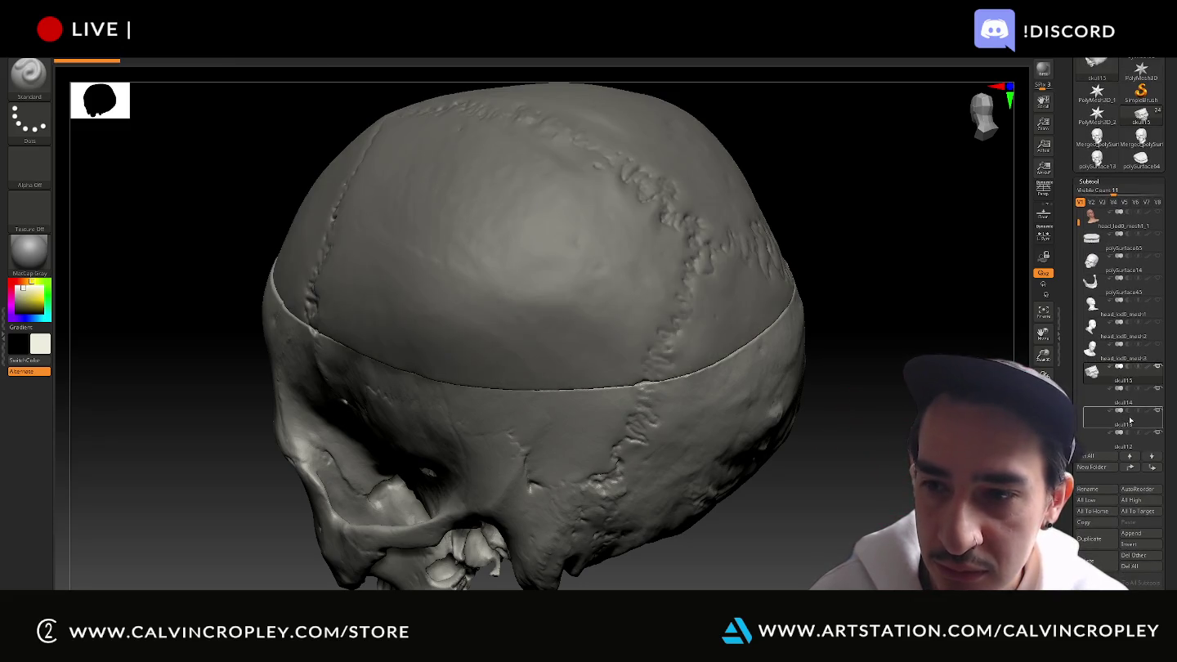
{"action": "mouse_move", "coordinate": [685, 293]}
{"action": "left_mouse_down"}
{"action": "mouse_move", "coordinate": [913, 426]}
{"action": "mouse_move", "coordinate": [888, 491]}
{"action": "left_mouse_up"}
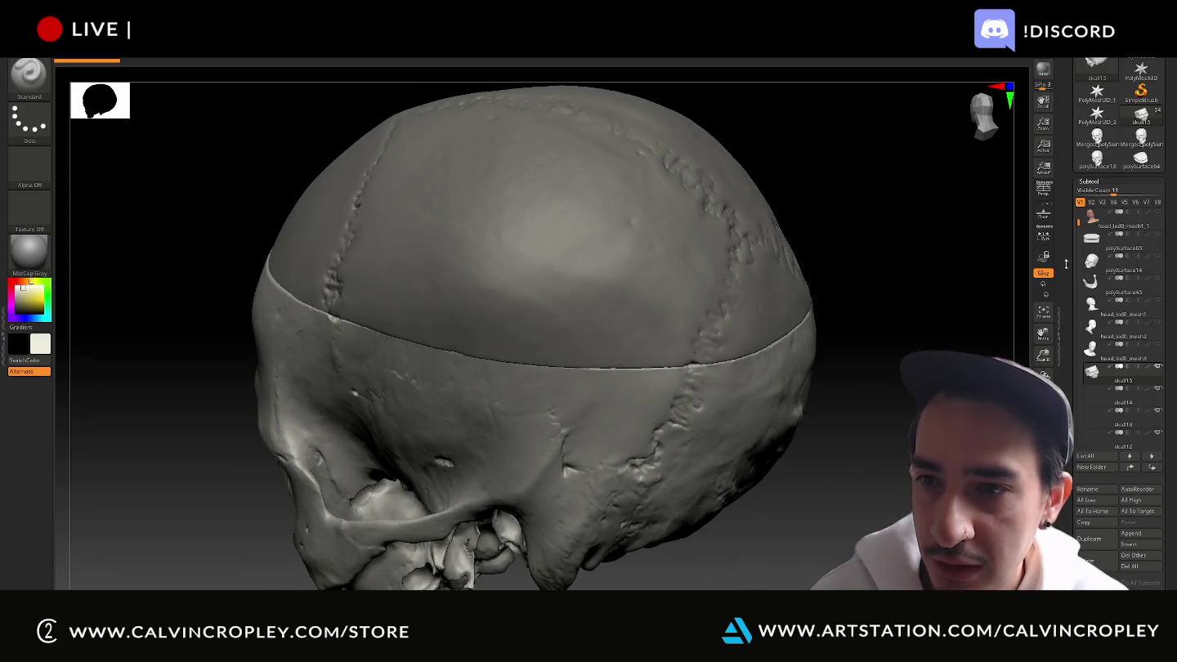
{"action": "scroll", "coordinate": [638, 269], "scroll_direction": "down", "scroll_amount": 2}
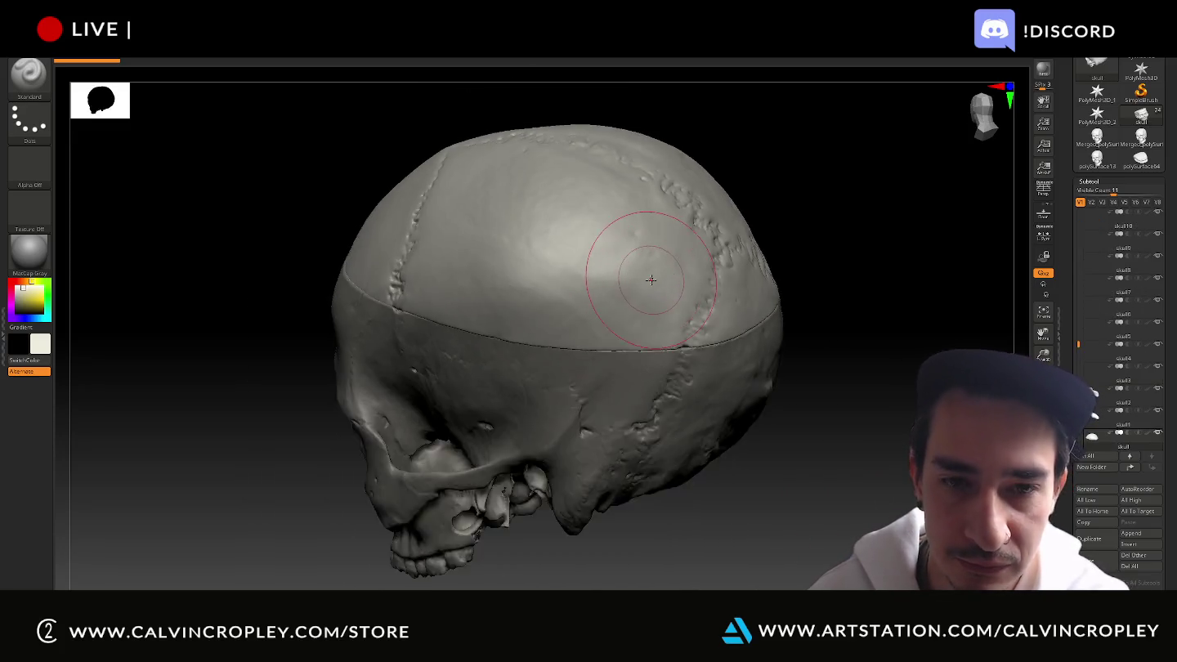
{"action": "scroll", "coordinate": [736, 237], "scroll_direction": "down", "scroll_amount": 2}
{"action": "mouse_move", "coordinate": [827, 215]}
{"action": "left_mouse_down"}
{"action": "mouse_move", "coordinate": [814, 331]}
{"action": "mouse_move", "coordinate": [827, 347]}
{"action": "mouse_move", "coordinate": [790, 346]}
{"action": "left_mouse_up"}
{"action": "key", "text": "w"}
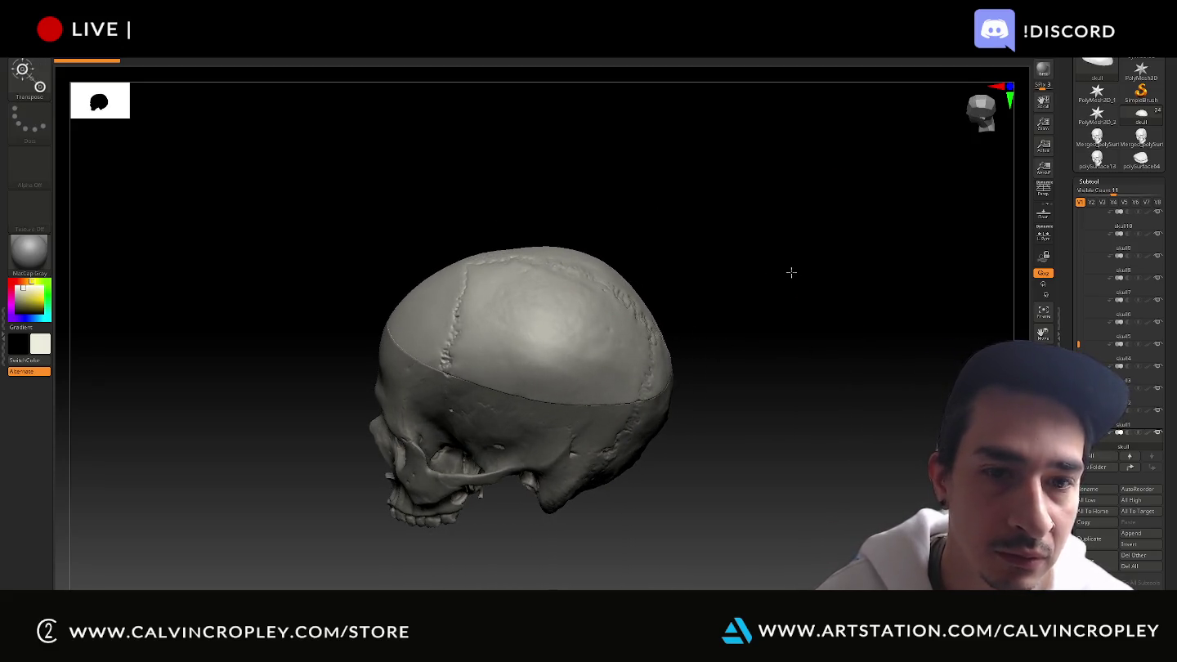
{"action": "left_click", "coordinate": [803, 277], "text": "ctrl+shift"}
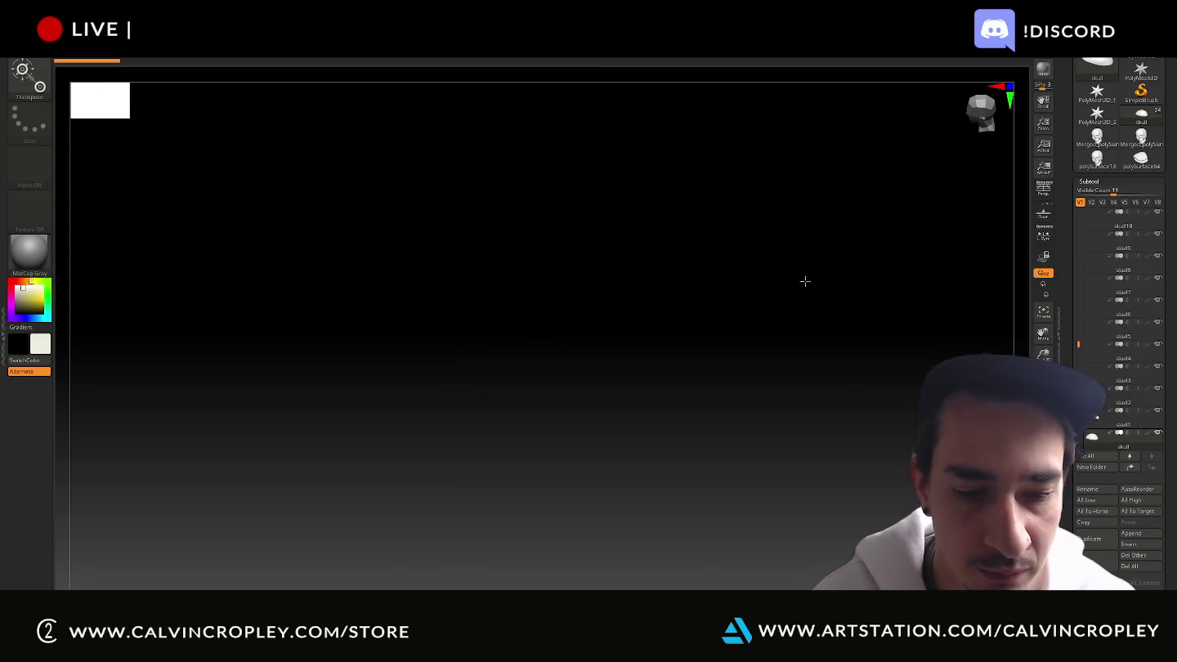
{"action": "left_click", "coordinate": [805, 281], "text": "ctrl+shift"}
{"action": "left_click", "coordinate": [865, 350], "text": "ctrl+shift"}
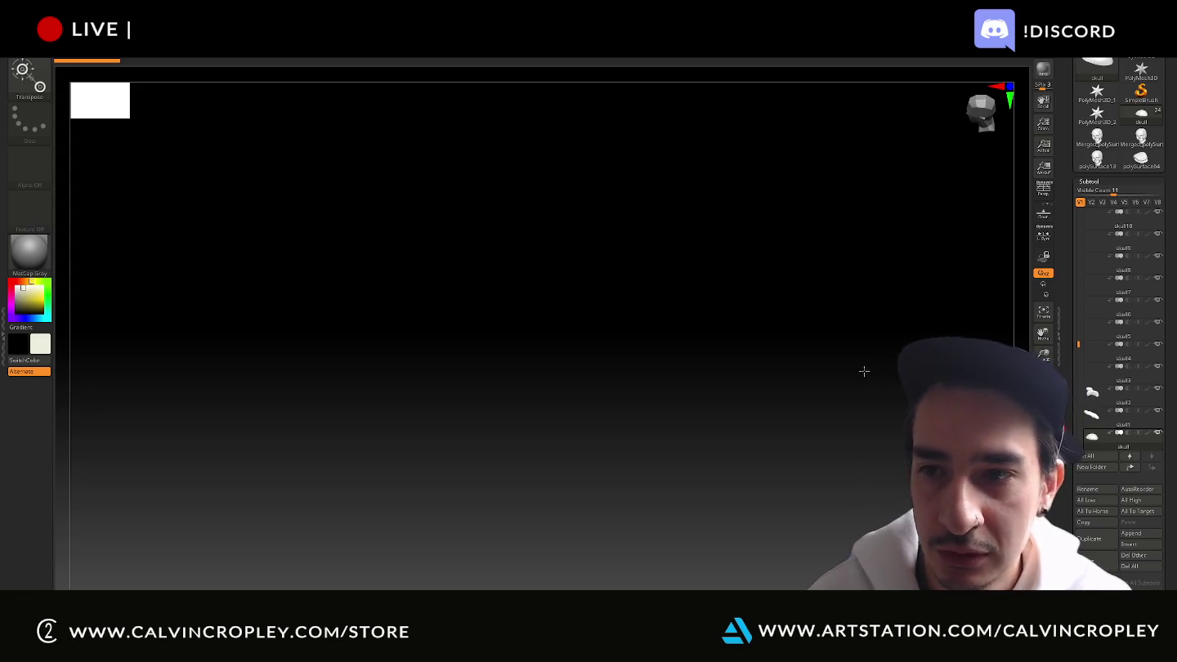
{"action": "left_click", "coordinate": [846, 377], "text": "ctrl+shift"}
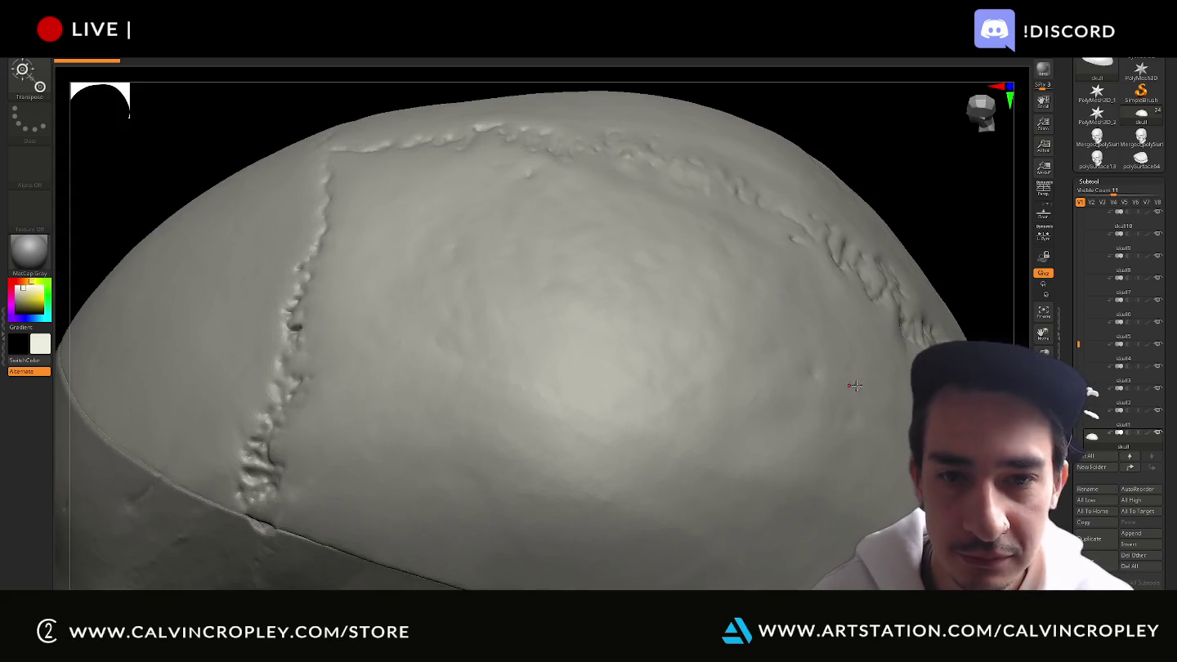
{"action": "scroll", "coordinate": [1071, 260], "scroll_direction": "up", "scroll_amount": 5}
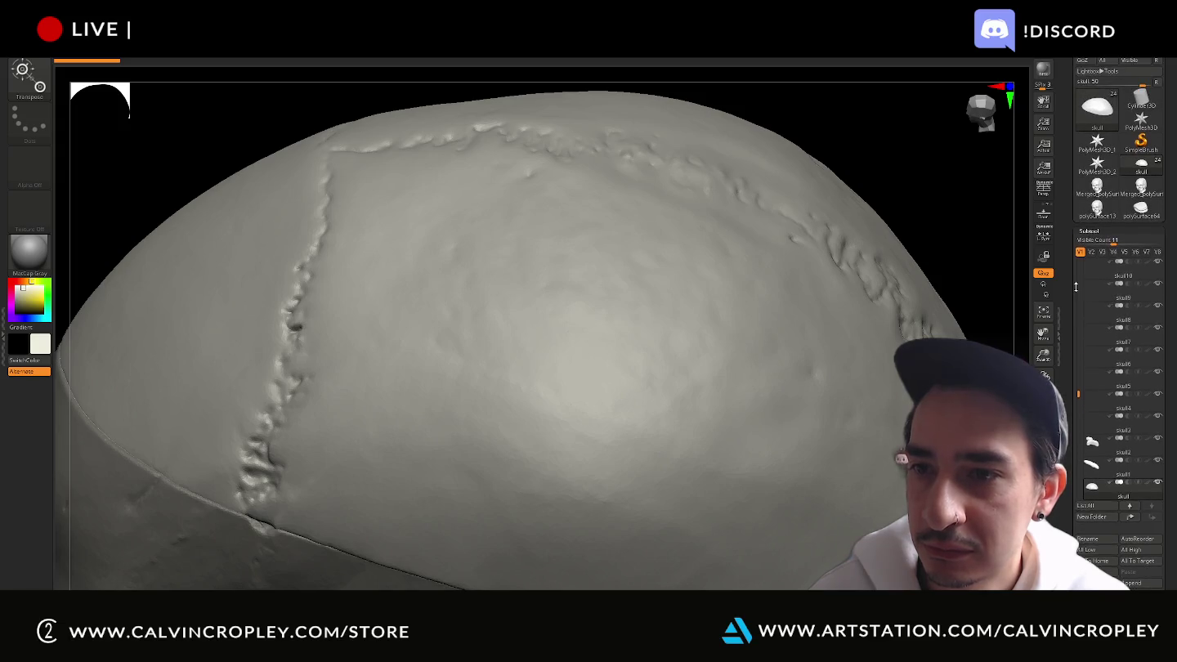
Make polySurface14 the editing target and reposition the transpose gizmo onto the skull cap
{"action": "left_click", "coordinate": [1093, 258]}
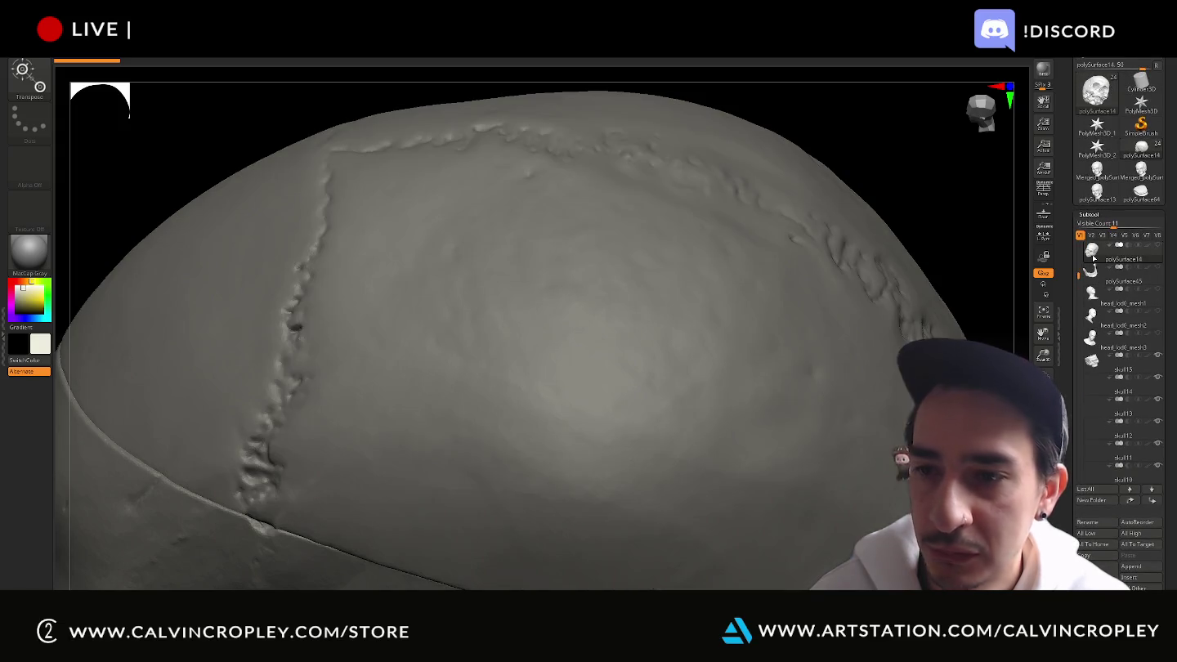
{"action": "left_click", "coordinate": [754, 300], "text": "ctrl+shift"}
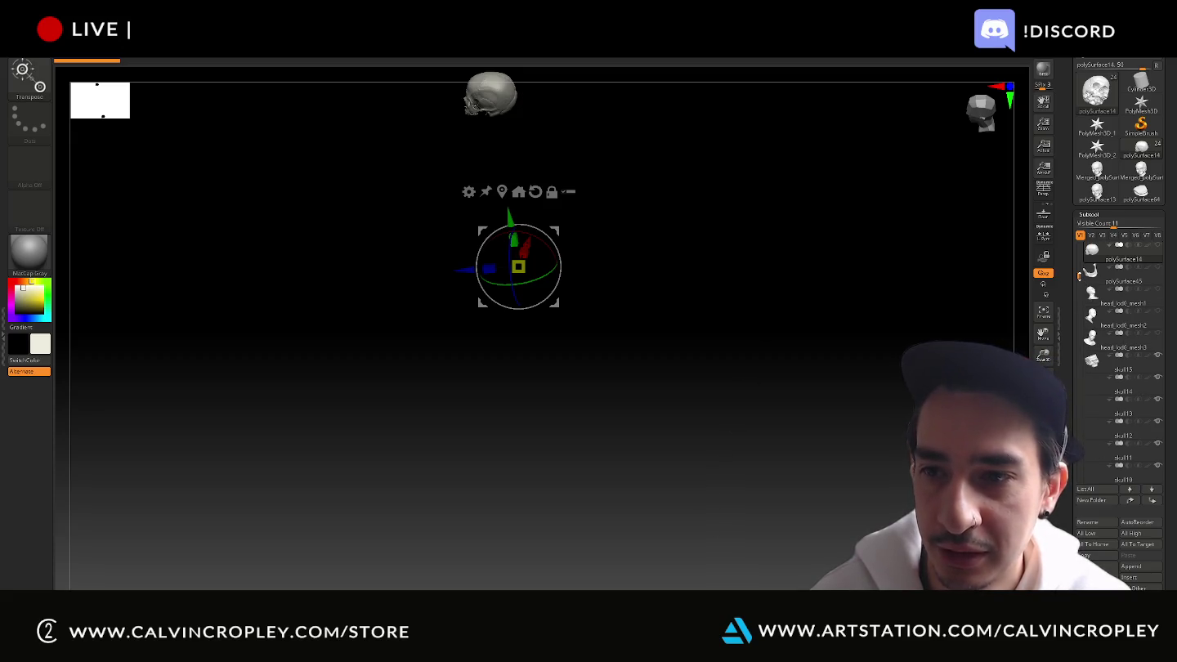
{"action": "scroll", "coordinate": [1080, 294], "scroll_direction": "down", "scroll_amount": 3}
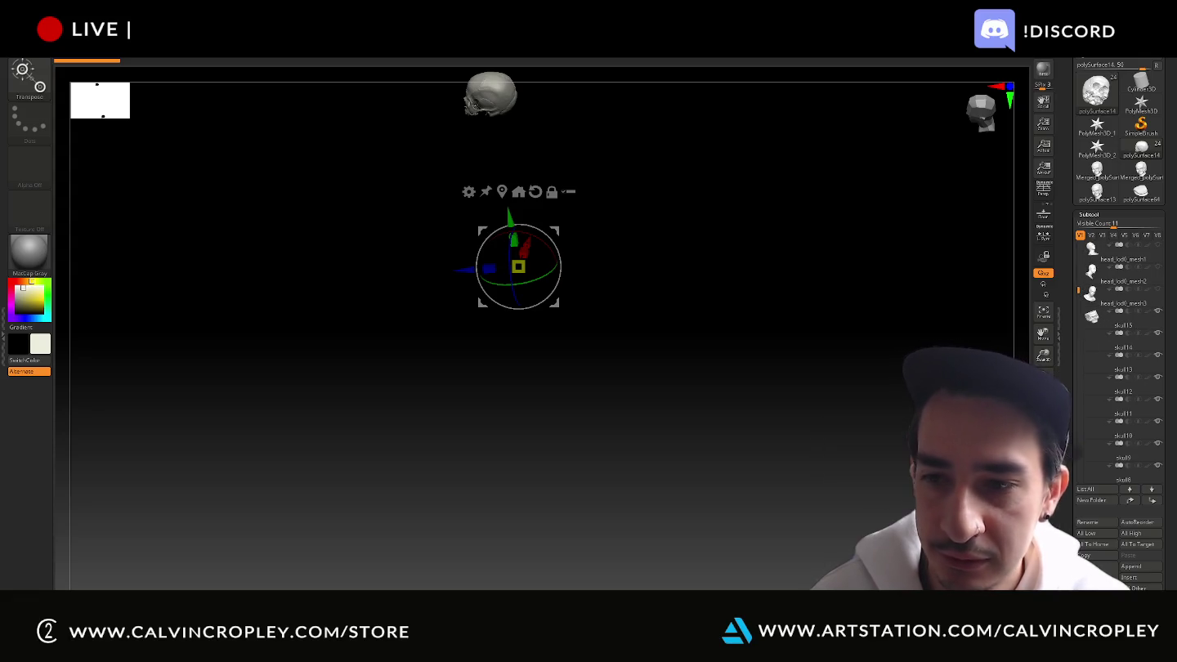
{"action": "left_click", "coordinate": [502, 110]}
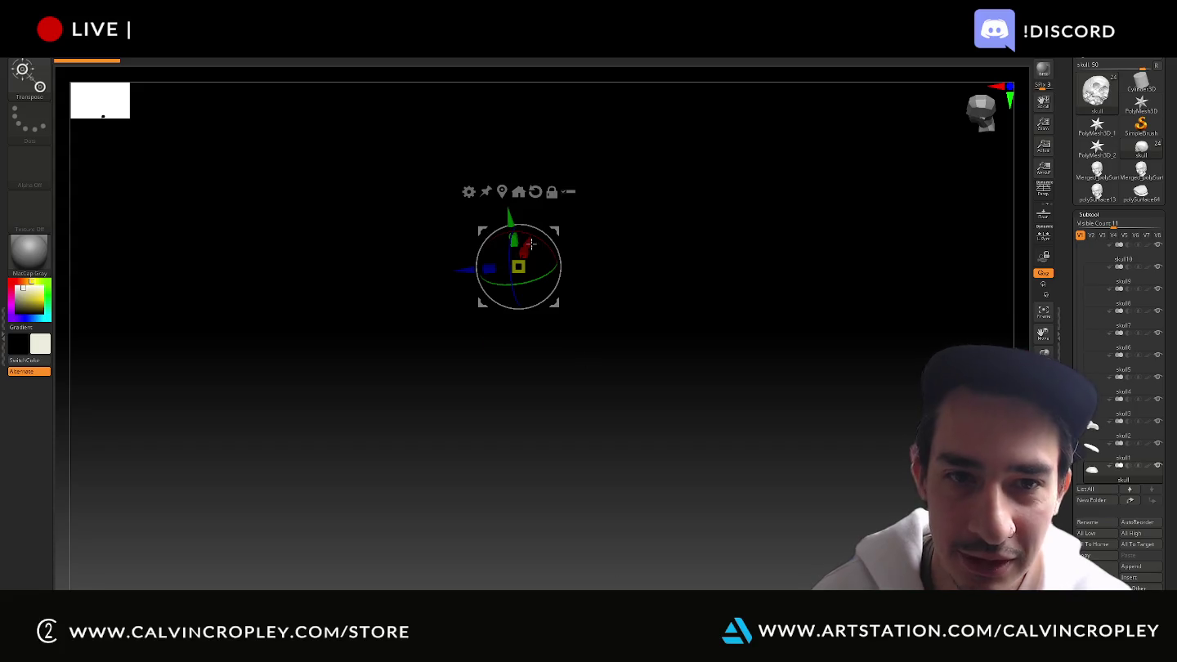
{"action": "left_click", "coordinate": [501, 192]}
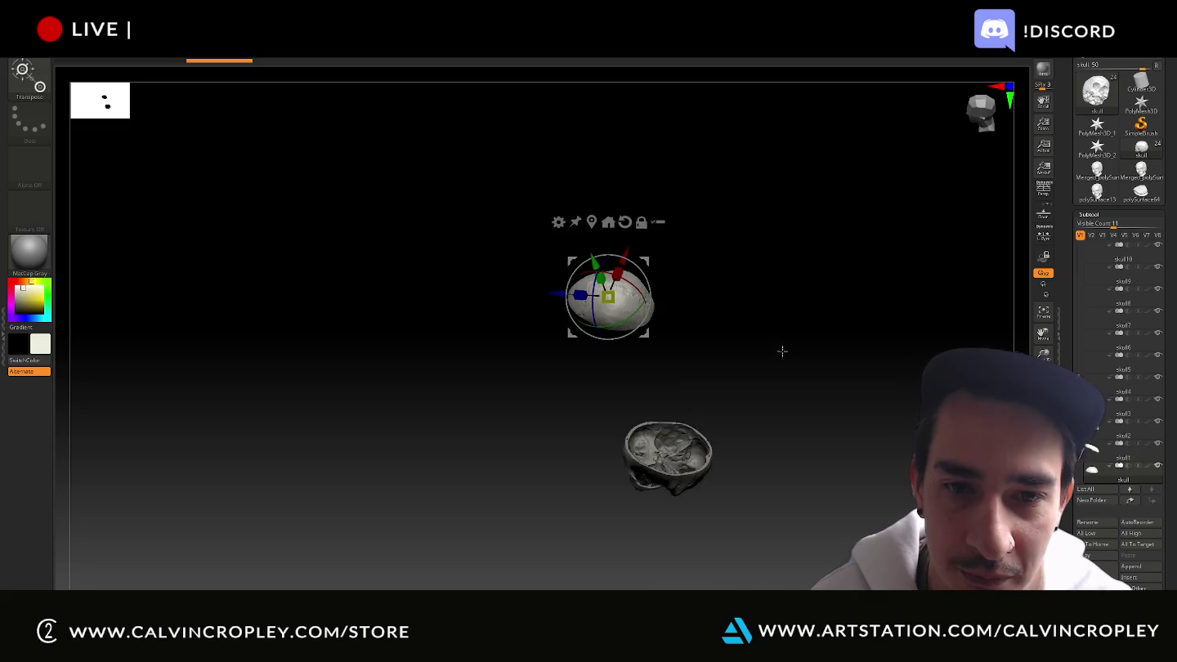
{"action": "mouse_move", "coordinate": [817, 403]}
{"action": "left_mouse_down"}
{"action": "mouse_move", "coordinate": [875, 267]}
{"action": "mouse_move", "coordinate": [858, 350]}
{"action": "left_mouse_up"}
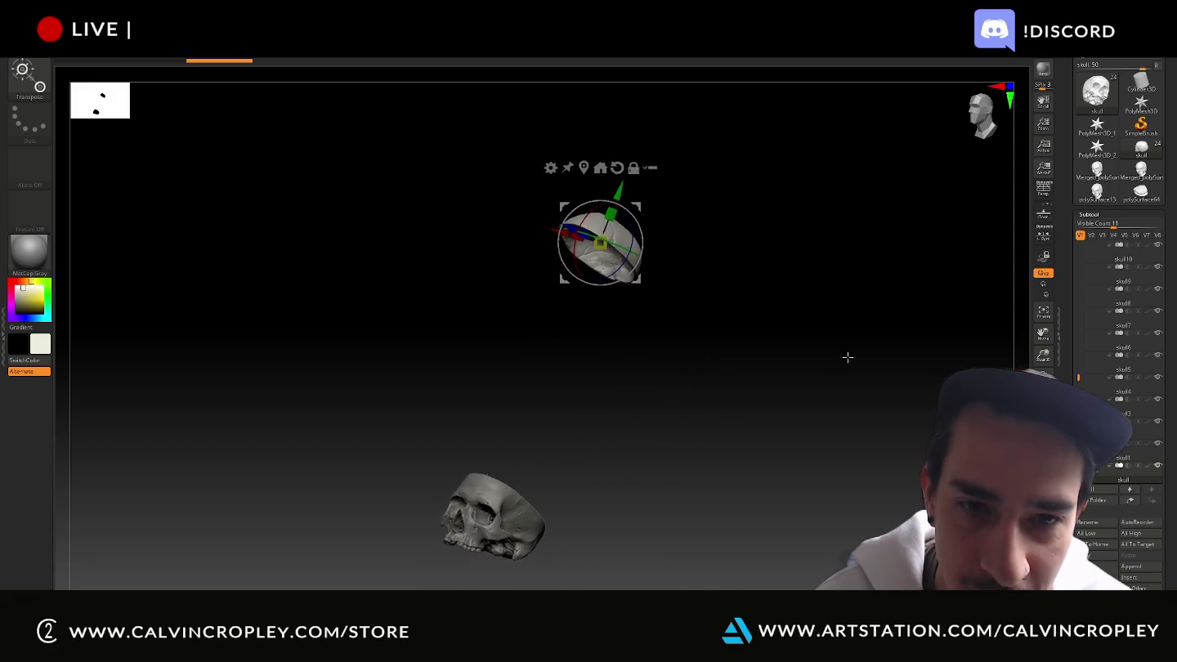
{"action": "left_click_drag", "start_coordinate": [848, 356], "coordinate": [858, 386]}
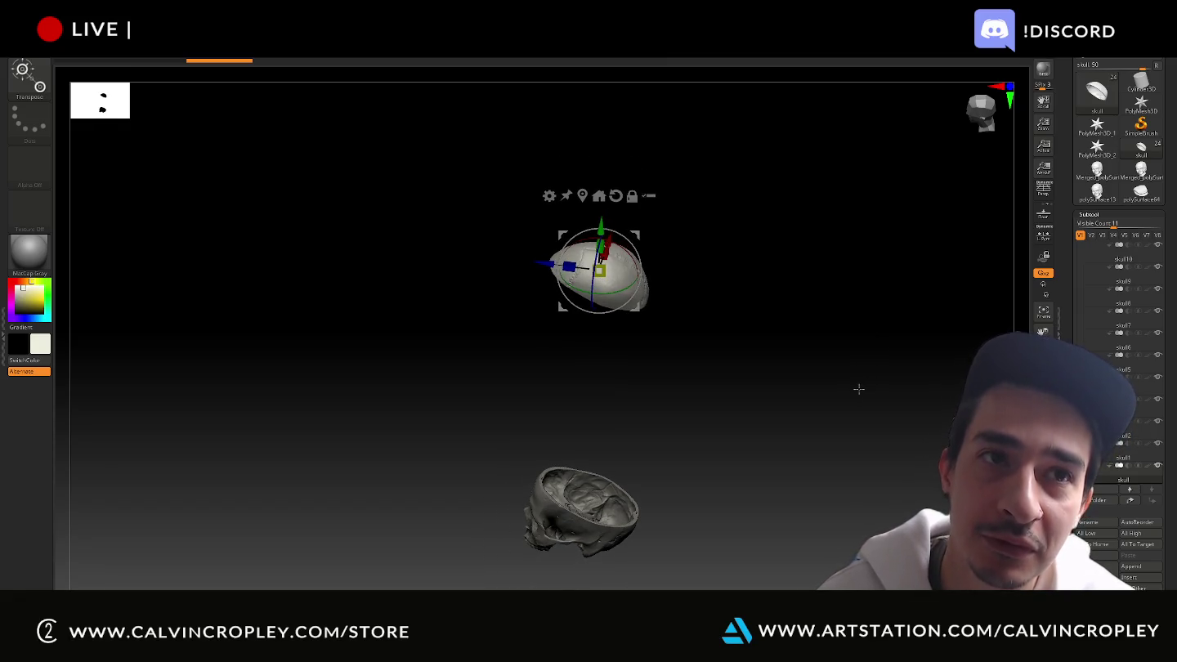
Drag the cranial cap away from the skull, then orbit to check the separation
{"action": "mouse_move", "coordinate": [875, 367]}
{"action": "left_mouse_down", "text": "alt"}
{"action": "mouse_move", "coordinate": [869, 381]}
{"action": "mouse_move", "coordinate": [822, 389]}
{"action": "mouse_move", "coordinate": [812, 370]}
{"action": "left_mouse_up", "text": "alt"}
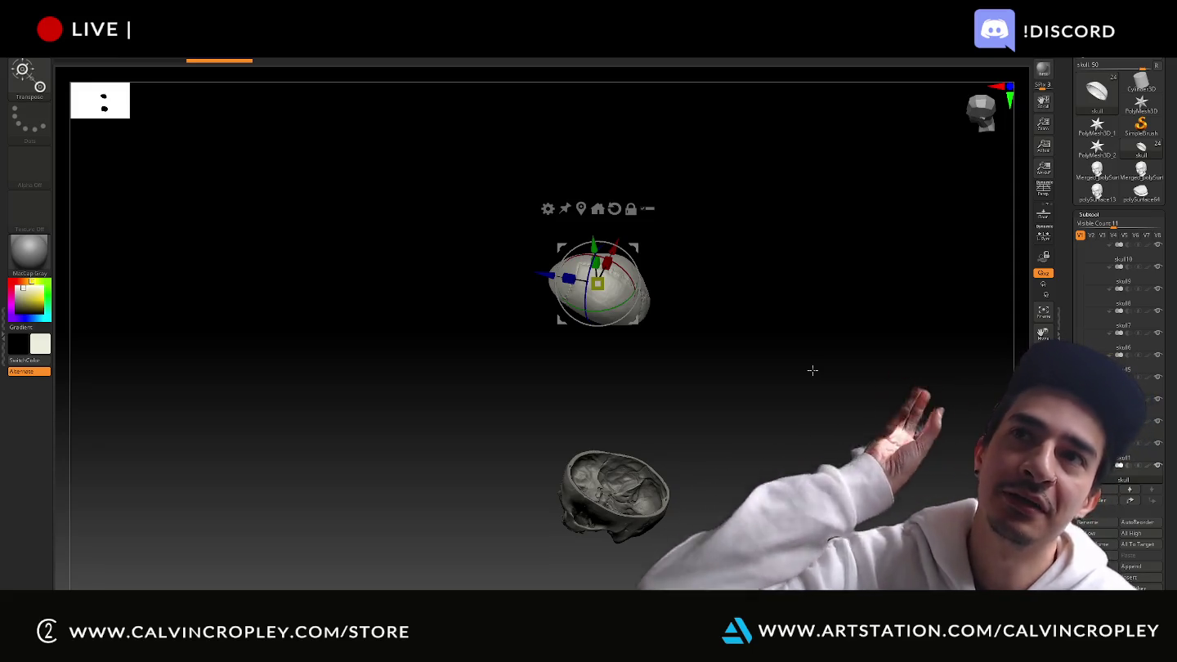
{"action": "mouse_move", "coordinate": [817, 399]}
{"action": "left_mouse_down", "text": "alt"}
{"action": "mouse_move", "coordinate": [790, 407]}
{"action": "mouse_move", "coordinate": [801, 407]}
{"action": "mouse_move", "coordinate": [780, 373]}
{"action": "mouse_move", "coordinate": [807, 381]}
{"action": "mouse_move", "coordinate": [814, 352]}
{"action": "mouse_move", "coordinate": [866, 344]}
{"action": "mouse_move", "coordinate": [854, 377]}
{"action": "left_mouse_up", "text": "alt"}
{"action": "left_click_drag", "start_coordinate": [873, 309], "coordinate": [869, 357], "text": "alt"}
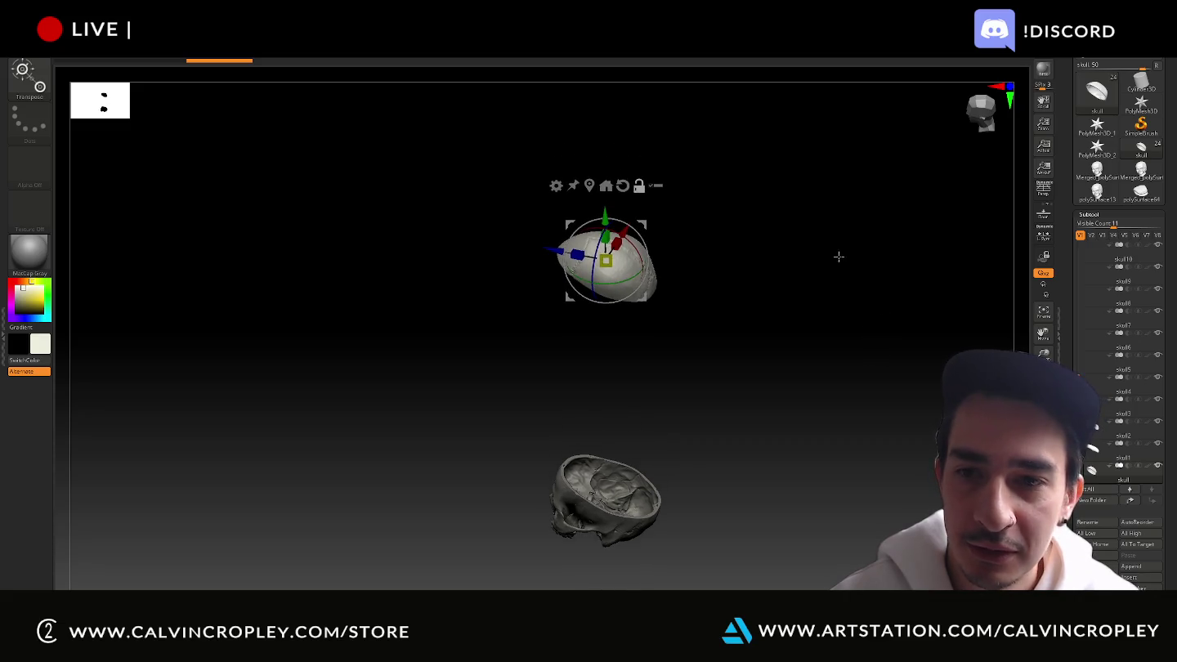
{"action": "key", "text": "ctrl+z"}
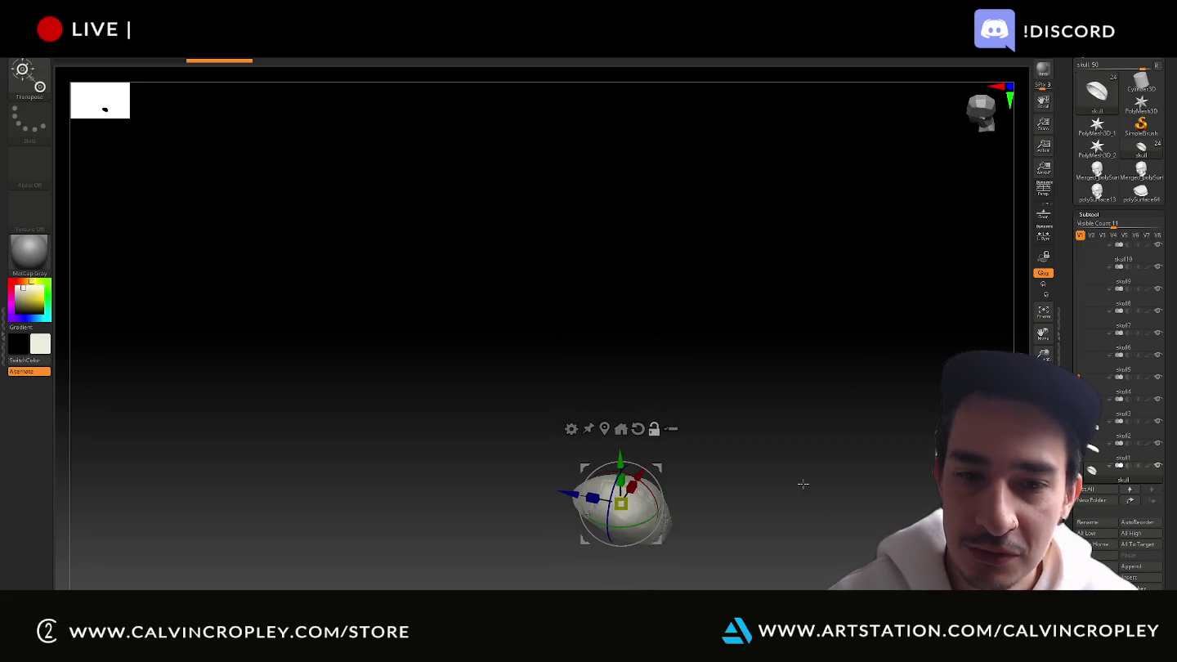
{"action": "key", "text": "ctrl+shift+z"}
{"action": "key", "text": "ctrl+shift+z"}
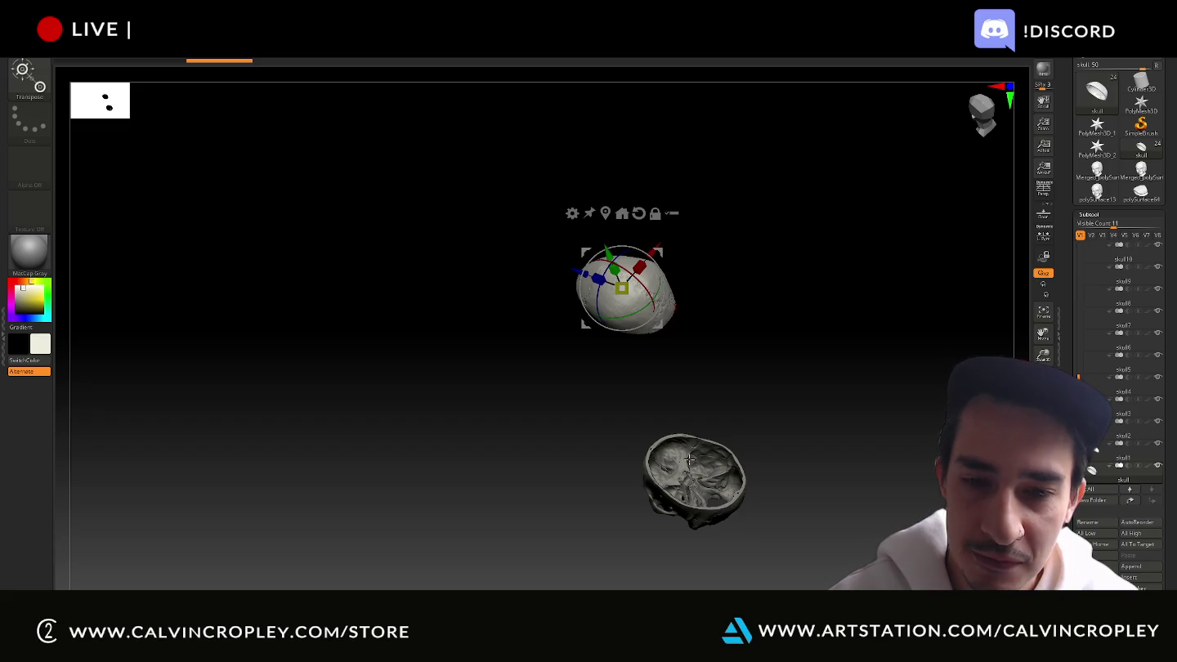
{"action": "mouse_move", "coordinate": [809, 427]}
{"action": "left_mouse_down"}
{"action": "mouse_move", "coordinate": [770, 384]}
{"action": "mouse_move", "coordinate": [798, 368]}
{"action": "left_mouse_up"}
{"action": "mouse_move", "coordinate": [809, 242]}
{"action": "left_mouse_down"}
{"action": "mouse_move", "coordinate": [788, 323]}
{"action": "mouse_move", "coordinate": [814, 343]}
{"action": "mouse_move", "coordinate": [801, 329]}
{"action": "mouse_move", "coordinate": [825, 223]}
{"action": "mouse_move", "coordinate": [809, 376]}
{"action": "left_mouse_up"}
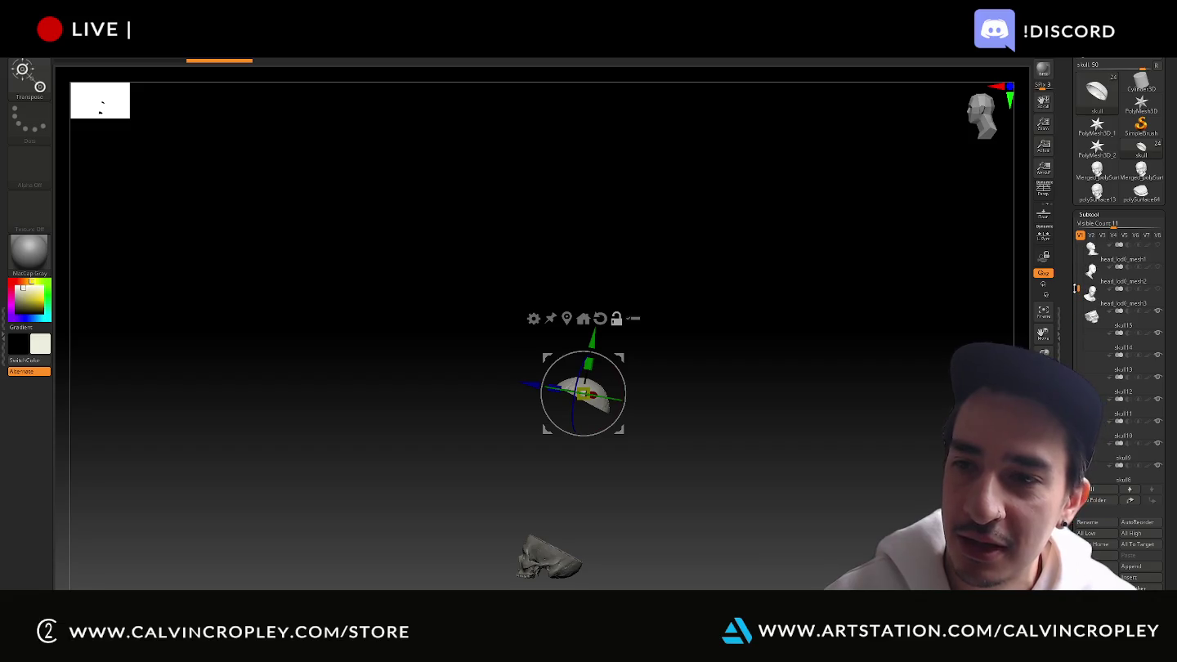
Frame the polySurface14 skull and orbit closely over its teeth, jaw and cranium edge
{"action": "left_click_drag", "start_coordinate": [1076, 282], "coordinate": [1076, 233]}
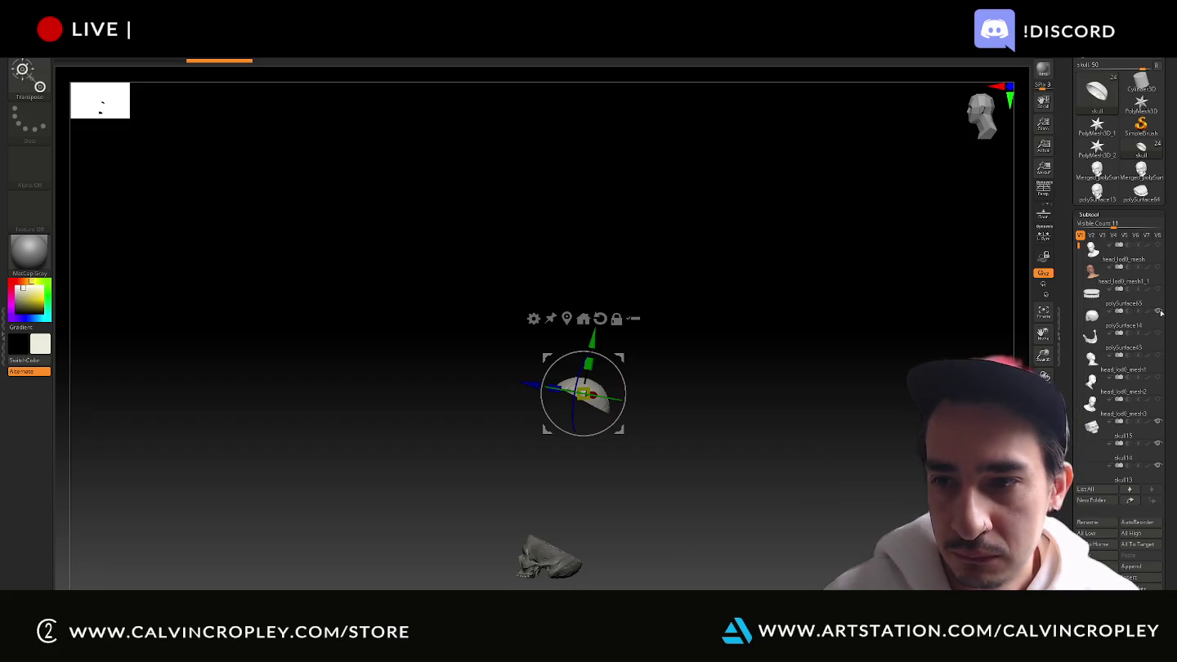
{"action": "mouse_move", "coordinate": [711, 302]}
{"action": "left_mouse_down"}
{"action": "mouse_move", "coordinate": [703, 512]}
{"action": "mouse_move", "coordinate": [738, 297]}
{"action": "mouse_move", "coordinate": [730, 311]}
{"action": "left_mouse_up"}
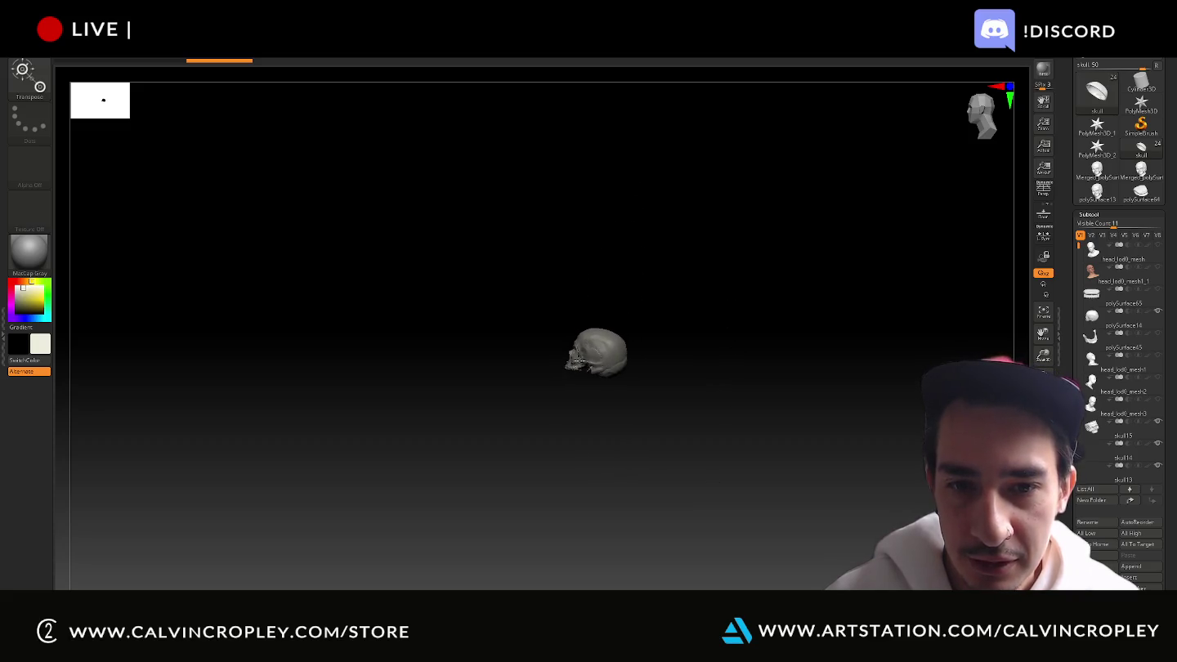
{"action": "left_click", "coordinate": [577, 361], "text": "alt"}
{"action": "key", "text": "f"}
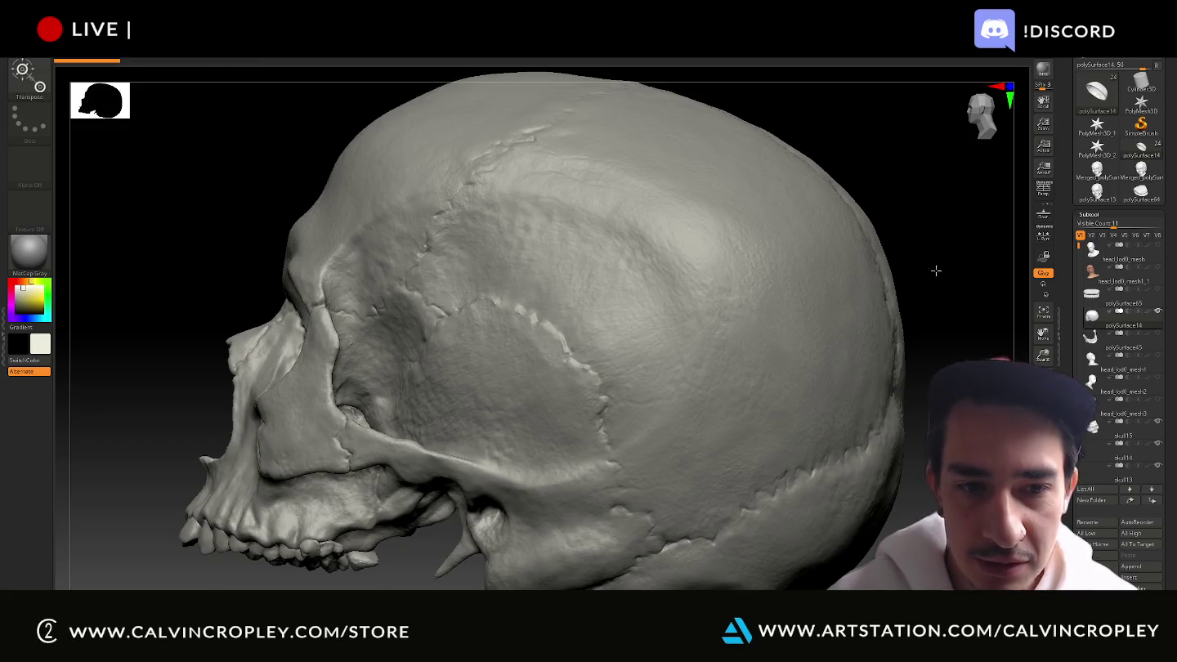
{"action": "mouse_move", "coordinate": [820, 135]}
{"action": "left_mouse_down"}
{"action": "mouse_move", "coordinate": [841, 136]}
{"action": "mouse_move", "coordinate": [841, 123]}
{"action": "mouse_move", "coordinate": [893, 131]}
{"action": "mouse_move", "coordinate": [681, 205]}
{"action": "mouse_move", "coordinate": [864, 318]}
{"action": "mouse_move", "coordinate": [812, 347]}
{"action": "mouse_move", "coordinate": [876, 346]}
{"action": "mouse_move", "coordinate": [735, 347]}
{"action": "mouse_move", "coordinate": [809, 263]}
{"action": "mouse_move", "coordinate": [849, 296]}
{"action": "mouse_move", "coordinate": [627, 342]}
{"action": "mouse_move", "coordinate": [900, 235]}
{"action": "left_mouse_up"}
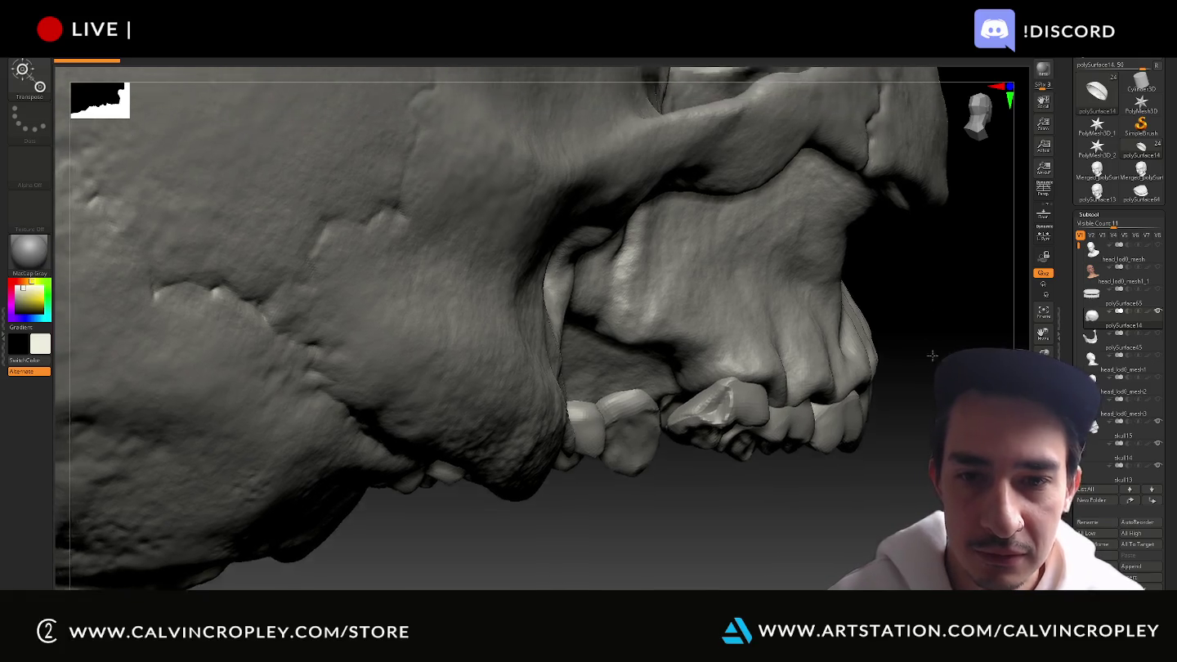
{"action": "mouse_move", "coordinate": [923, 284]}
{"action": "left_mouse_down"}
{"action": "mouse_move", "coordinate": [817, 327]}
{"action": "mouse_move", "coordinate": [857, 415]}
{"action": "mouse_move", "coordinate": [930, 394]}
{"action": "mouse_move", "coordinate": [958, 429]}
{"action": "mouse_move", "coordinate": [891, 343]}
{"action": "mouse_move", "coordinate": [584, 397]}
{"action": "left_mouse_up"}
{"action": "mouse_move", "coordinate": [106, 284]}
{"action": "left_mouse_down"}
{"action": "mouse_move", "coordinate": [173, 255]}
{"action": "mouse_move", "coordinate": [212, 184]}
{"action": "mouse_move", "coordinate": [197, 202]}
{"action": "mouse_move", "coordinate": [245, 197]}
{"action": "left_mouse_up"}
Return to sculpt mode and frame the skull from a top-down angle
{"action": "key", "text": "w"}
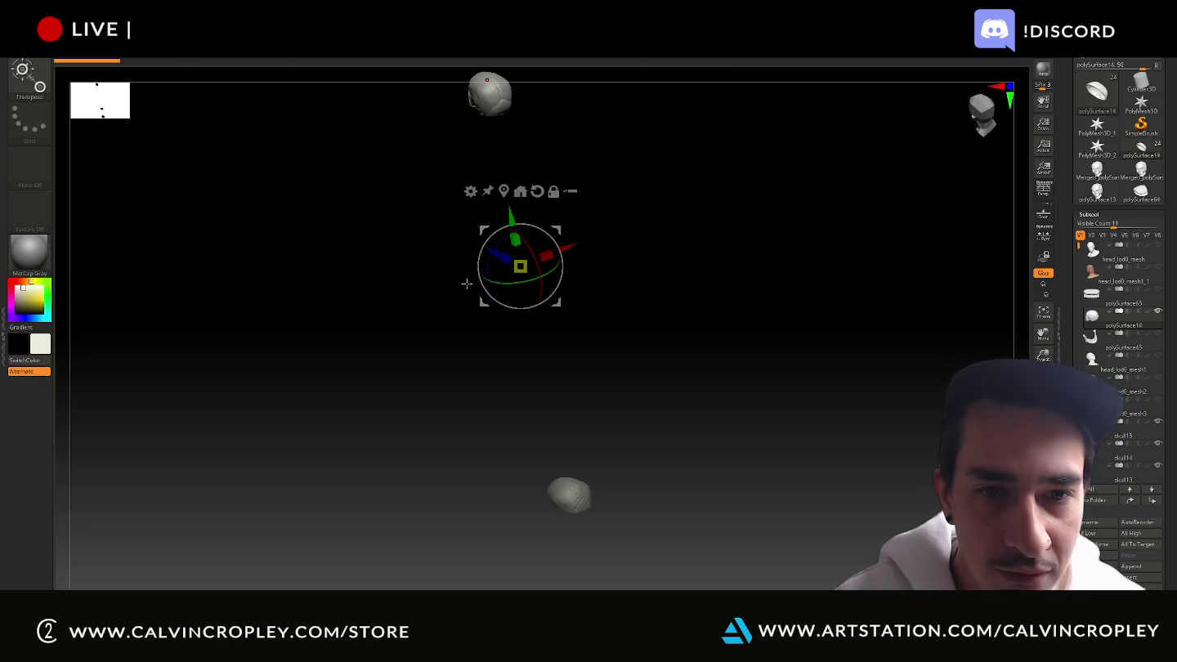
{"action": "key", "text": "q"}
{"action": "key", "text": "ctrl"}
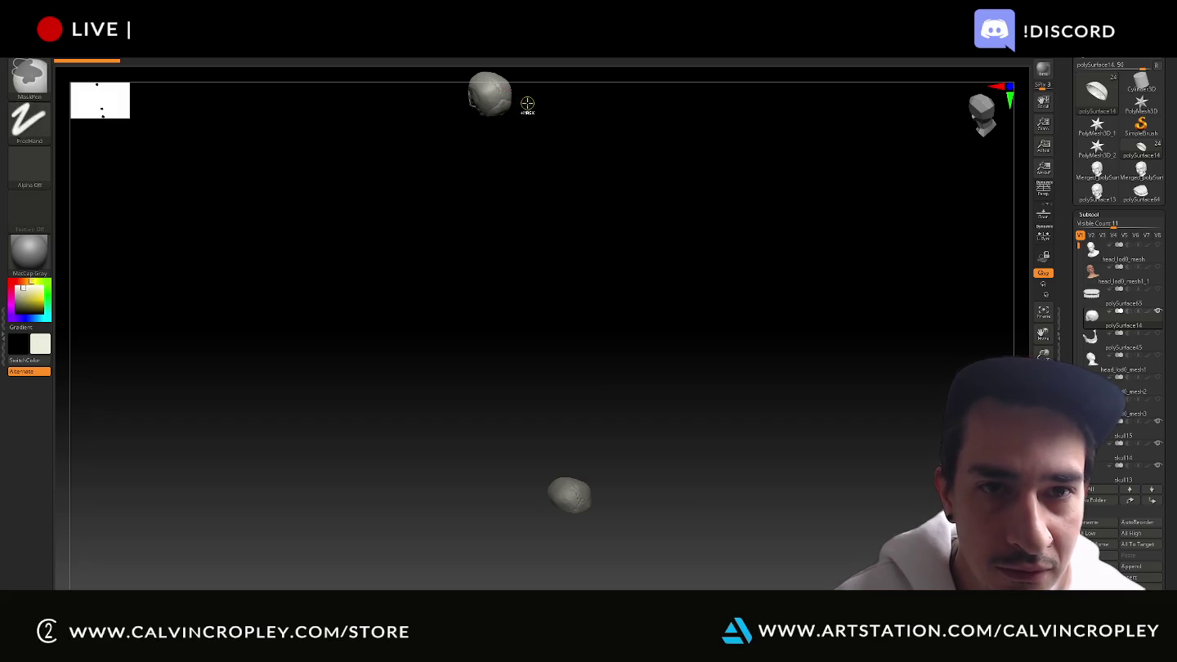
{"action": "key", "text": "f"}
{"action": "mouse_move", "coordinate": [864, 228]}
{"action": "left_mouse_down"}
{"action": "mouse_move", "coordinate": [884, 252]}
{"action": "mouse_move", "coordinate": [879, 352]}
{"action": "mouse_move", "coordinate": [820, 132]}
{"action": "mouse_move", "coordinate": [824, 310]}
{"action": "mouse_move", "coordinate": [804, 297]}
{"action": "left_mouse_up"}
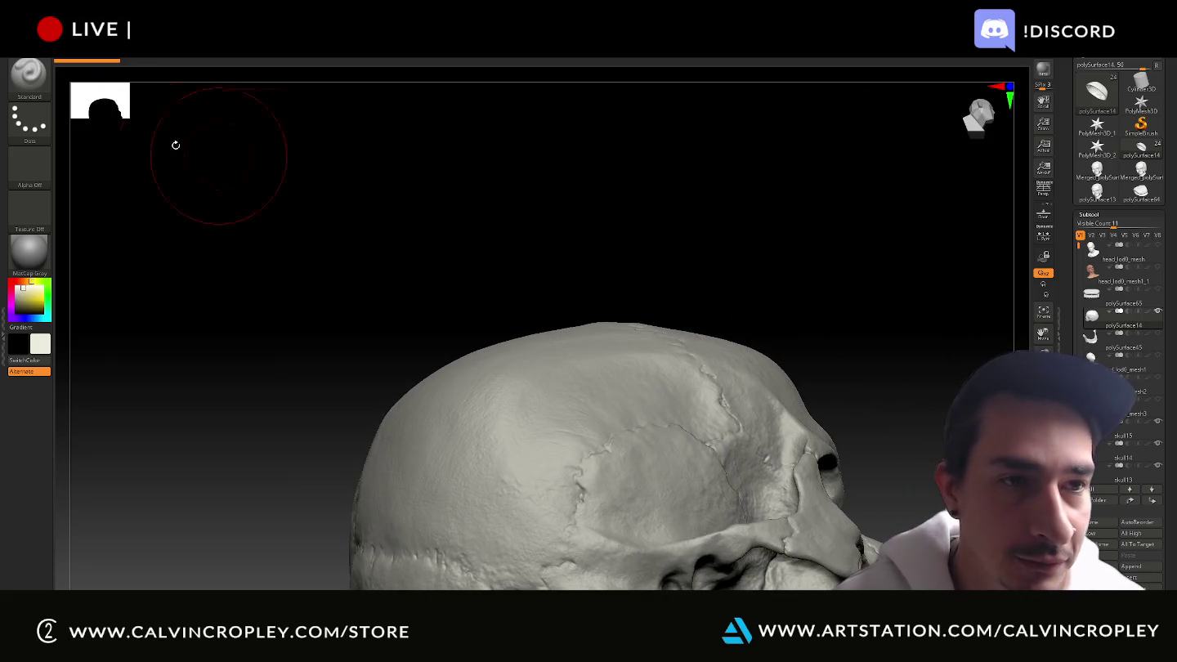
Cut rectangular slices across the cranium top with the SliceRect brush
{"action": "left_click", "coordinate": [29, 75]}
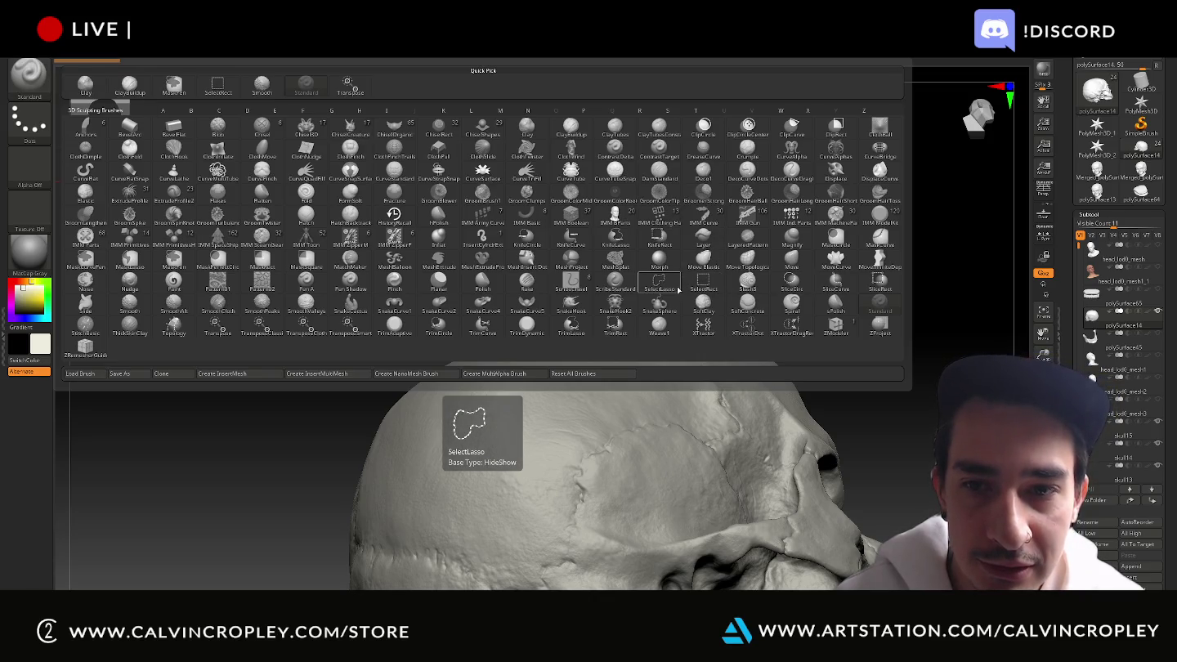
{"action": "left_click", "coordinate": [878, 286]}
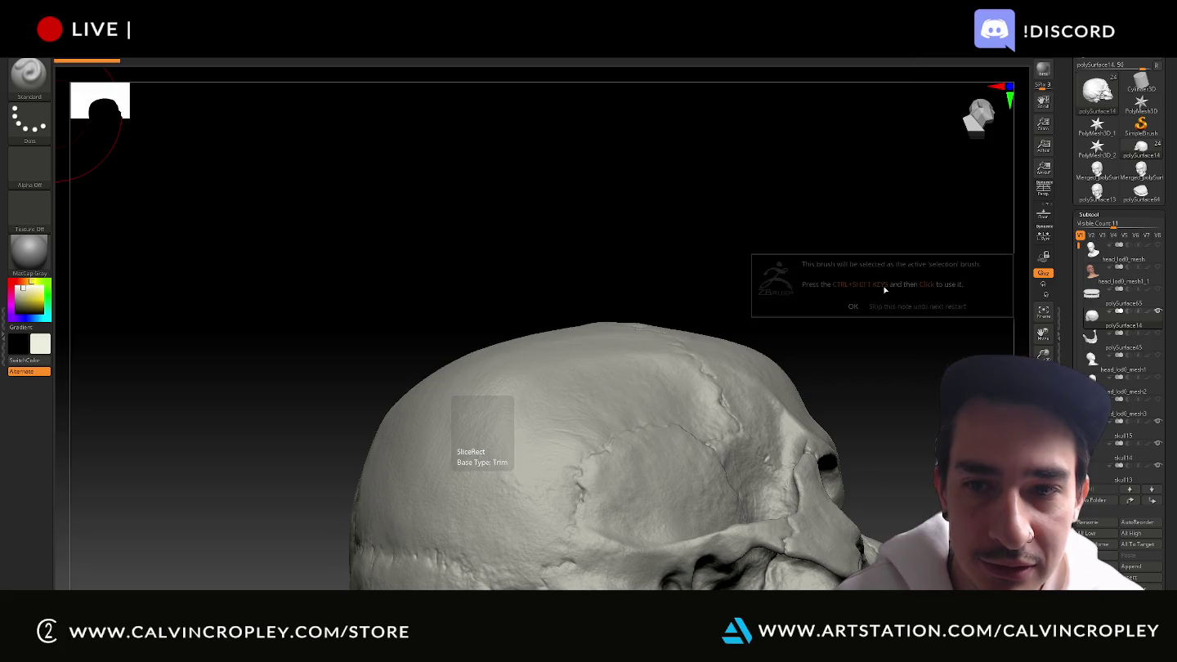
{"action": "left_click", "coordinate": [877, 308]}
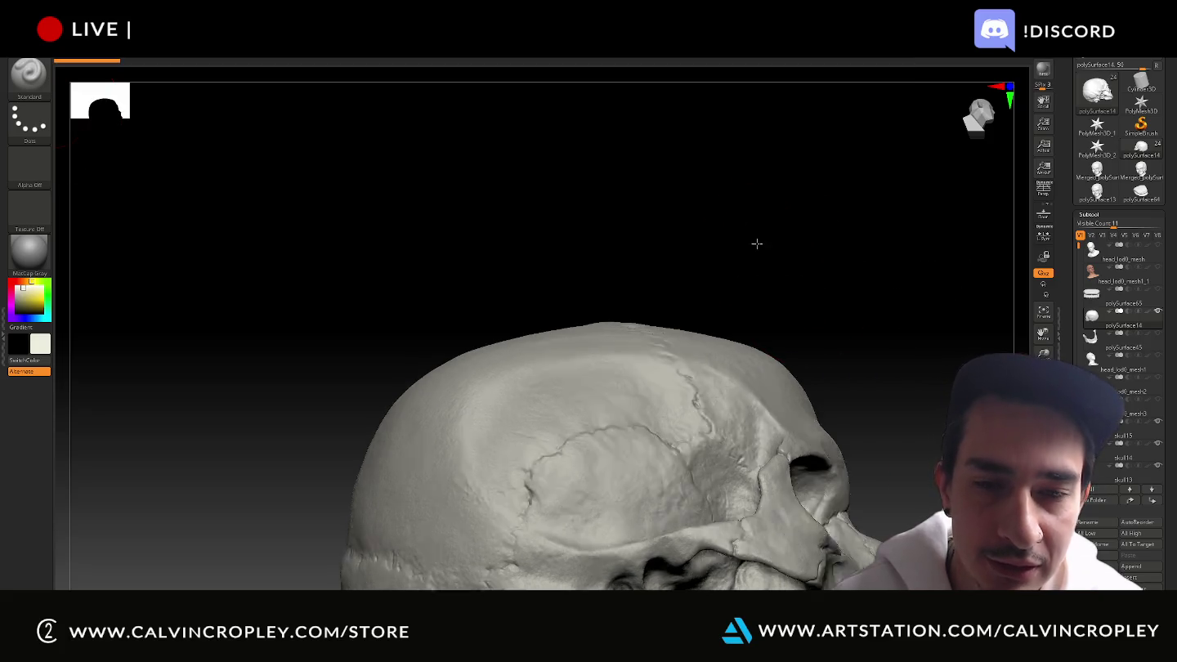
{"action": "left_click_drag", "start_coordinate": [785, 253], "coordinate": [621, 278]}
{"action": "left_click_drag", "start_coordinate": [478, 269], "coordinate": [302, 472], "text": "ctrl+shift"}
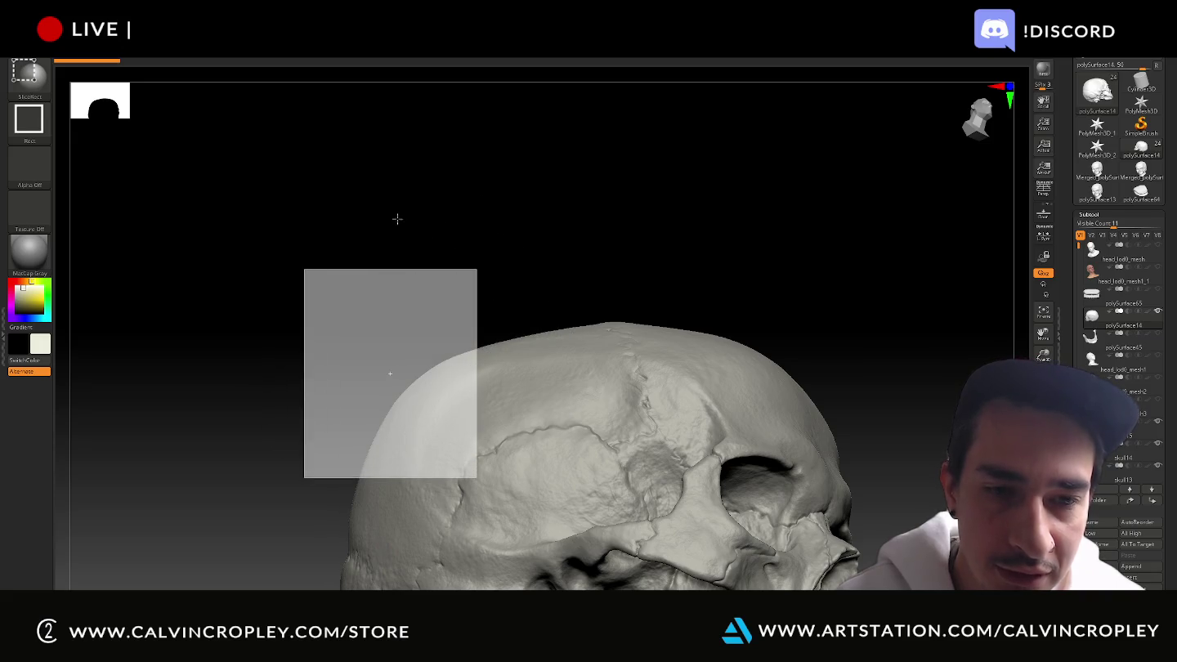
{"action": "left_click_drag", "start_coordinate": [320, 306], "coordinate": [476, 454], "text": "ctrl+shift"}
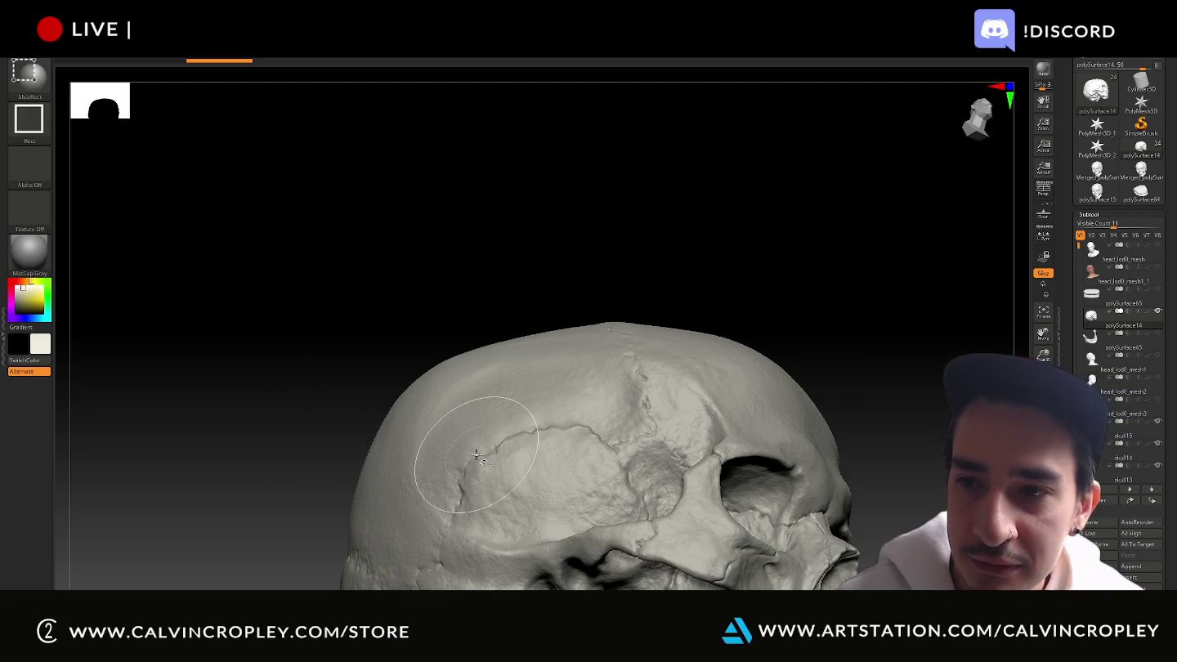
{"action": "left_click_drag", "start_coordinate": [300, 244], "coordinate": [541, 475], "text": "ctrl+shift"}
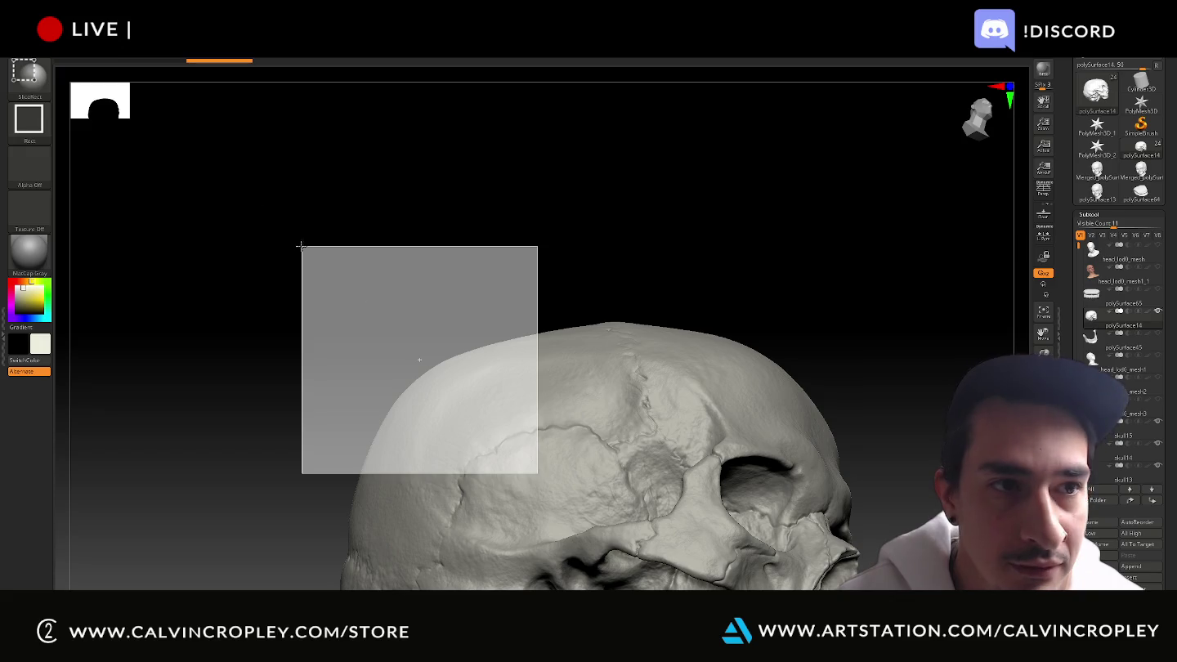
{"action": "left_click", "coordinate": [29, 77]}
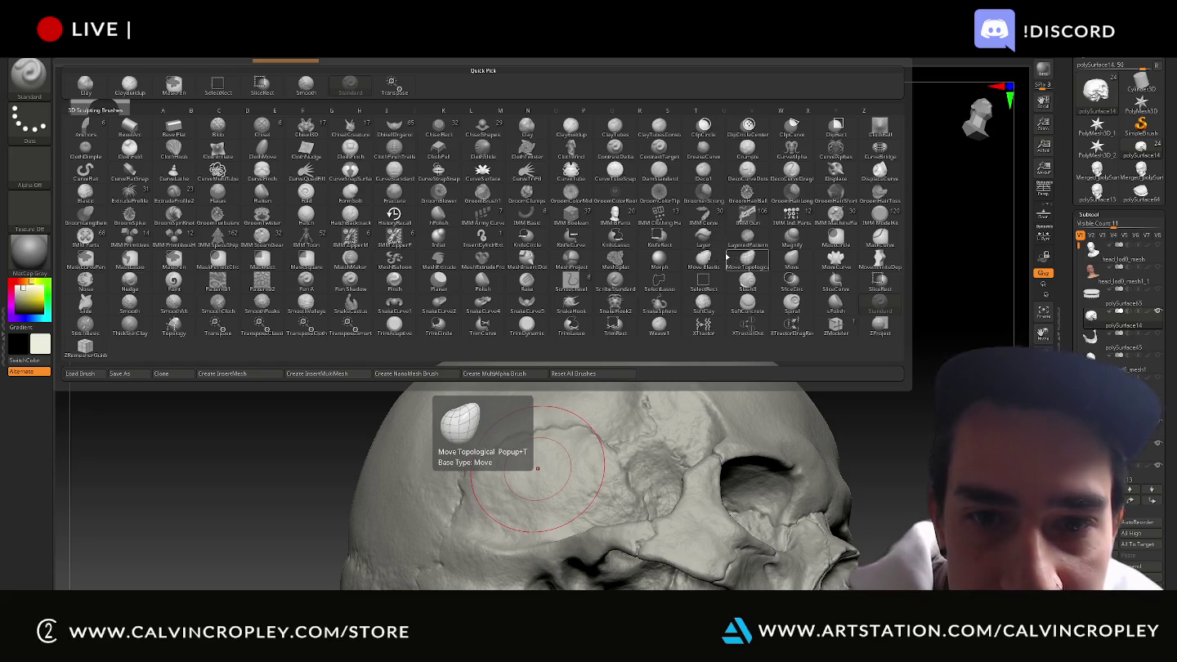
{"action": "left_click", "coordinate": [621, 244]}
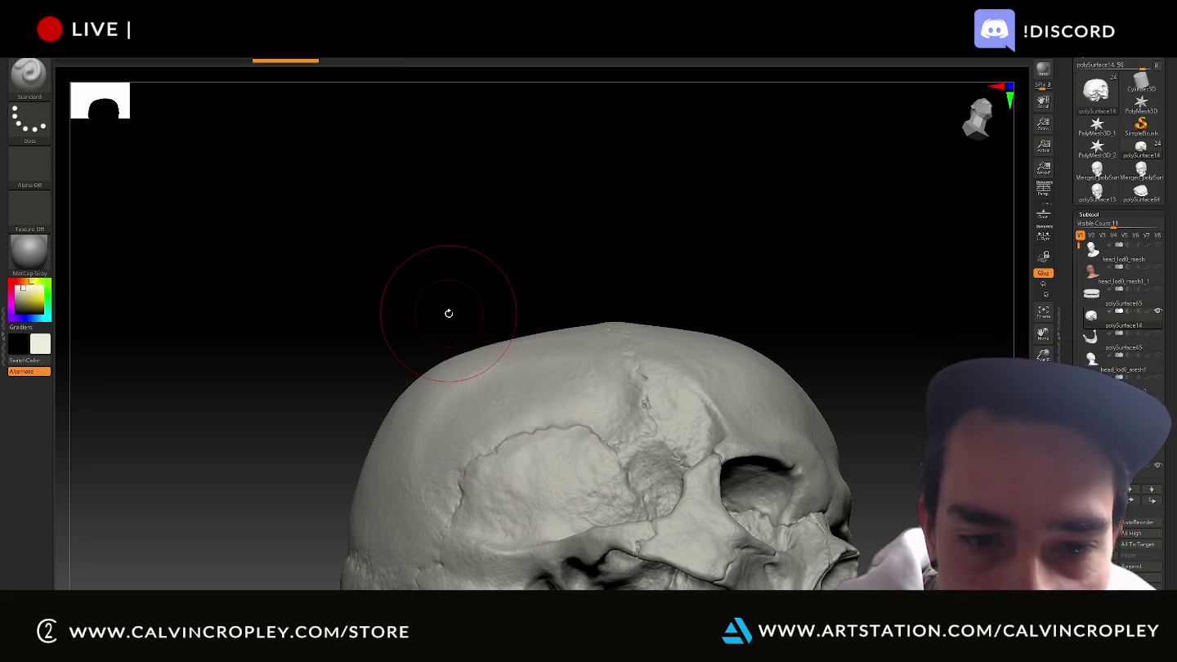
Slice a KnifeLasso line across the skull top, inspect the cut, then minimise ZBrush
{"action": "mouse_move", "coordinate": [506, 290]}
{"action": "left_mouse_down", "text": "ctrl+shift"}
{"action": "mouse_move", "coordinate": [386, 345]}
{"action": "mouse_move", "coordinate": [402, 272]}
{"action": "left_mouse_up", "text": "ctrl+shift"}
{"action": "mouse_move", "coordinate": [405, 208]}
{"action": "left_mouse_down"}
{"action": "mouse_move", "coordinate": [501, 243]}
{"action": "mouse_move", "coordinate": [515, 186]}
{"action": "mouse_move", "coordinate": [523, 255]}
{"action": "mouse_move", "coordinate": [623, 239]}
{"action": "mouse_move", "coordinate": [625, 272]}
{"action": "mouse_move", "coordinate": [720, 305]}
{"action": "mouse_move", "coordinate": [630, 240]}
{"action": "mouse_move", "coordinate": [652, 282]}
{"action": "mouse_move", "coordinate": [703, 299]}
{"action": "mouse_move", "coordinate": [710, 245]}
{"action": "mouse_move", "coordinate": [658, 273]}
{"action": "mouse_move", "coordinate": [615, 252]}
{"action": "left_mouse_up"}
{"action": "mouse_move", "coordinate": [752, 160]}
{"action": "left_mouse_down"}
{"action": "mouse_move", "coordinate": [707, 188]}
{"action": "mouse_move", "coordinate": [757, 256]}
{"action": "left_mouse_up"}
{"action": "key", "text": "ctrl"}
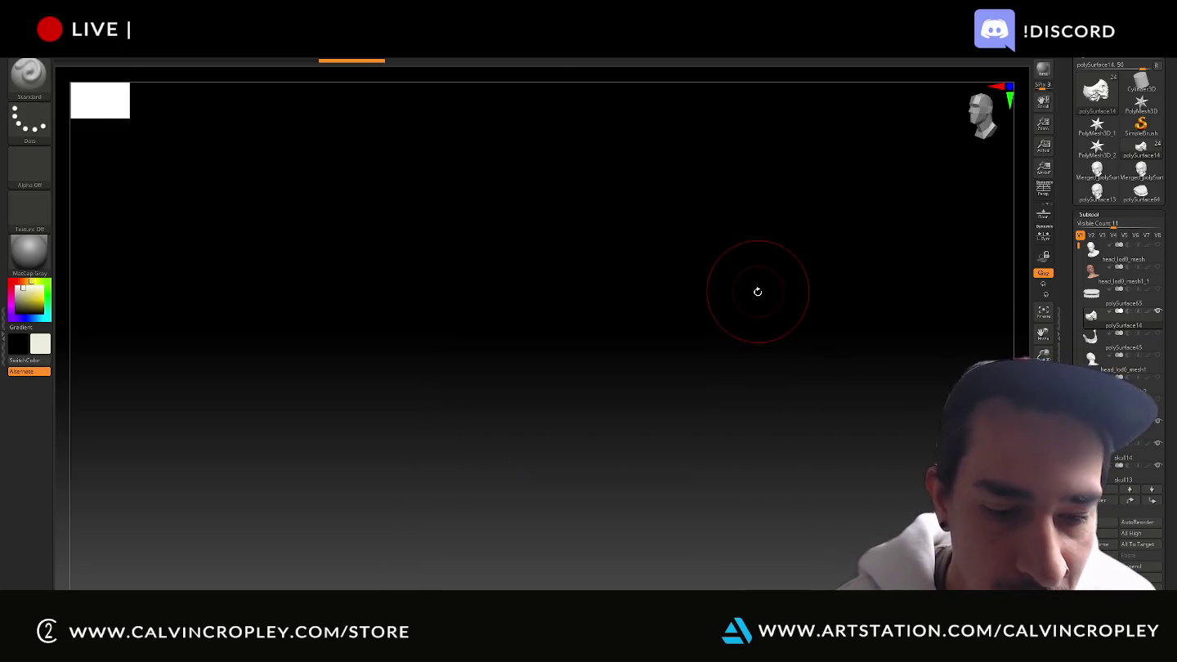
{"action": "mouse_move", "coordinate": [759, 327]}
{"action": "left_mouse_down"}
{"action": "mouse_move", "coordinate": [698, 227]}
{"action": "mouse_move", "coordinate": [636, 280]}
{"action": "left_mouse_up"}
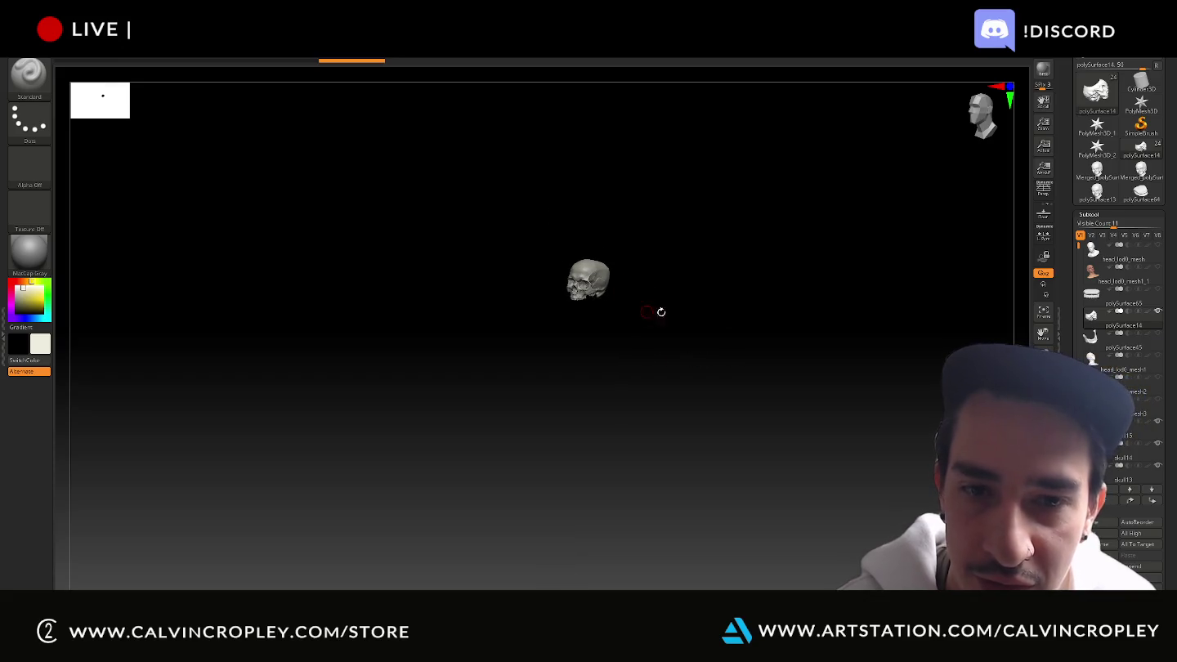
{"action": "mouse_move", "coordinate": [688, 308]}
{"action": "left_mouse_down"}
{"action": "mouse_move", "coordinate": [691, 265]}
{"action": "mouse_move", "coordinate": [740, 206]}
{"action": "mouse_move", "coordinate": [795, 231]}
{"action": "left_mouse_up"}
{"action": "key", "text": "ctrl"}
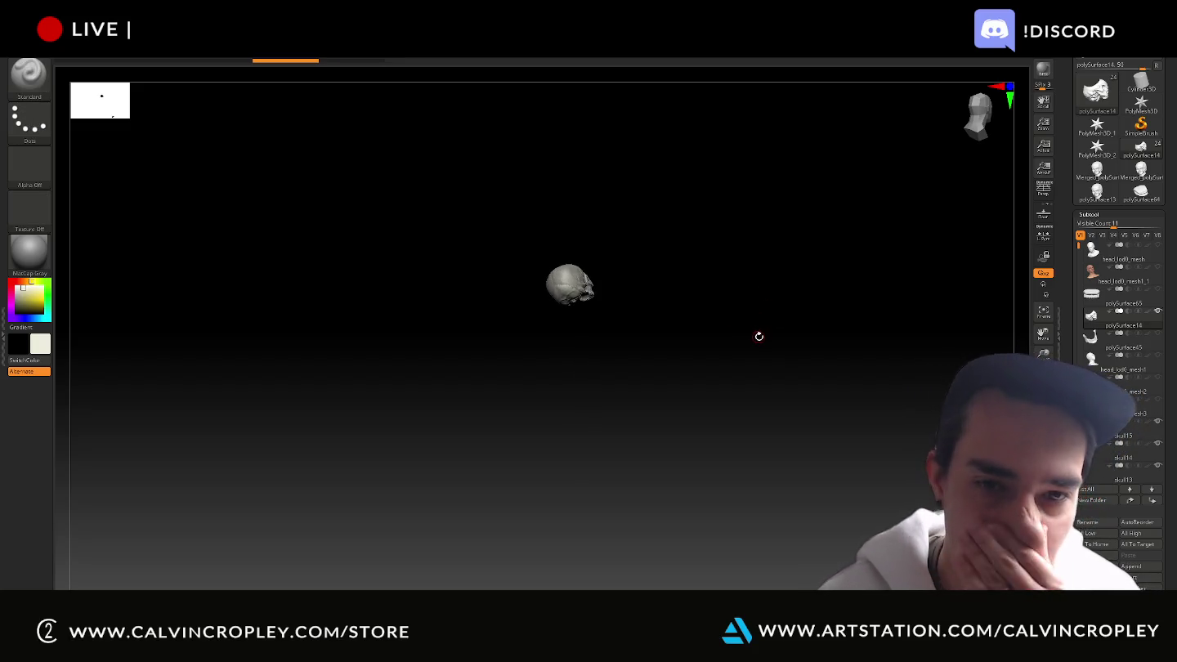
{"action": "key", "text": "super+d"}
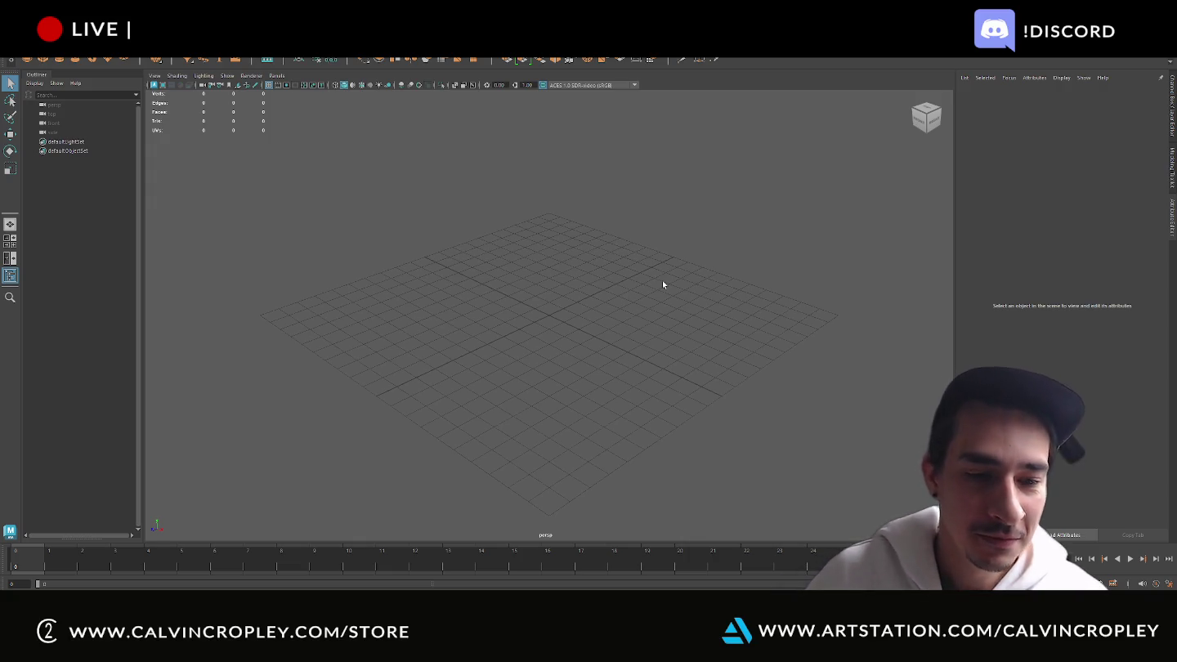
Alt+Tab from Maya back to the ZBrush window showing the skull
{"action": "key", "text": "alt+Tab"}
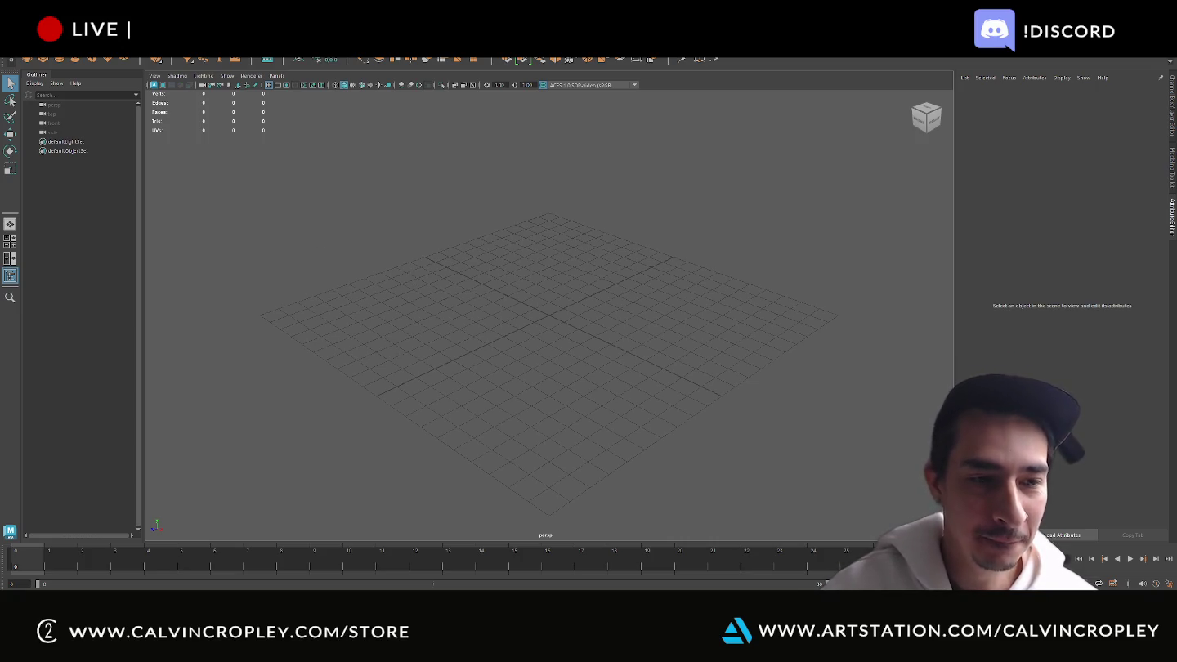
{"action": "key", "text": "alt+Tab"}
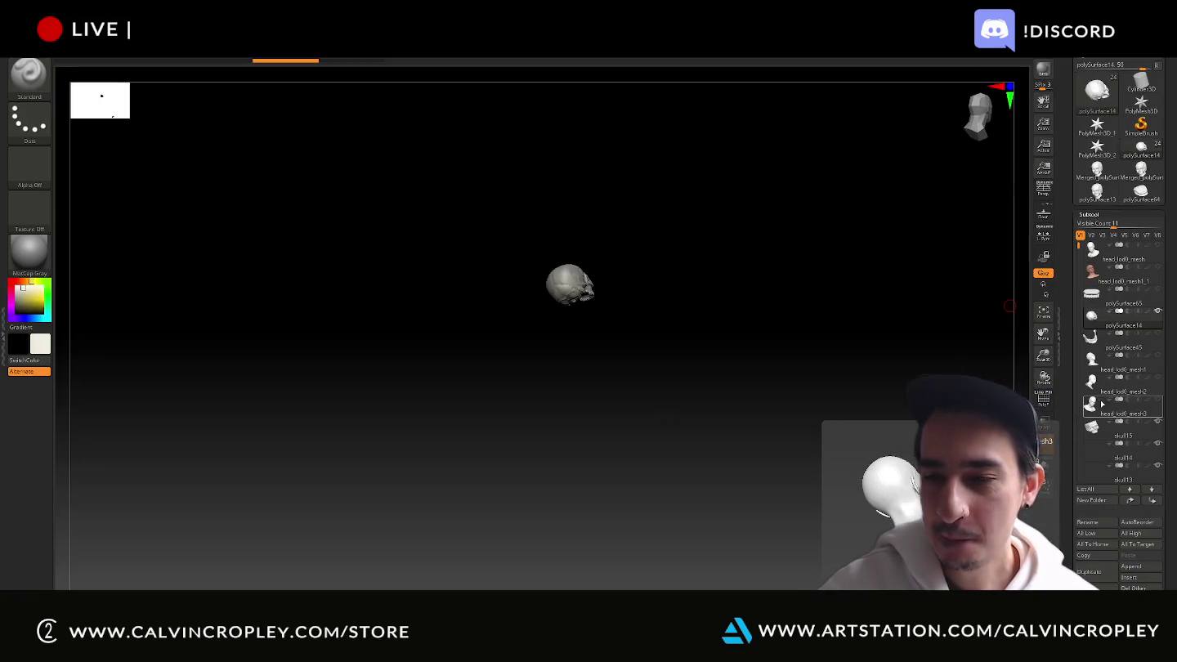
{"action": "mouse_move", "coordinate": [1121, 315]}
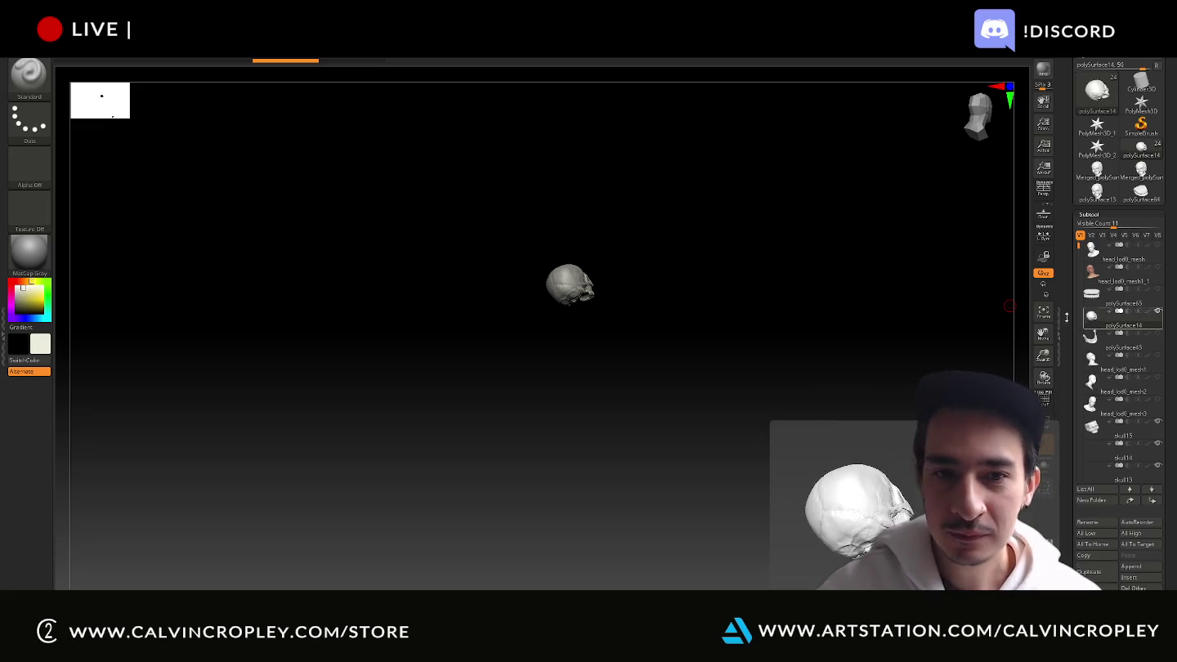
Turn the polySurface14 skull to face forward and export it to the Desktop
{"action": "left_click_drag", "start_coordinate": [915, 286], "coordinate": [840, 318]}
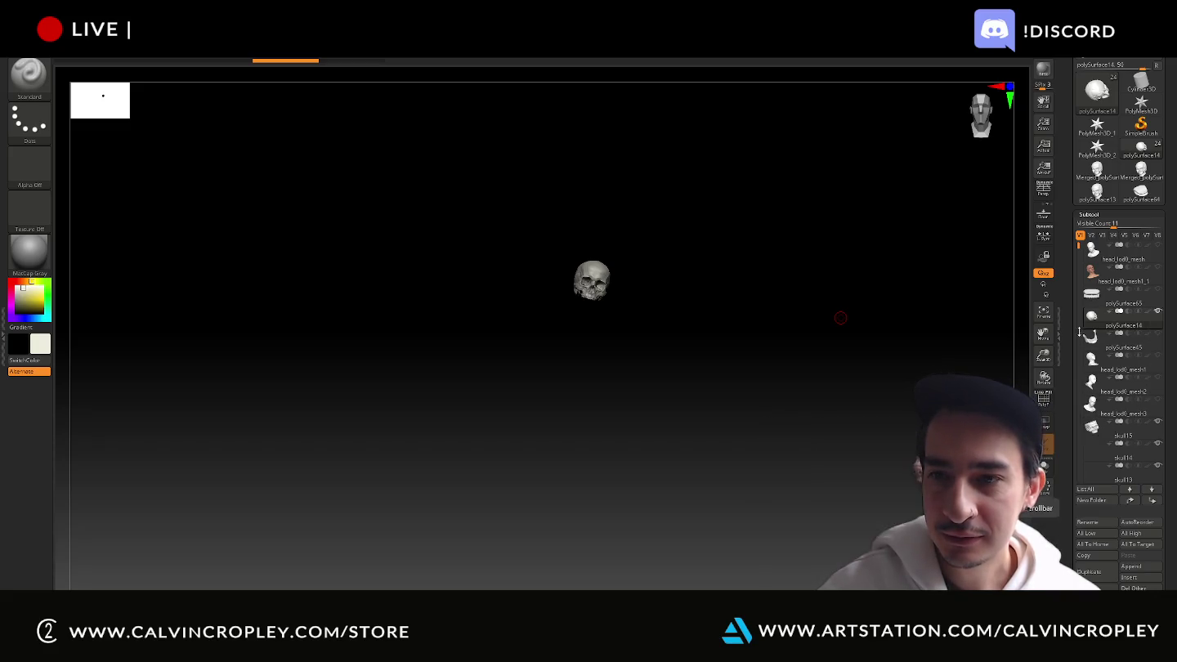
{"action": "left_click", "coordinate": [1158, 335]}
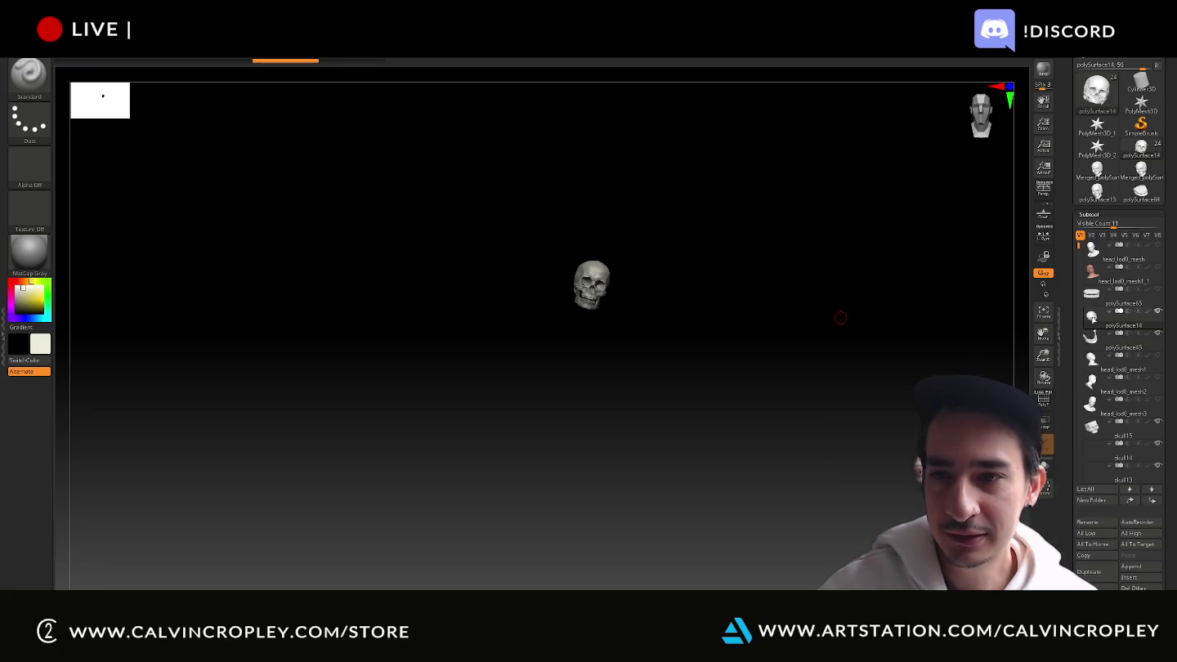
{"action": "left_click", "coordinate": [1013, 82]}
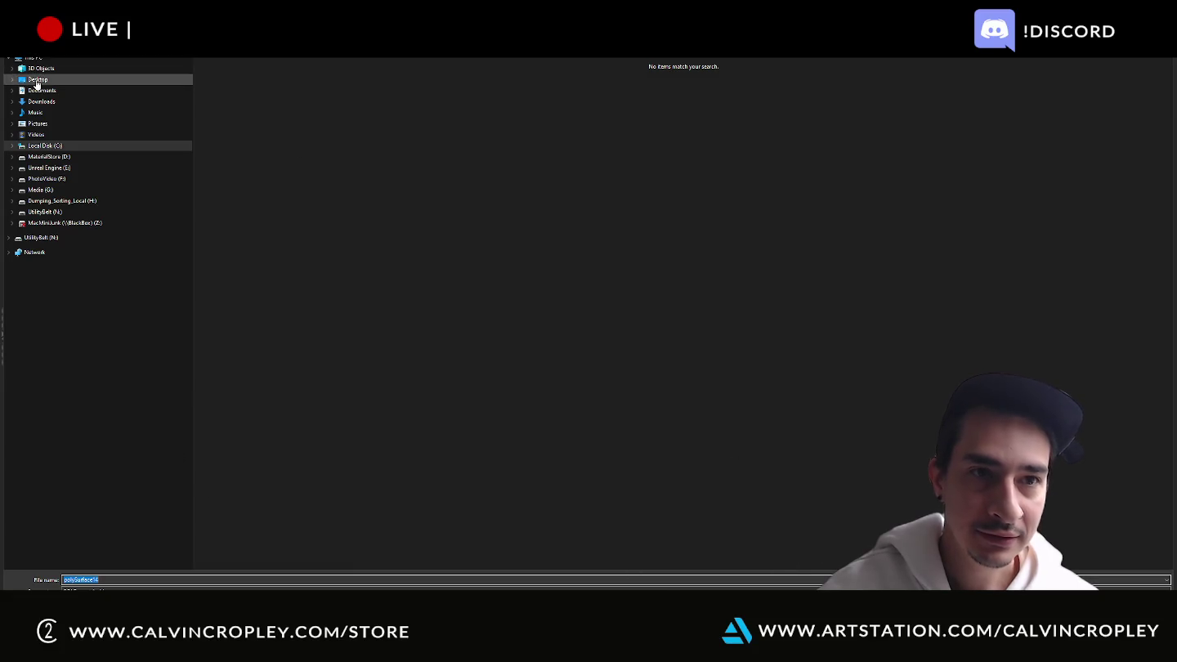
{"action": "left_click", "coordinate": [37, 79]}
{"action": "key", "text": "Return"}
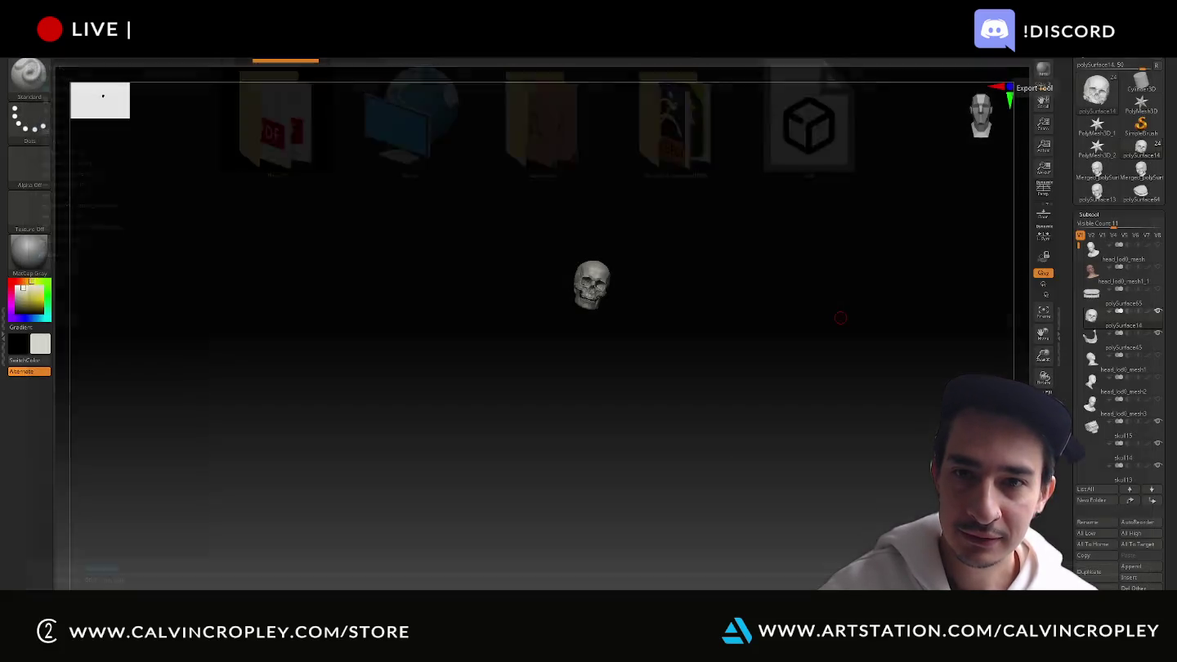
{"action": "key", "text": "alt+Tab"}
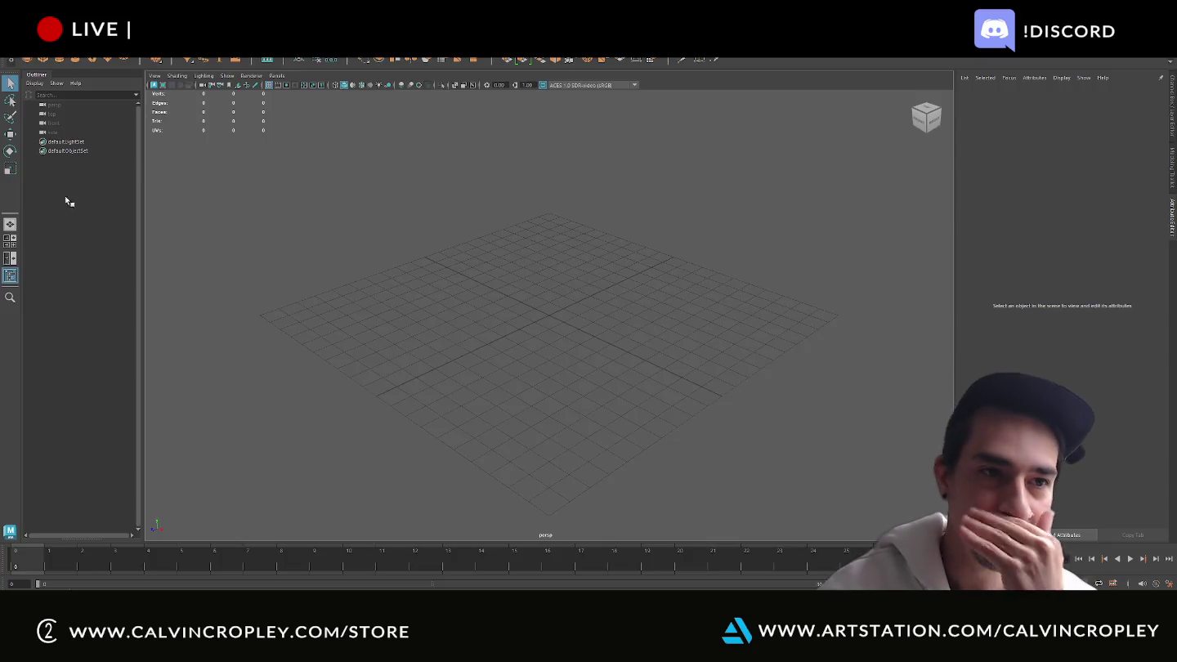
Start a Maya File > Import from the Desktop, then cancel it, leaving the scene empty
{"action": "left_click", "coordinate": [26, 49]}
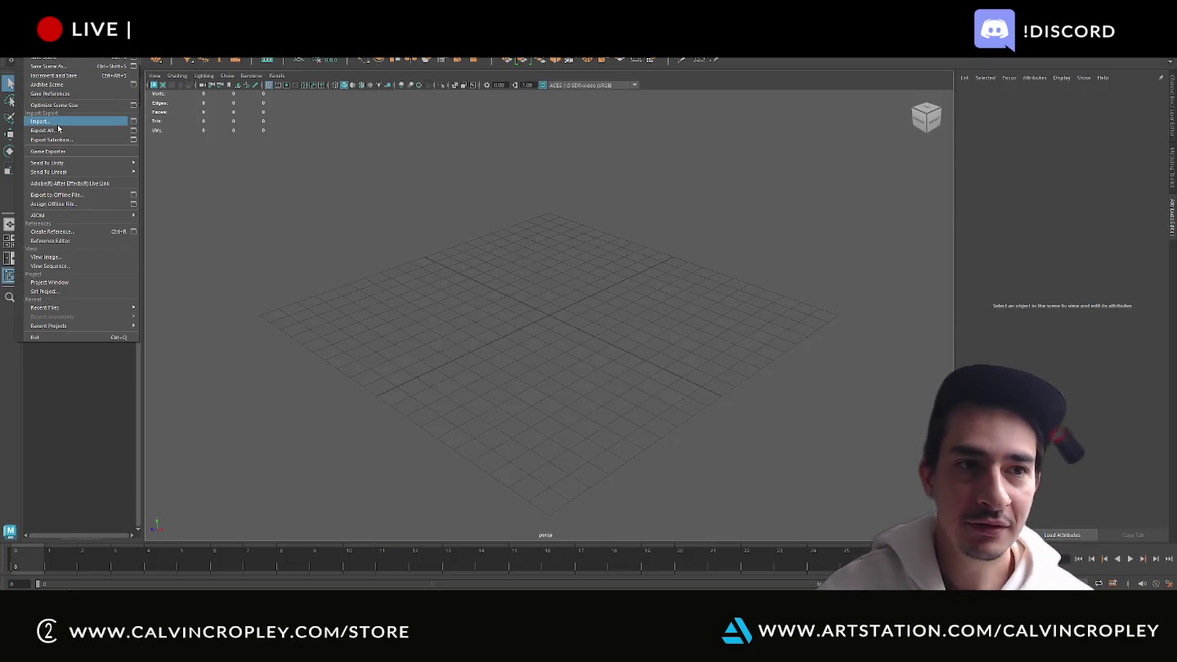
{"action": "left_click", "coordinate": [49, 121]}
{"action": "left_click", "coordinate": [436, 149]}
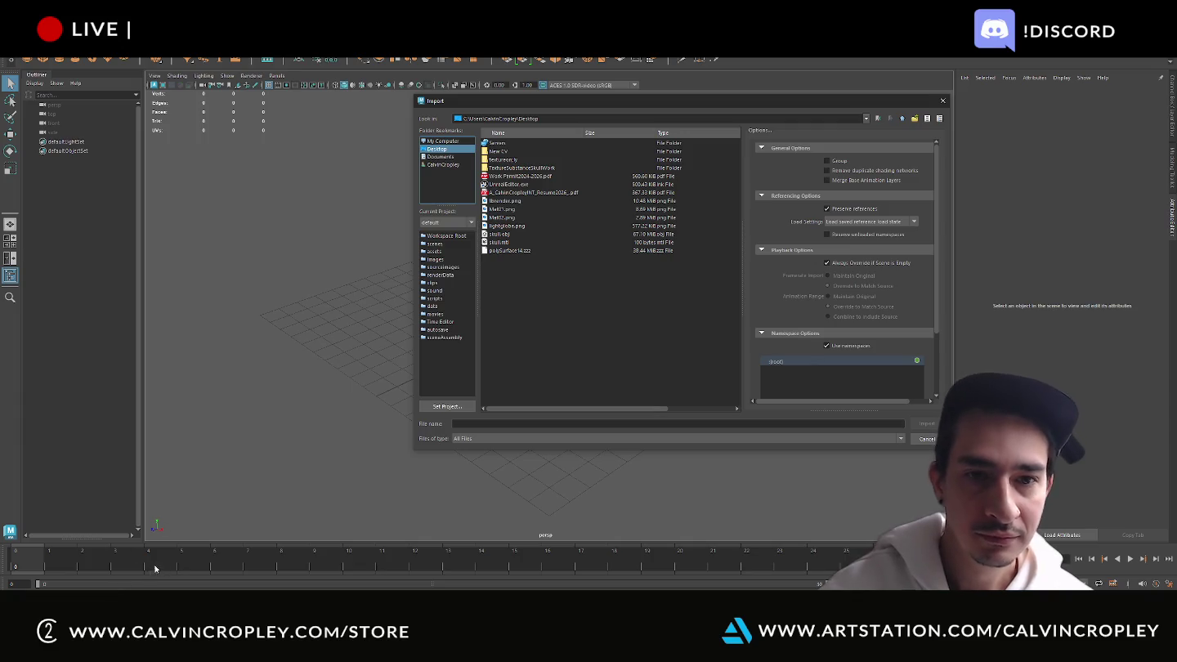
{"action": "key", "text": "alt+Tab"}
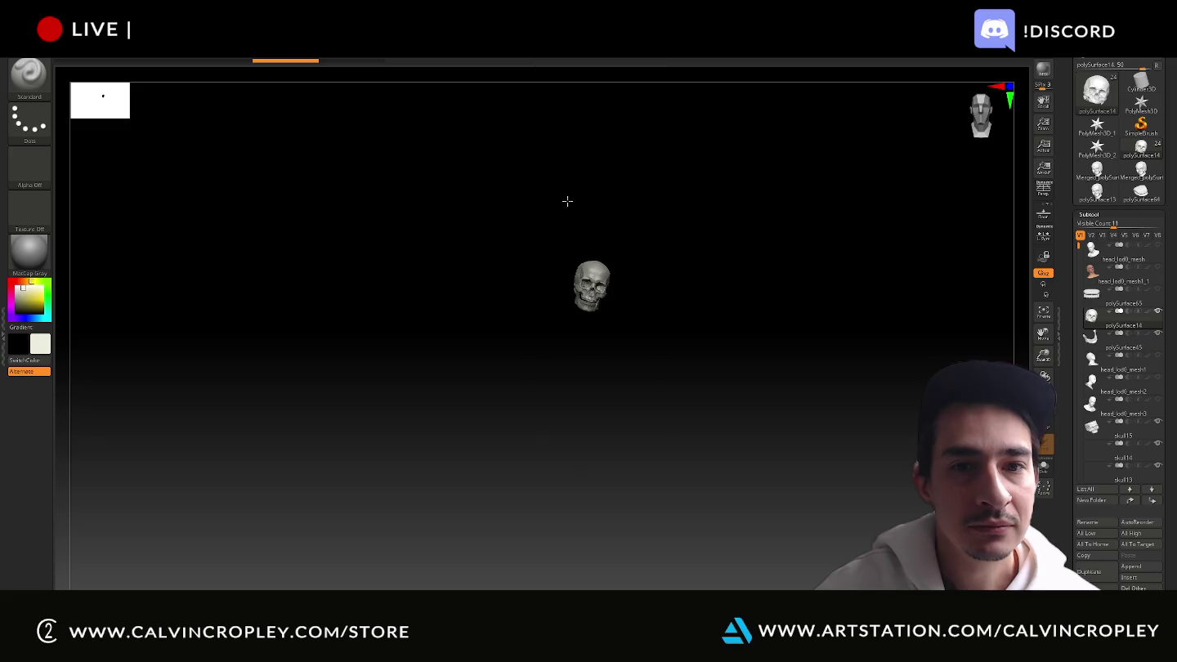
{"action": "key", "text": "alt+Tab"}
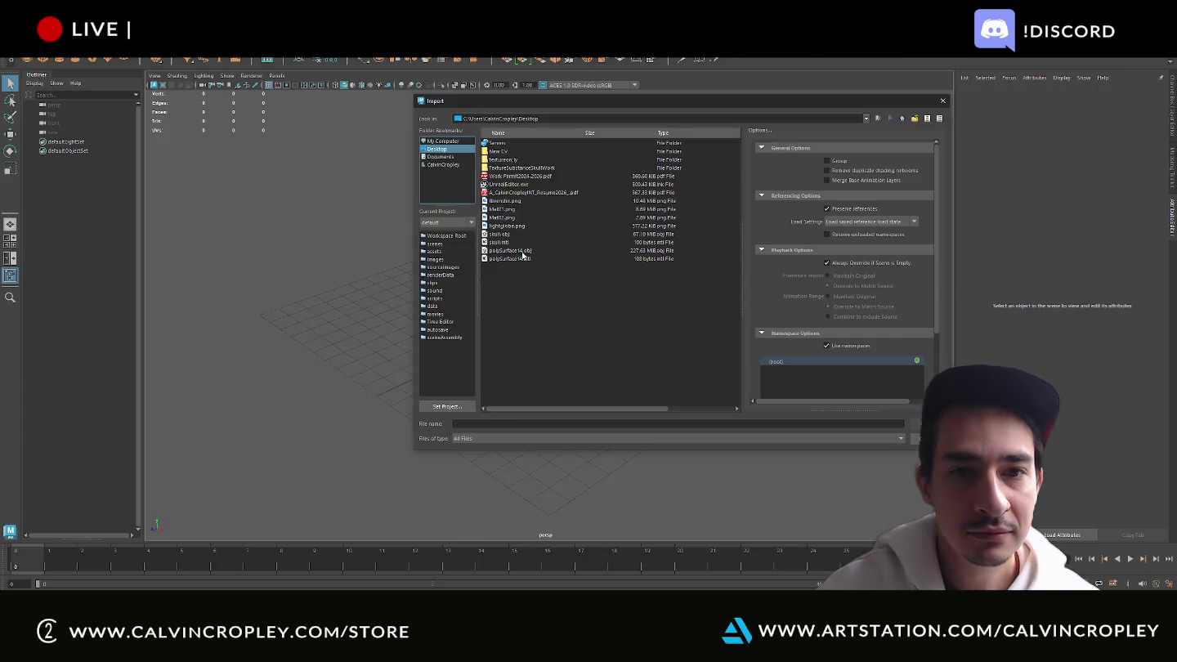
{"action": "key", "text": "Escape"}
{"action": "key", "text": "alt+Tab"}
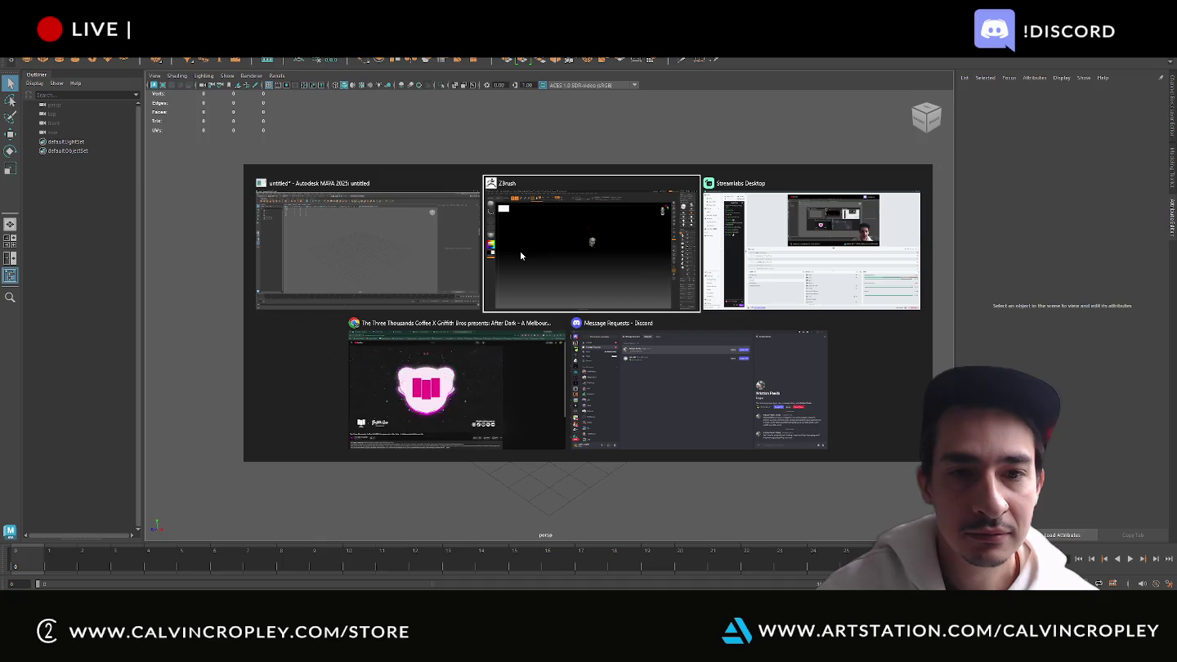
{"action": "key", "text": "Escape"}
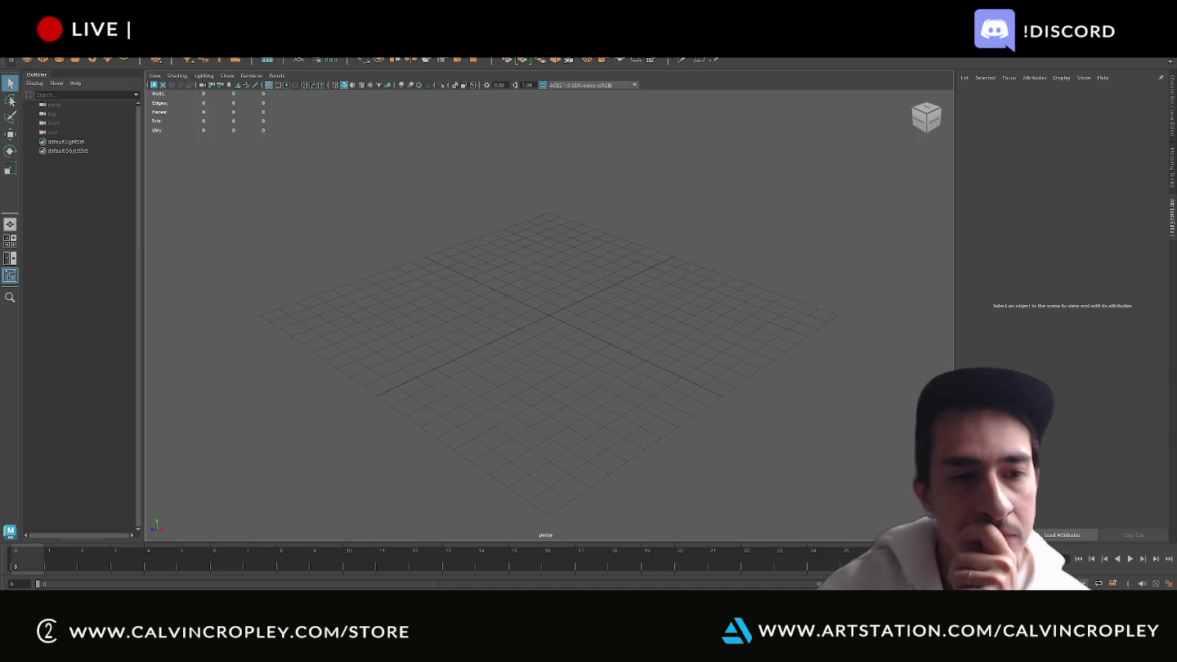
Back in ZBrush, toggle head_lod0_mesh visibility on and off so the skull shows alone
{"action": "key", "text": "alt+Tab"}
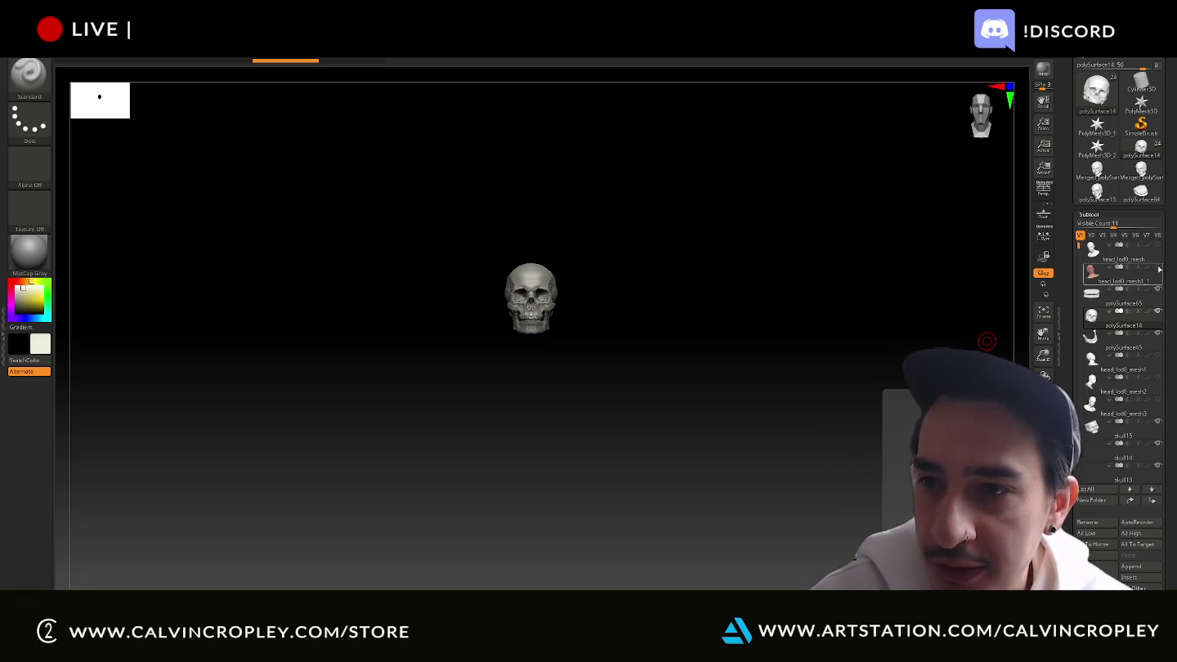
{"action": "left_click", "coordinate": [1158, 268]}
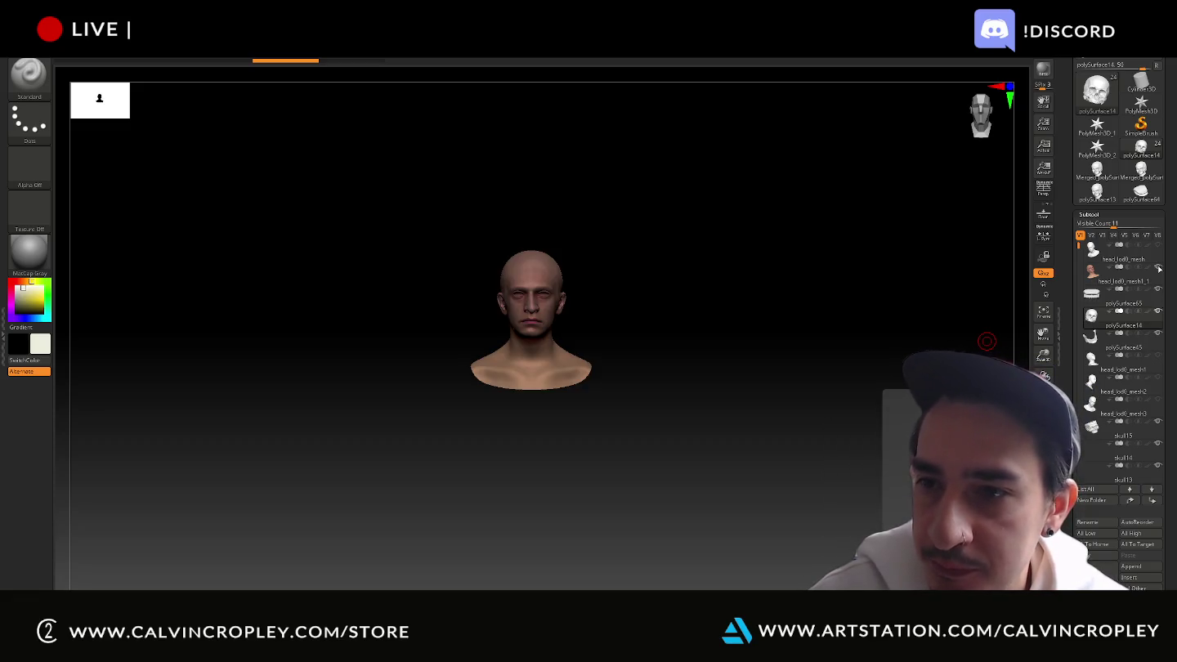
{"action": "left_click", "coordinate": [1158, 268]}
{"action": "mouse_move", "coordinate": [1078, 240]}
{"action": "left_mouse_down"}
{"action": "mouse_move", "coordinate": [1078, 396]}
{"action": "mouse_move", "coordinate": [1077, 234]}
{"action": "left_mouse_up"}
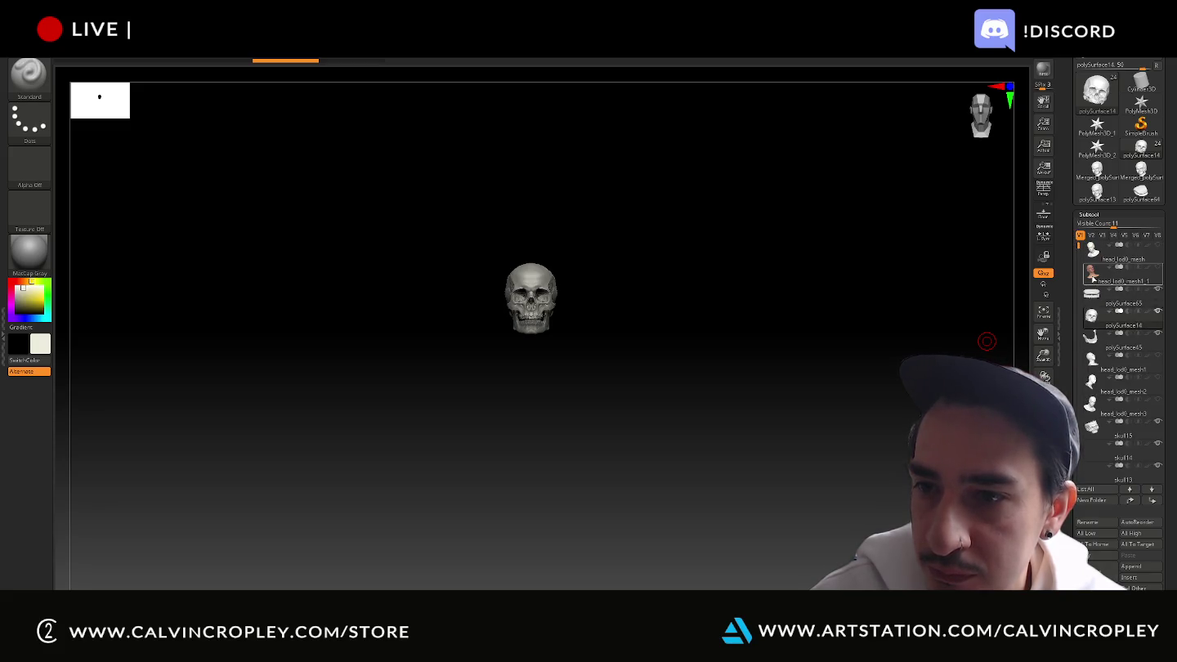
Select the head bust and start importing a new image from its Texture Map picker
{"action": "left_click", "coordinate": [1093, 276]}
{"action": "mouse_move", "coordinate": [897, 298]}
{"action": "left_mouse_down", "text": "alt"}
{"action": "mouse_move", "coordinate": [885, 294]}
{"action": "mouse_move", "coordinate": [885, 247]}
{"action": "mouse_move", "coordinate": [856, 448]}
{"action": "mouse_move", "coordinate": [839, 438]}
{"action": "left_mouse_up", "text": "alt"}
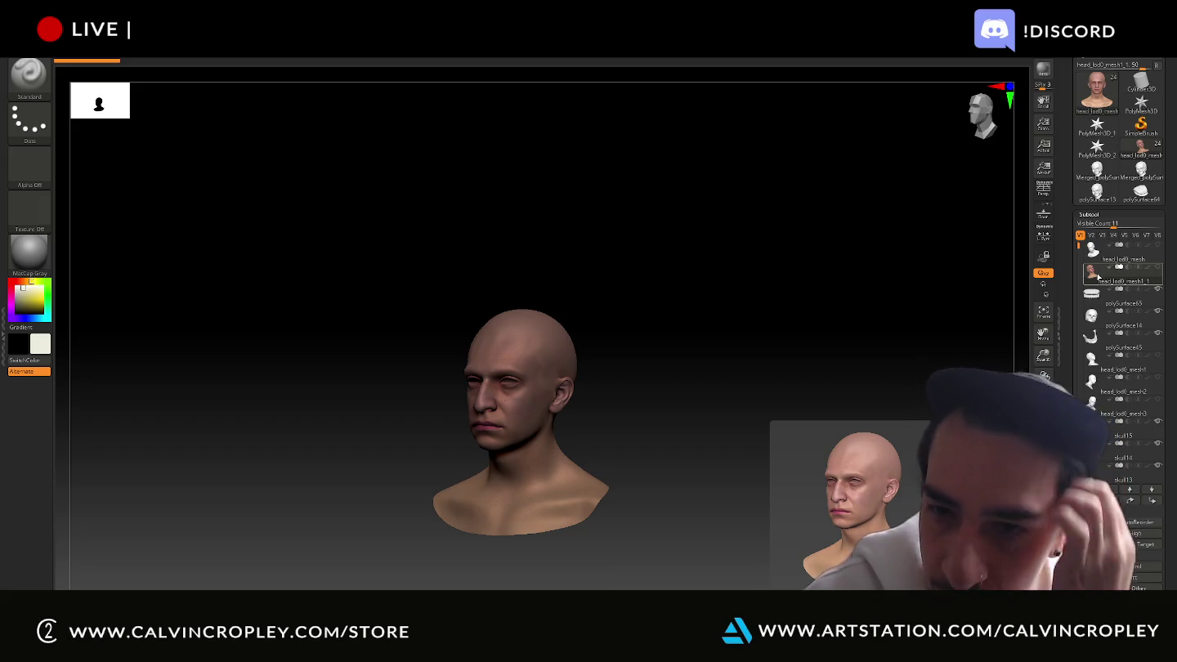
{"action": "scroll", "coordinate": [1071, 323], "scroll_direction": "down", "scroll_amount": 10}
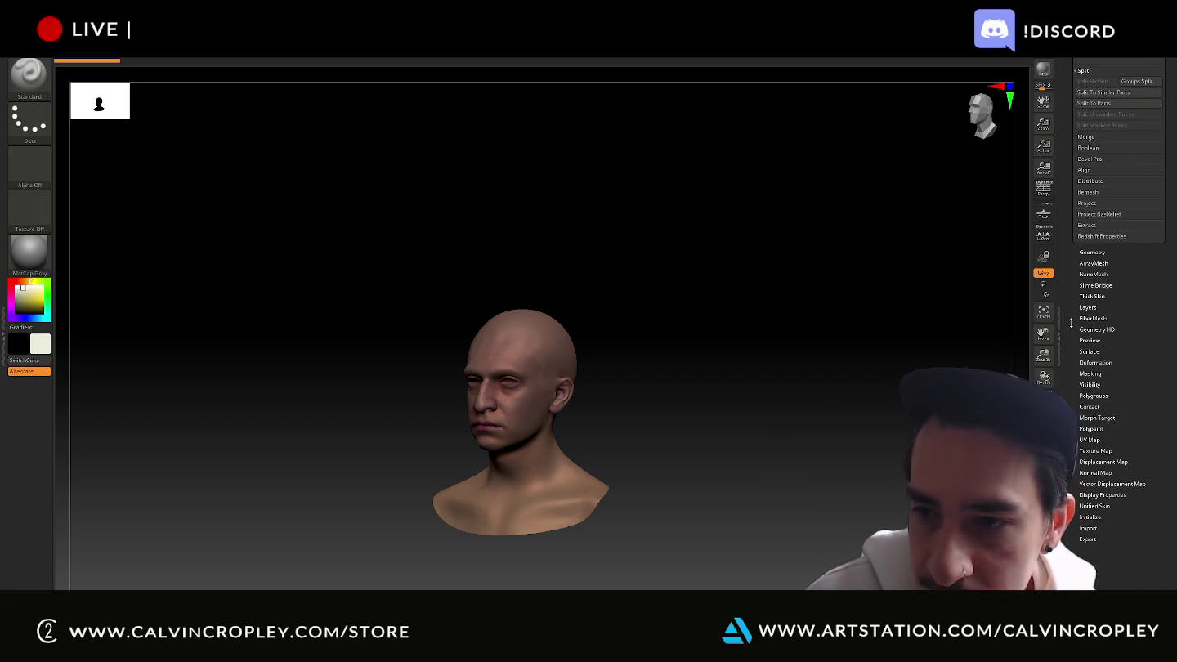
{"action": "left_click", "coordinate": [1094, 451]}
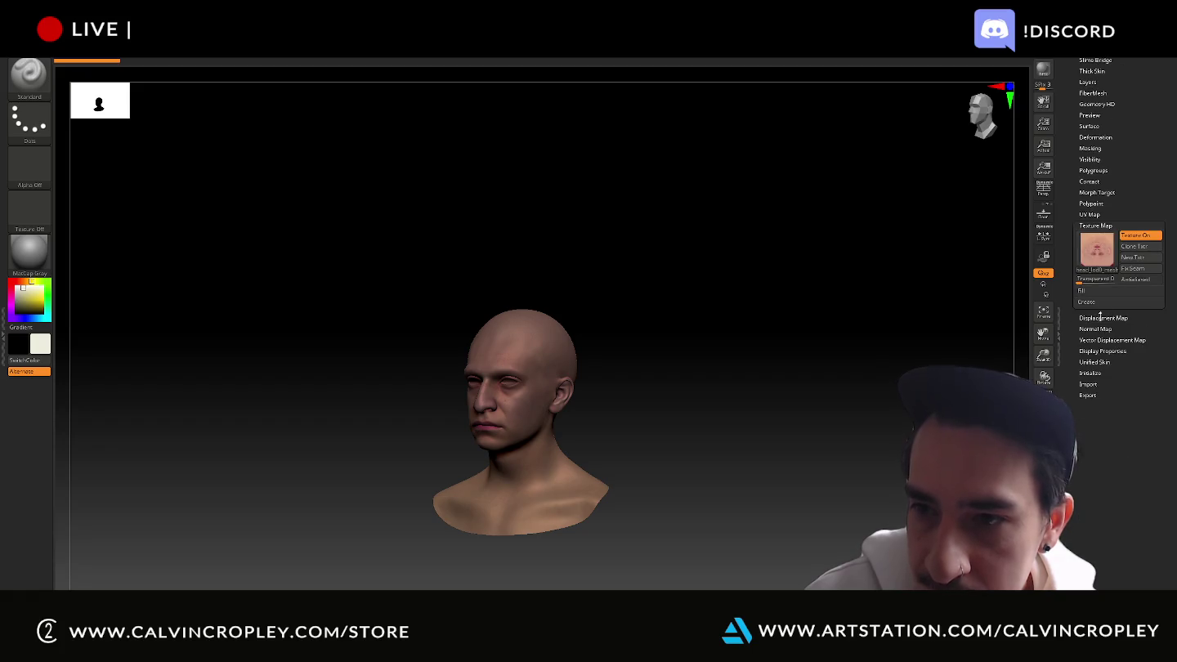
{"action": "mouse_move", "coordinate": [1096, 249]}
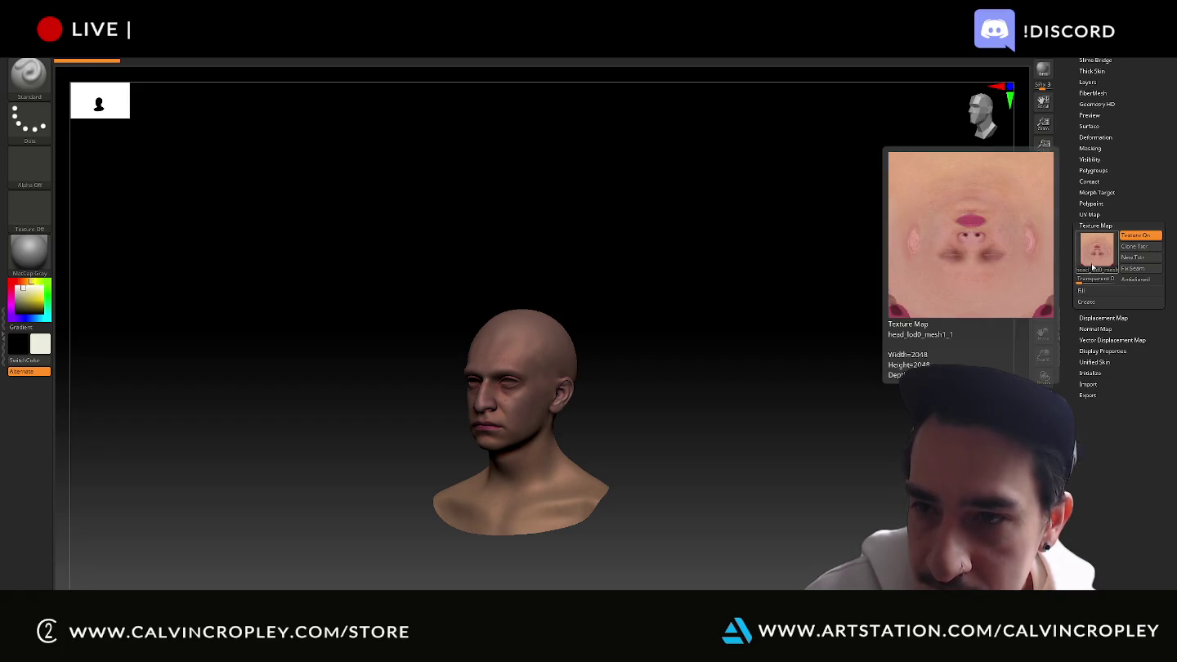
{"action": "left_click", "coordinate": [1095, 250]}
{"action": "left_click", "coordinate": [683, 408]}
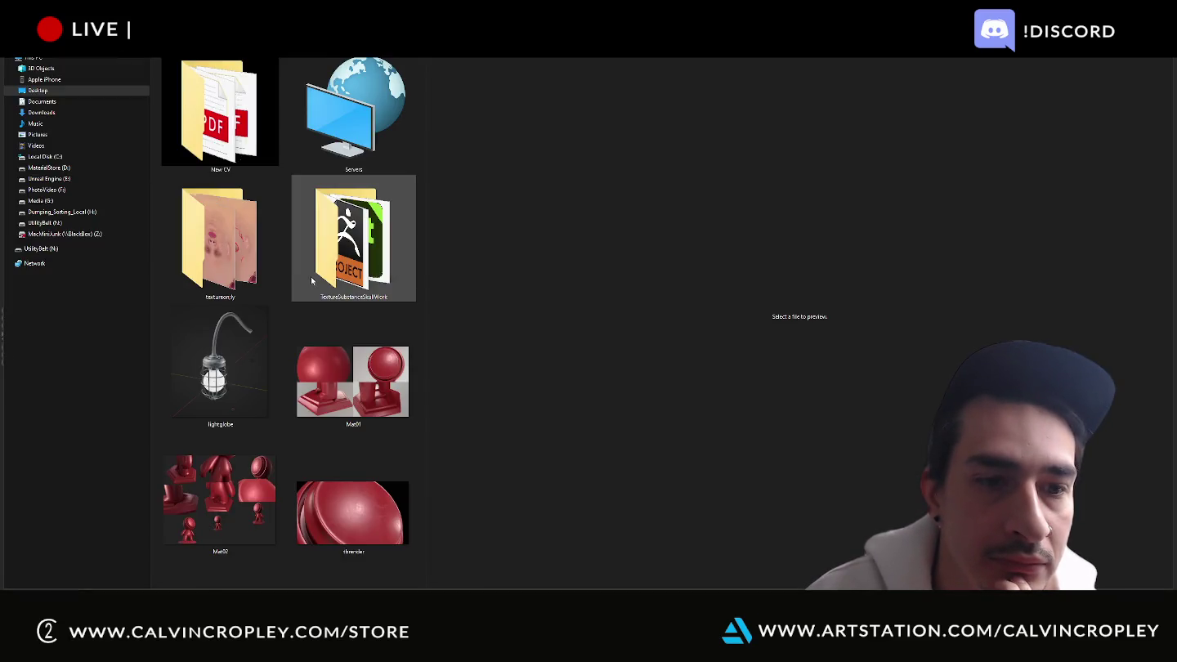
Import the BaseColor texture from the Desktop's TextureSubstanceSkullWork folder onto the head
{"action": "double_click", "coordinate": [219, 263]}
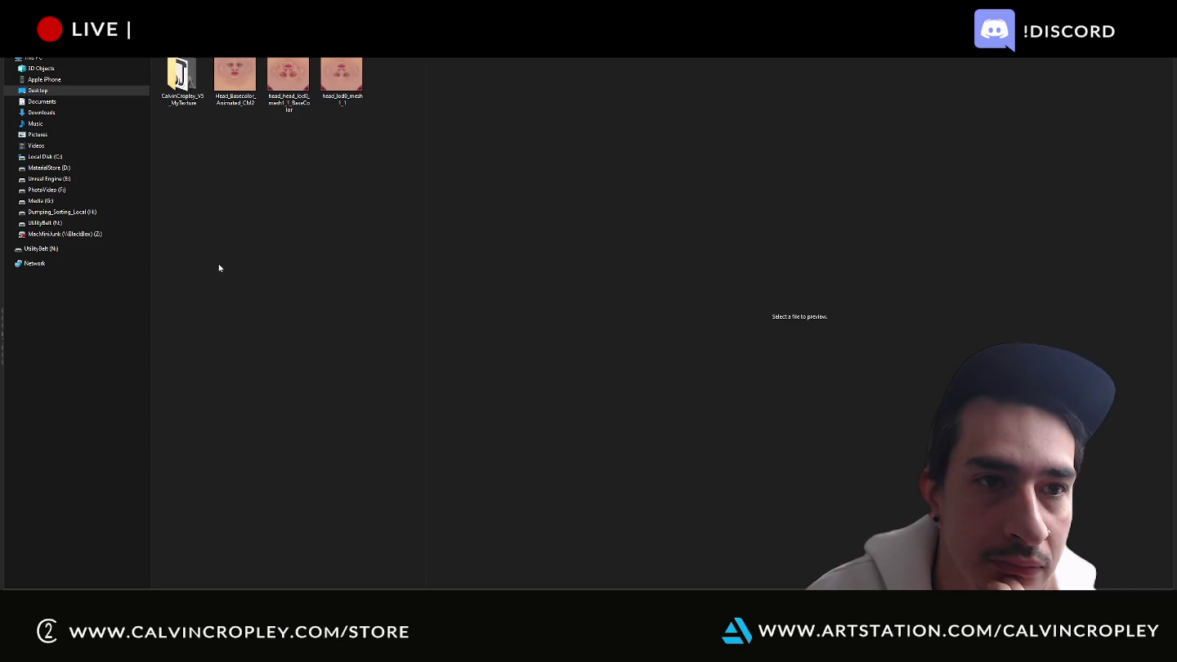
{"action": "left_click", "coordinate": [286, 79]}
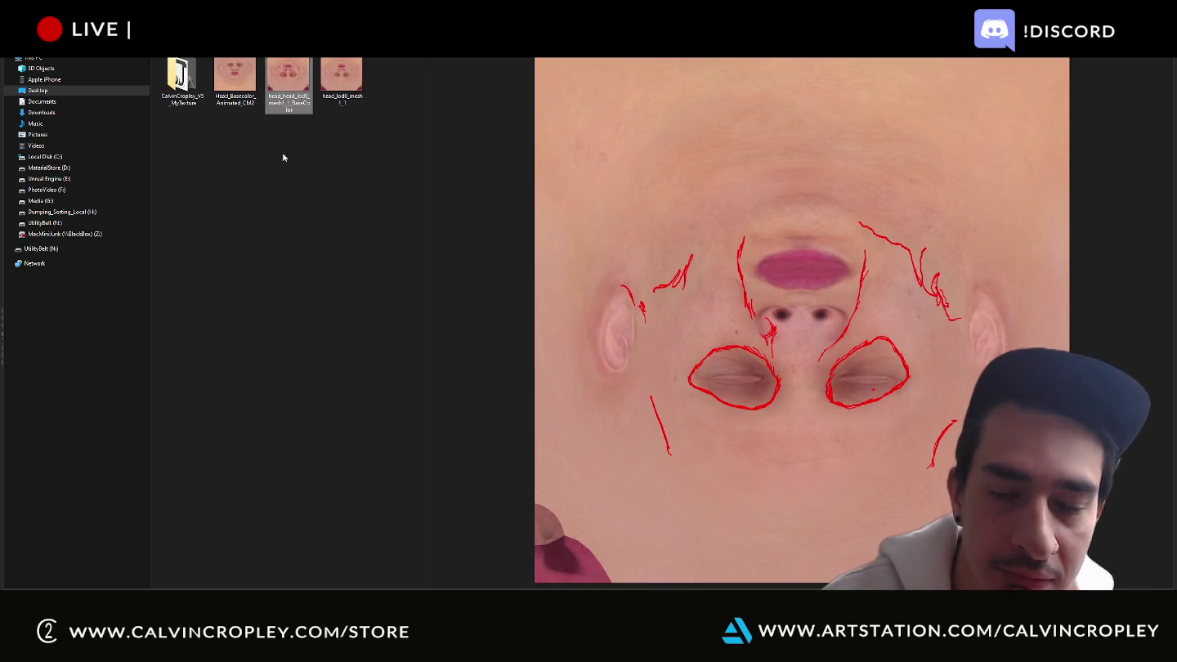
{"action": "key", "text": "alt+Left"}
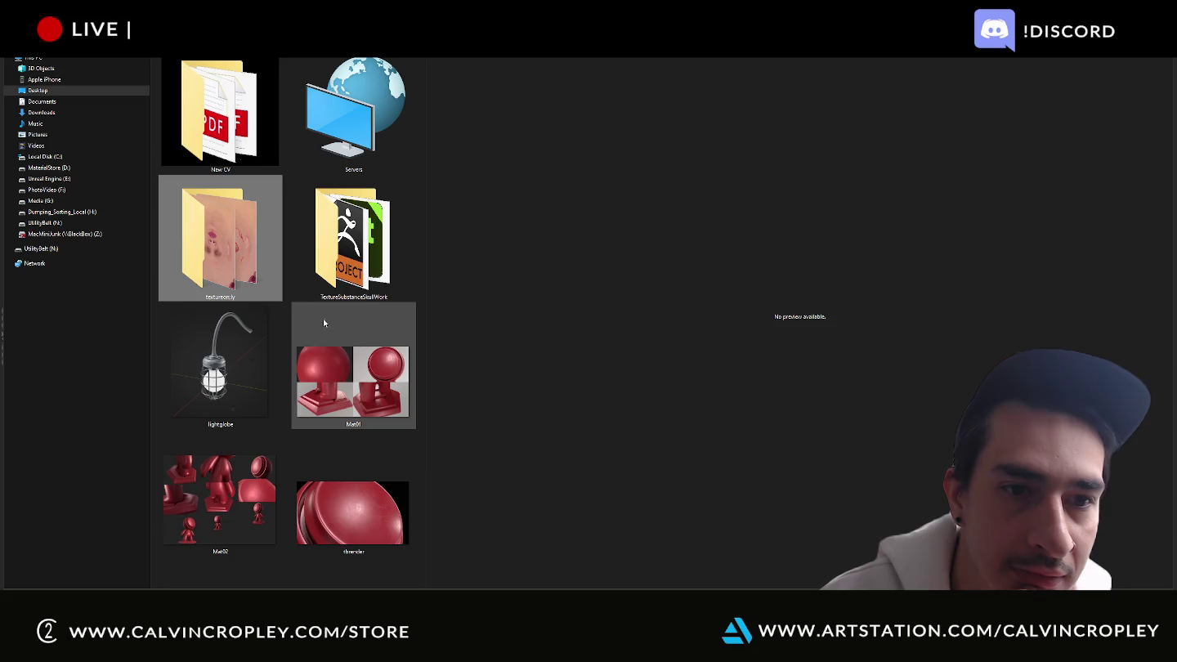
{"action": "double_click", "coordinate": [357, 280]}
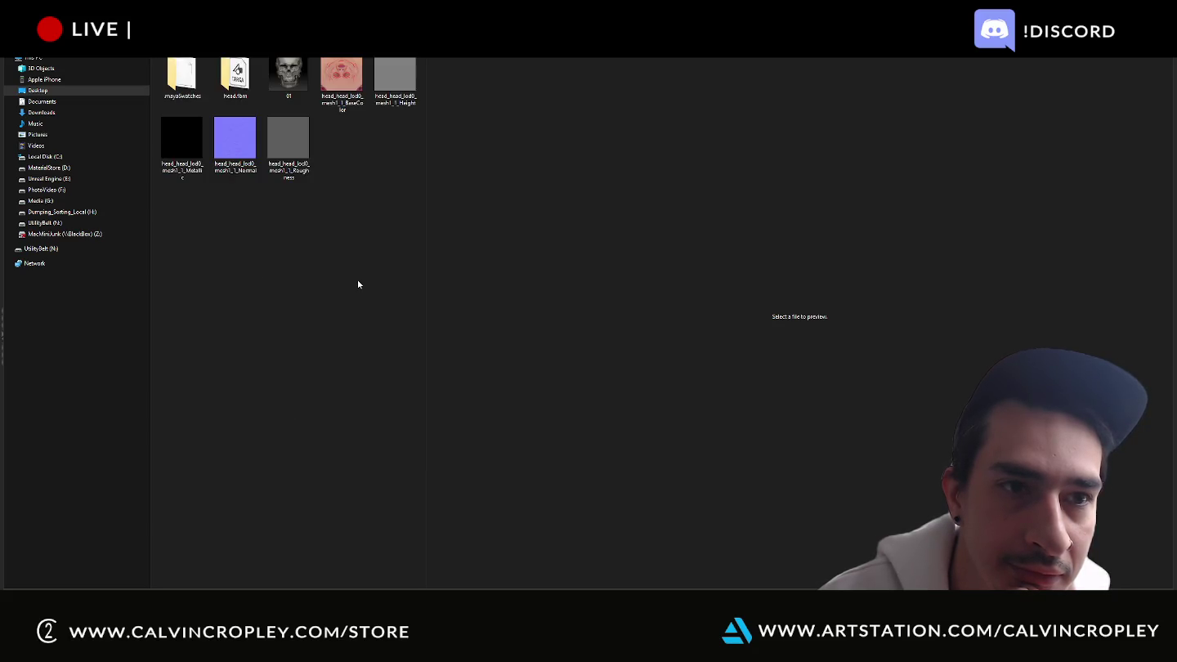
{"action": "double_click", "coordinate": [356, 88]}
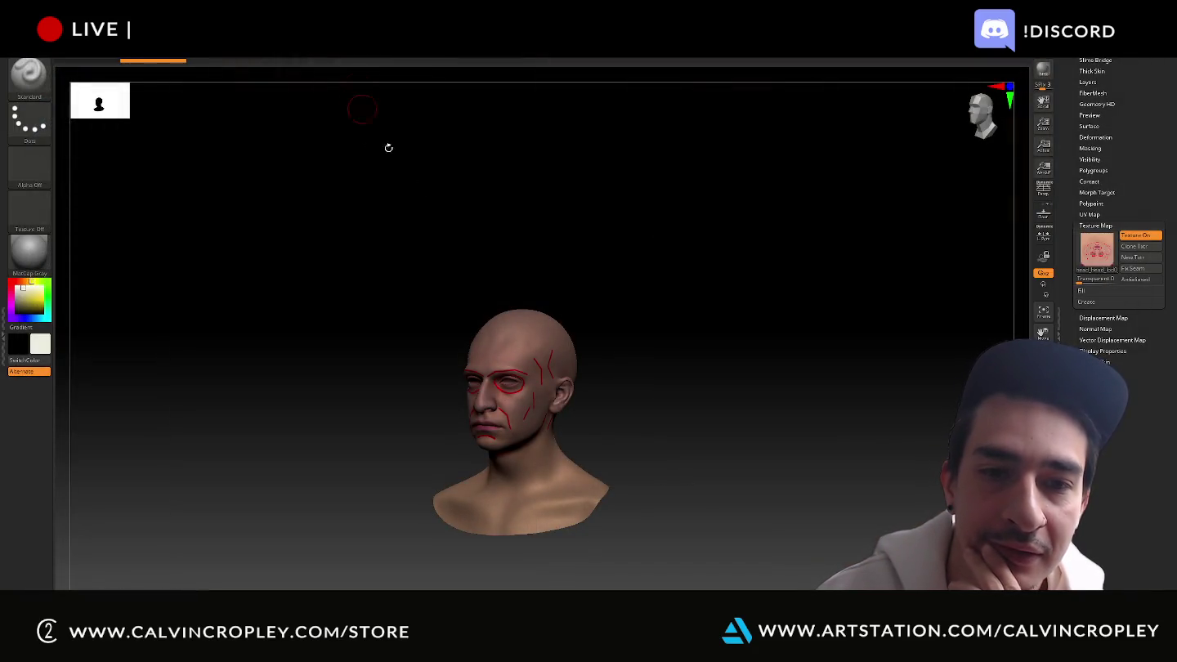
{"action": "left_click_drag", "start_coordinate": [389, 147], "coordinate": [741, 309]}
{"action": "mouse_move", "coordinate": [773, 238]}
{"action": "left_mouse_down"}
{"action": "mouse_move", "coordinate": [796, 379]}
{"action": "mouse_move", "coordinate": [848, 380]}
{"action": "left_mouse_up"}
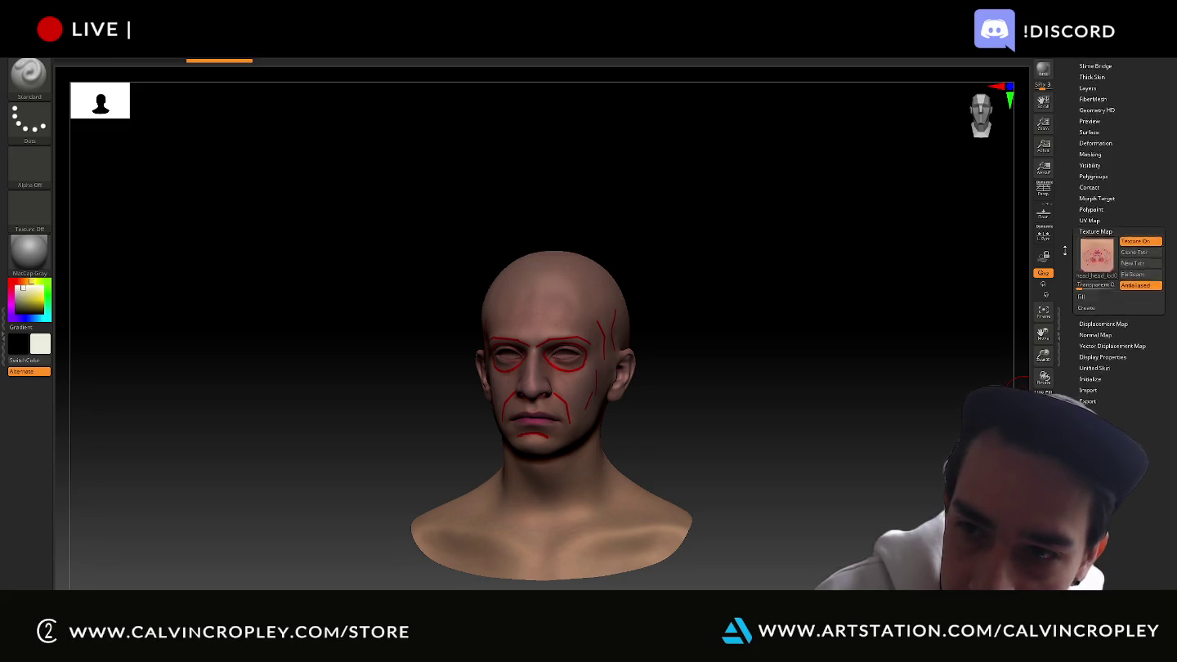
{"action": "scroll", "coordinate": [1079, 253], "scroll_direction": "up", "scroll_amount": 5}
{"action": "left_click", "coordinate": [1089, 269]}
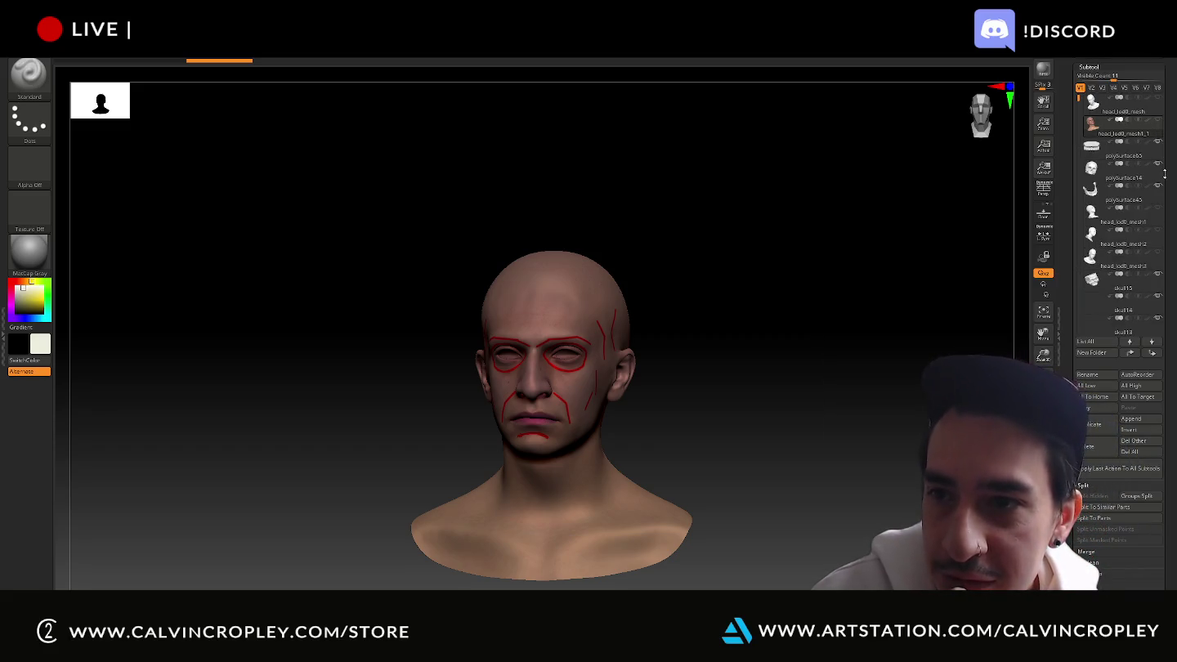
{"action": "left_click", "coordinate": [1100, 173]}
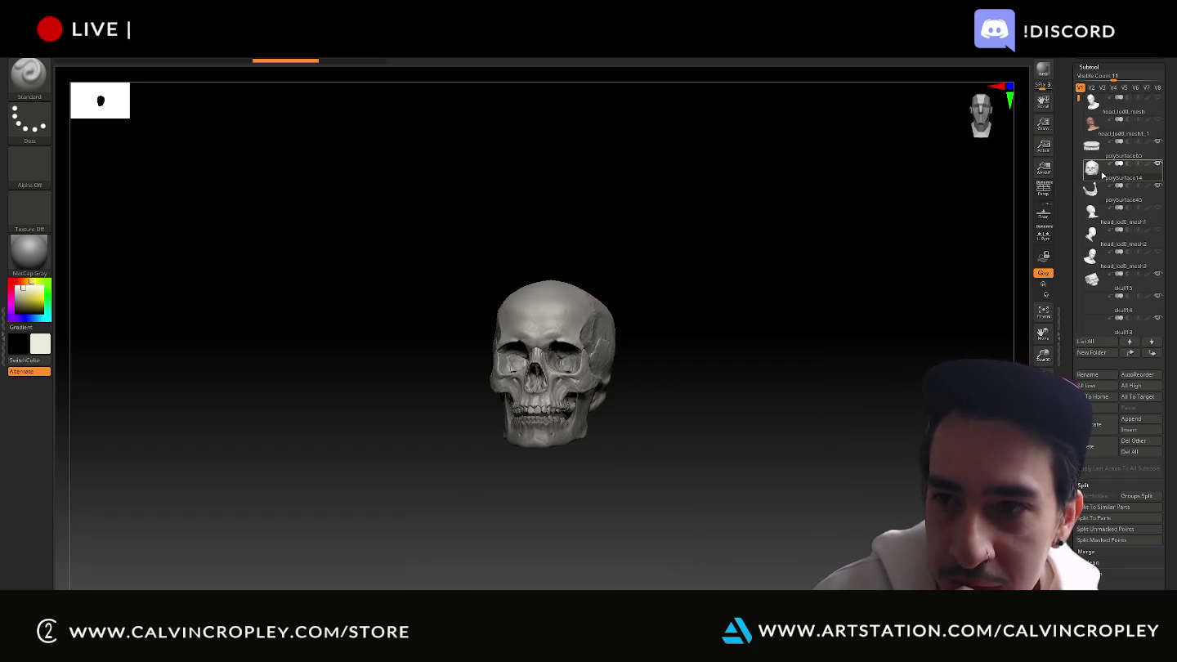
{"action": "left_click", "coordinate": [1159, 123]}
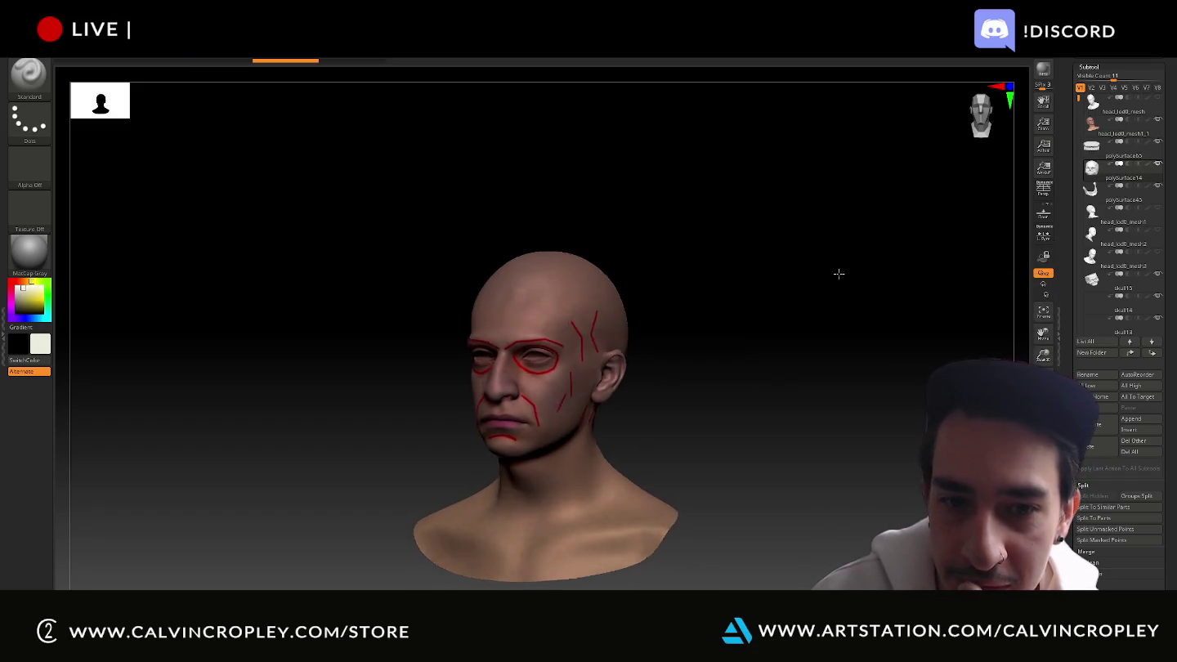
{"action": "left_click_drag", "start_coordinate": [838, 270], "coordinate": [1009, 231]}
{"action": "mouse_move", "coordinate": [870, 253]}
{"action": "left_mouse_down"}
{"action": "mouse_move", "coordinate": [917, 223]}
{"action": "mouse_move", "coordinate": [894, 194]}
{"action": "mouse_move", "coordinate": [881, 210]}
{"action": "mouse_move", "coordinate": [885, 227]}
{"action": "mouse_move", "coordinate": [891, 212]}
{"action": "mouse_move", "coordinate": [888, 400]}
{"action": "mouse_move", "coordinate": [845, 403]}
{"action": "mouse_move", "coordinate": [798, 384]}
{"action": "mouse_move", "coordinate": [837, 404]}
{"action": "mouse_move", "coordinate": [868, 381]}
{"action": "mouse_move", "coordinate": [874, 349]}
{"action": "mouse_move", "coordinate": [827, 358]}
{"action": "left_mouse_up"}
{"action": "key", "text": "shift"}
{"action": "left_click_drag", "start_coordinate": [694, 350], "coordinate": [727, 359]}
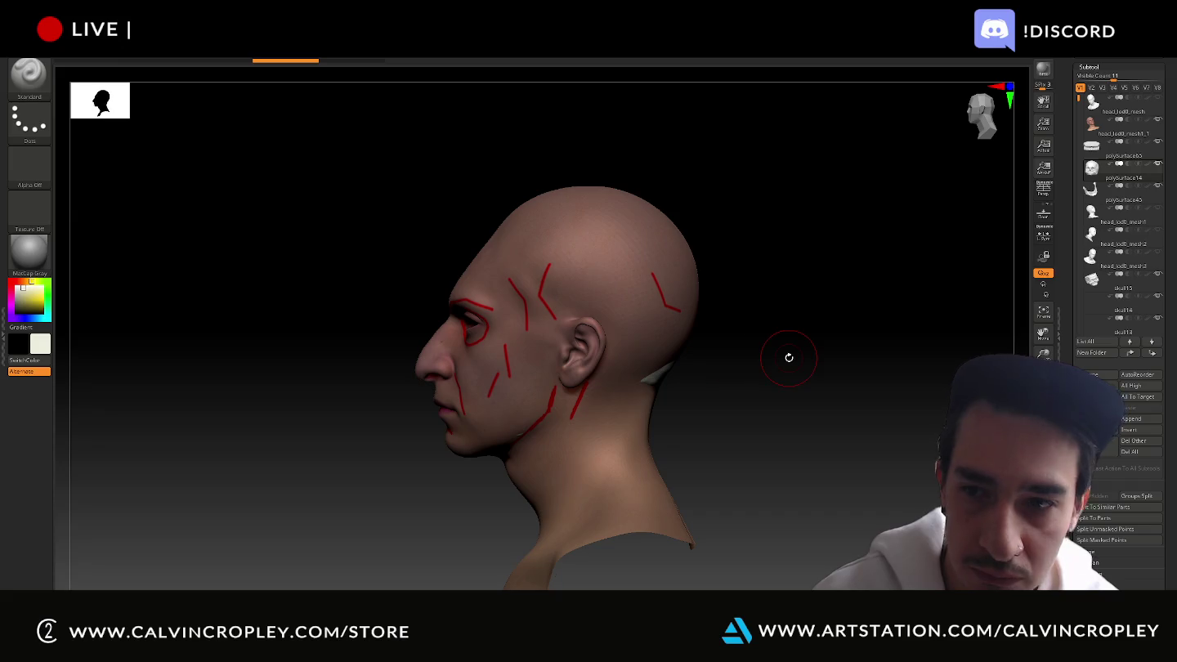
{"action": "left_click_drag", "start_coordinate": [781, 357], "coordinate": [773, 352]}
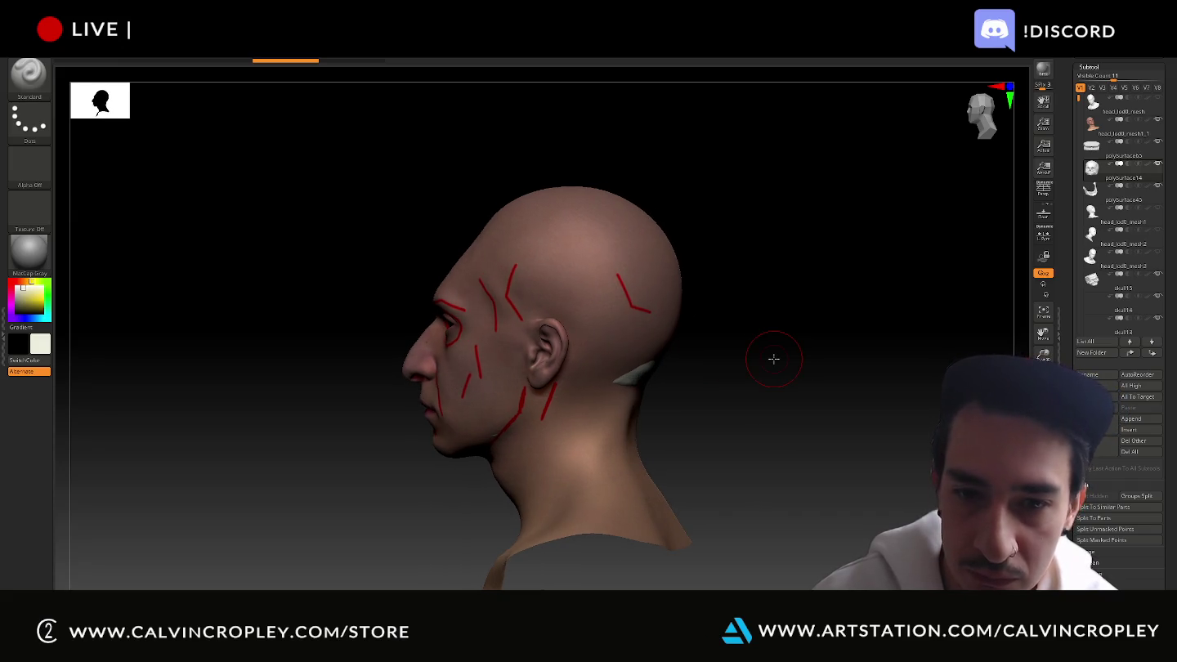
Choose the Move Topological brush from the brush library, filtered to M brushes
{"action": "left_click", "coordinate": [24, 82]}
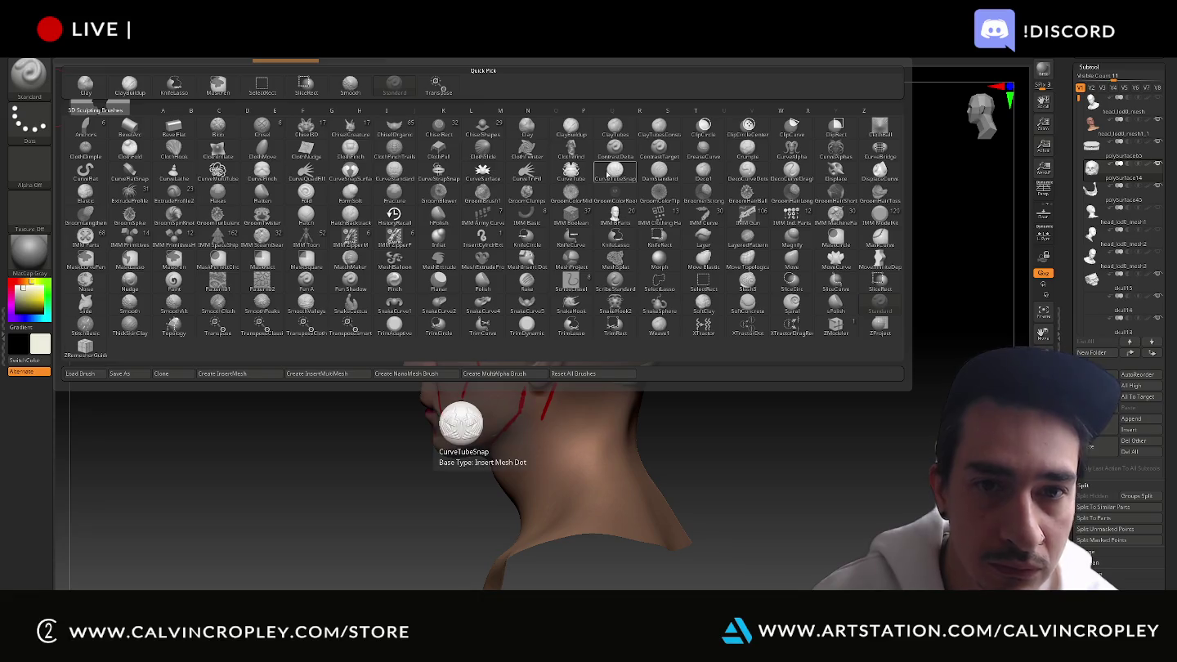
{"action": "key", "text": "m"}
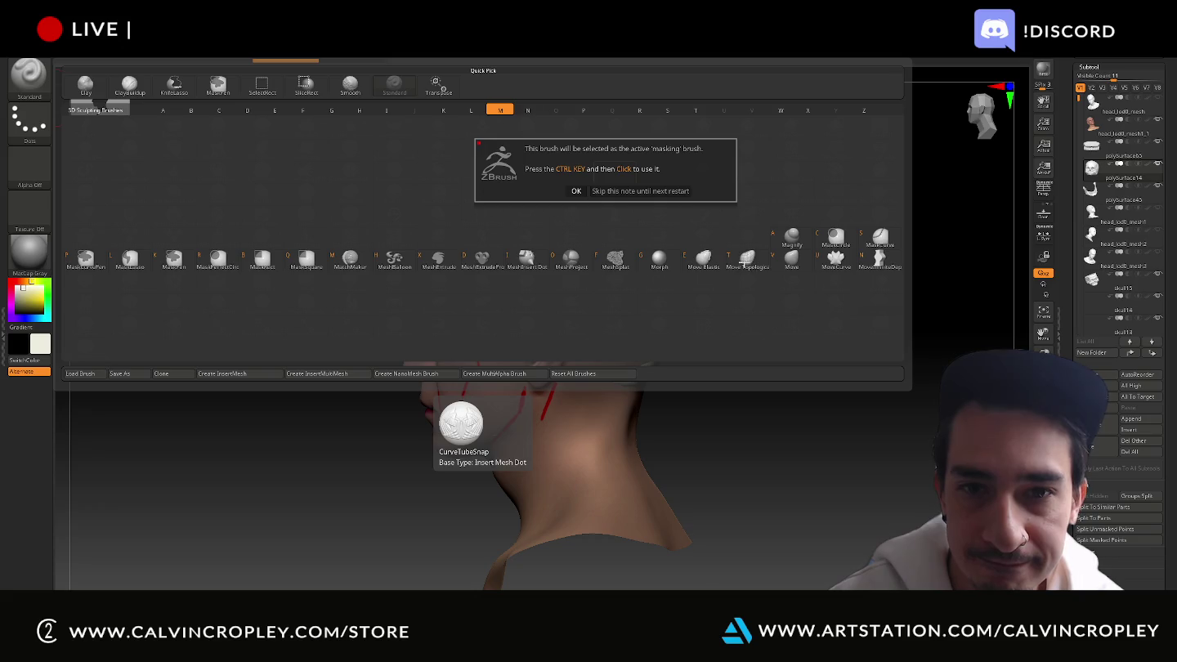
{"action": "left_click", "coordinate": [575, 188]}
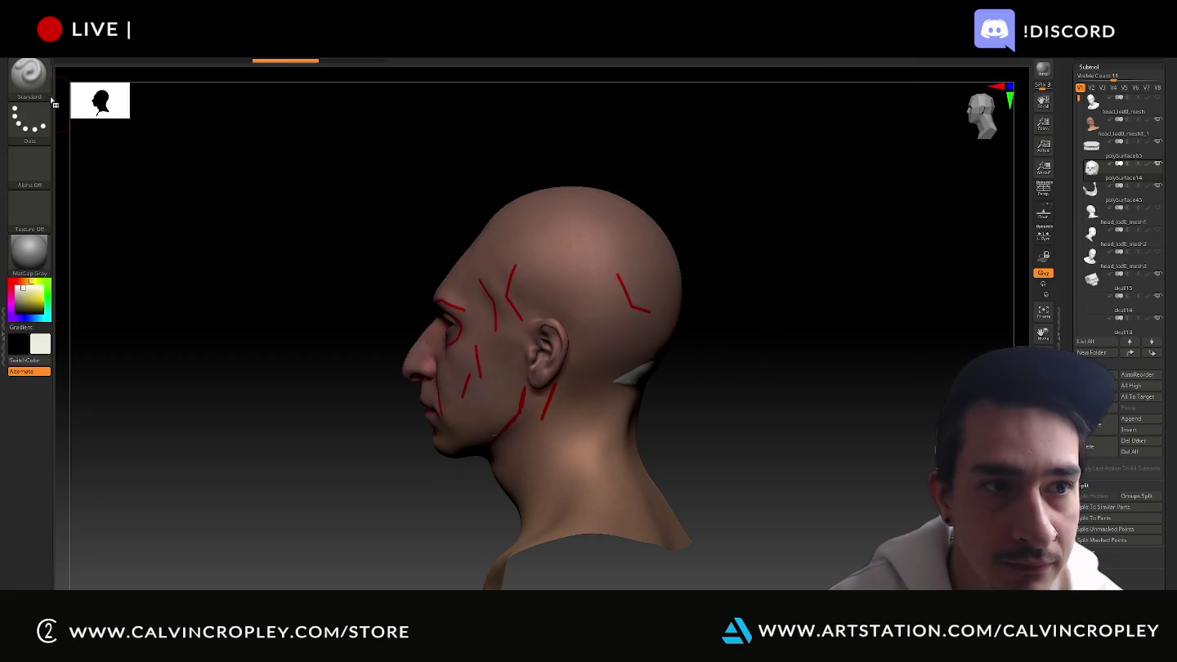
{"action": "left_click", "coordinate": [45, 92]}
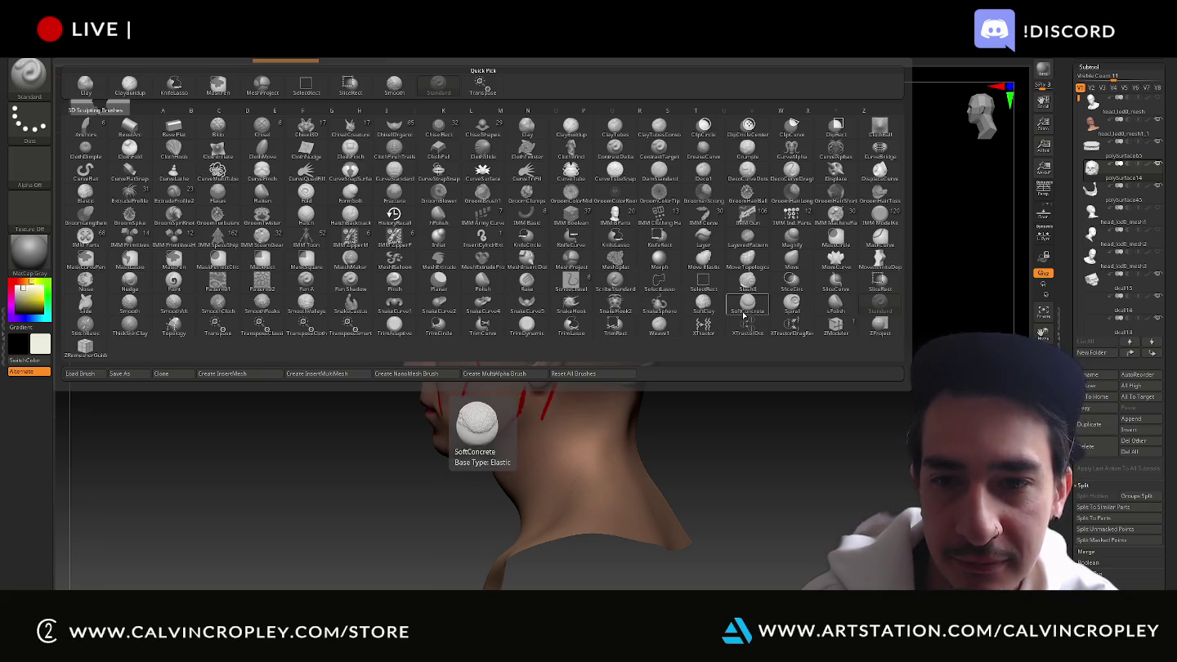
{"action": "left_click", "coordinate": [748, 261]}
{"action": "left_click_drag", "start_coordinate": [834, 360], "coordinate": [815, 344]}
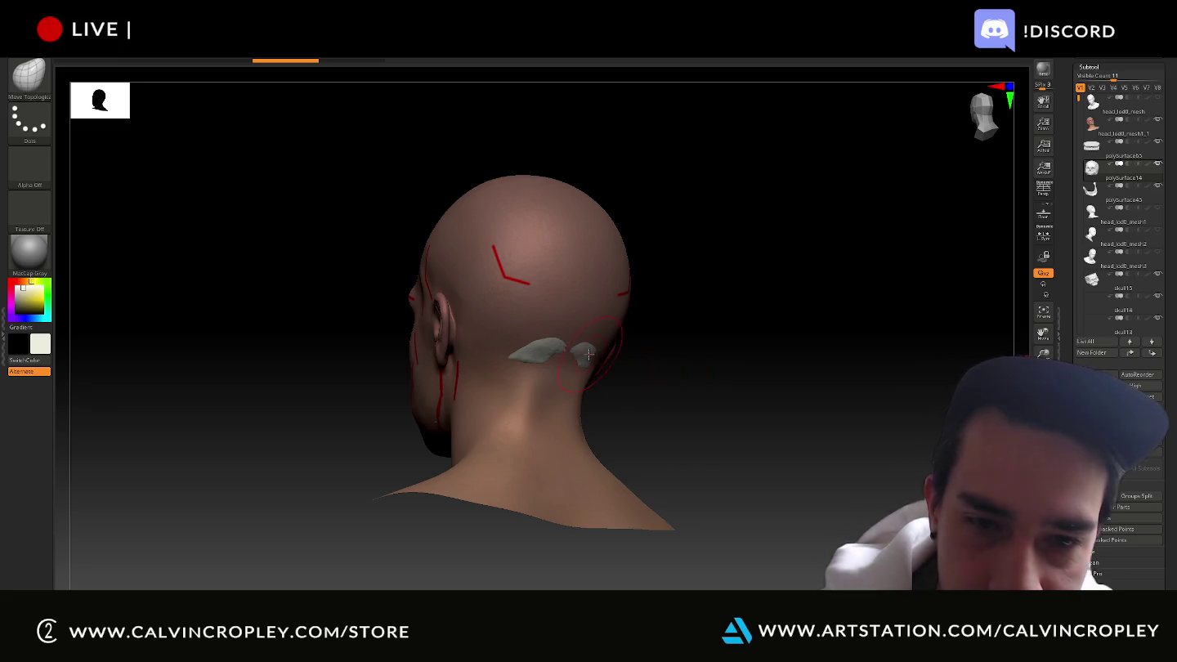
Orbit the textured head to inspect it from every side, then open the sculpting brush palette
{"action": "left_click_drag", "start_coordinate": [735, 364], "coordinate": [570, 363]}
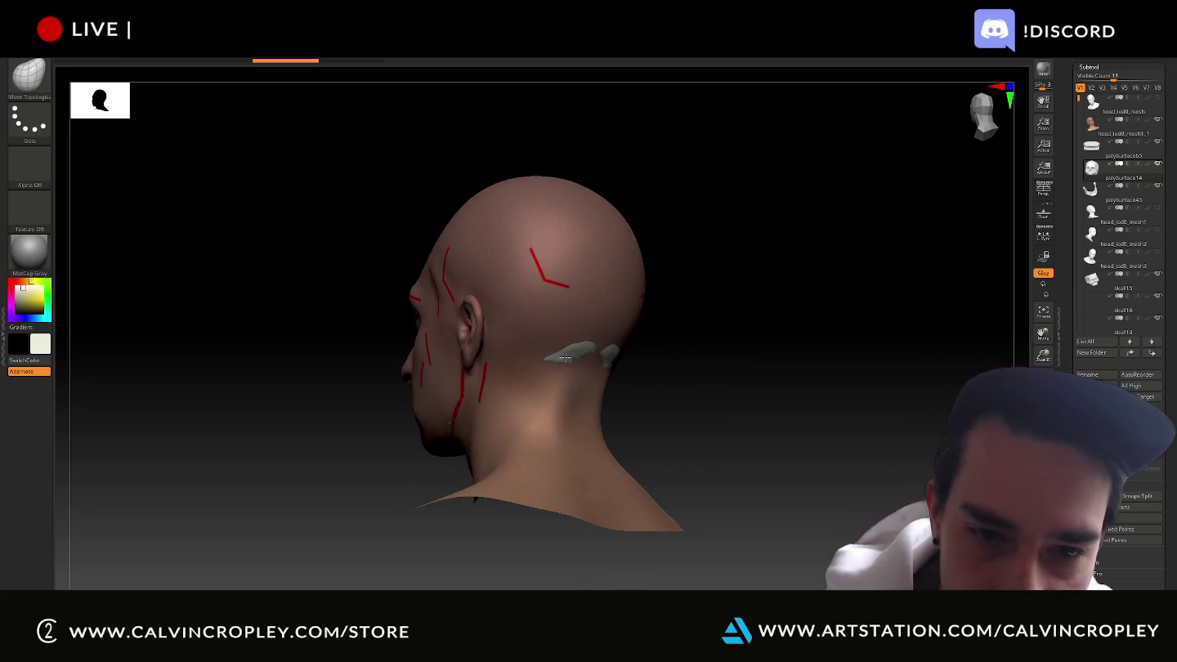
{"action": "mouse_move", "coordinate": [762, 355]}
{"action": "left_mouse_down"}
{"action": "mouse_move", "coordinate": [719, 299]}
{"action": "mouse_move", "coordinate": [596, 344]}
{"action": "left_mouse_up"}
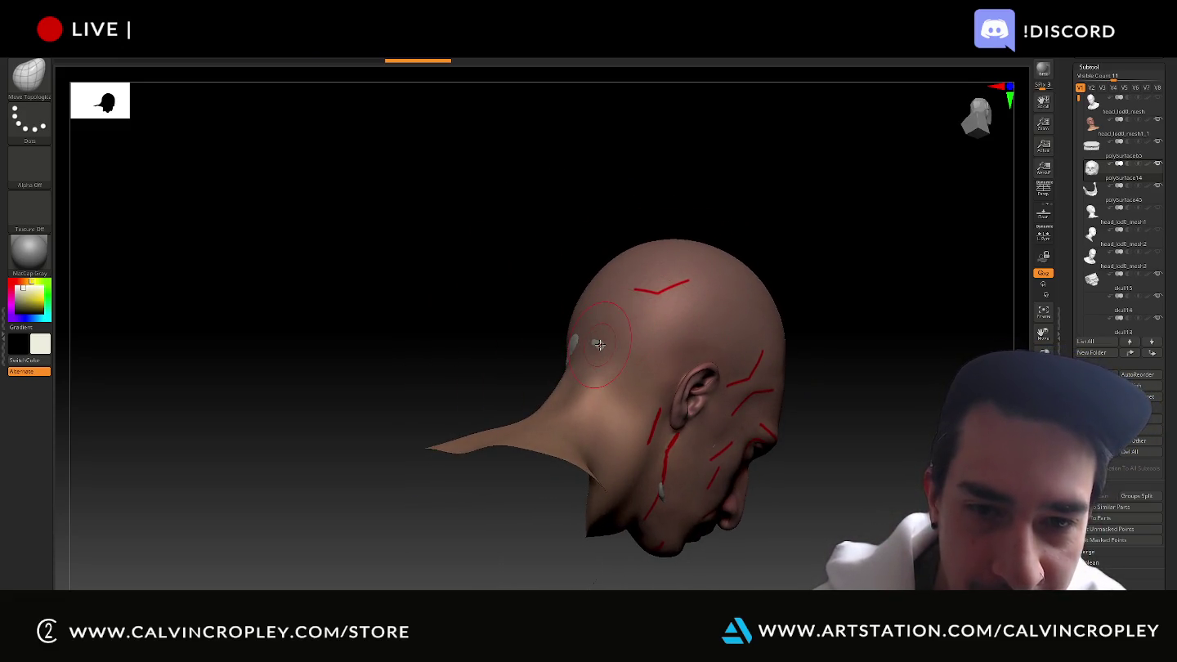
{"action": "mouse_move", "coordinate": [561, 344]}
{"action": "left_mouse_down"}
{"action": "mouse_move", "coordinate": [537, 354]}
{"action": "mouse_move", "coordinate": [570, 353]}
{"action": "left_mouse_up"}
{"action": "left_click_drag", "start_coordinate": [691, 331], "coordinate": [714, 313]}
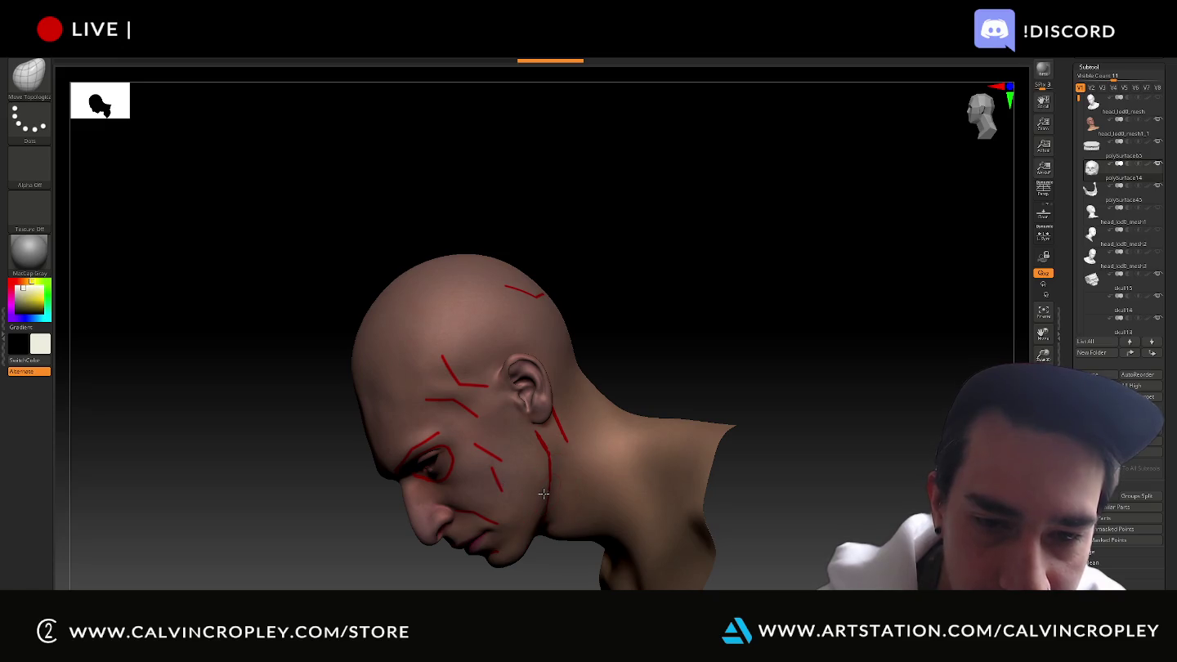
{"action": "mouse_move", "coordinate": [599, 439]}
{"action": "left_mouse_down"}
{"action": "mouse_move", "coordinate": [738, 320]}
{"action": "mouse_move", "coordinate": [725, 257]}
{"action": "mouse_move", "coordinate": [602, 313]}
{"action": "mouse_move", "coordinate": [591, 299]}
{"action": "mouse_move", "coordinate": [585, 327]}
{"action": "left_mouse_up"}
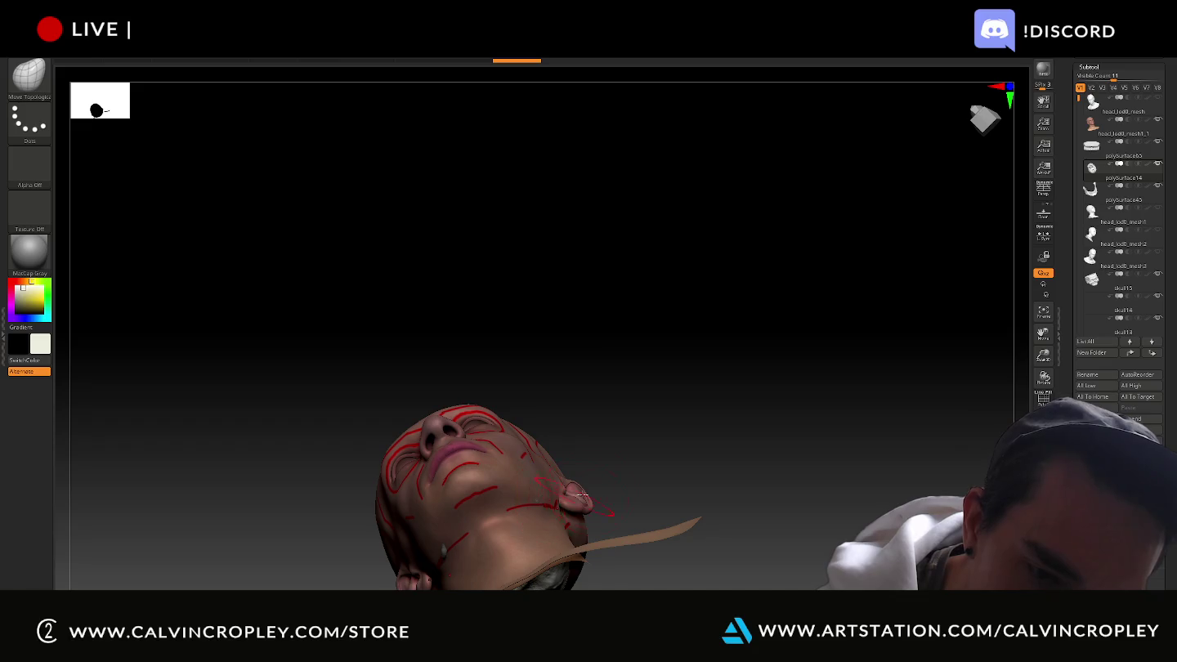
{"action": "left_click_drag", "start_coordinate": [759, 438], "coordinate": [718, 444]}
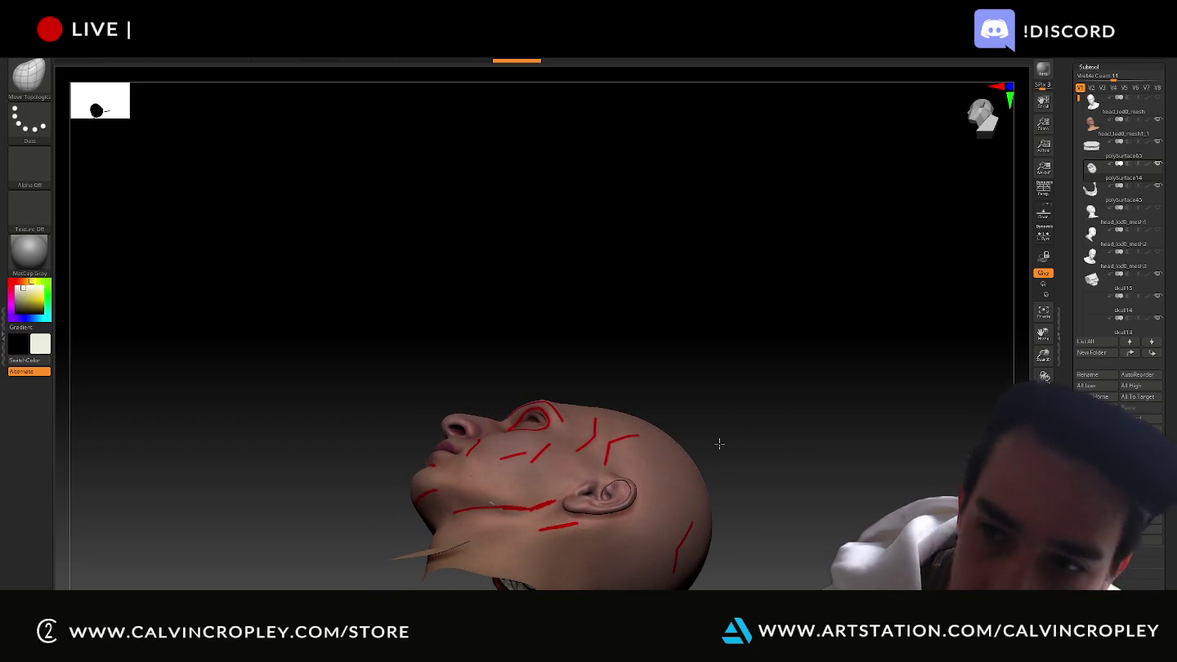
{"action": "mouse_move", "coordinate": [719, 443]}
{"action": "left_mouse_down"}
{"action": "mouse_move", "coordinate": [740, 430]}
{"action": "mouse_move", "coordinate": [740, 442]}
{"action": "mouse_move", "coordinate": [733, 433]}
{"action": "left_mouse_up"}
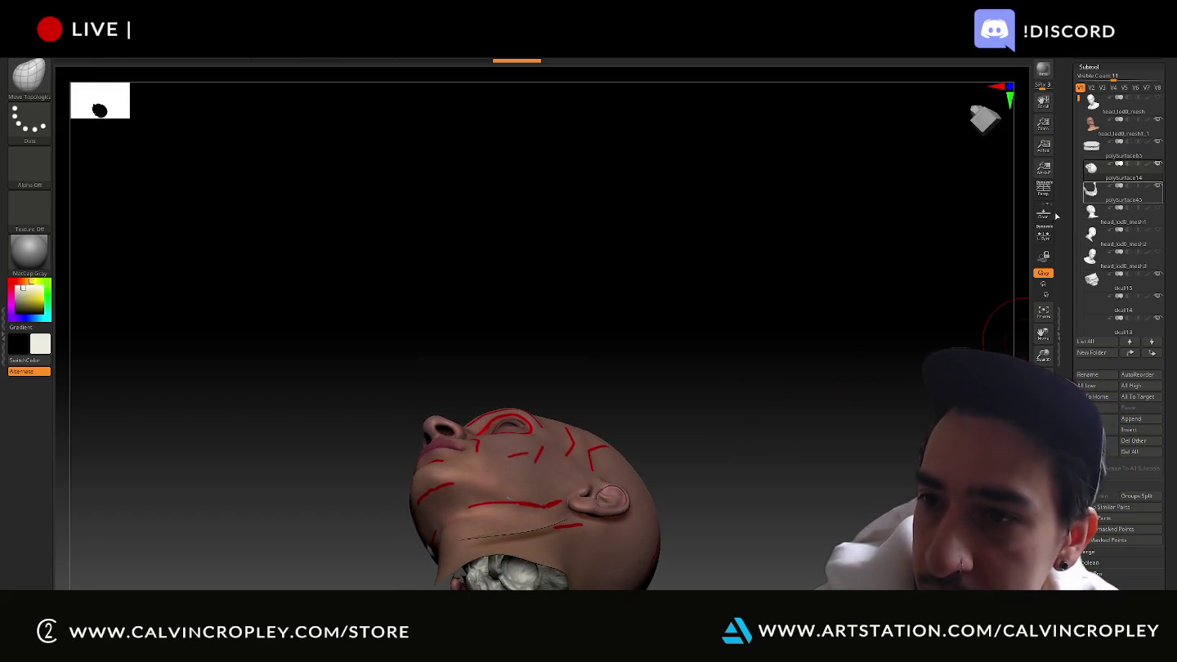
{"action": "mouse_move", "coordinate": [781, 273]}
{"action": "left_mouse_down"}
{"action": "mouse_move", "coordinate": [795, 346]}
{"action": "mouse_move", "coordinate": [490, 508]}
{"action": "left_mouse_up"}
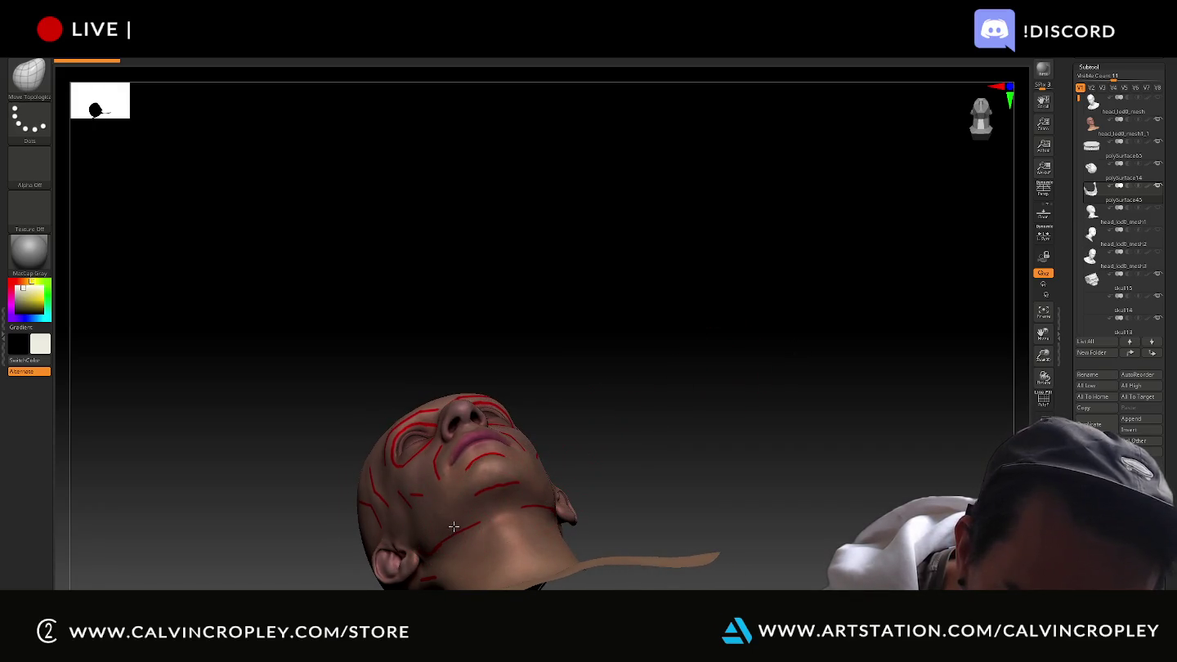
{"action": "left_click_drag", "start_coordinate": [696, 407], "coordinate": [676, 439]}
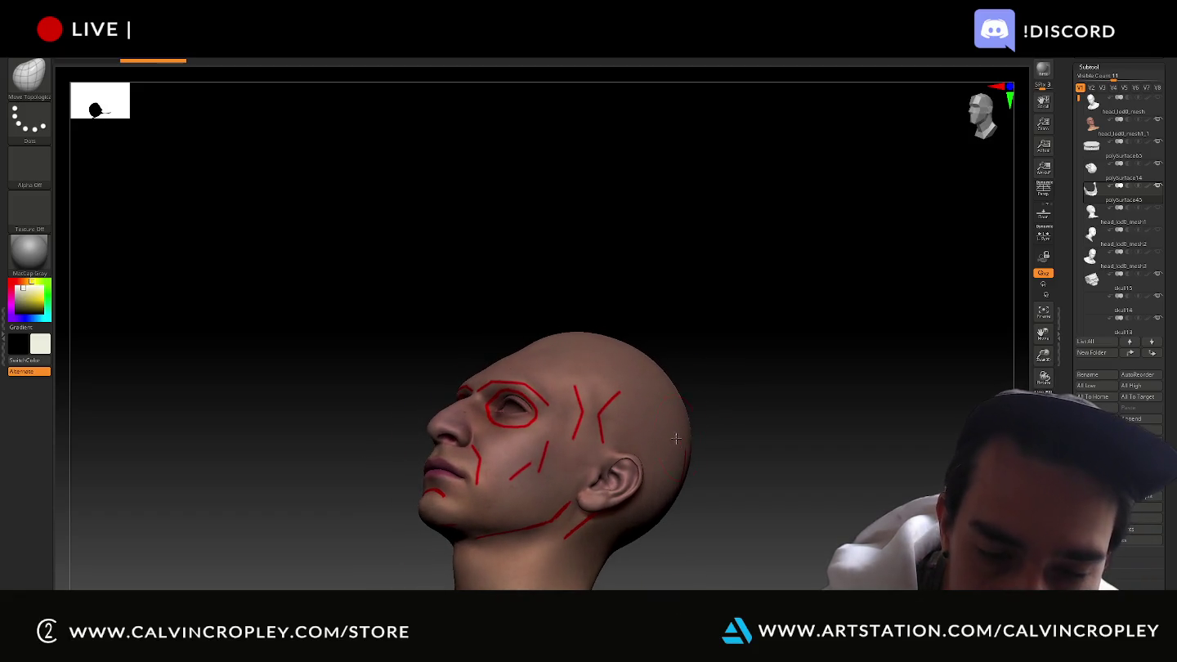
{"action": "mouse_move", "coordinate": [820, 340]}
{"action": "left_mouse_down"}
{"action": "mouse_move", "coordinate": [843, 219]}
{"action": "mouse_move", "coordinate": [885, 232]}
{"action": "mouse_move", "coordinate": [801, 231]}
{"action": "mouse_move", "coordinate": [993, 228]}
{"action": "left_mouse_up"}
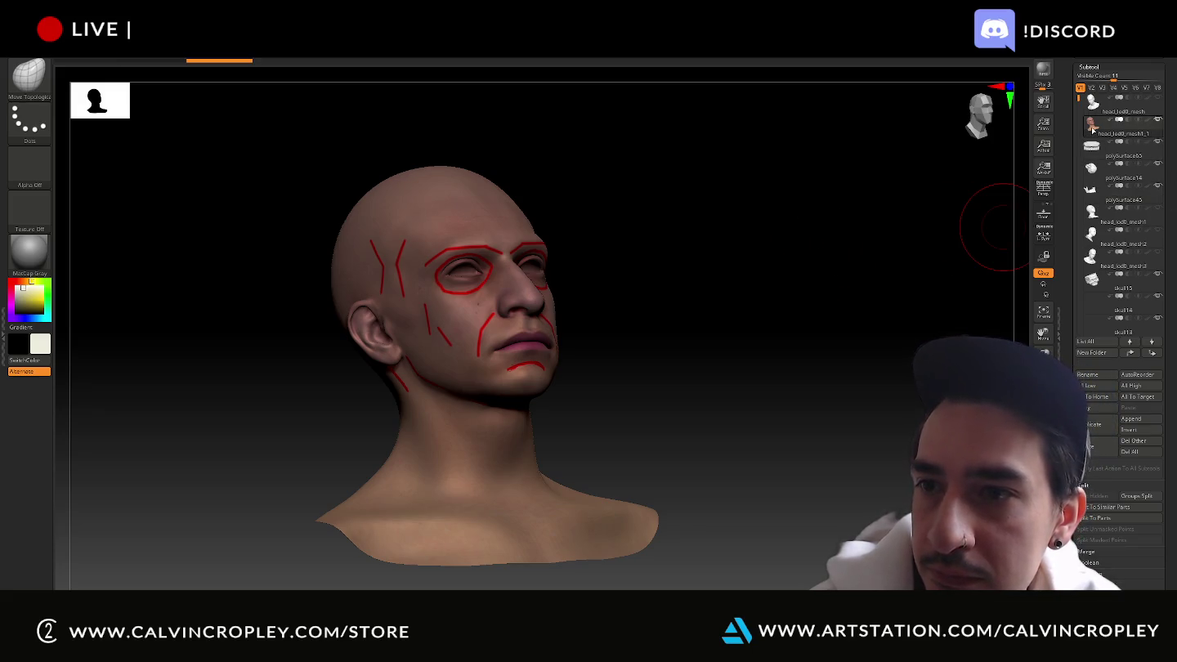
{"action": "left_click_drag", "start_coordinate": [823, 237], "coordinate": [777, 284]}
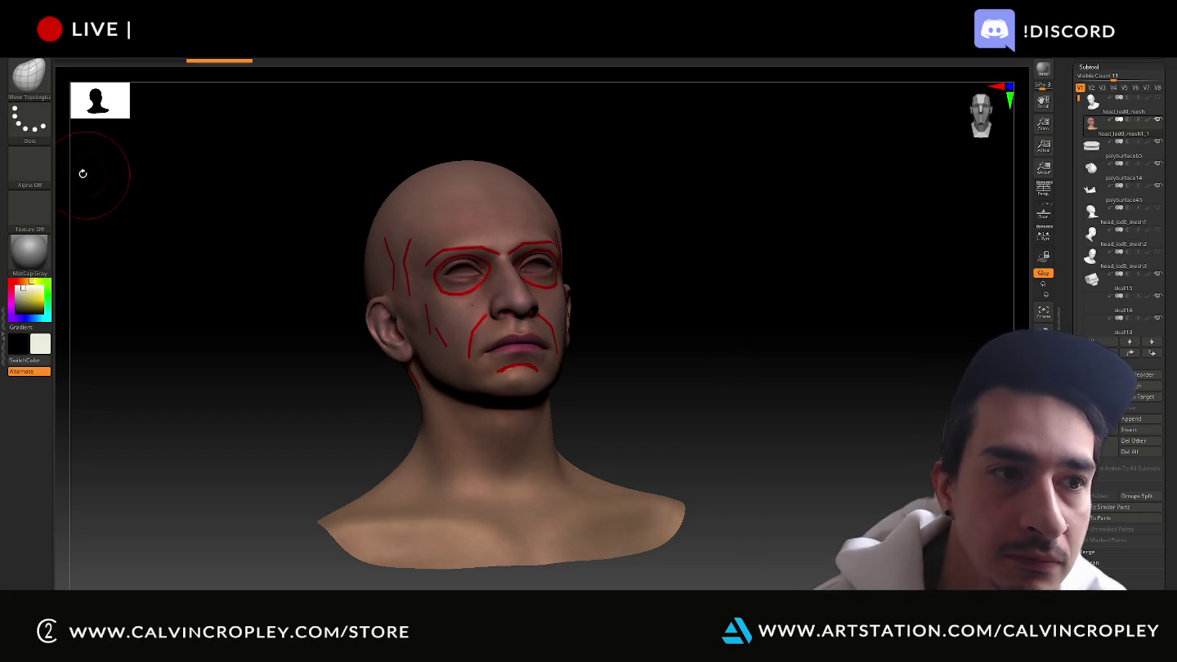
{"action": "left_click", "coordinate": [39, 88]}
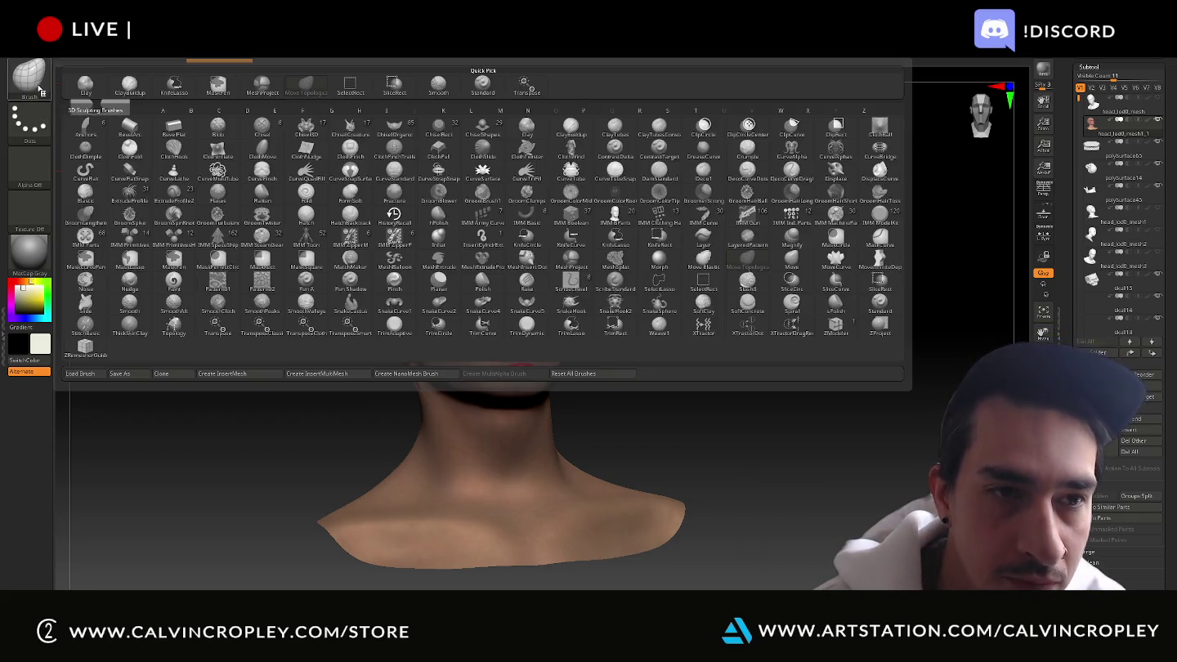
Select ClayBuildup, frame the head front-on, undo the last eye edit, and zoom into the eyes
{"action": "left_click", "coordinate": [137, 94]}
{"action": "left_click_drag", "start_coordinate": [741, 302], "coordinate": [757, 209]}
{"action": "key", "text": "f"}
{"action": "left_click_drag", "start_coordinate": [843, 483], "coordinate": [819, 452]}
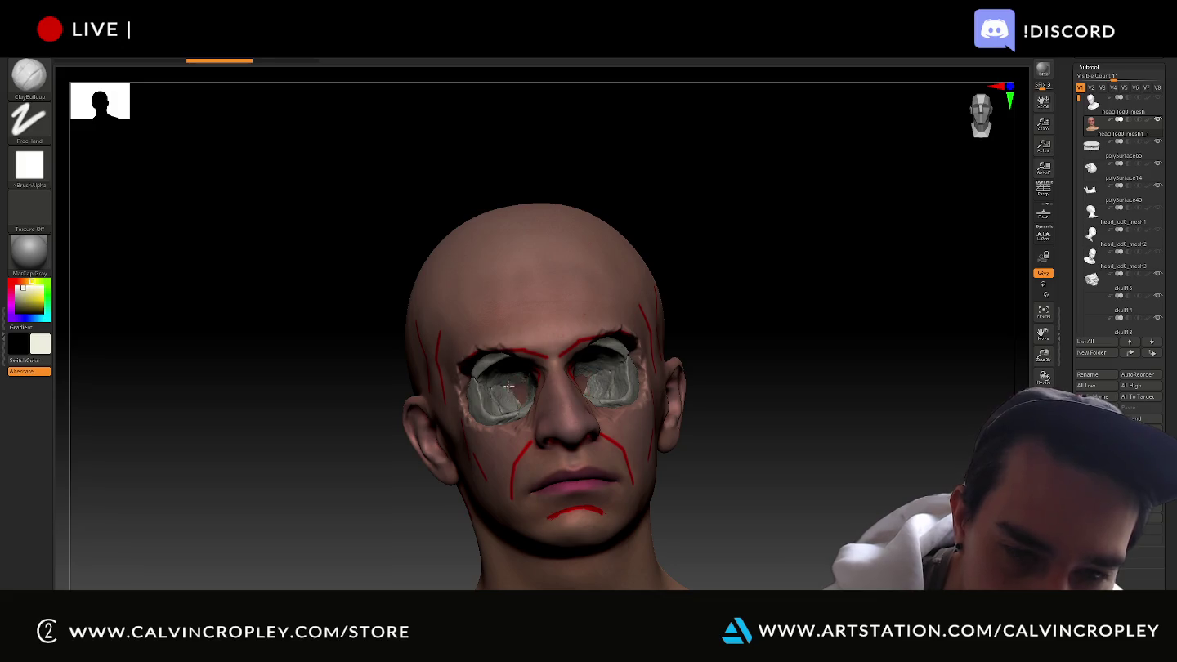
{"action": "left_click_drag", "start_coordinate": [848, 318], "coordinate": [844, 323]}
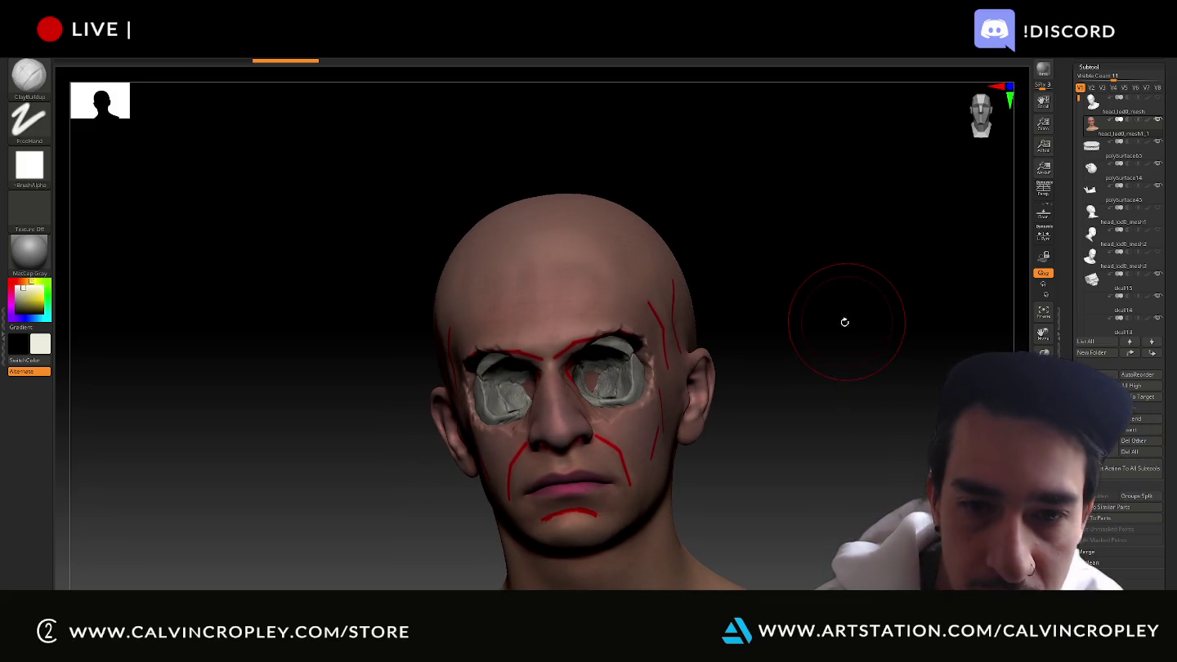
{"action": "key", "text": "ctrl+z"}
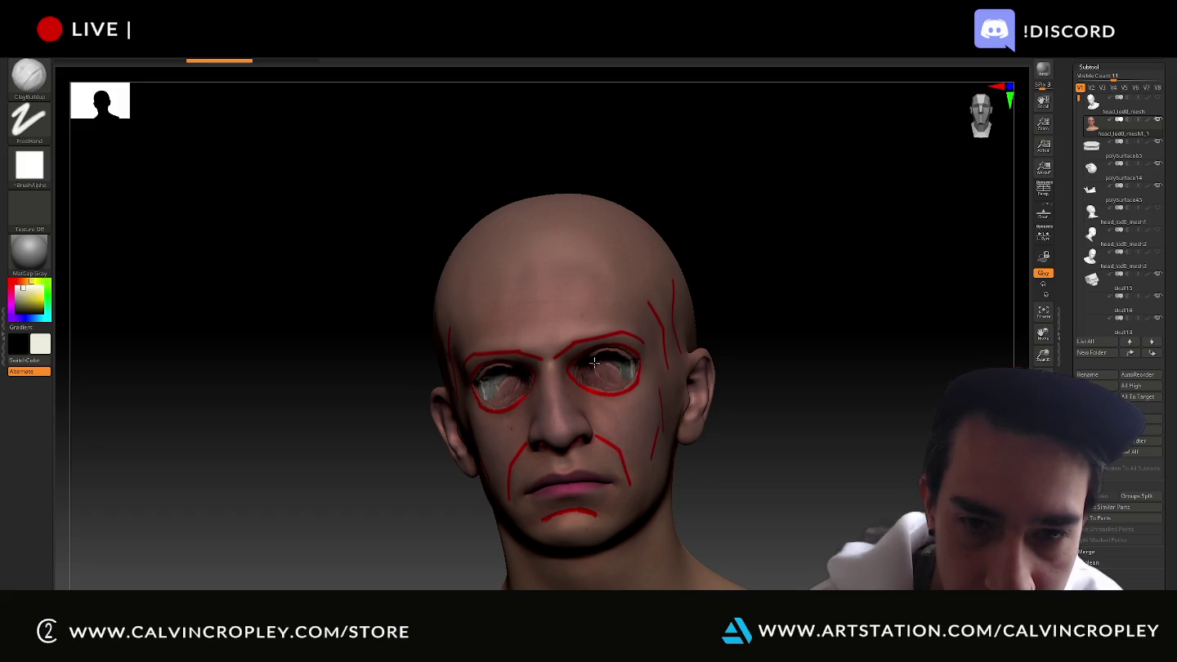
{"action": "mouse_move", "coordinate": [591, 370]}
{"action": "right_mouse_down", "text": "alt"}
{"action": "mouse_move", "coordinate": [912, 307]}
{"action": "mouse_move", "coordinate": [526, 357]}
{"action": "right_mouse_up", "text": "alt"}
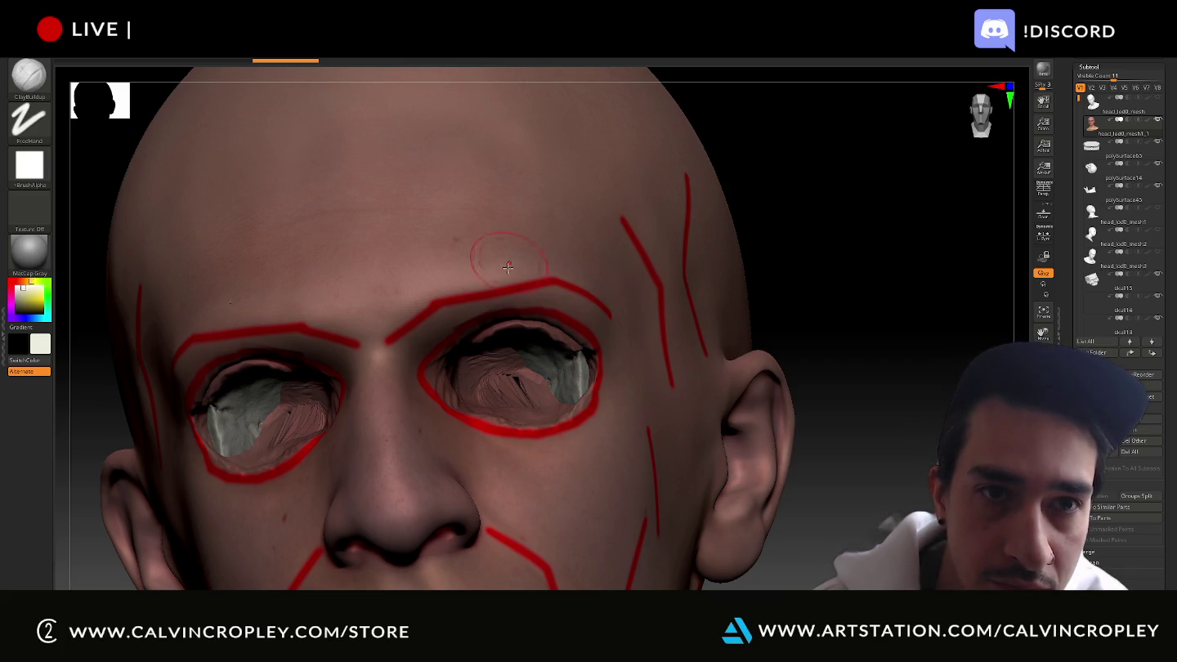
Carve both eye sockets symmetrically until the grey skull shows through
{"action": "mouse_move", "coordinate": [500, 360]}
{"action": "left_mouse_down"}
{"action": "mouse_move", "coordinate": [521, 385]}
{"action": "mouse_move", "coordinate": [461, 354]}
{"action": "mouse_move", "coordinate": [470, 398]}
{"action": "mouse_move", "coordinate": [565, 404]}
{"action": "left_mouse_up"}
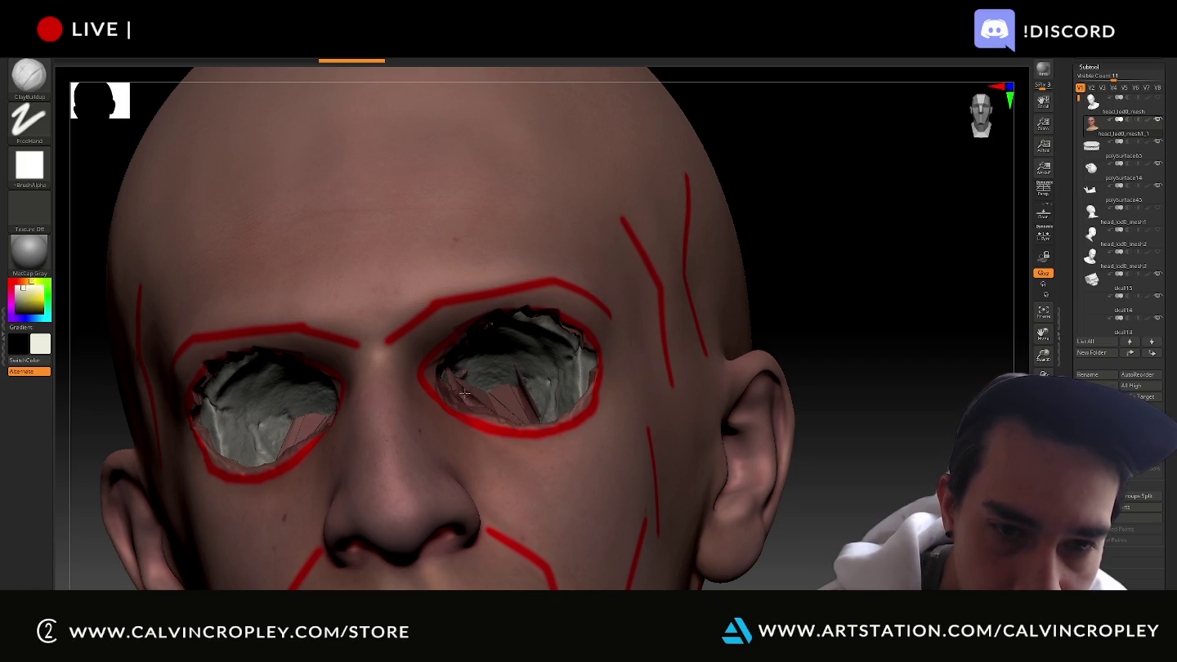
{"action": "left_click_drag", "start_coordinate": [439, 380], "coordinate": [432, 372]}
{"action": "right_click_drag", "start_coordinate": [458, 402], "coordinate": [489, 414]}
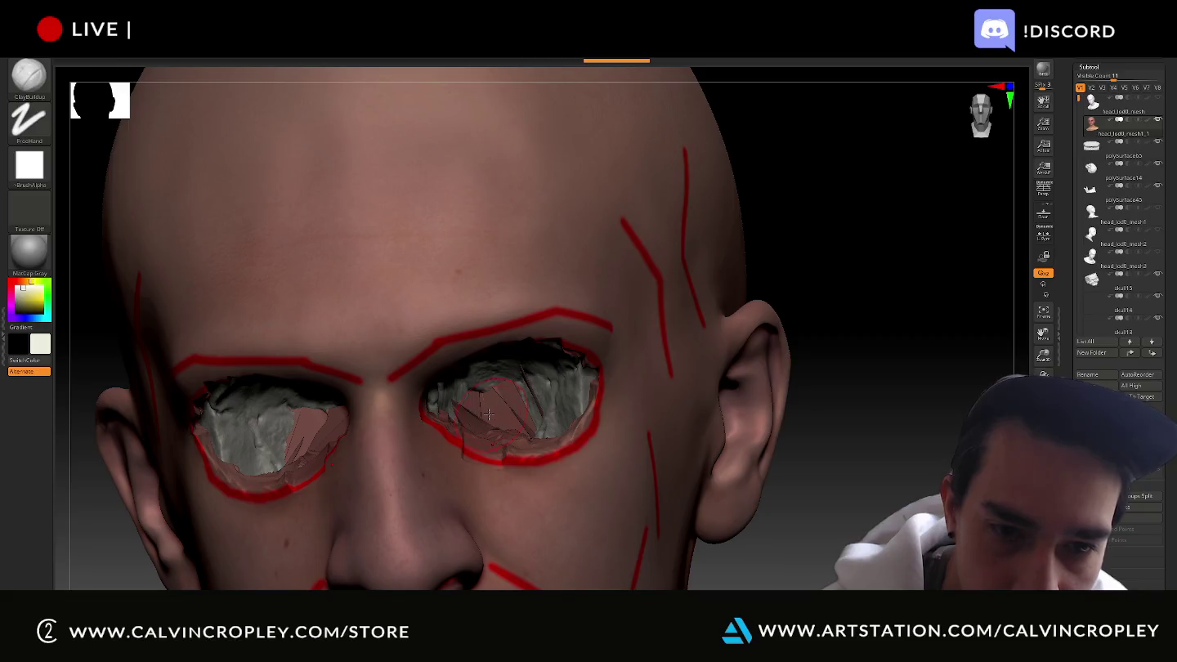
{"action": "left_click_drag", "start_coordinate": [496, 437], "coordinate": [537, 436]}
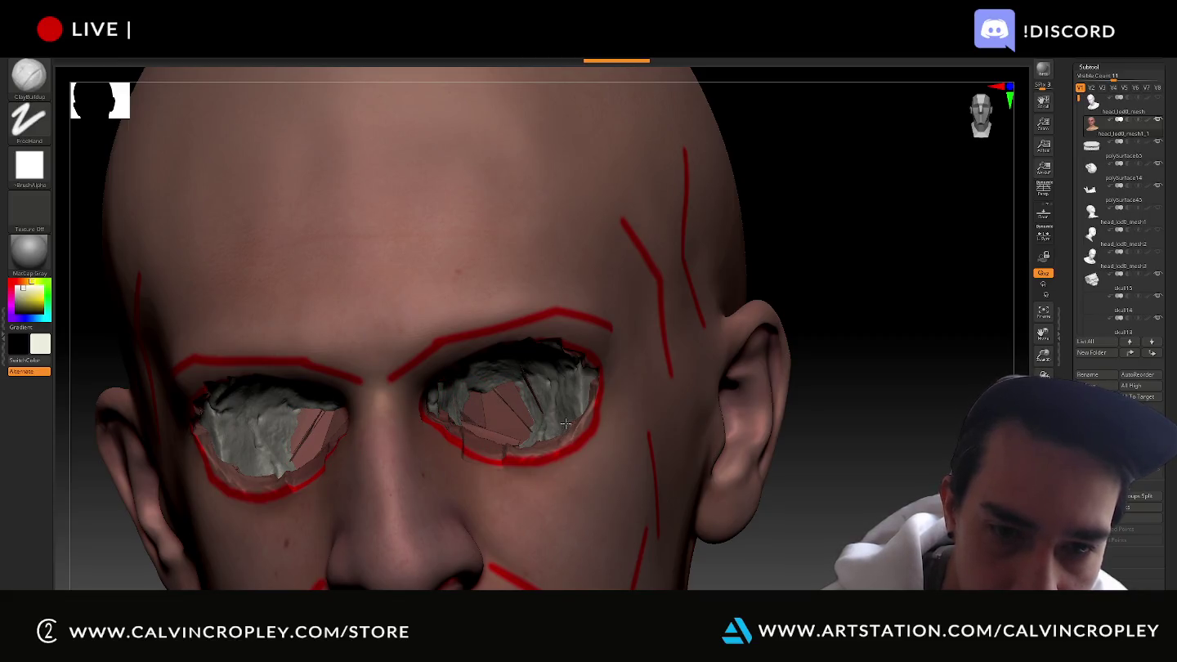
{"action": "mouse_move", "coordinate": [850, 278]}
{"action": "left_mouse_down"}
{"action": "mouse_move", "coordinate": [846, 262]}
{"action": "mouse_move", "coordinate": [555, 446]}
{"action": "left_mouse_up"}
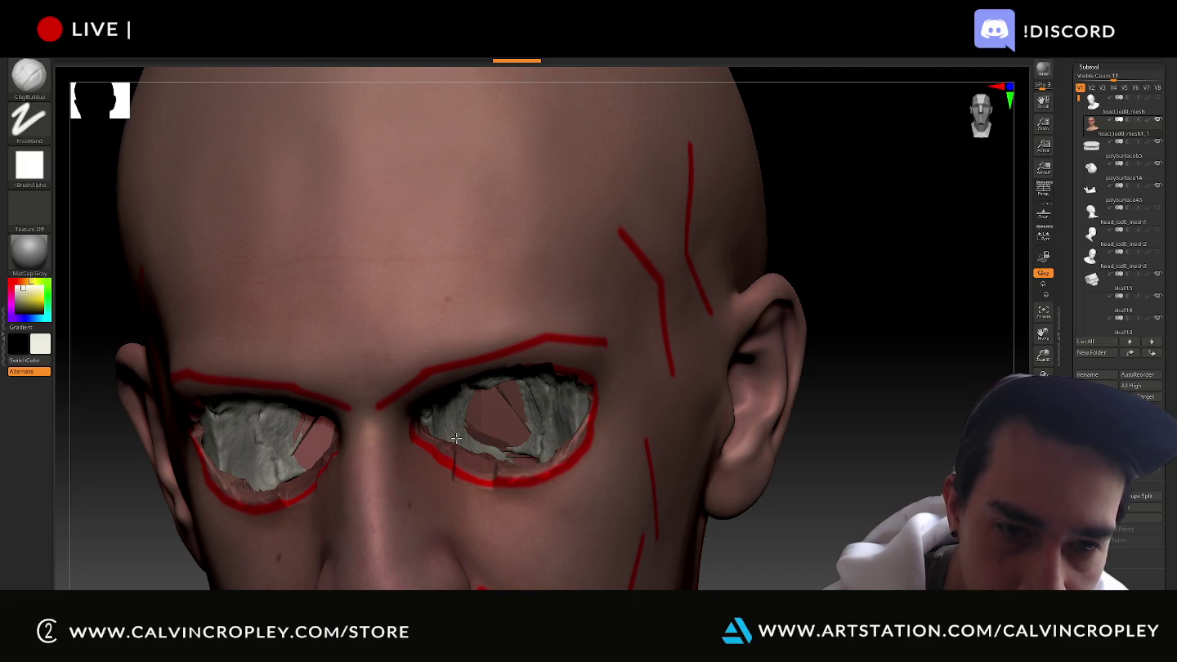
{"action": "left_click_drag", "start_coordinate": [513, 458], "coordinate": [538, 454]}
{"action": "mouse_move", "coordinate": [904, 463]}
{"action": "left_mouse_down"}
{"action": "mouse_move", "coordinate": [530, 381]}
{"action": "mouse_move", "coordinate": [461, 382]}
{"action": "left_mouse_up"}
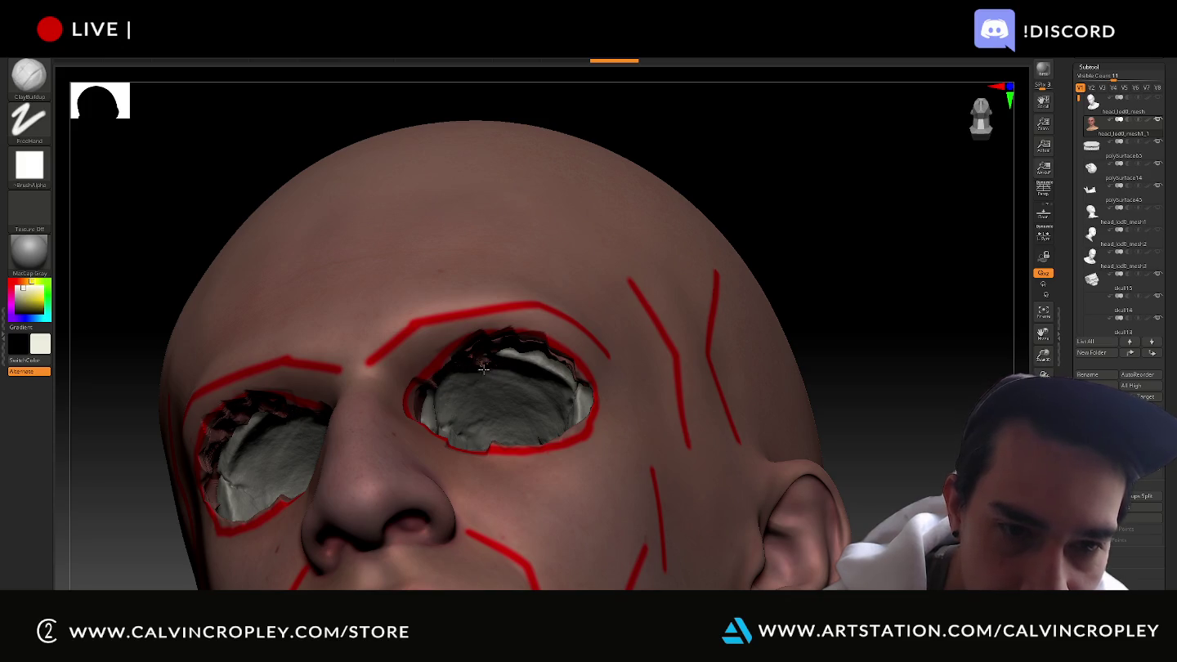
{"action": "left_click_drag", "start_coordinate": [444, 381], "coordinate": [430, 391]}
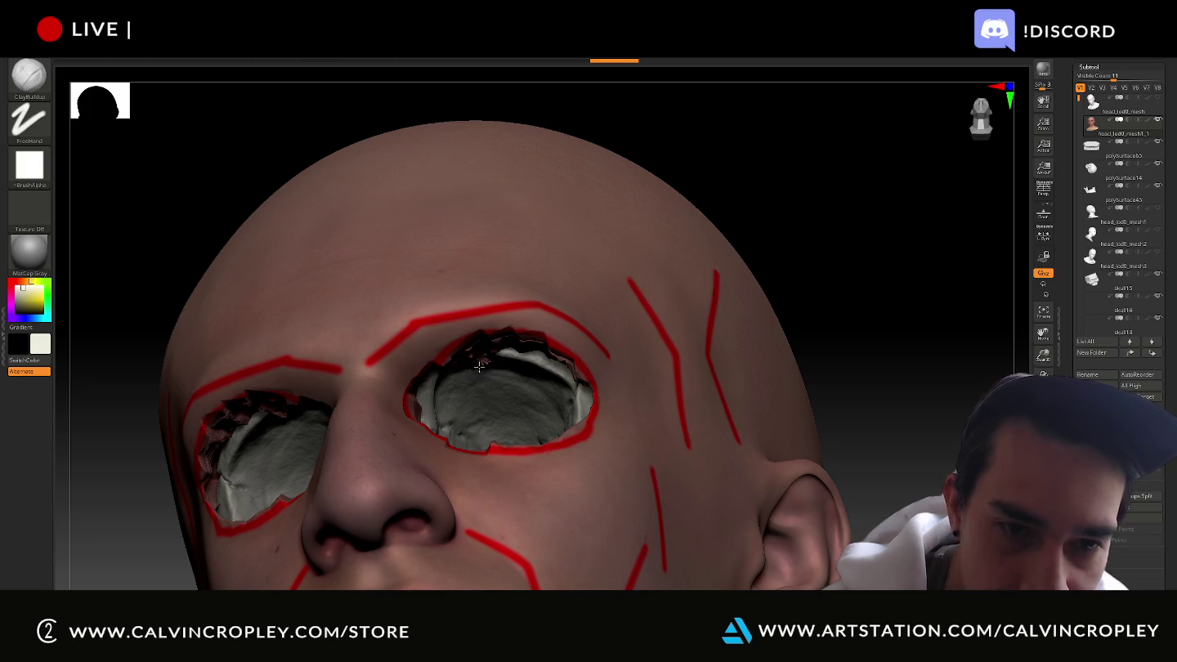
{"action": "left_click_drag", "start_coordinate": [880, 199], "coordinate": [885, 210]}
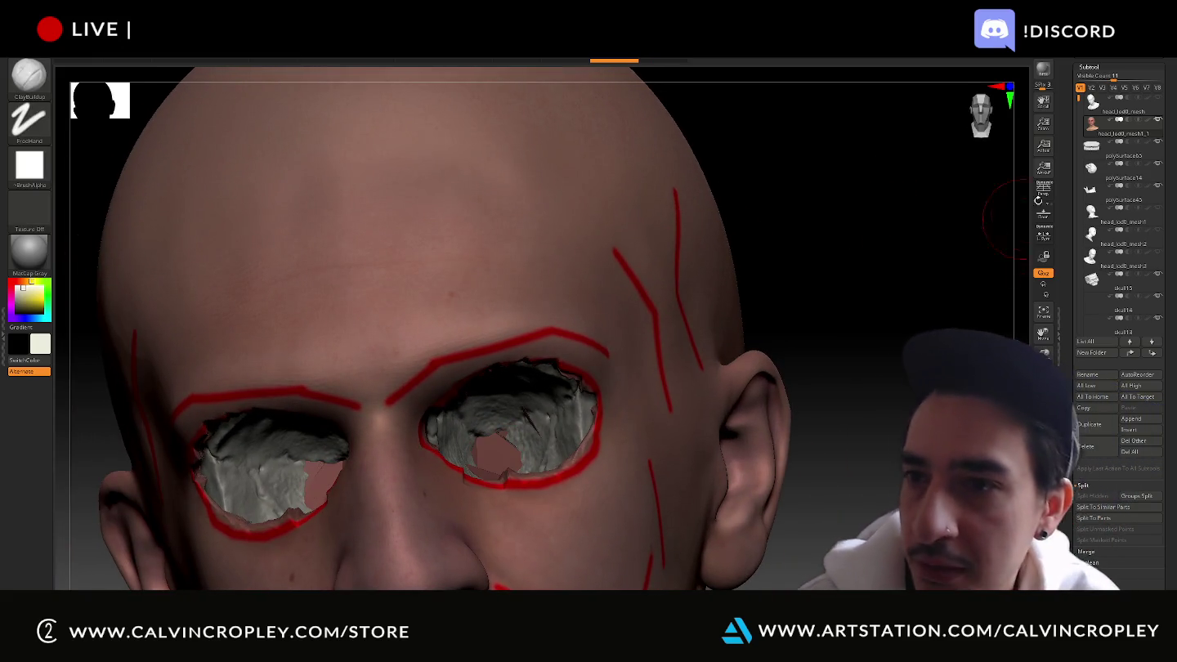
{"action": "scroll", "coordinate": [1065, 126], "scroll_direction": "up", "scroll_amount": 1}
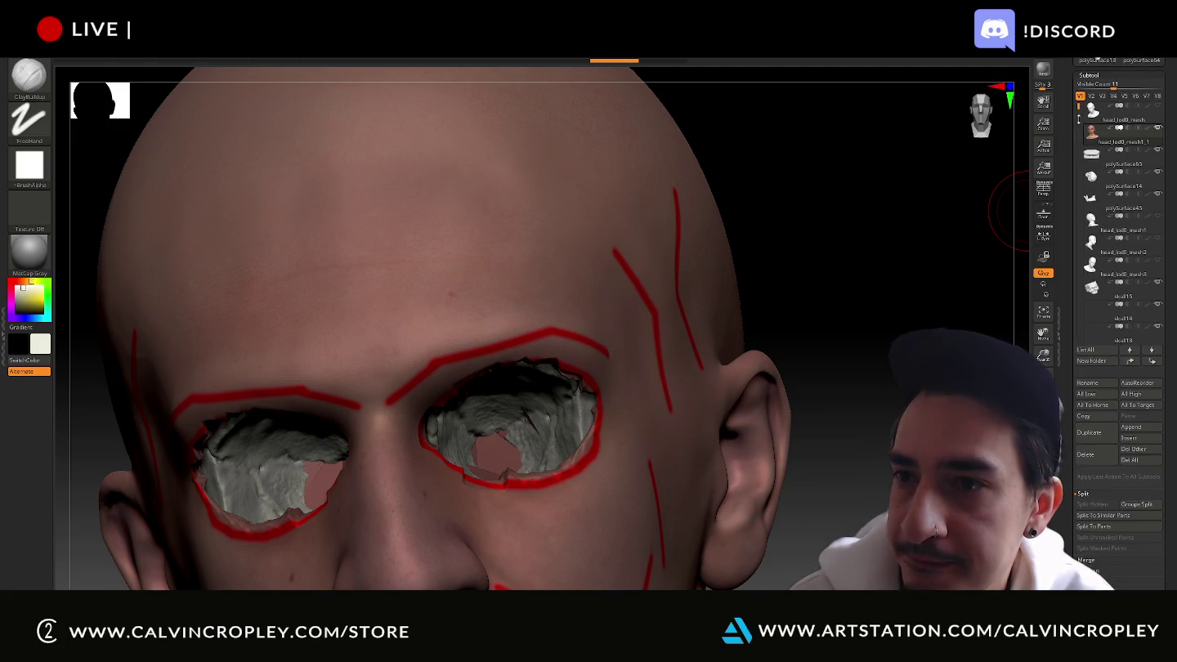
Select the skull subtool and toggle its visibility off and back on
{"action": "left_click", "coordinate": [1096, 174]}
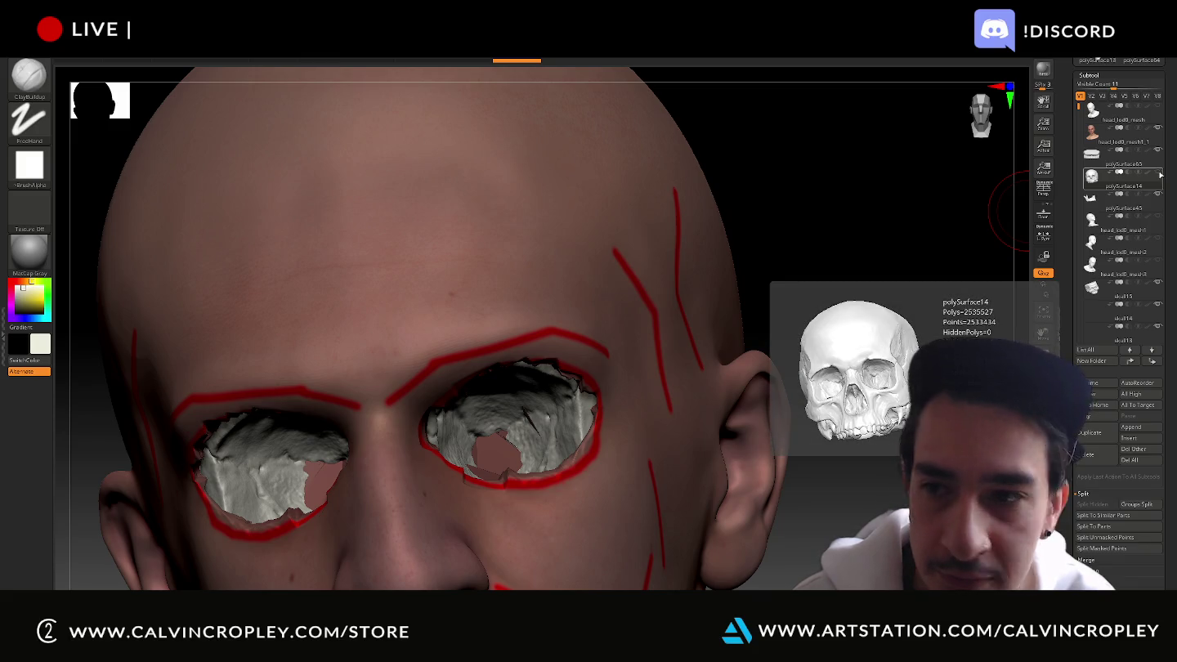
{"action": "left_click", "coordinate": [1157, 172]}
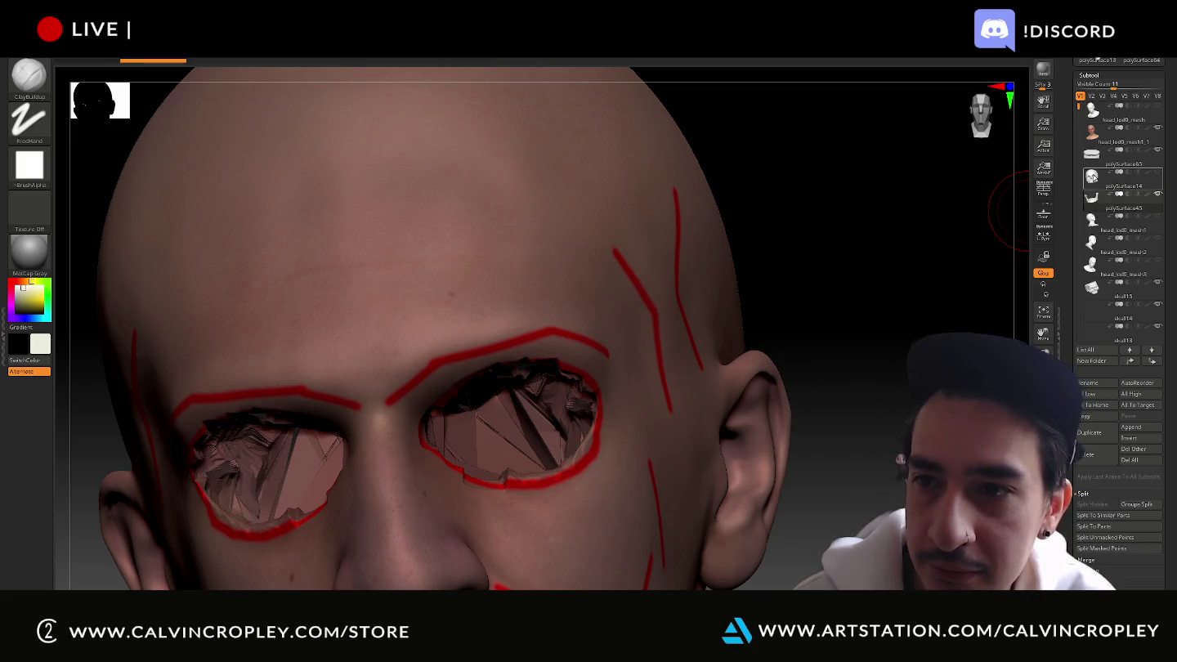
{"action": "left_click", "coordinate": [1157, 173]}
{"action": "mouse_move", "coordinate": [920, 196]}
{"action": "left_mouse_down"}
{"action": "mouse_move", "coordinate": [971, 165]}
{"action": "mouse_move", "coordinate": [969, 174]}
{"action": "left_mouse_up"}
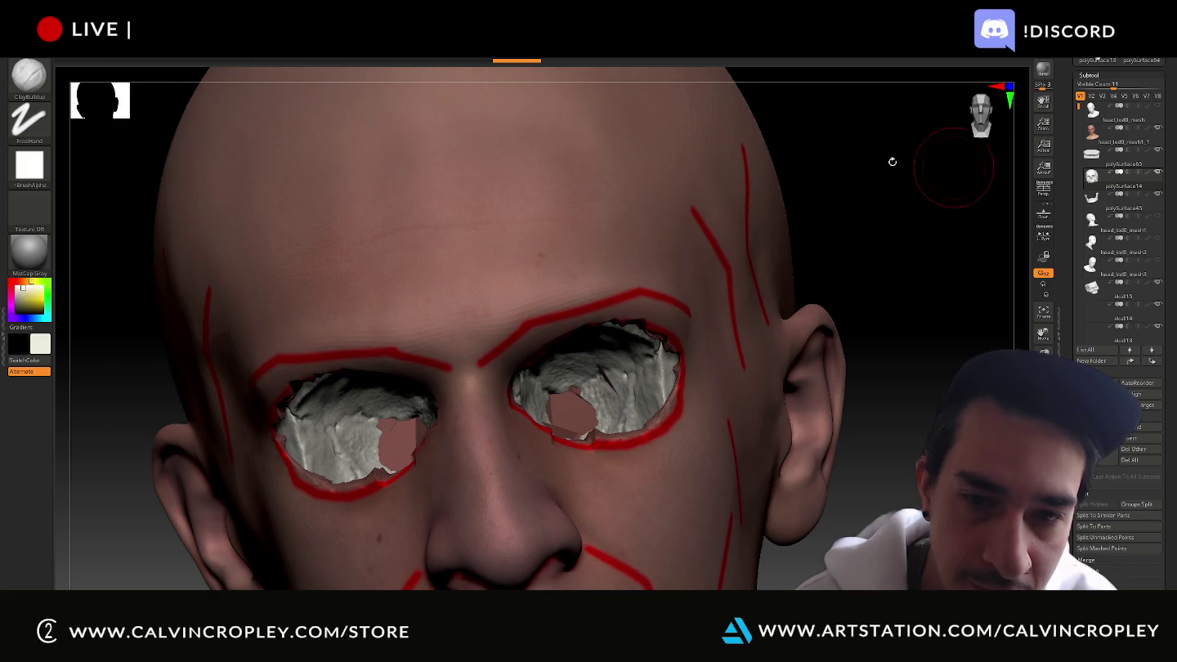
{"action": "left_click", "coordinate": [29, 78]}
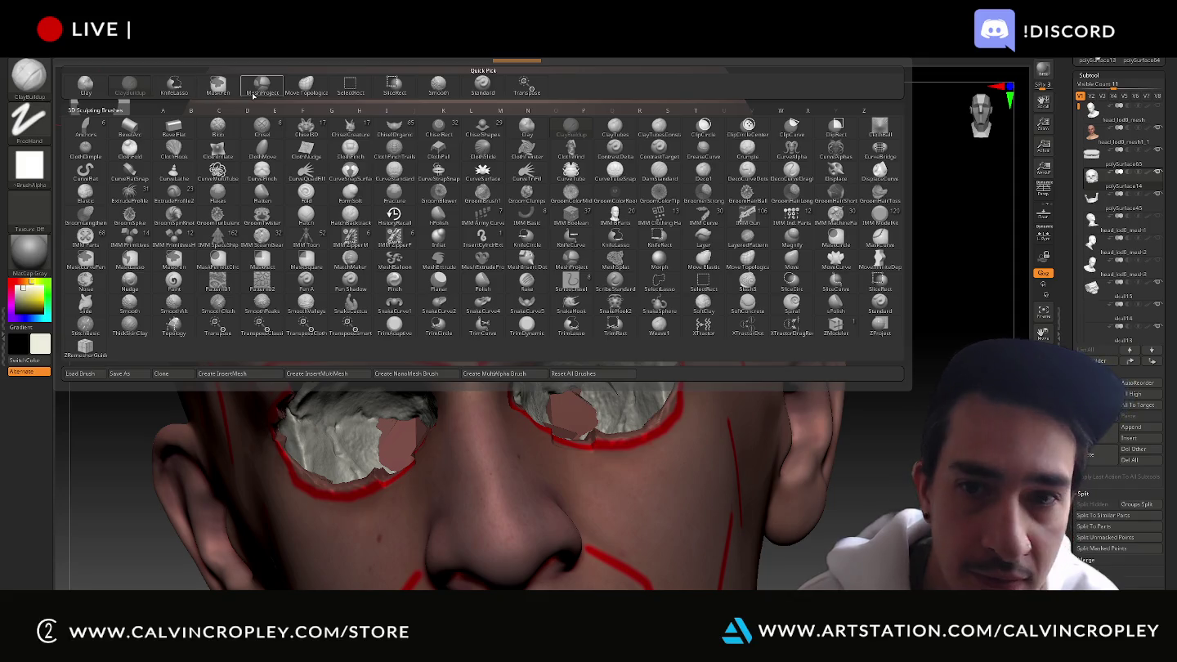
Pull both eye-socket rims symmetrically with Move Topological, then switch to ClayBuildup
{"action": "left_click", "coordinate": [747, 262]}
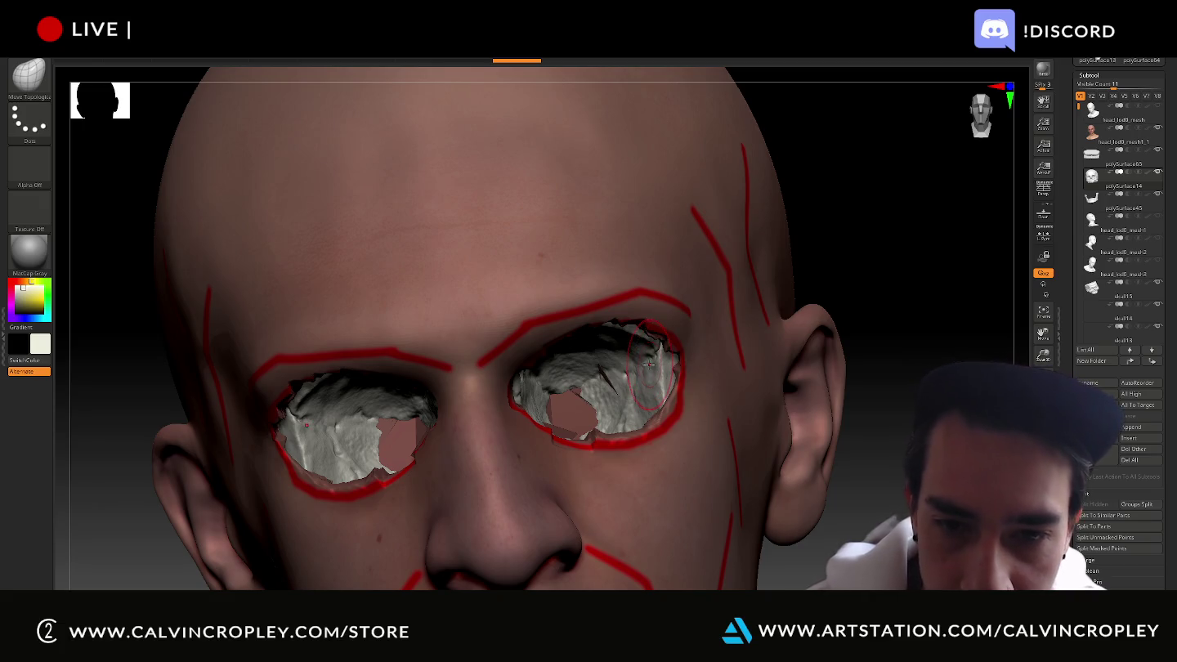
{"action": "left_click_drag", "start_coordinate": [668, 369], "coordinate": [670, 367]}
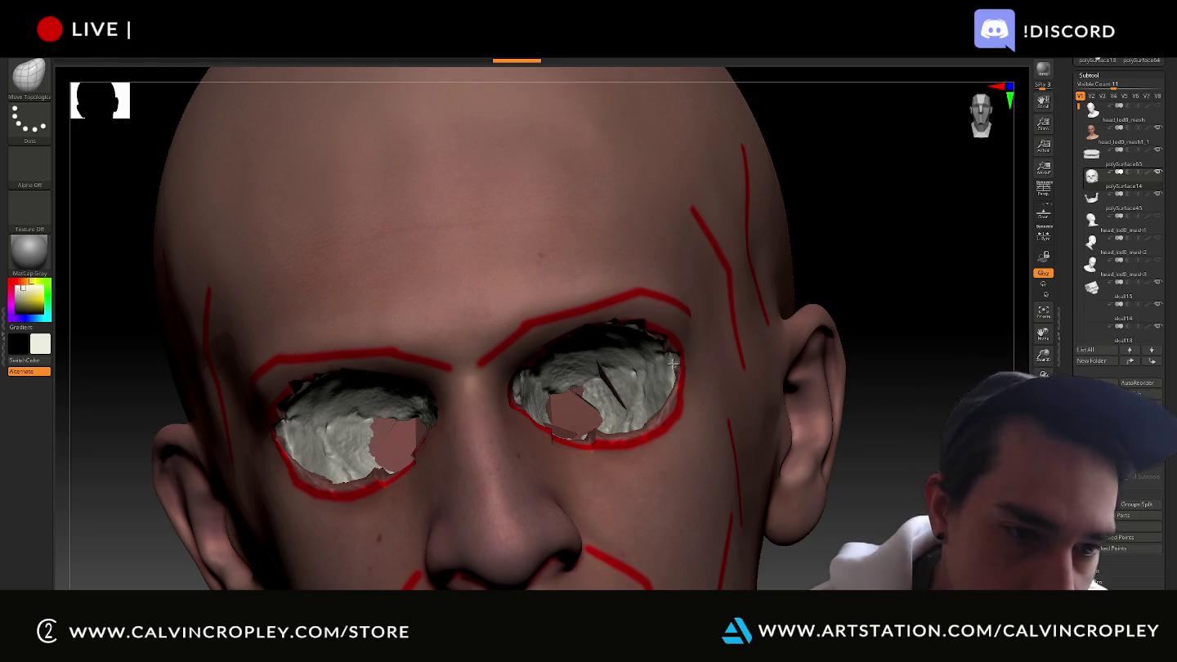
{"action": "left_click_drag", "start_coordinate": [675, 362], "coordinate": [680, 363]}
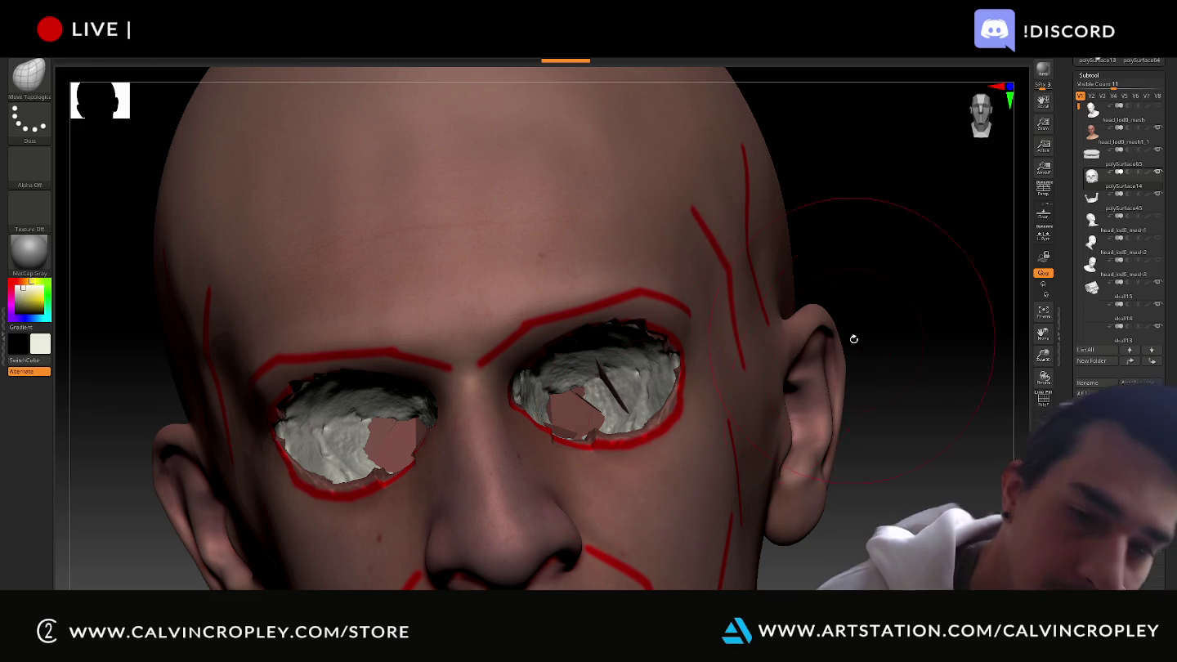
{"action": "mouse_move", "coordinate": [900, 242]}
{"action": "left_mouse_down"}
{"action": "mouse_move", "coordinate": [896, 219]}
{"action": "mouse_move", "coordinate": [934, 176]}
{"action": "mouse_move", "coordinate": [859, 237]}
{"action": "left_mouse_up"}
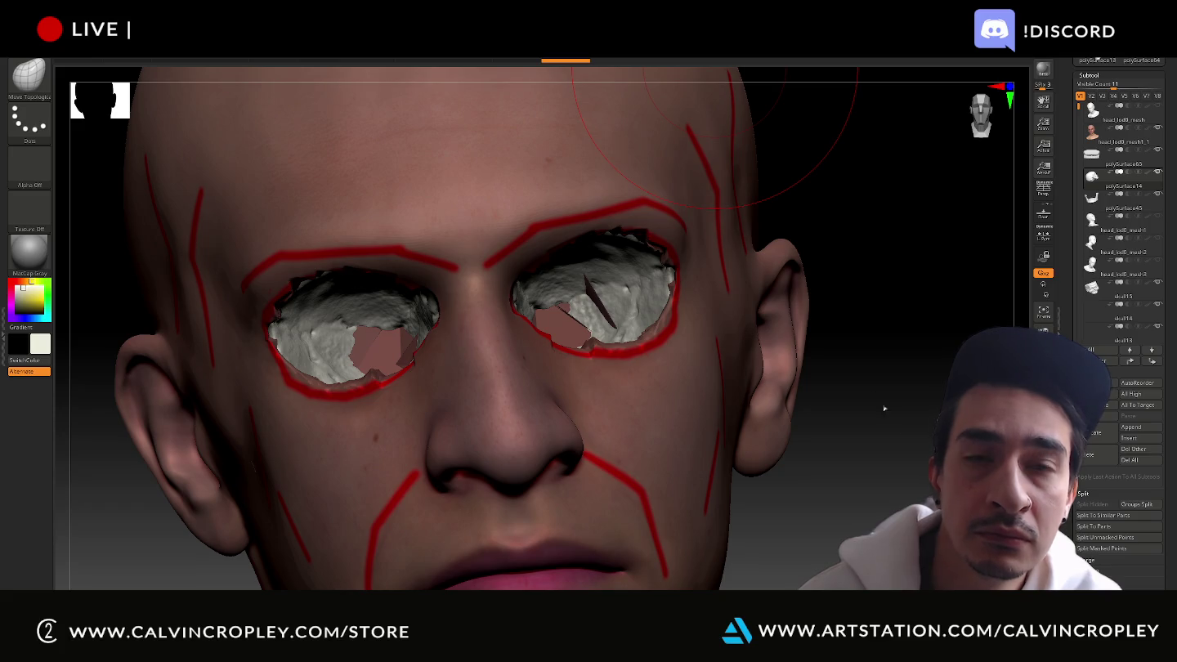
{"action": "mouse_move", "coordinate": [883, 407]}
{"action": "left_mouse_down"}
{"action": "mouse_move", "coordinate": [878, 359]}
{"action": "mouse_move", "coordinate": [883, 408]}
{"action": "left_mouse_up"}
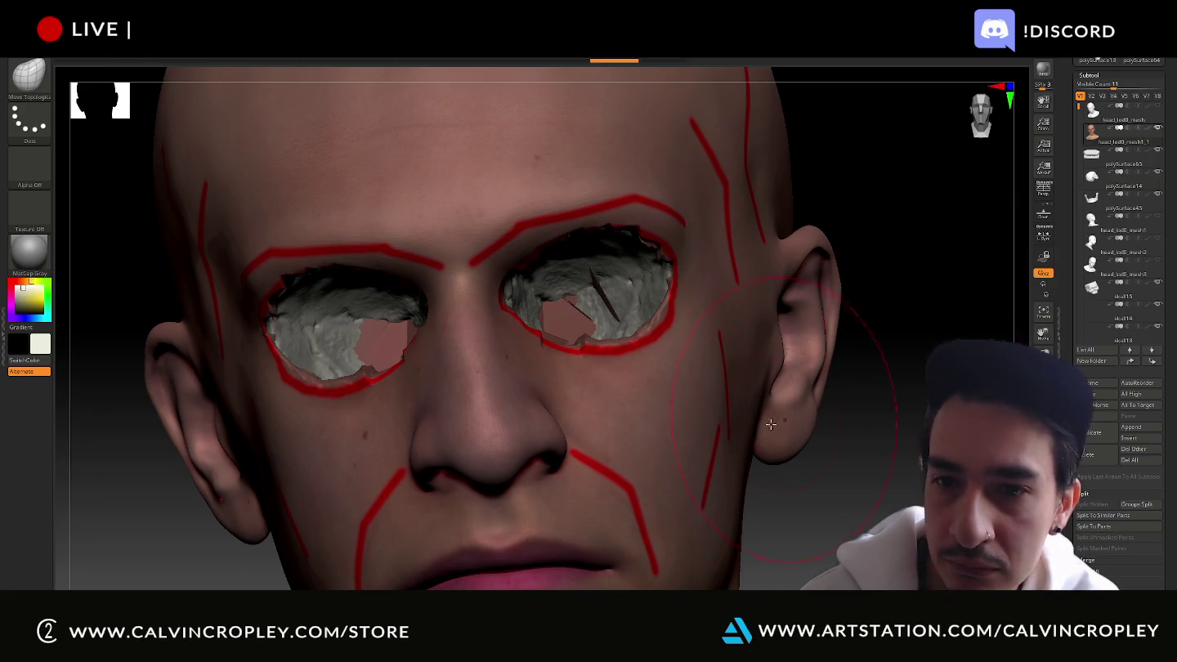
{"action": "left_click", "coordinate": [28, 75]}
{"action": "left_click", "coordinate": [129, 84]}
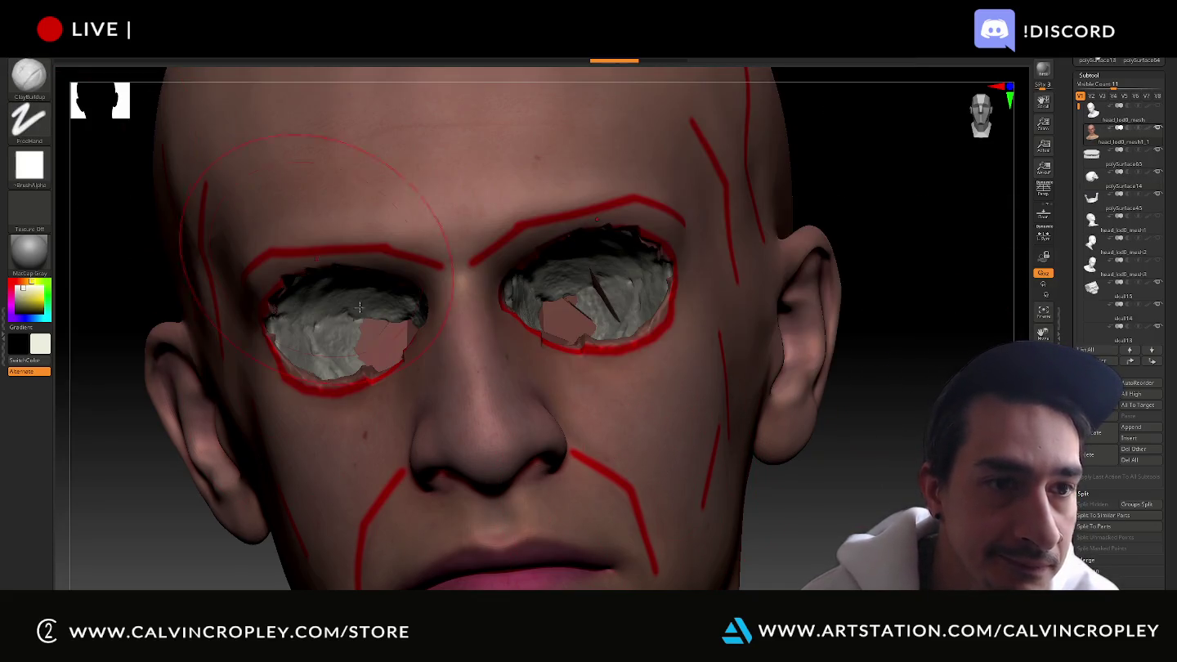
Add a ClayBuildup patch on the cheek, redoing the first stroke
{"action": "mouse_move", "coordinate": [898, 352]}
{"action": "left_mouse_down"}
{"action": "mouse_move", "coordinate": [899, 387]}
{"action": "mouse_move", "coordinate": [636, 429]}
{"action": "left_mouse_up"}
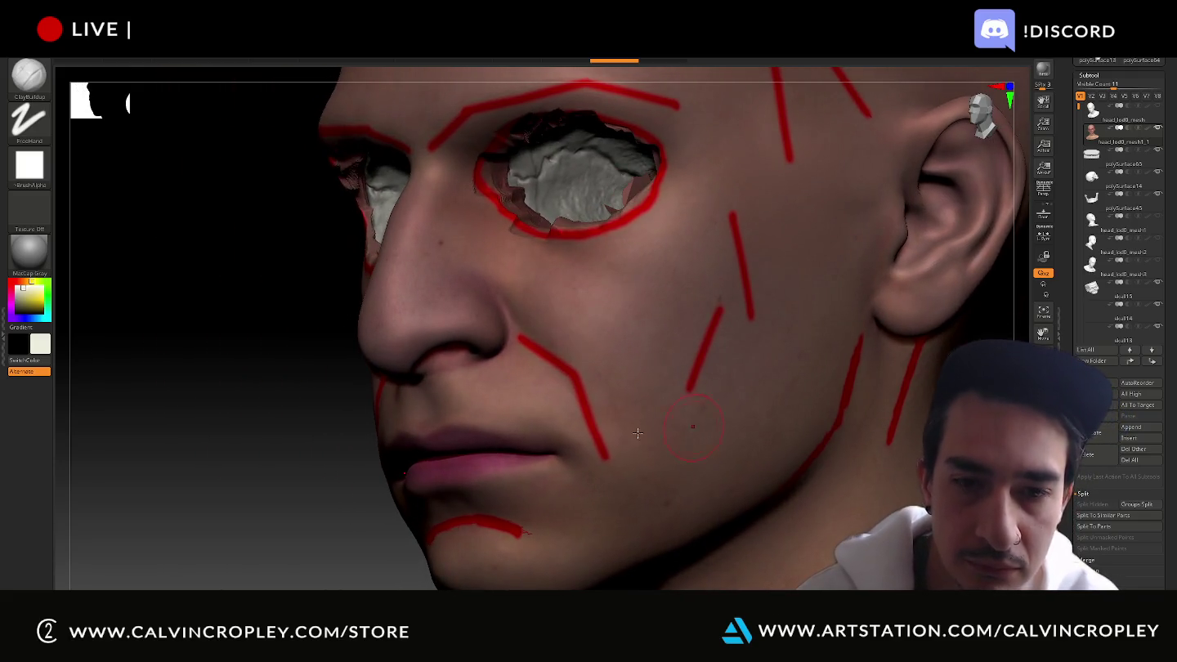
{"action": "left_click", "coordinate": [594, 420]}
{"action": "mouse_move", "coordinate": [594, 420]}
{"action": "left_mouse_down"}
{"action": "mouse_move", "coordinate": [703, 409]}
{"action": "mouse_move", "coordinate": [660, 456]}
{"action": "left_mouse_up"}
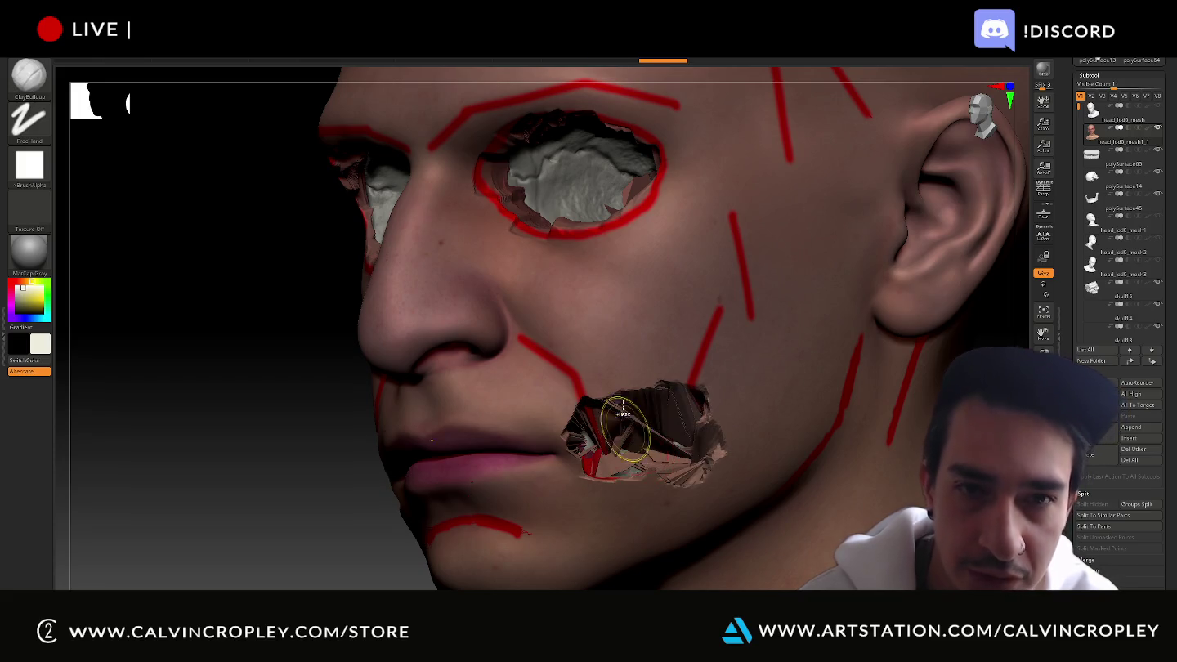
{"action": "key", "text": "ctrl+z"}
{"action": "mouse_move", "coordinate": [702, 466]}
{"action": "left_mouse_down"}
{"action": "mouse_move", "coordinate": [588, 425]}
{"action": "mouse_move", "coordinate": [631, 466]}
{"action": "mouse_move", "coordinate": [581, 396]}
{"action": "mouse_move", "coordinate": [579, 406]}
{"action": "left_mouse_up"}
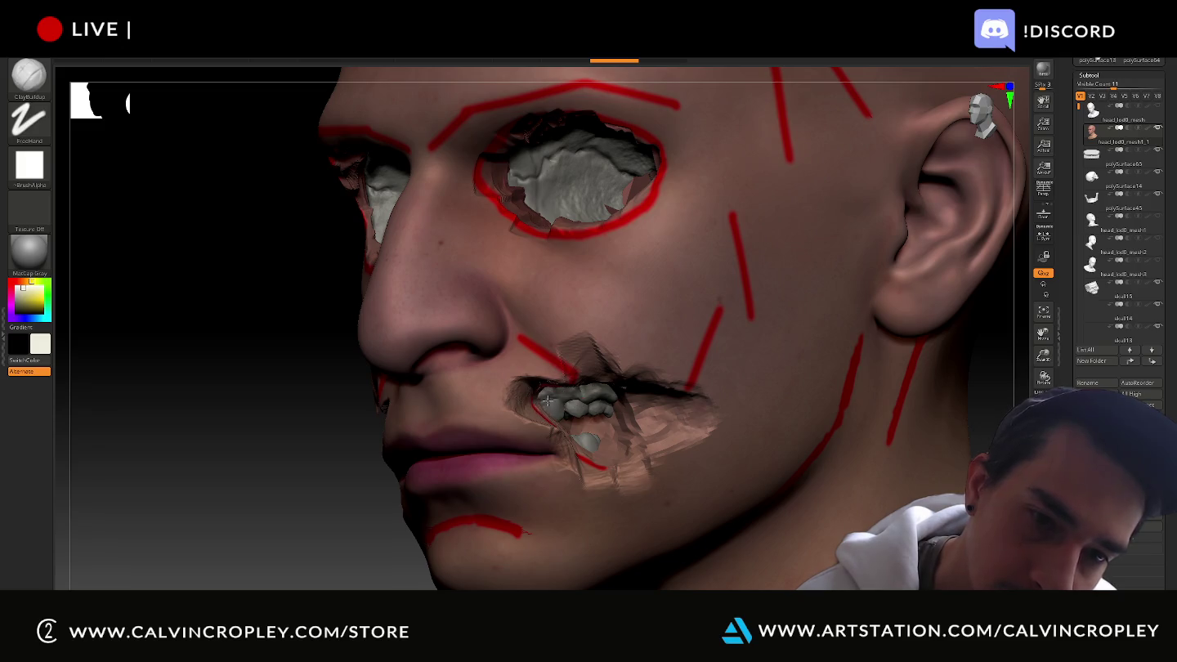
{"action": "left_click_drag", "start_coordinate": [335, 534], "coordinate": [697, 481]}
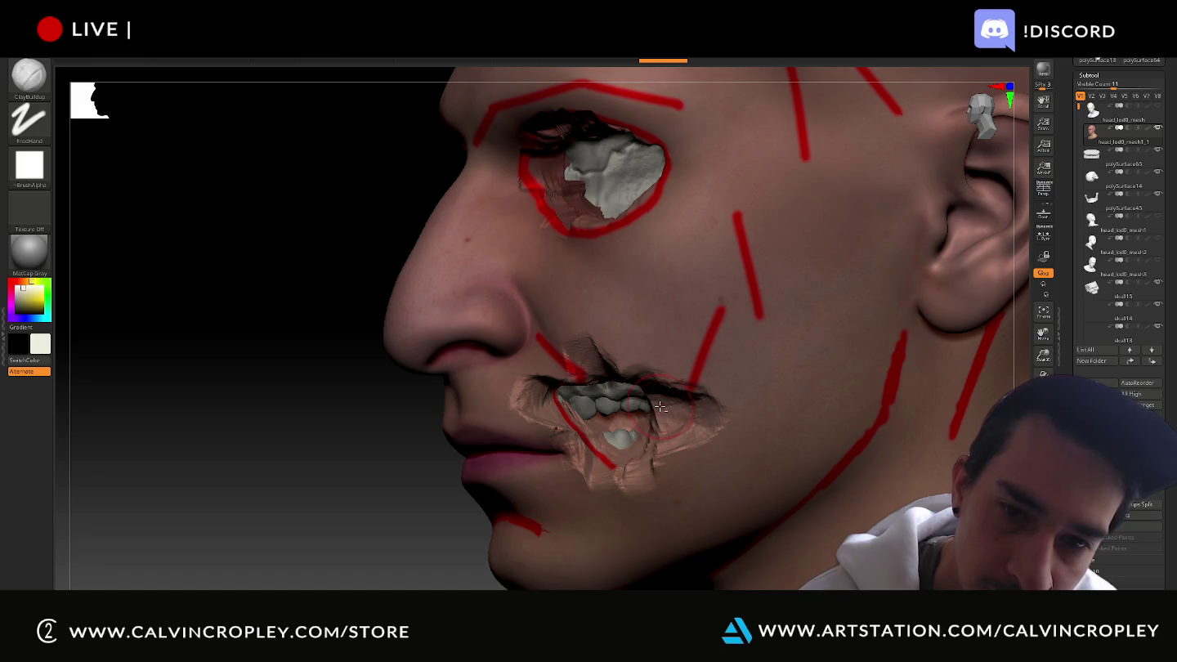
Extend the sculpt around the mouth corner and build the lower teeth and gums downward
{"action": "mouse_move", "coordinate": [661, 406]}
{"action": "left_mouse_down"}
{"action": "mouse_move", "coordinate": [667, 379]}
{"action": "mouse_move", "coordinate": [733, 375]}
{"action": "left_mouse_up"}
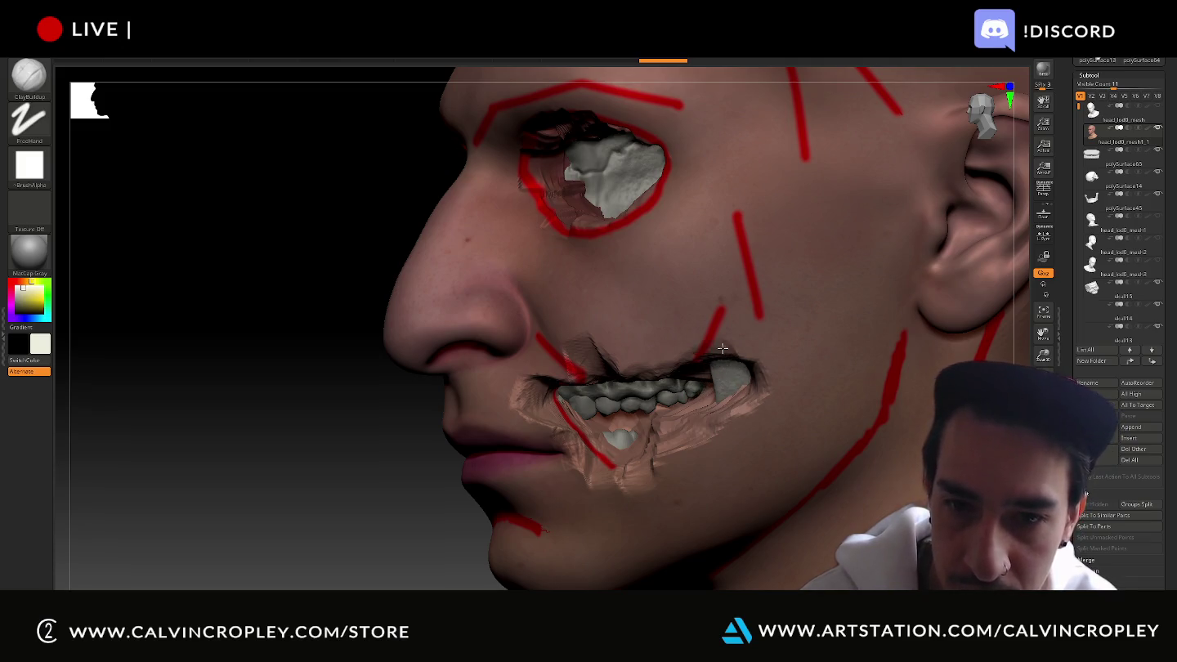
{"action": "mouse_move", "coordinate": [724, 376]}
{"action": "left_mouse_down"}
{"action": "mouse_move", "coordinate": [728, 349]}
{"action": "mouse_move", "coordinate": [722, 442]}
{"action": "left_mouse_up"}
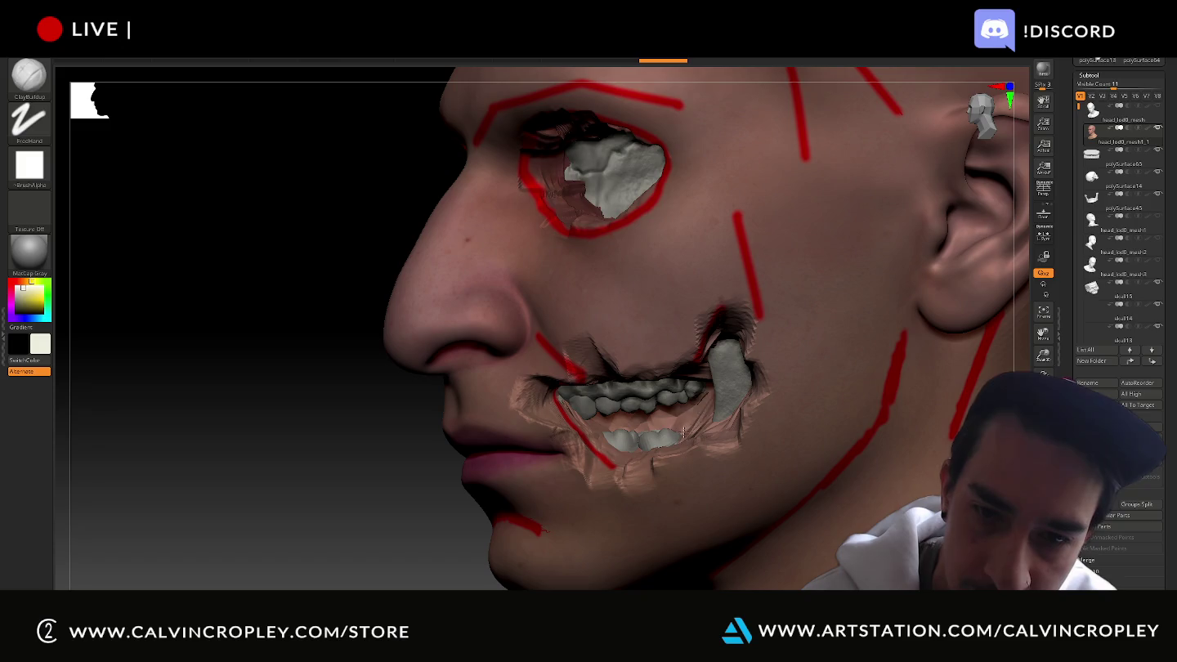
{"action": "left_click_drag", "start_coordinate": [636, 420], "coordinate": [617, 424]}
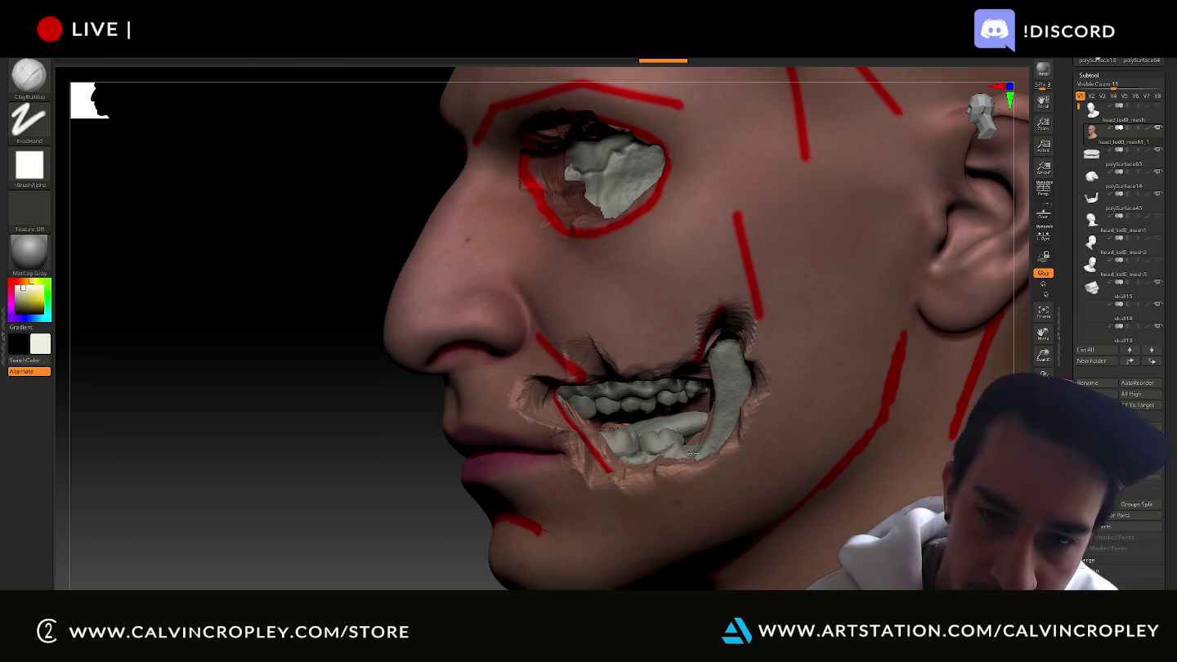
{"action": "left_click_drag", "start_coordinate": [596, 452], "coordinate": [687, 467]}
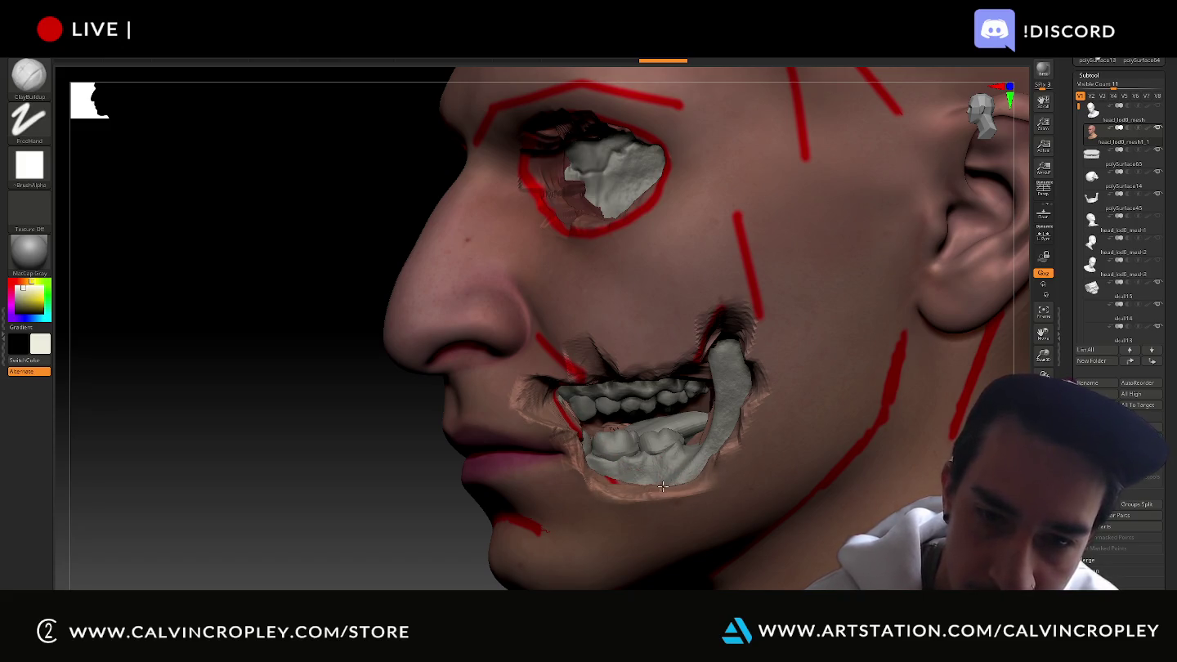
{"action": "left_click_drag", "start_coordinate": [350, 539], "coordinate": [622, 398]}
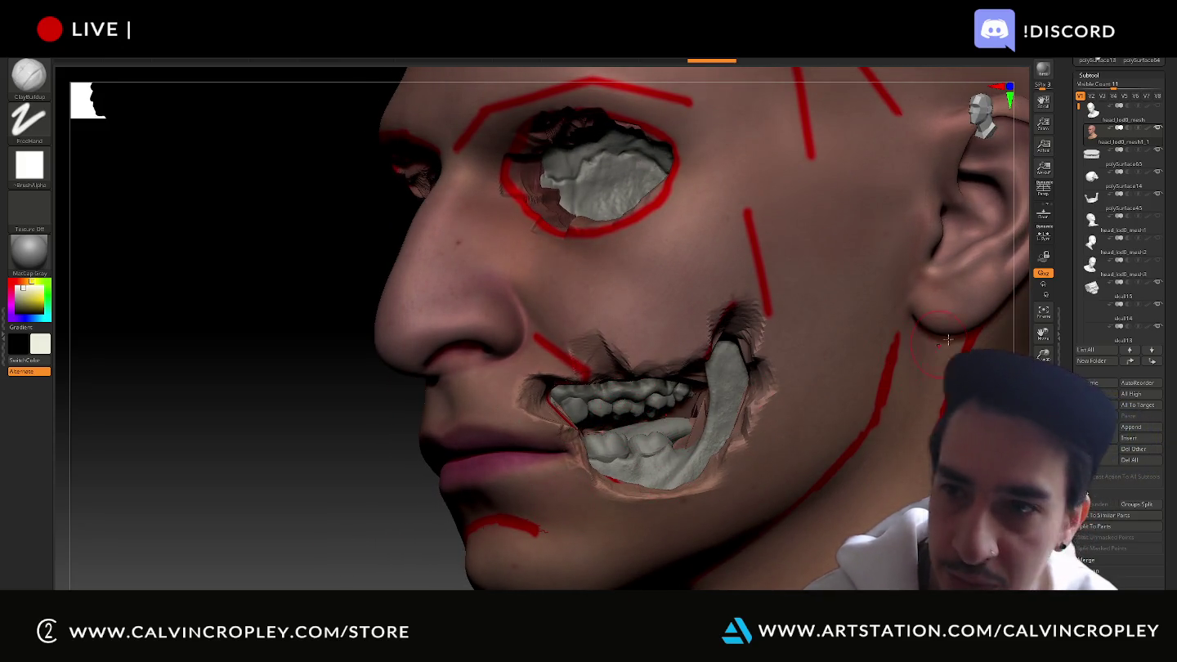
{"action": "mouse_move", "coordinate": [1094, 184]}
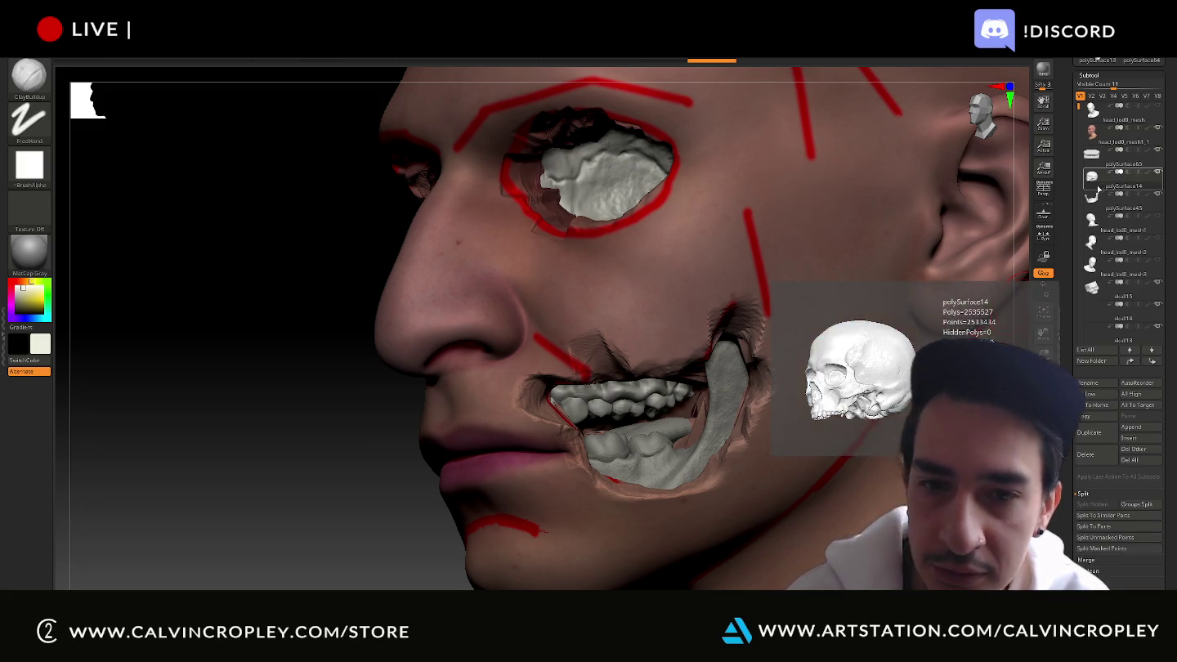
{"action": "key", "text": "w"}
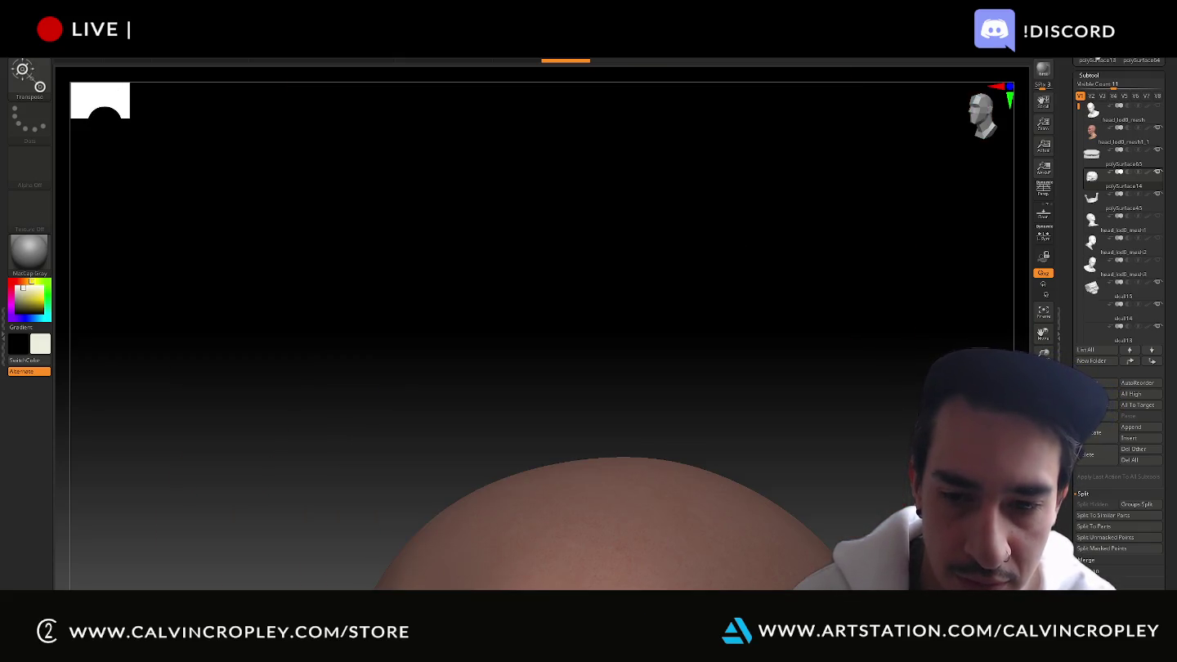
Frame the head and shift the upper teeth to the left inside the mouth
{"action": "left_click_drag", "start_coordinate": [887, 457], "coordinate": [866, 280]}
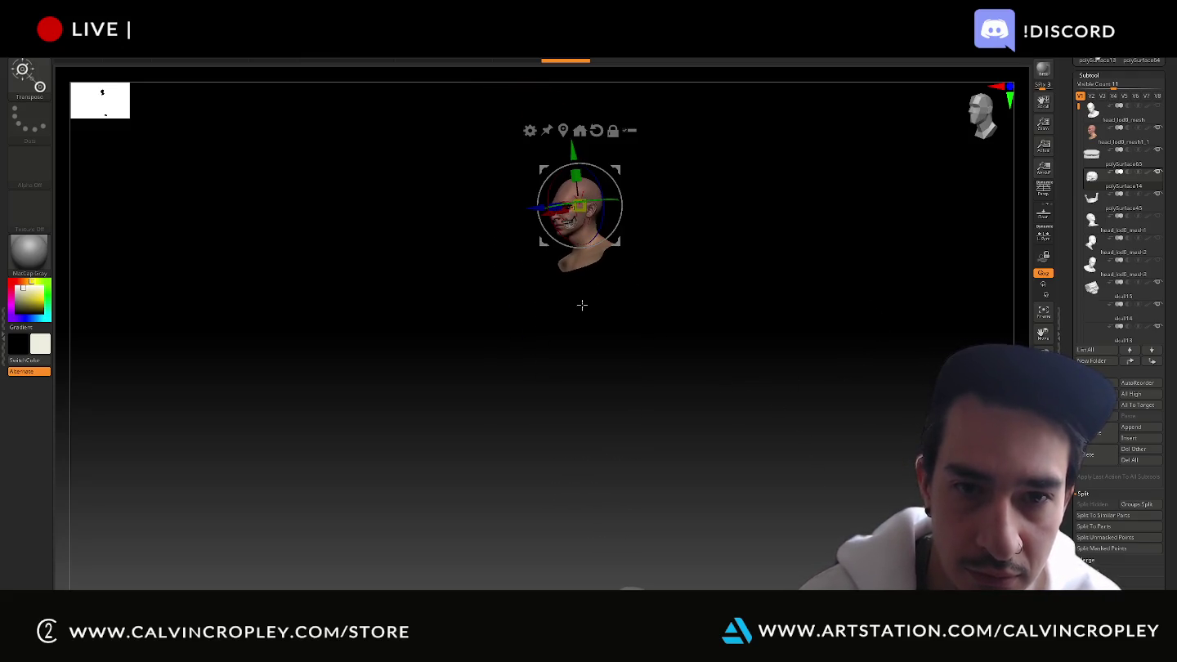
{"action": "key", "text": "f"}
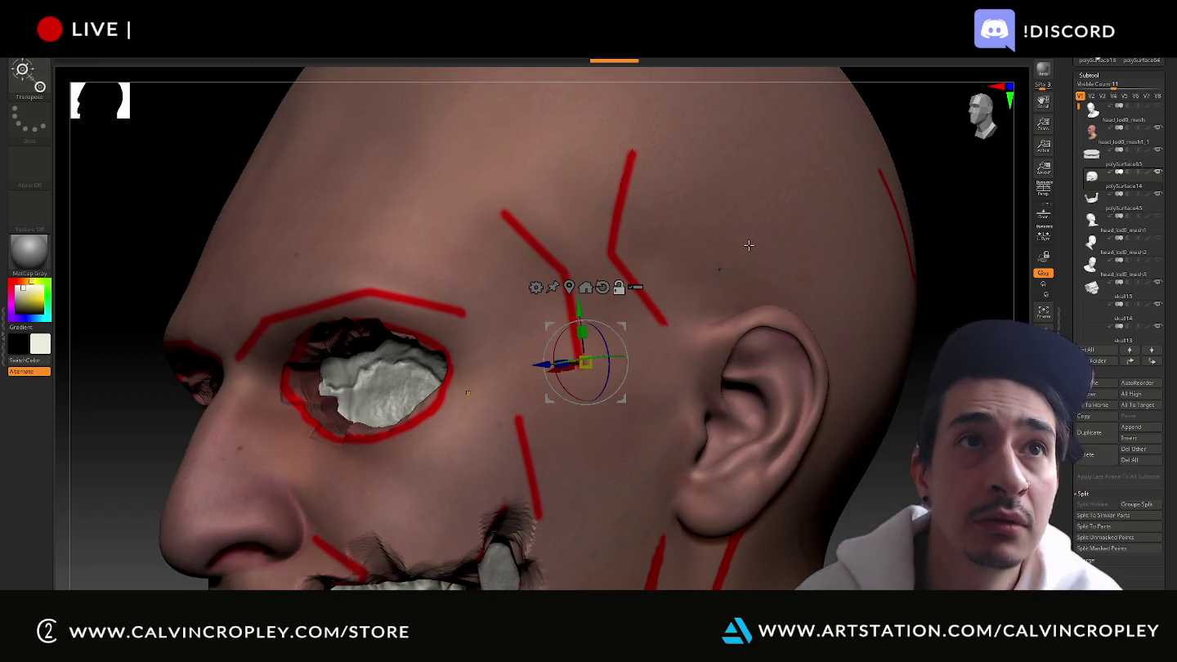
{"action": "right_click_drag", "start_coordinate": [417, 572], "coordinate": [478, 476], "text": "alt"}
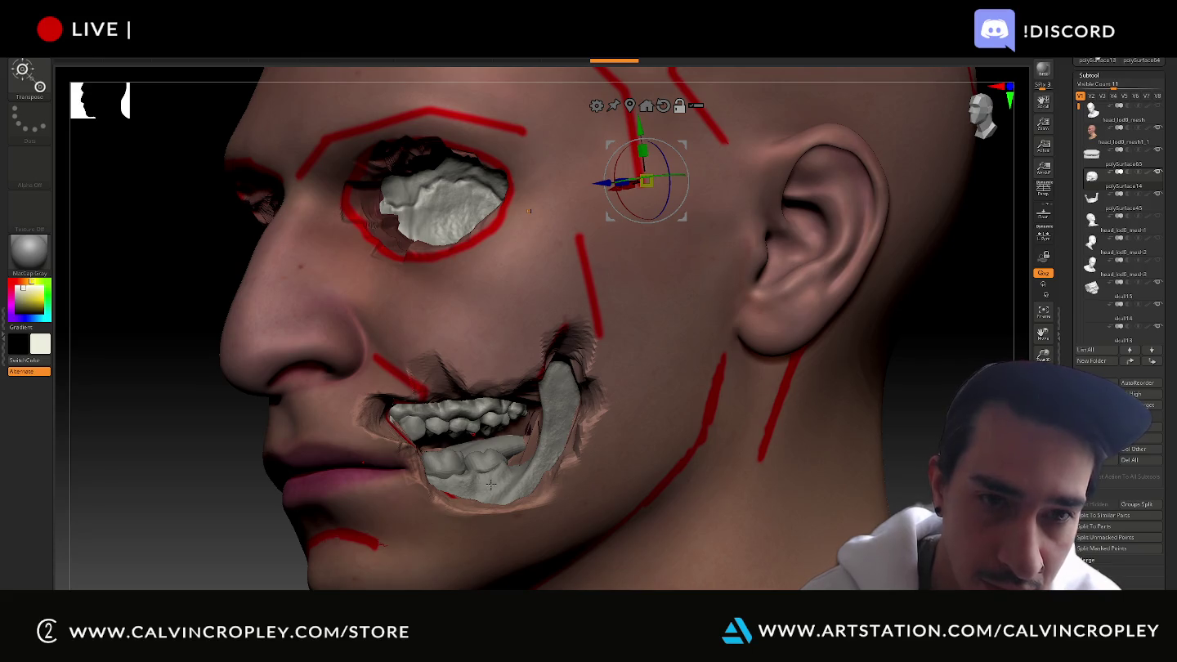
{"action": "left_click", "coordinate": [480, 418]}
{"action": "left_click_drag", "start_coordinate": [478, 413], "coordinate": [410, 420]}
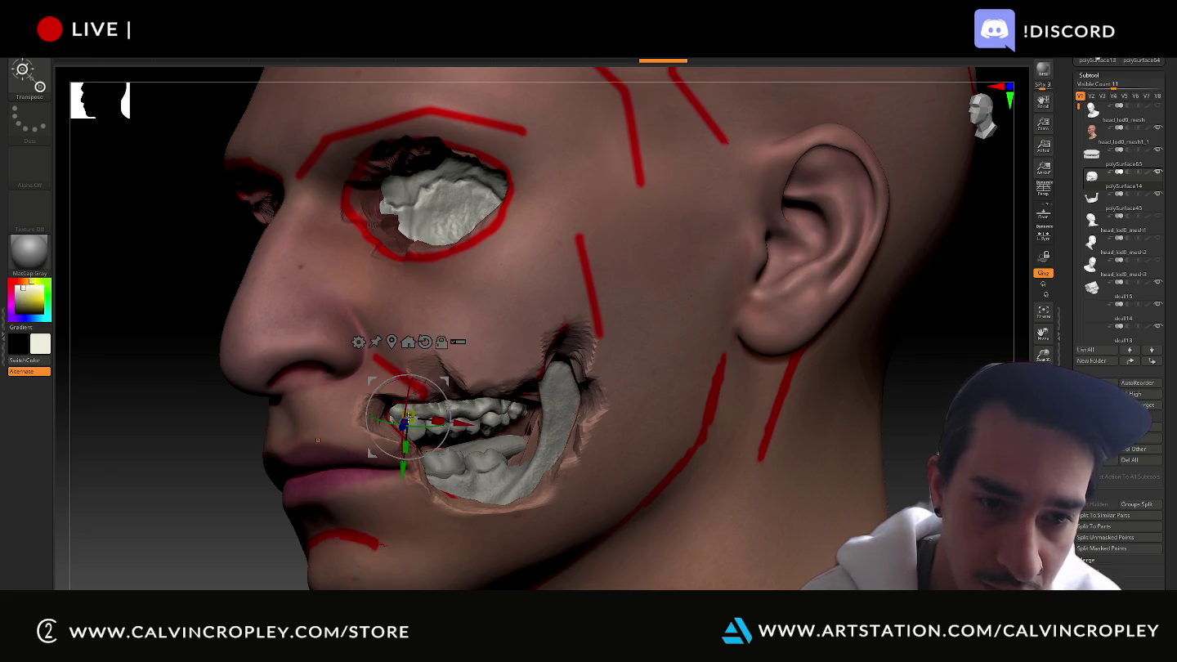
Reorient the Transpose gizmo and shift the lower jaw and teeth to the left
{"action": "left_click", "coordinate": [492, 485], "text": "alt"}
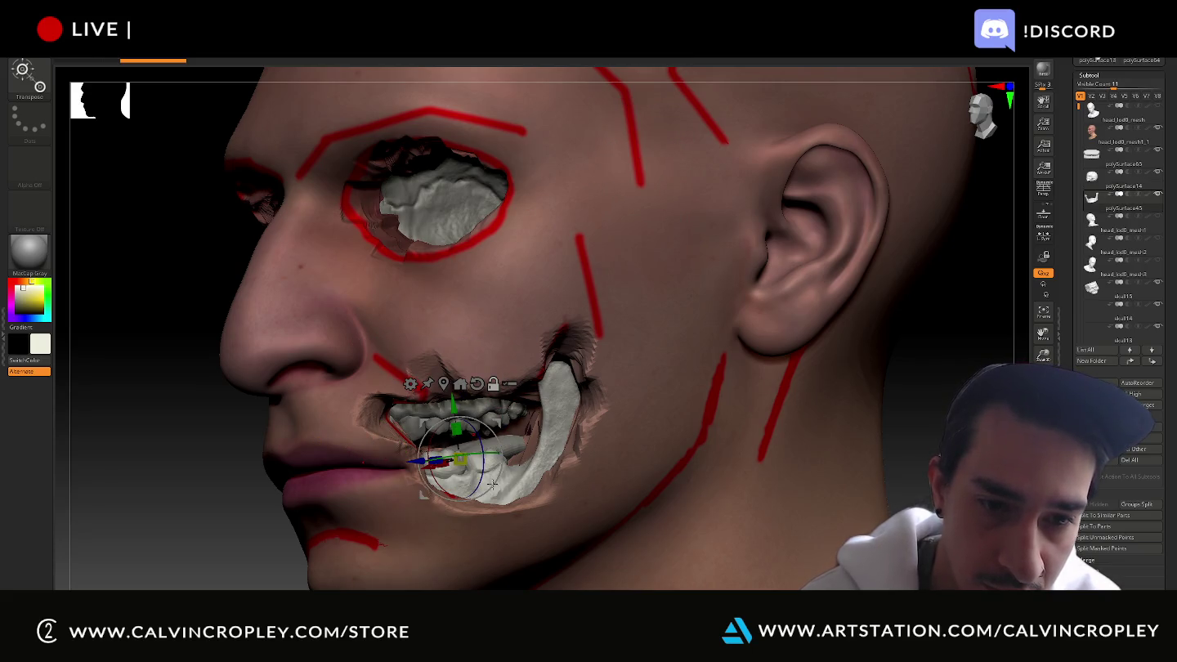
{"action": "left_click", "coordinate": [417, 414], "text": "alt"}
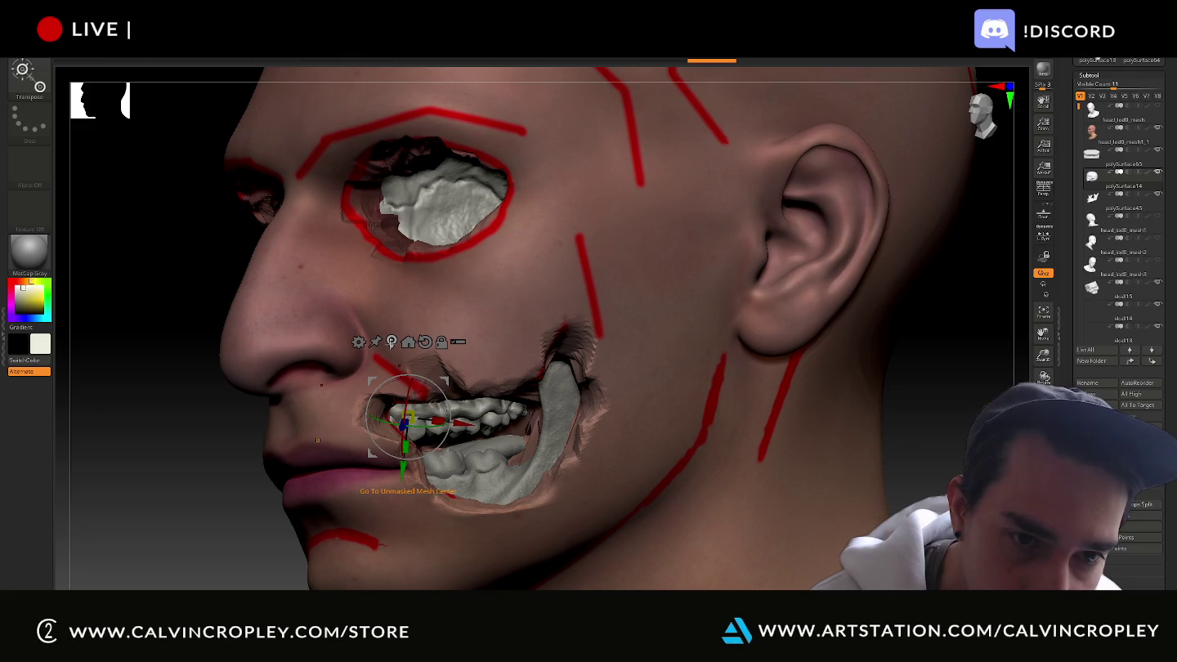
{"action": "left_click", "coordinate": [408, 342]}
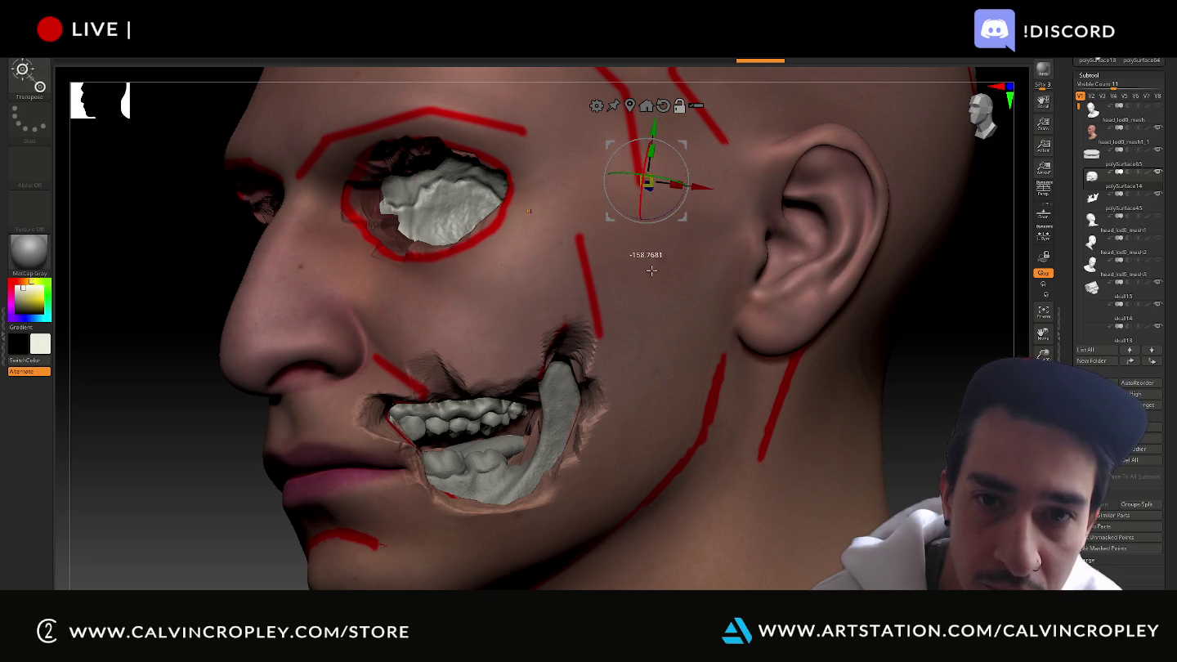
{"action": "left_click_drag", "start_coordinate": [647, 181], "coordinate": [666, 178]}
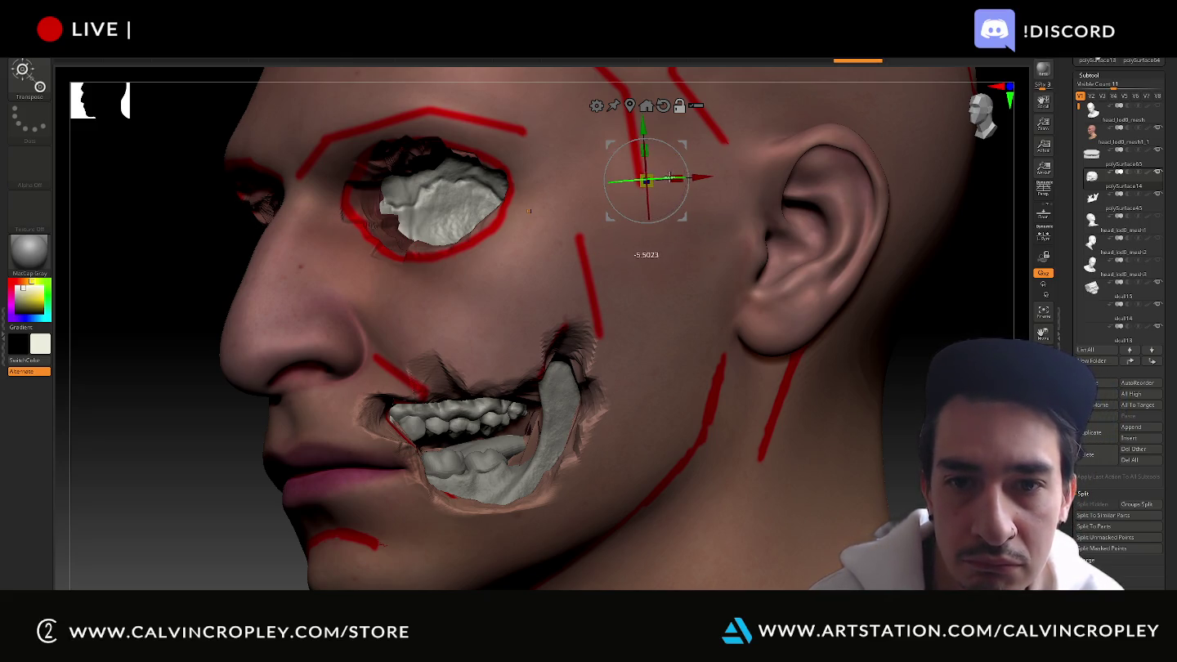
{"action": "mouse_move", "coordinate": [666, 177]}
{"action": "left_mouse_down", "text": "alt"}
{"action": "mouse_move", "coordinate": [500, 156]}
{"action": "mouse_move", "coordinate": [461, 400]}
{"action": "left_mouse_up", "text": "alt"}
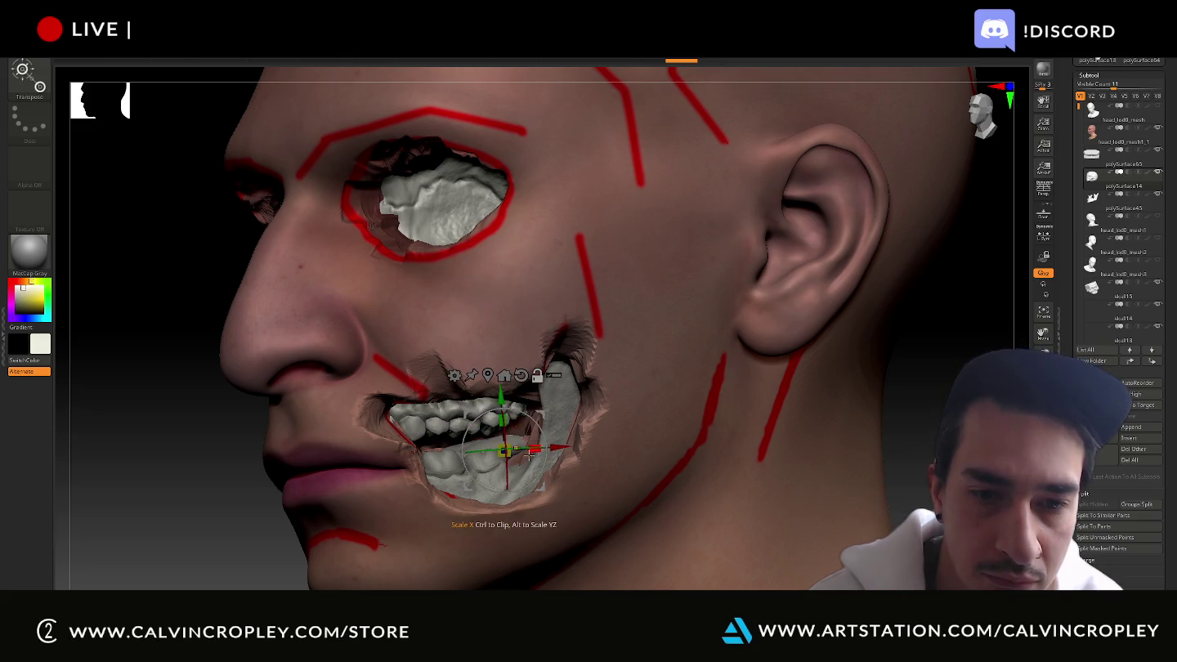
{"action": "mouse_move", "coordinate": [559, 447]}
{"action": "left_mouse_down"}
{"action": "mouse_move", "coordinate": [493, 448]}
{"action": "mouse_move", "coordinate": [470, 402]}
{"action": "left_mouse_up"}
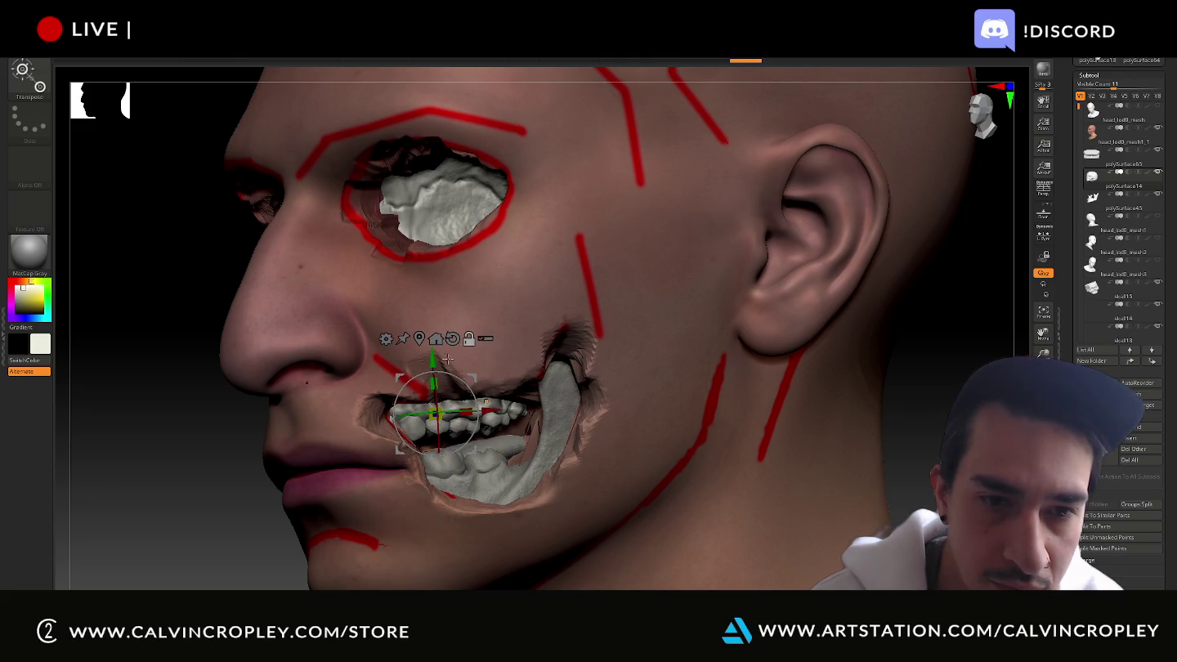
Recentre the gizmo and bring it down to the teeth line at the mouth
{"action": "left_click", "coordinate": [419, 339]}
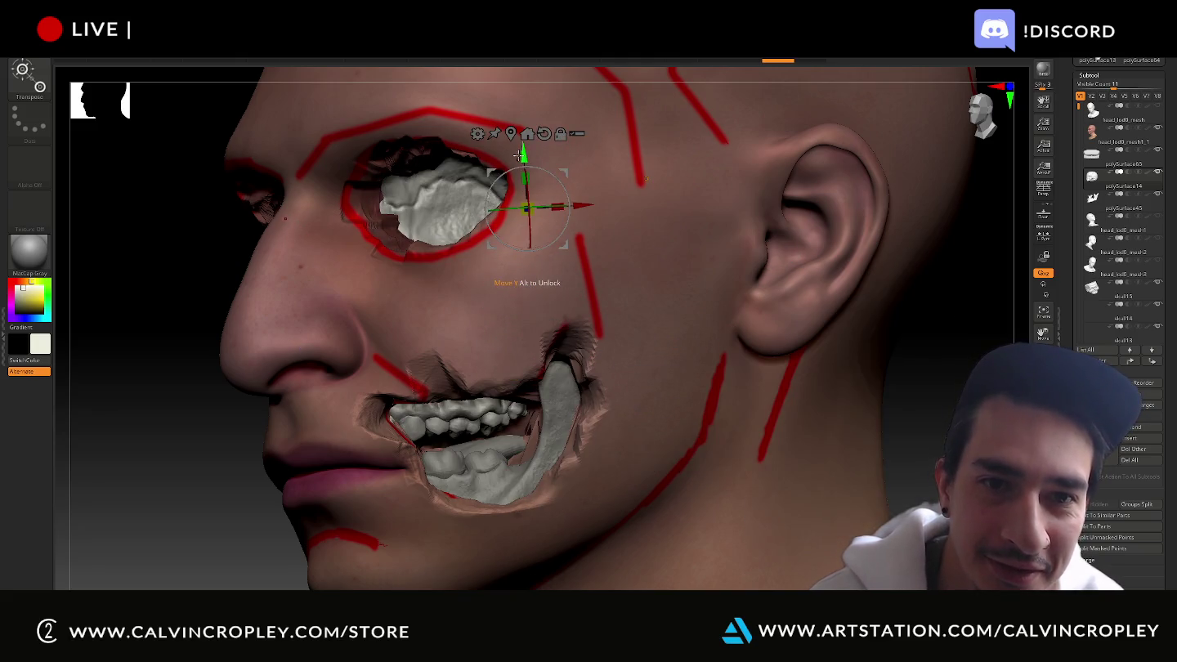
{"action": "left_click_drag", "start_coordinate": [523, 151], "coordinate": [497, 323], "text": "alt"}
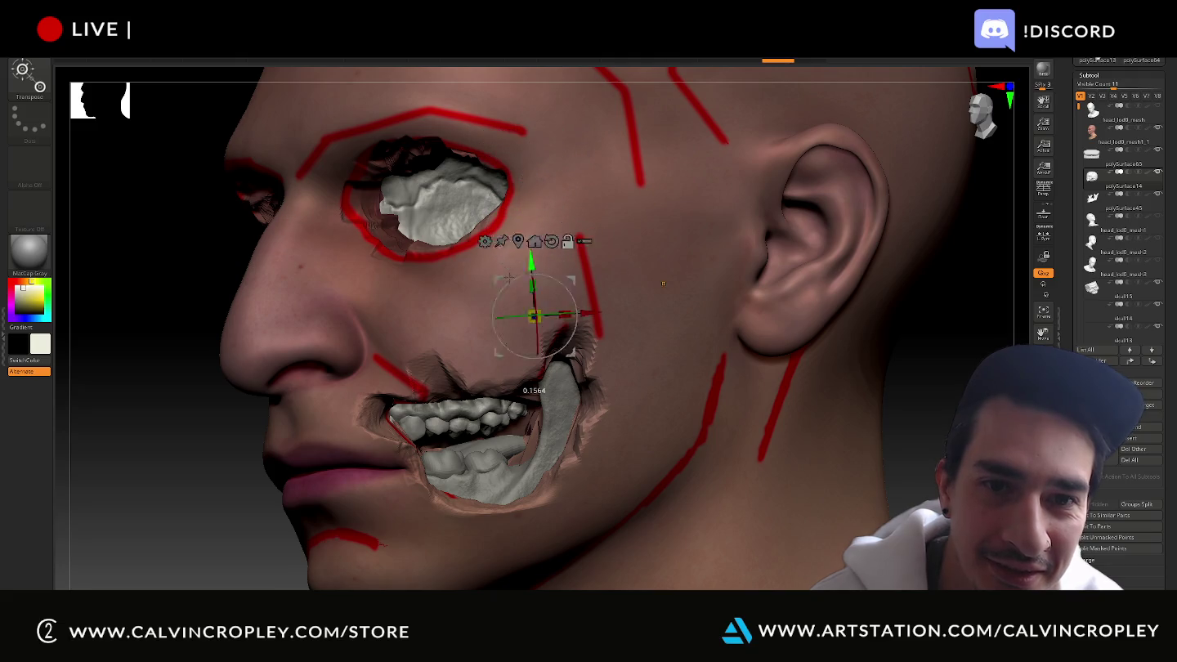
{"action": "left_click_drag", "start_coordinate": [500, 375], "coordinate": [411, 380], "text": "alt"}
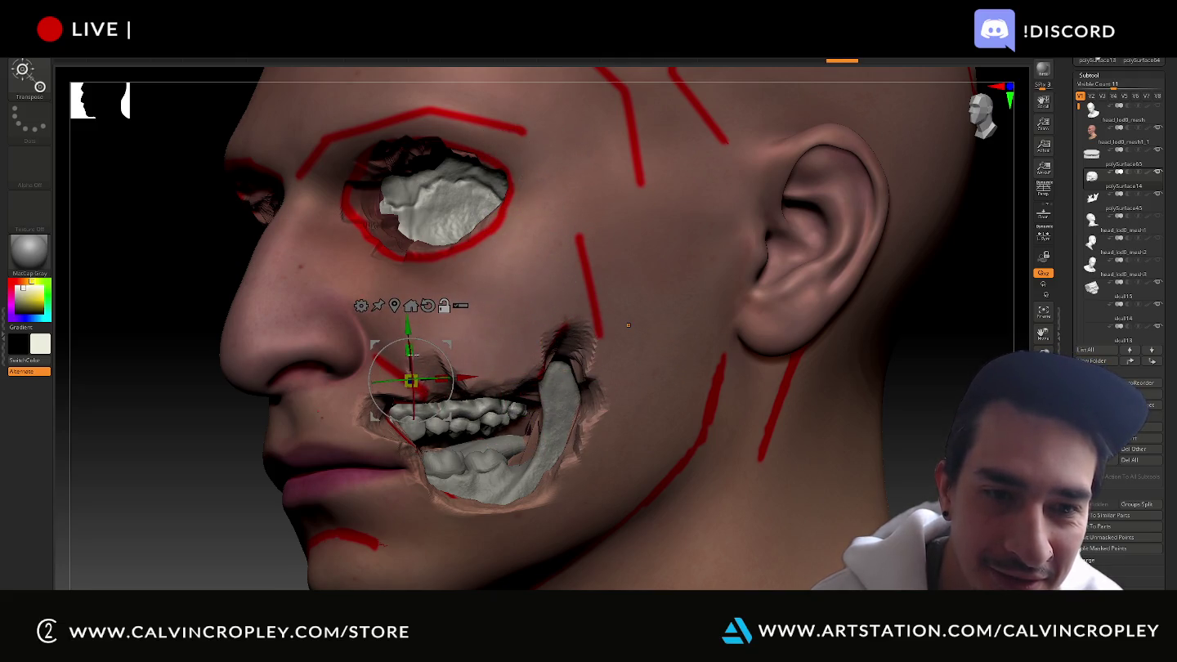
{"action": "left_click_drag", "start_coordinate": [408, 328], "coordinate": [409, 367], "text": "alt"}
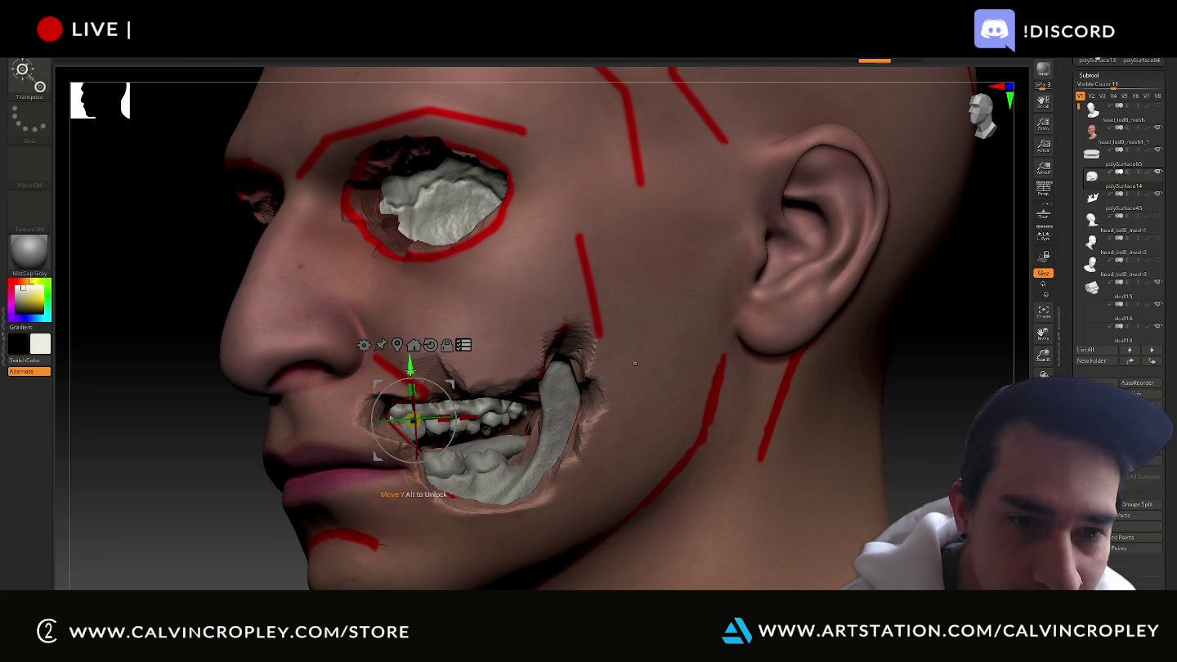
Fine-tune the upper teeth's vertical position inside the mouth with small nudges
{"action": "left_click_drag", "start_coordinate": [410, 368], "coordinate": [407, 364]}
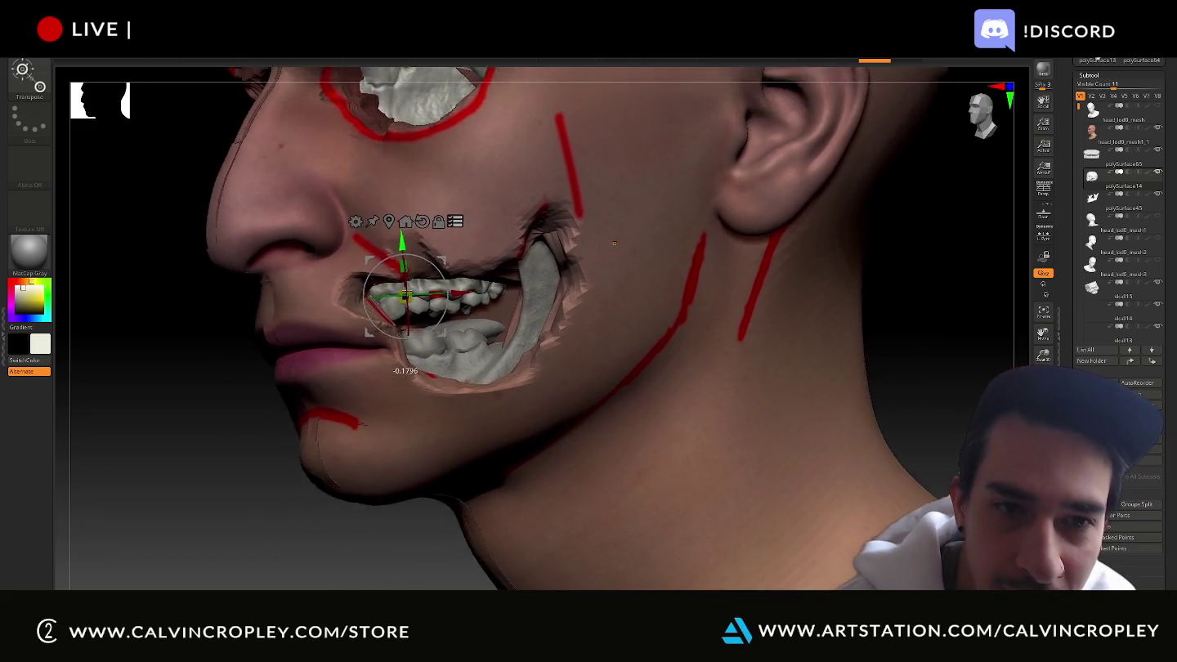
{"action": "left_click_drag", "start_coordinate": [407, 295], "coordinate": [411, 382]}
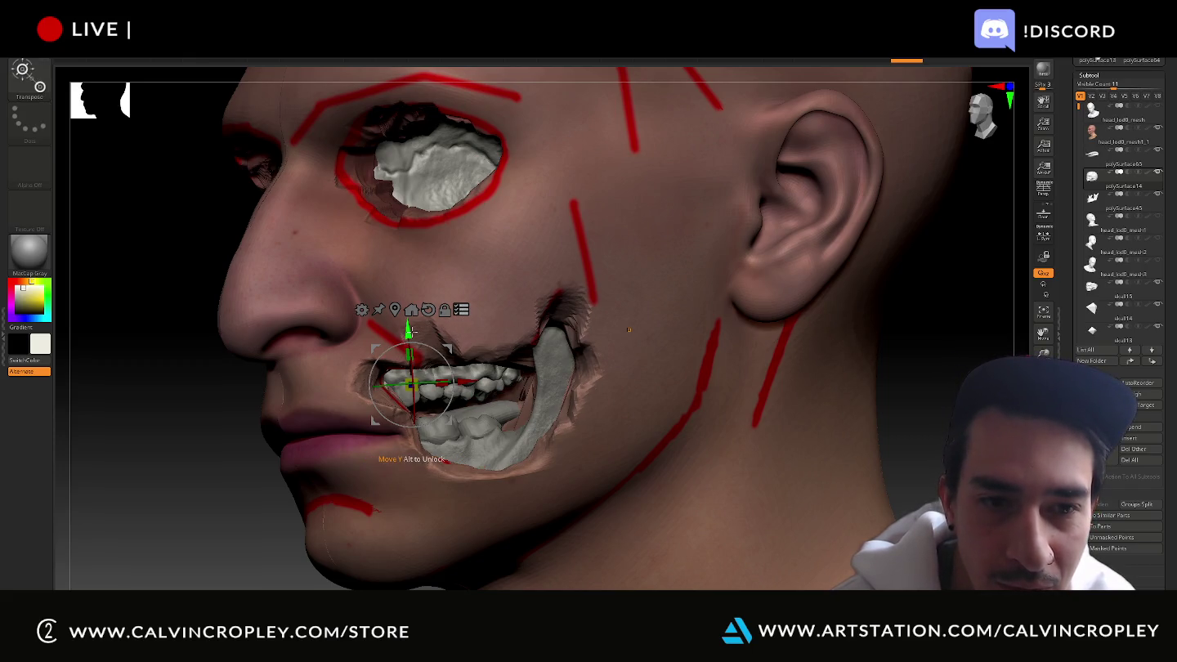
{"action": "key", "text": "ctrl"}
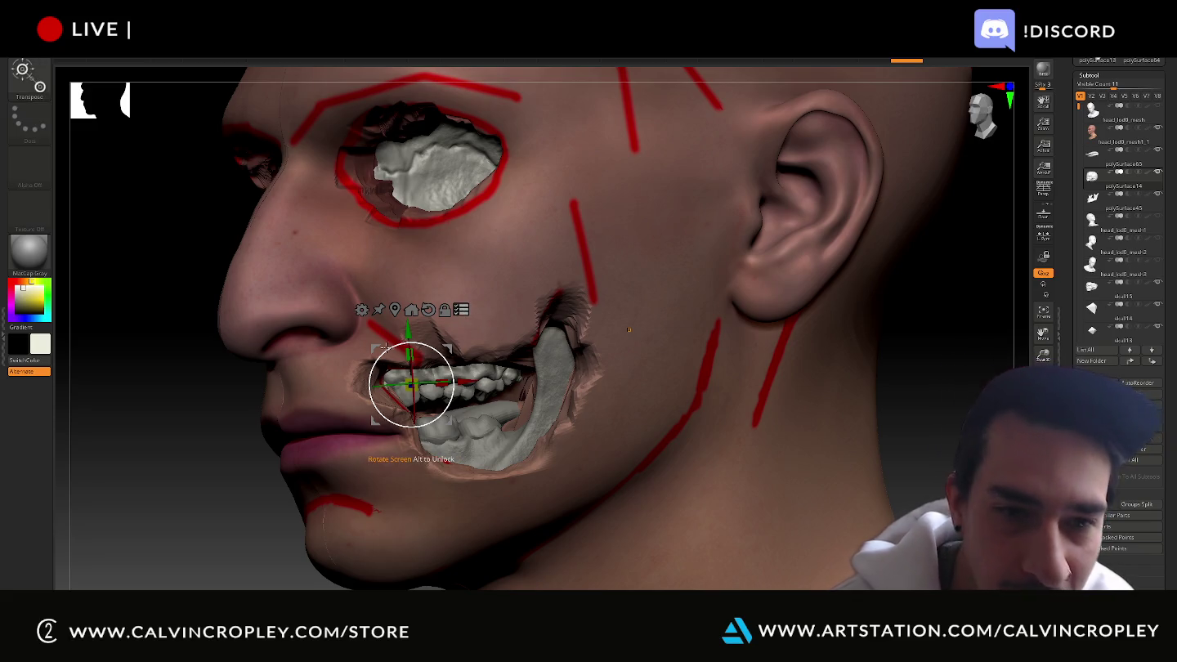
{"action": "left_click_drag", "start_coordinate": [408, 331], "coordinate": [408, 322]}
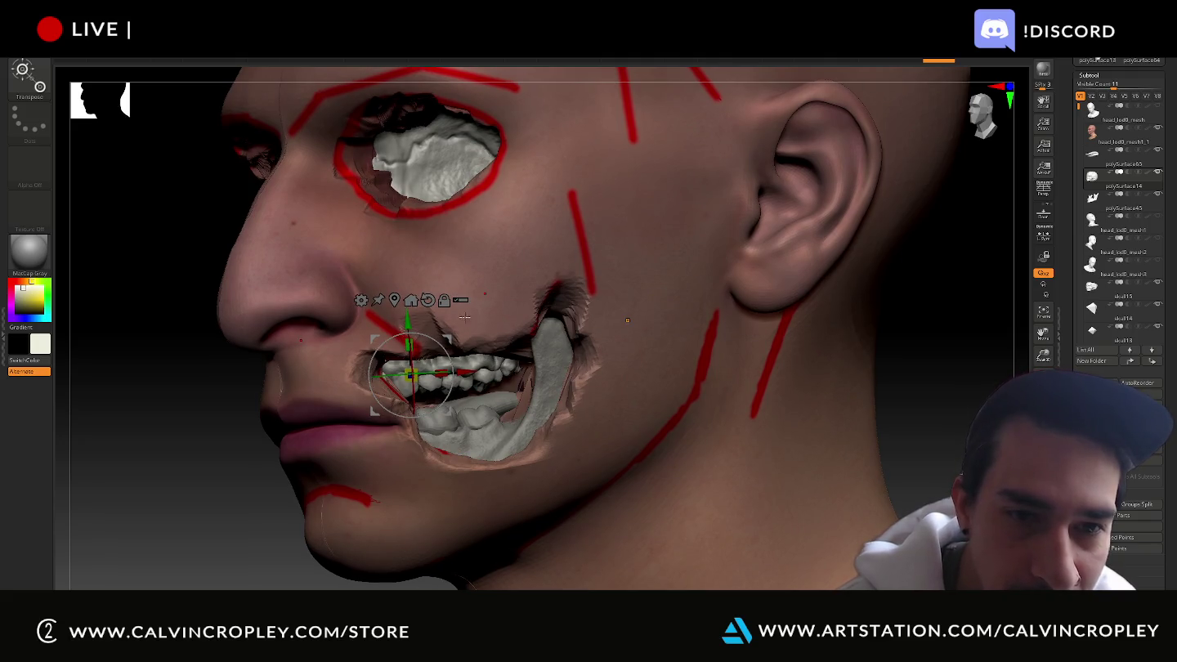
{"action": "left_click_drag", "start_coordinate": [408, 321], "coordinate": [417, 335]}
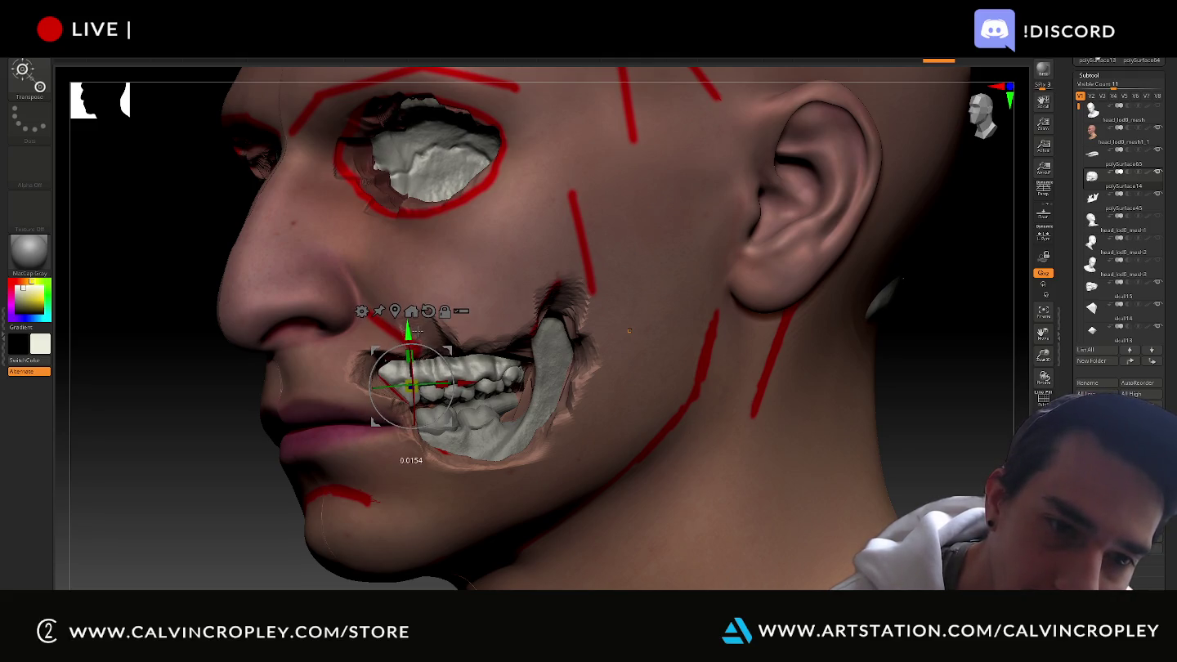
{"action": "left_click_drag", "start_coordinate": [417, 334], "coordinate": [418, 332]}
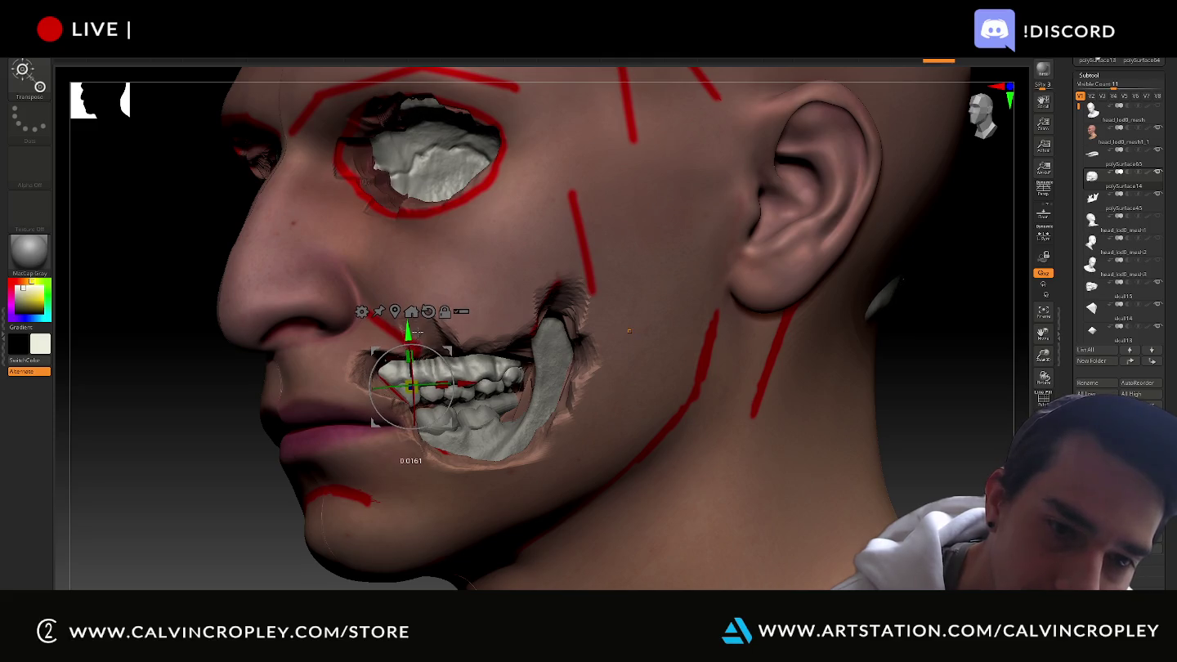
Adjust the lower jaw slightly, then re-nudge the upper teeth up and down
{"action": "left_click", "coordinate": [468, 411], "text": "alt"}
{"action": "left_click_drag", "start_coordinate": [456, 412], "coordinate": [458, 415]}
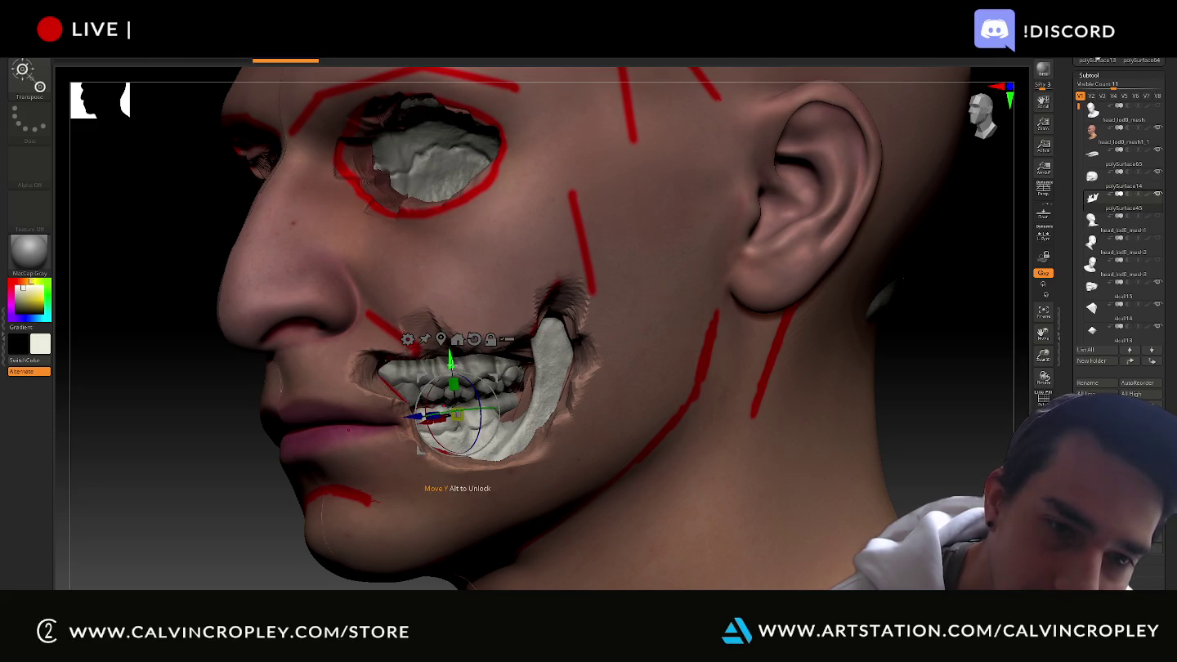
{"action": "left_click_drag", "start_coordinate": [451, 363], "coordinate": [456, 359]}
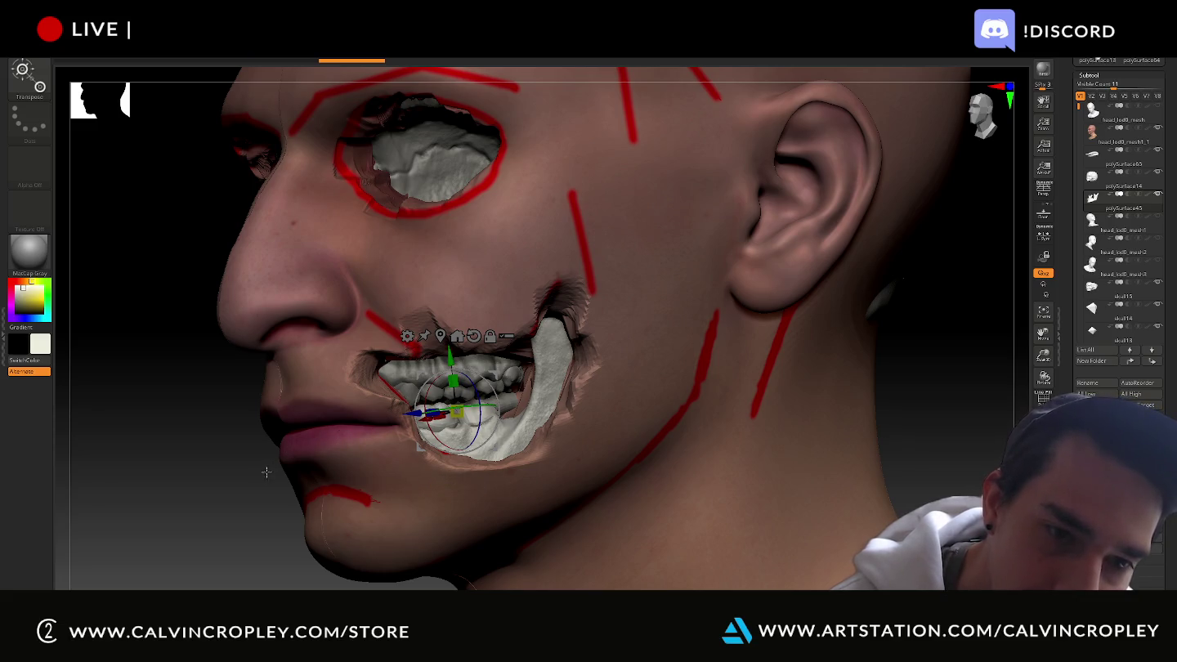
{"action": "mouse_move", "coordinate": [450, 360]}
{"action": "left_mouse_down"}
{"action": "mouse_move", "coordinate": [442, 373]}
{"action": "mouse_move", "coordinate": [438, 358]}
{"action": "left_mouse_up"}
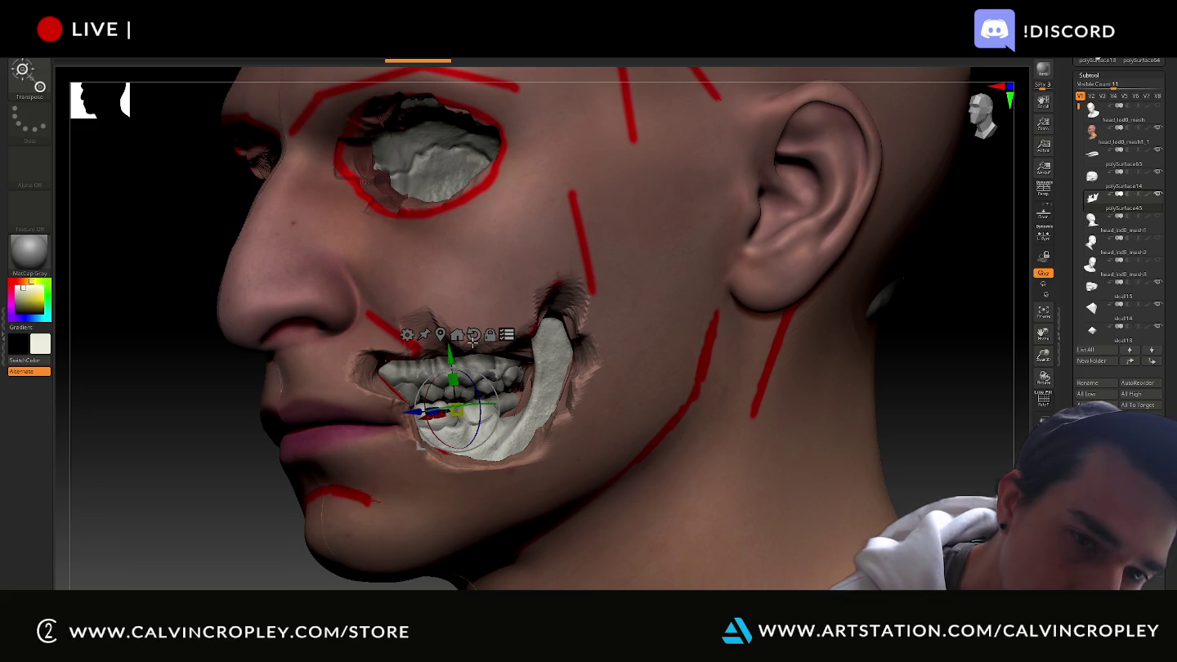
{"action": "left_click", "coordinate": [408, 362], "text": "alt"}
{"action": "left_click_drag", "start_coordinate": [408, 333], "coordinate": [408, 331]}
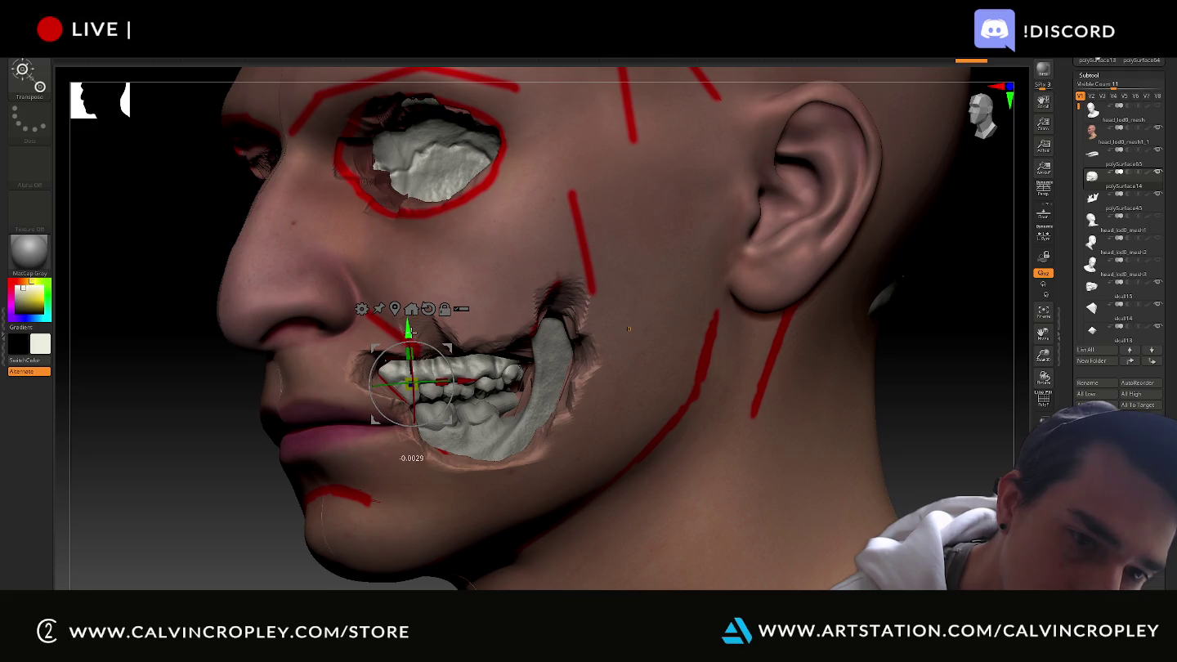
{"action": "left_click_drag", "start_coordinate": [410, 333], "coordinate": [408, 333]}
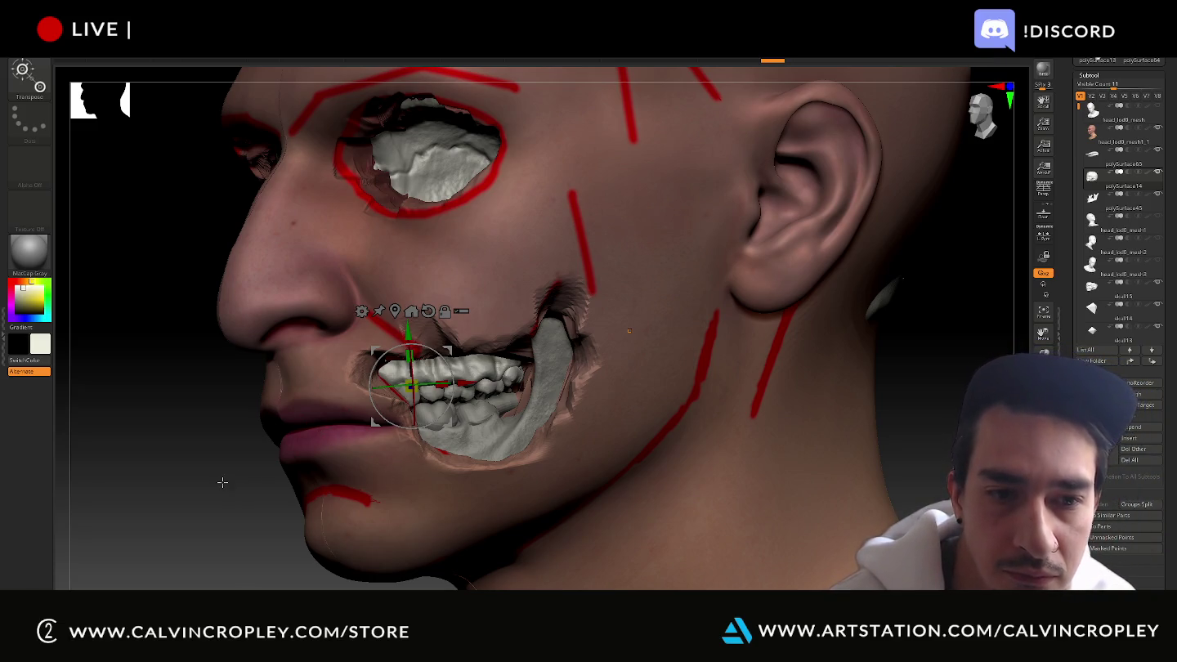
Move the lower teeth down slightly, then the upper teeth down too
{"action": "left_click", "coordinate": [456, 377], "text": "alt"}
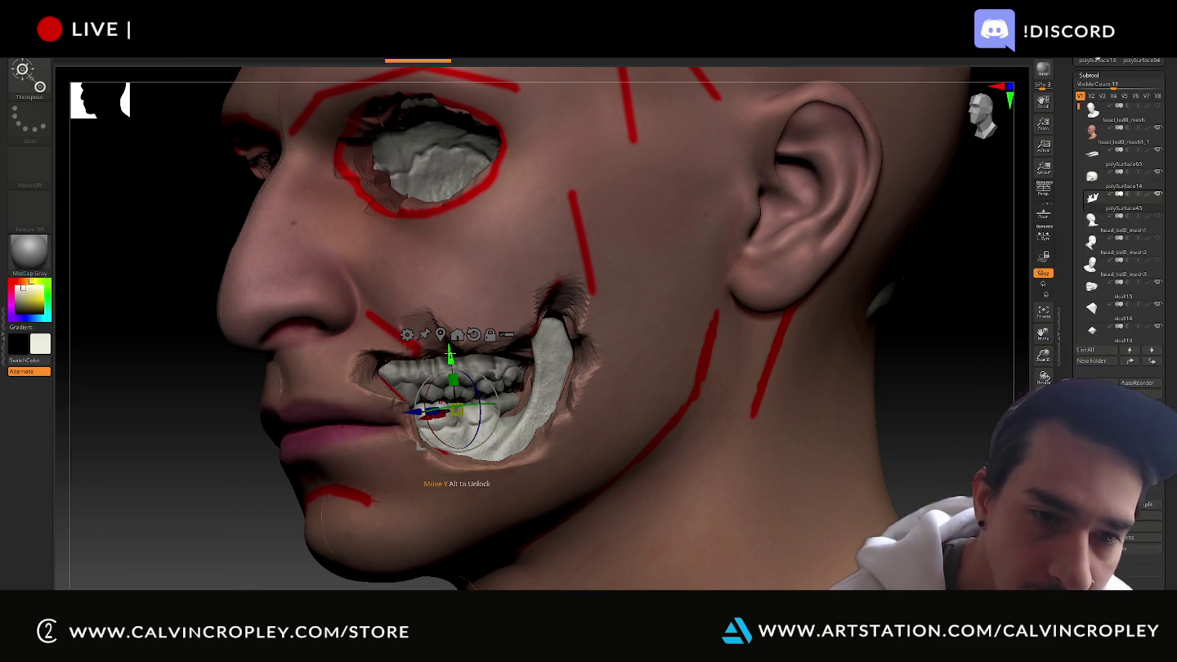
{"action": "left_click_drag", "start_coordinate": [455, 376], "coordinate": [453, 386]}
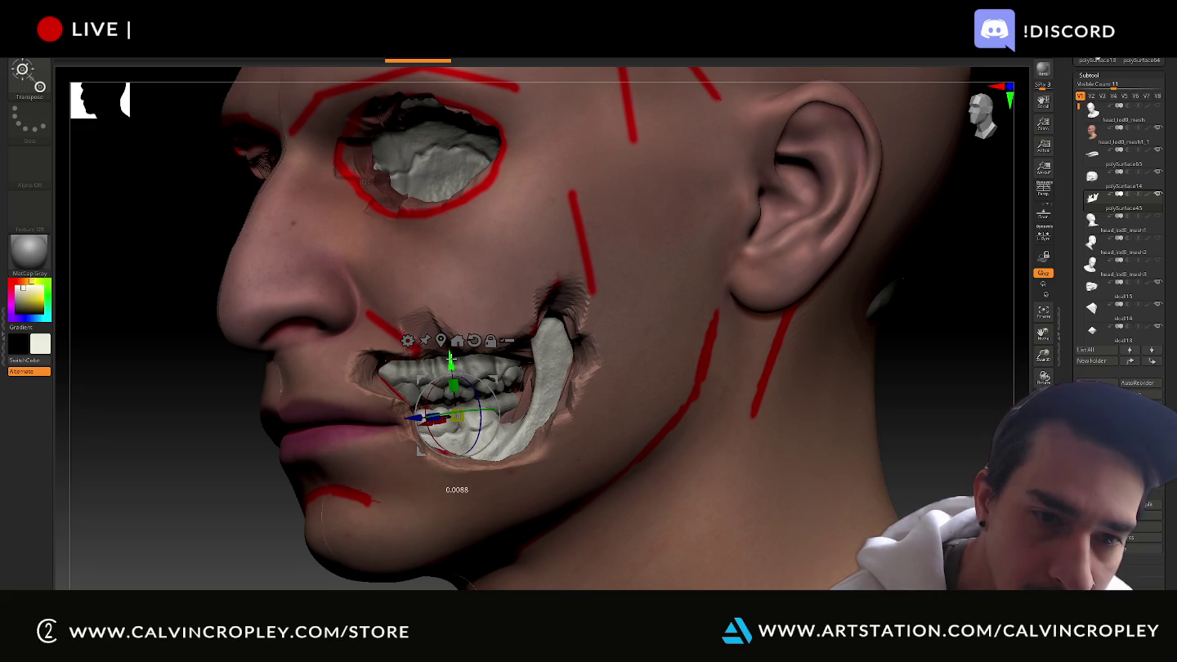
{"action": "left_click", "coordinate": [412, 372], "text": "alt"}
{"action": "left_click_drag", "start_coordinate": [629, 331], "coordinate": [630, 337]}
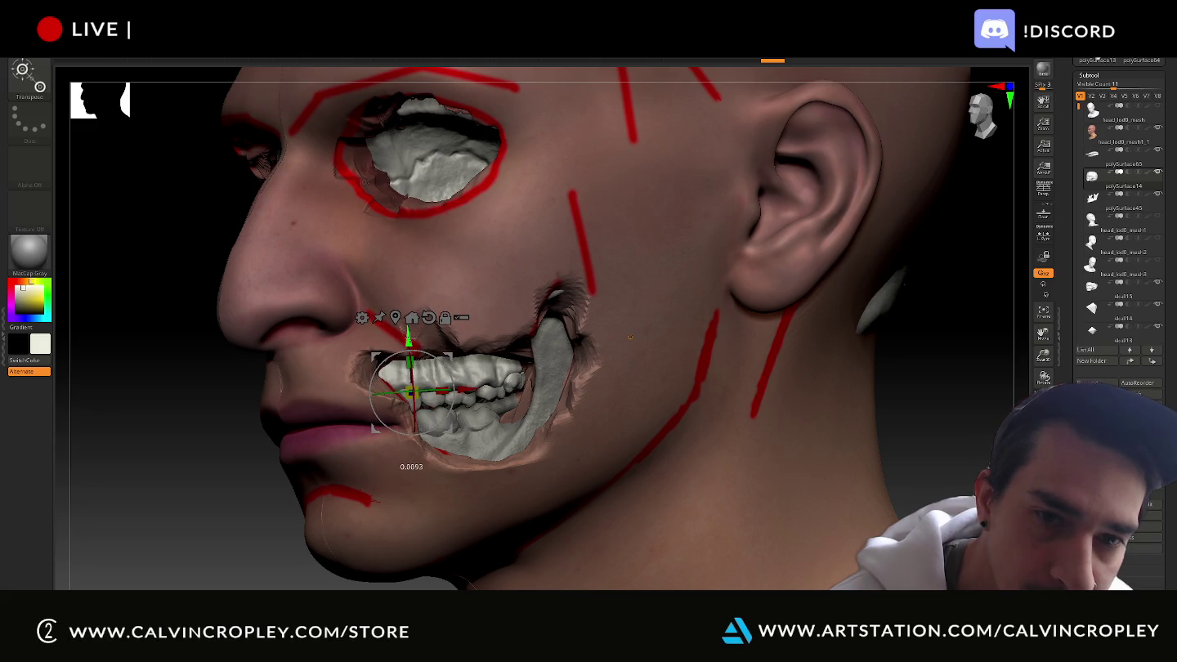
{"action": "mouse_move", "coordinate": [629, 337]}
{"action": "right_mouse_down"}
{"action": "mouse_move", "coordinate": [616, 441]}
{"action": "mouse_move", "coordinate": [767, 449]}
{"action": "mouse_move", "coordinate": [506, 178]}
{"action": "right_mouse_up"}
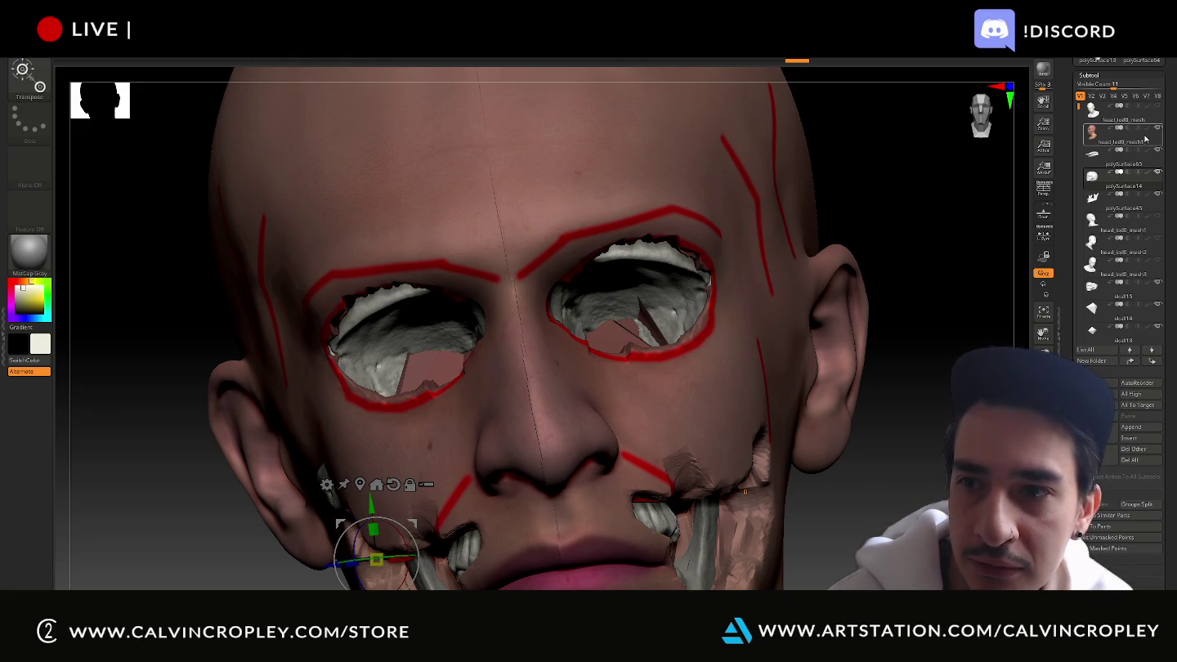
{"action": "mouse_move", "coordinate": [1117, 131]}
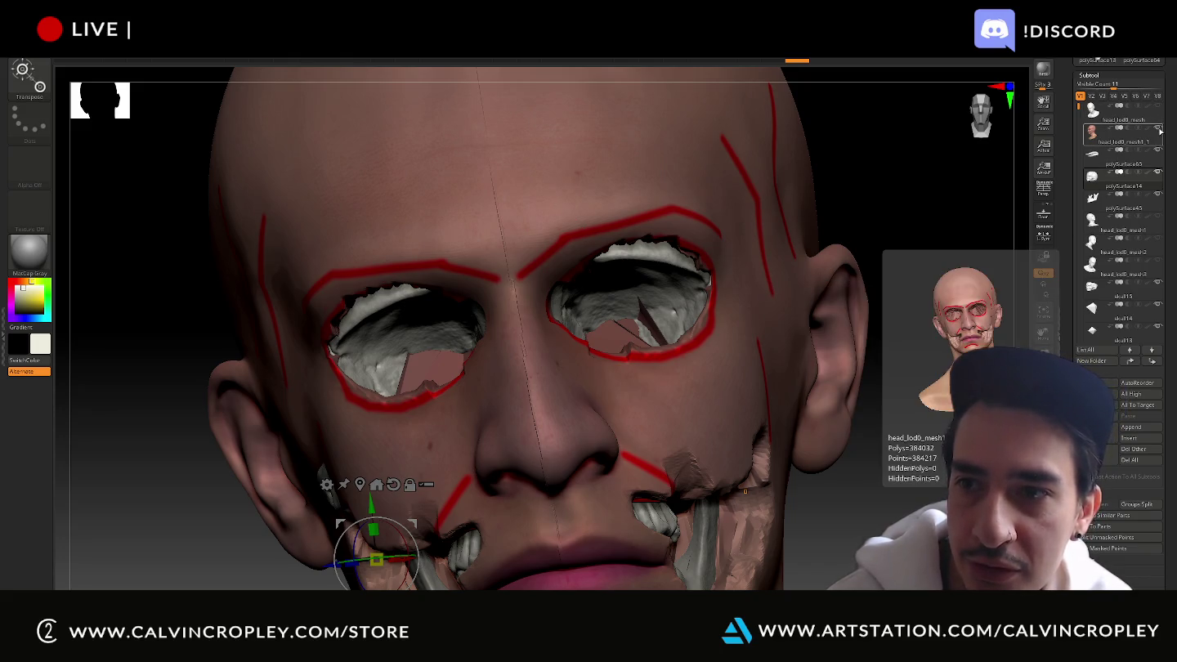
Toggle the head's visibility repeatedly to compare its eye openings with the skull sockets
{"action": "left_click", "coordinate": [1157, 129]}
{"action": "left_click", "coordinate": [1158, 128]}
{"action": "left_click", "coordinate": [1157, 128]}
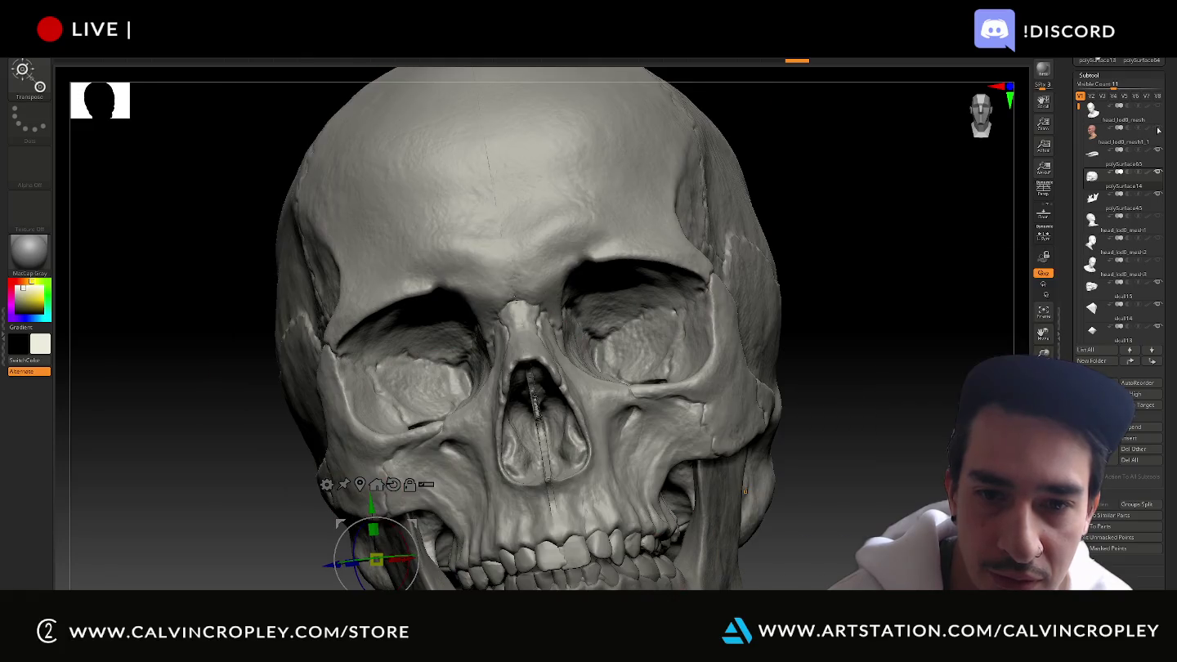
{"action": "left_click", "coordinate": [1158, 129]}
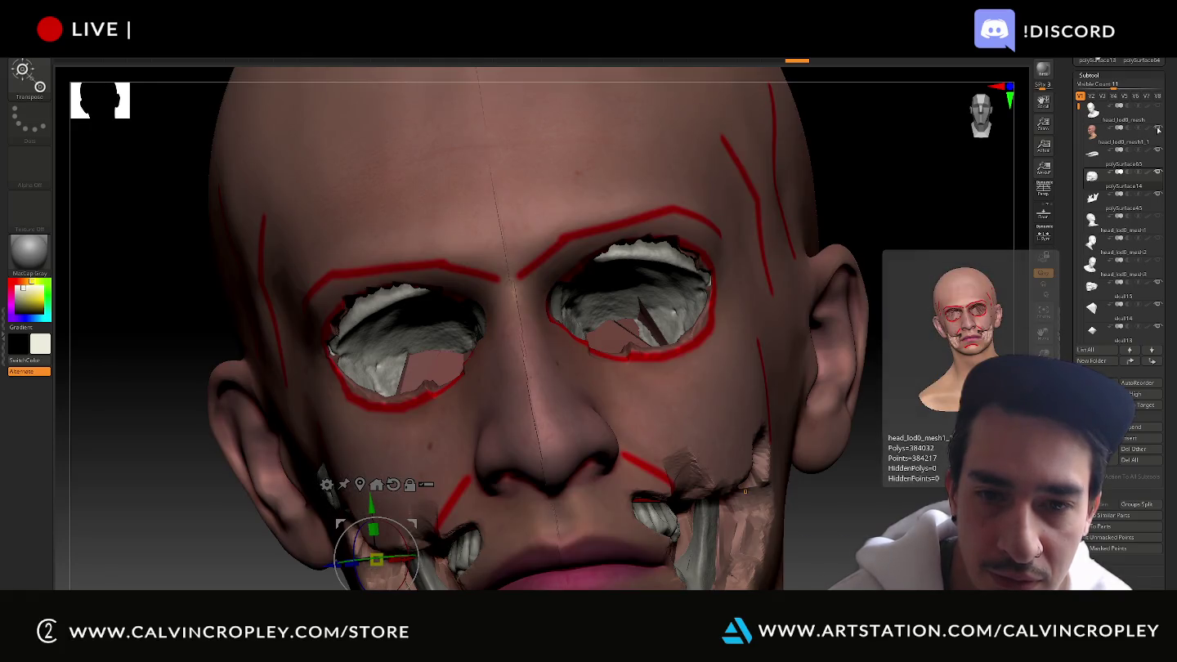
{"action": "left_click", "coordinate": [1158, 129]}
{"action": "left_click", "coordinate": [1157, 128]}
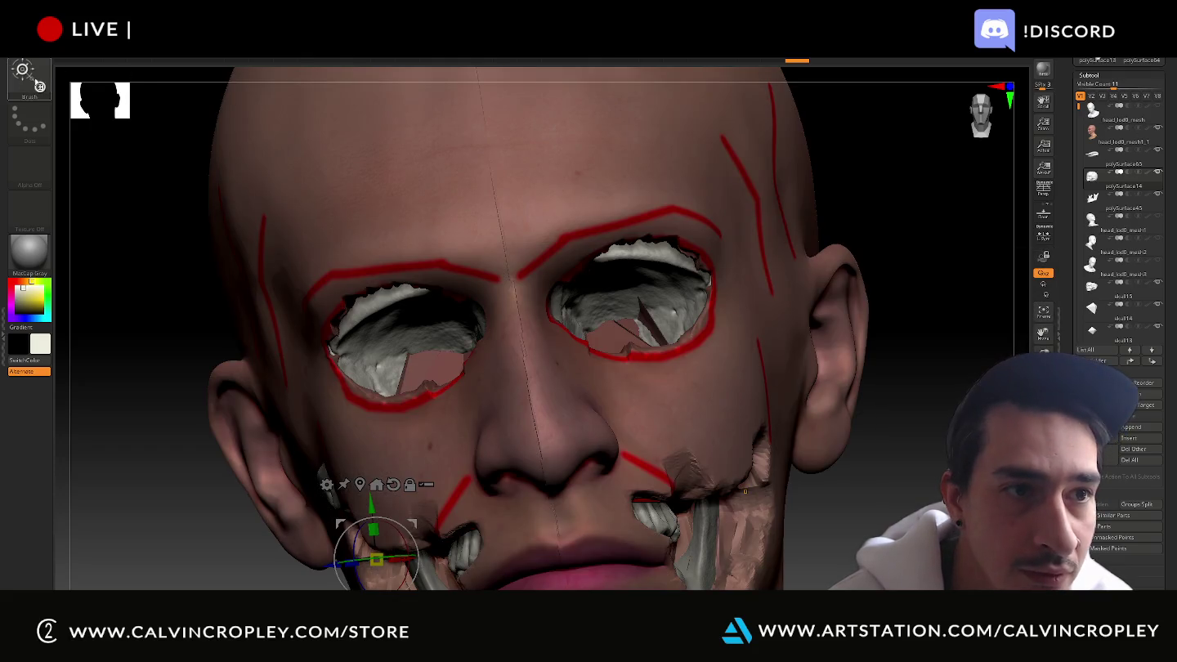
With the Move Topological brush (BMT), pull the skin around the eye openings upward
{"action": "key", "text": "b"}
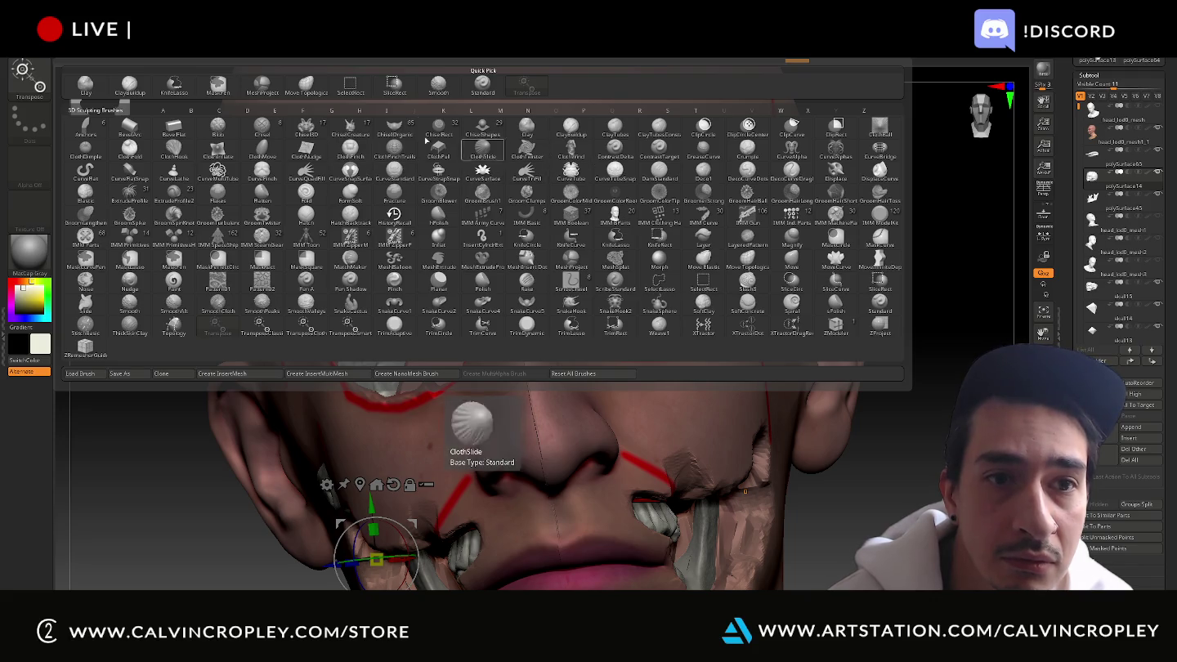
{"action": "key", "text": "m"}
{"action": "key", "text": "t"}
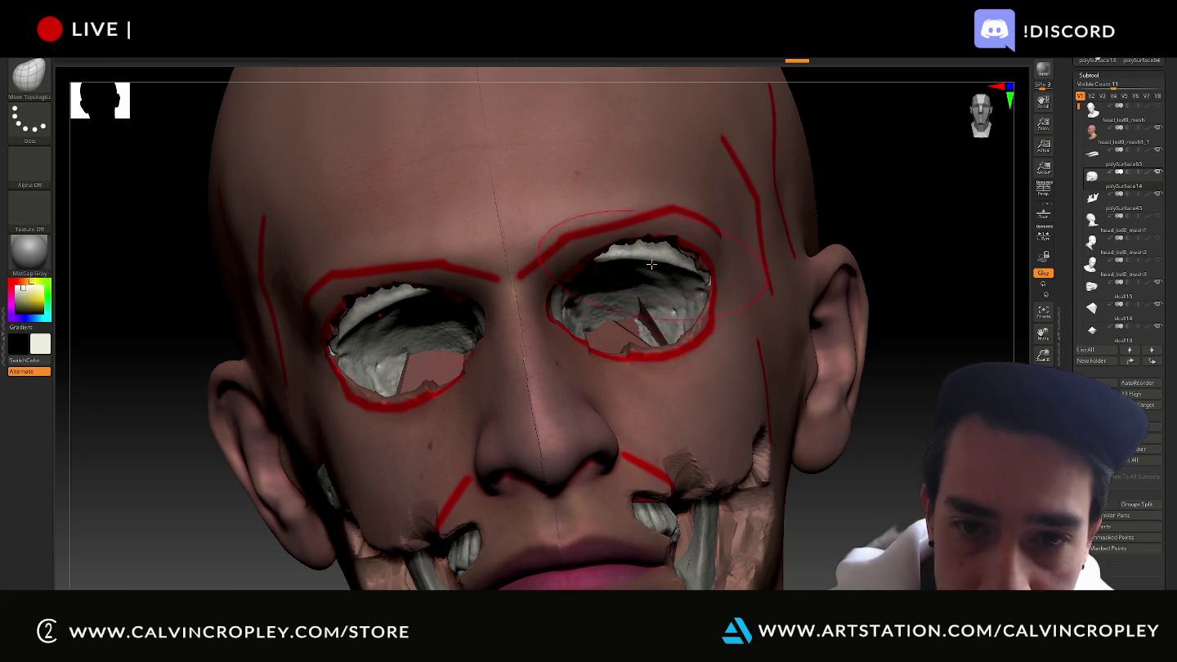
{"action": "left_click_drag", "start_coordinate": [654, 256], "coordinate": [657, 223]}
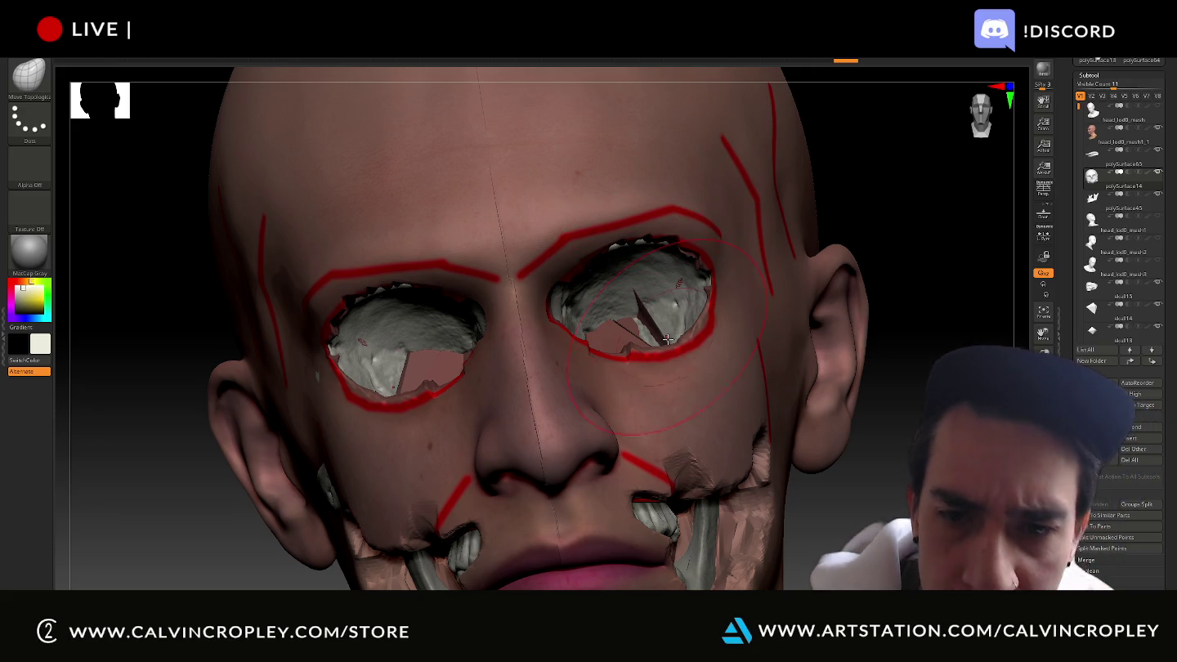
Try the MeshProject brush, return to Move Topological, and hide the head
{"action": "key", "text": "b"}
{"action": "key", "text": "m"}
{"action": "key", "text": "p"}
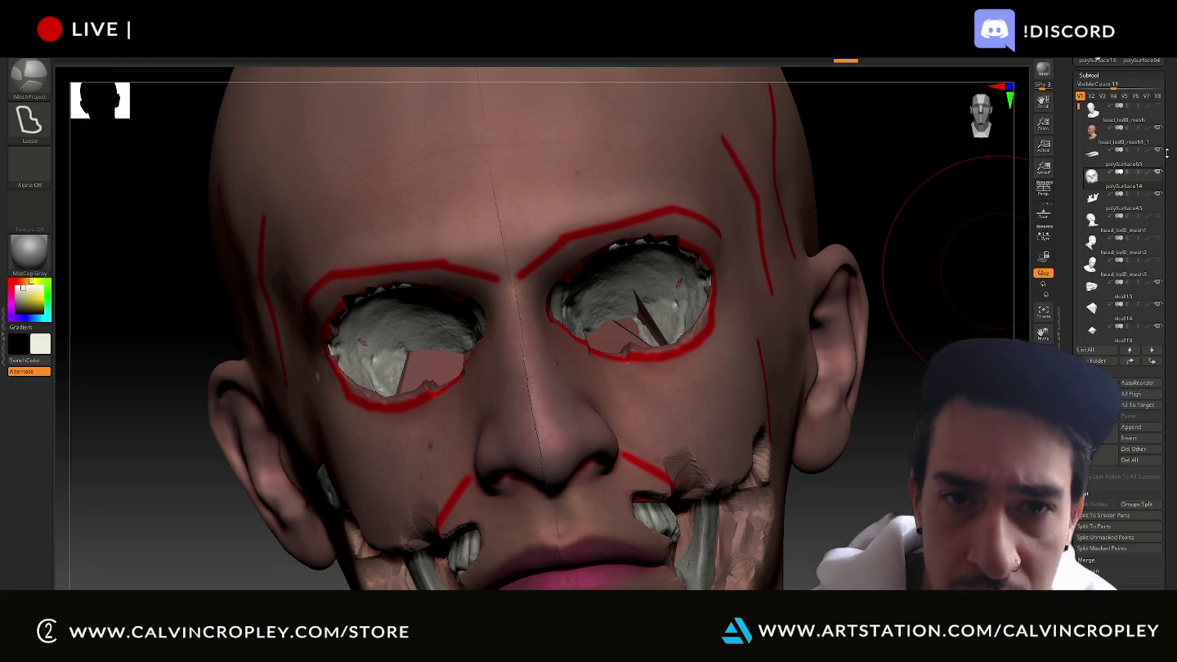
{"action": "key", "text": "b"}
{"action": "key", "text": "m"}
{"action": "key", "text": "t"}
{"action": "left_click", "coordinate": [1159, 129]}
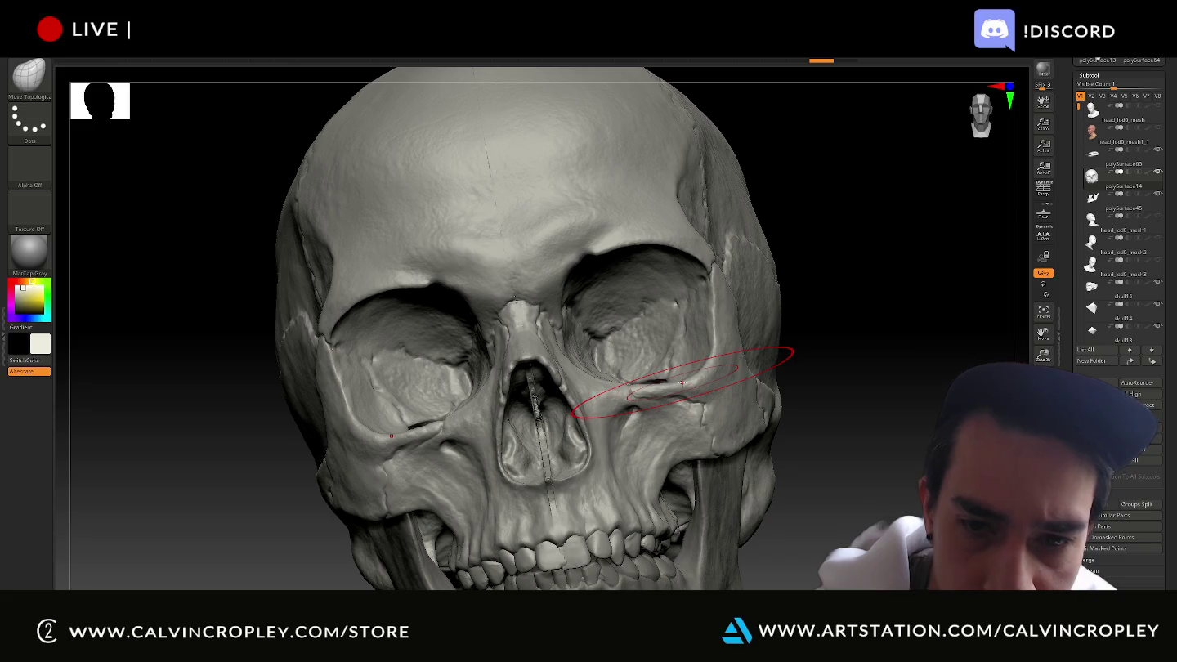
Sculpt the skull's bone below the eye socket and around the nose opening
{"action": "mouse_move", "coordinate": [681, 376]}
{"action": "left_mouse_down"}
{"action": "mouse_move", "coordinate": [677, 361]}
{"action": "mouse_move", "coordinate": [706, 336]}
{"action": "left_mouse_up"}
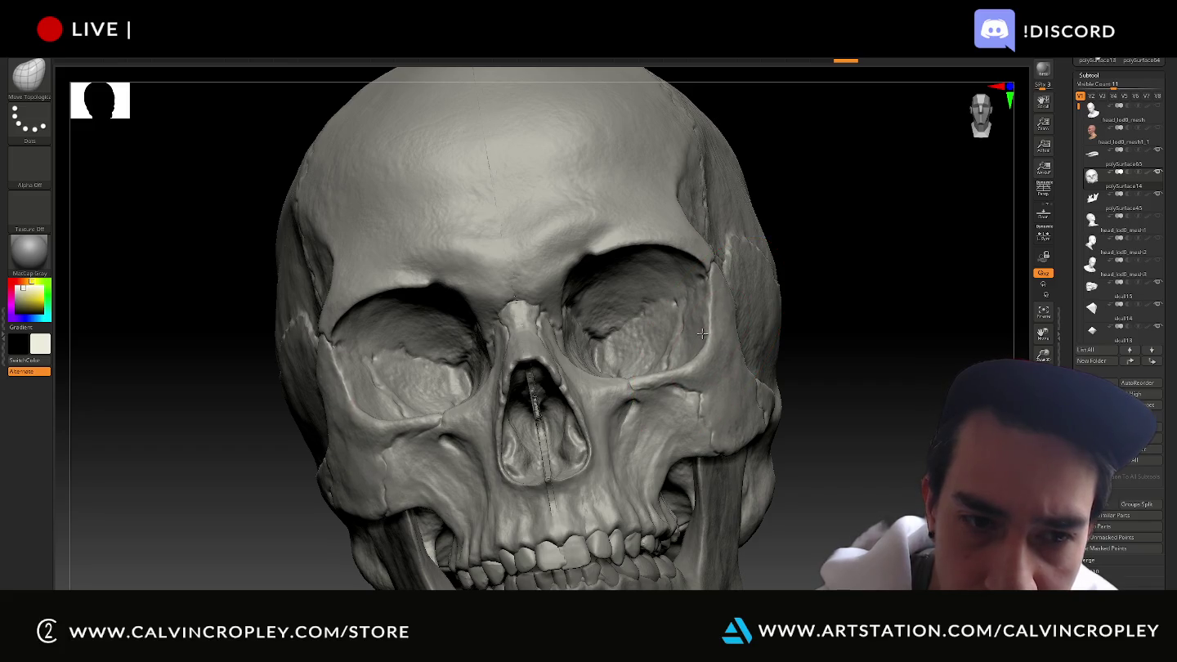
{"action": "left_click_drag", "start_coordinate": [618, 376], "coordinate": [618, 375]}
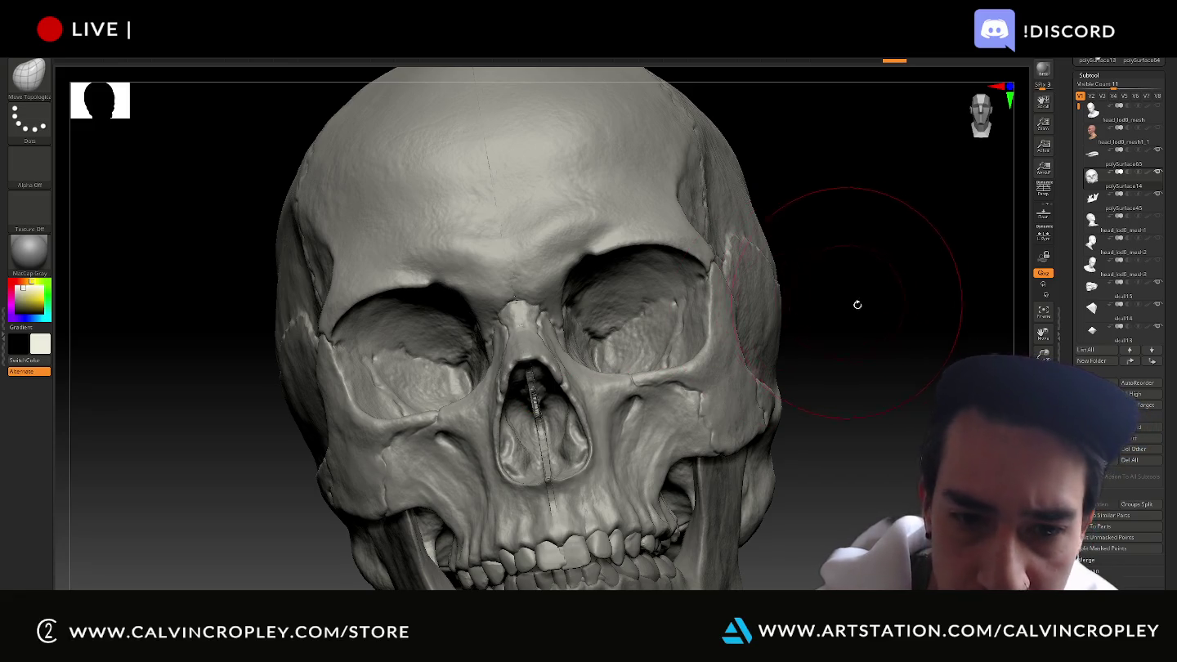
{"action": "mouse_move", "coordinate": [913, 315]}
{"action": "left_mouse_down"}
{"action": "mouse_move", "coordinate": [904, 317]}
{"action": "mouse_move", "coordinate": [915, 286]}
{"action": "left_mouse_up"}
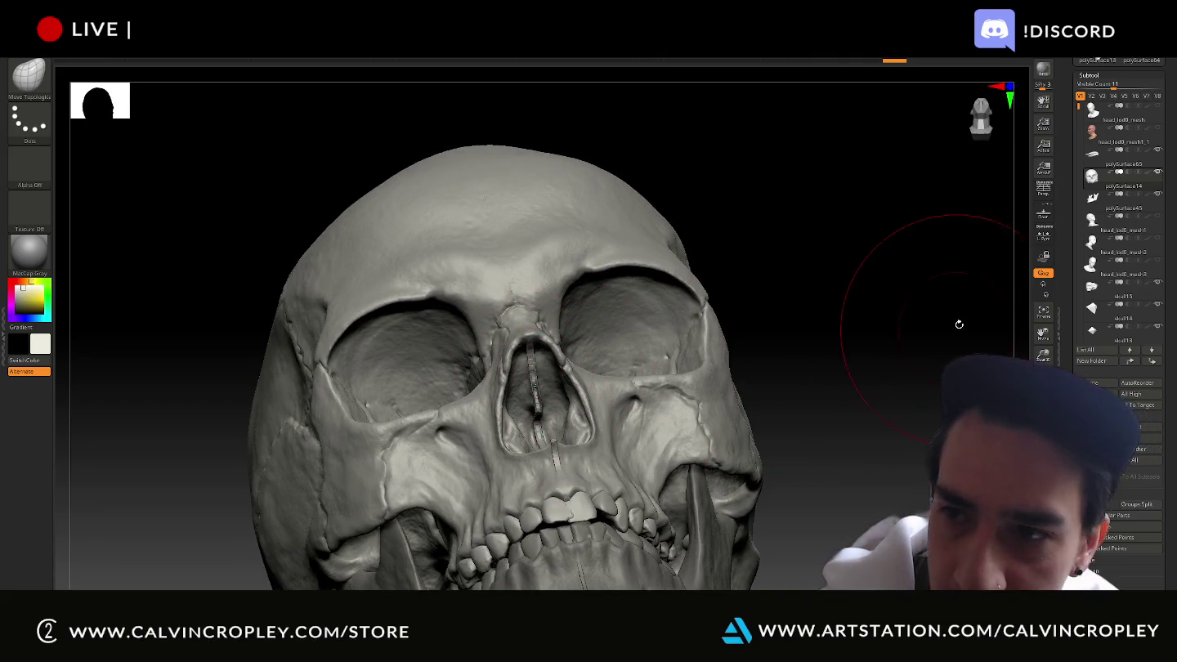
{"action": "mouse_move", "coordinate": [879, 336]}
{"action": "left_mouse_down"}
{"action": "mouse_move", "coordinate": [902, 364]}
{"action": "mouse_move", "coordinate": [874, 373]}
{"action": "left_mouse_up"}
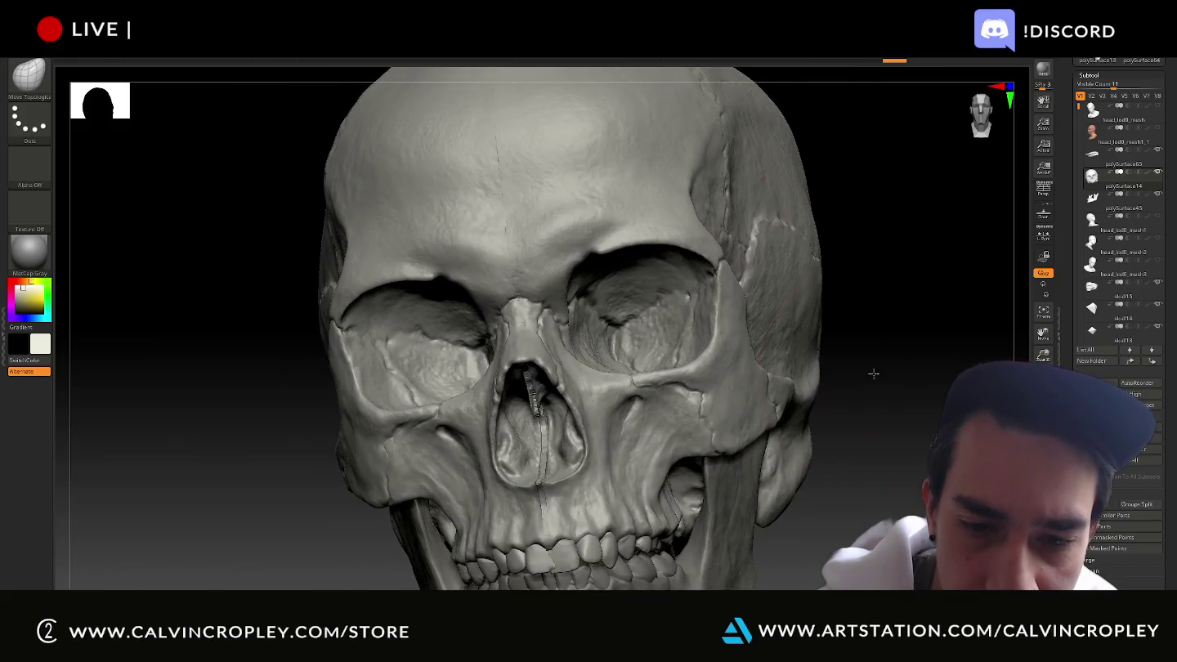
{"action": "mouse_move", "coordinate": [921, 488]}
{"action": "left_mouse_down"}
{"action": "mouse_move", "coordinate": [899, 367]}
{"action": "mouse_move", "coordinate": [866, 384]}
{"action": "left_mouse_up"}
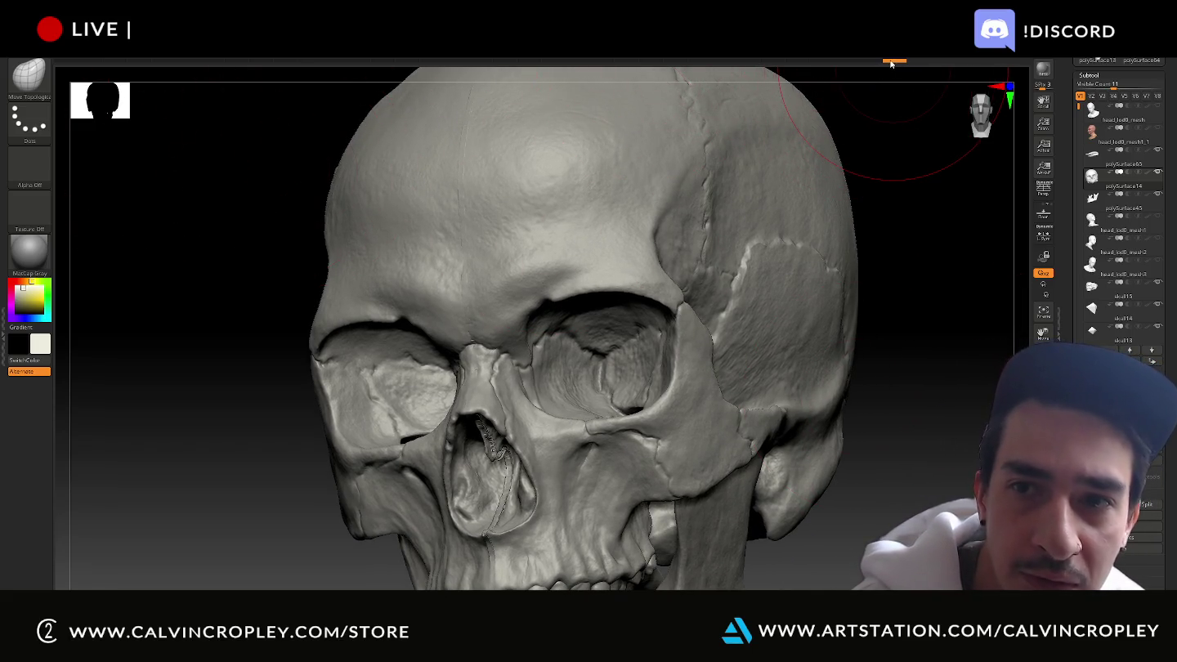
Compare the two stored camera angles on the timeline, then show the textured head again
{"action": "left_click", "coordinate": [732, 55]}
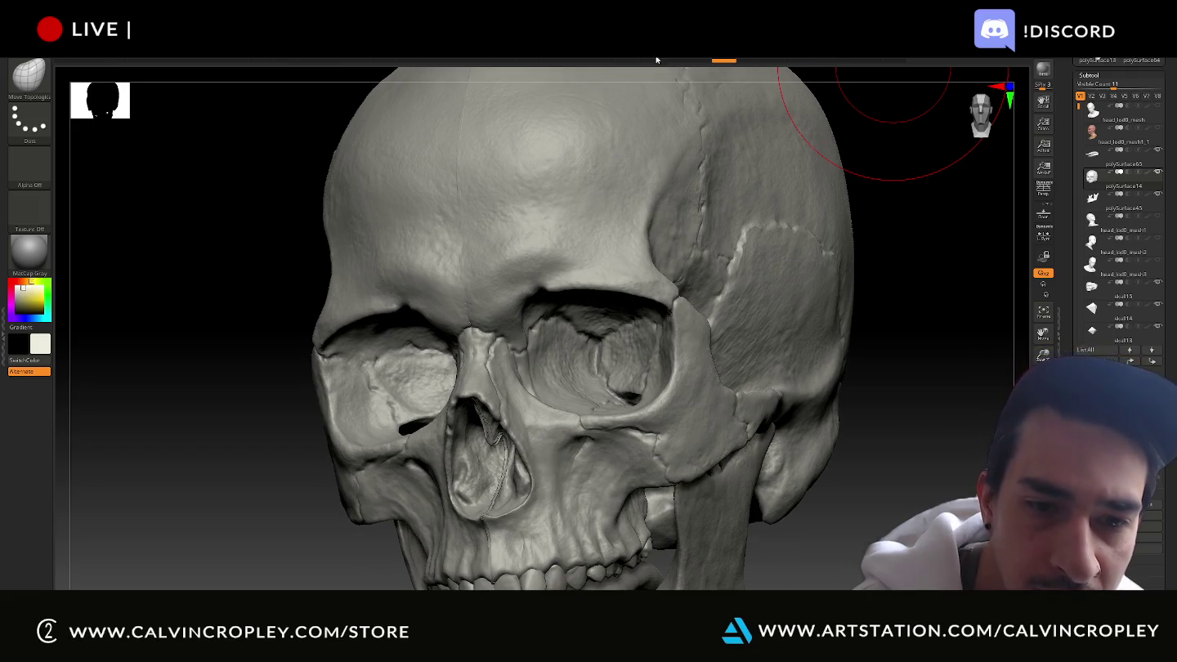
{"action": "left_click", "coordinate": [626, 60]}
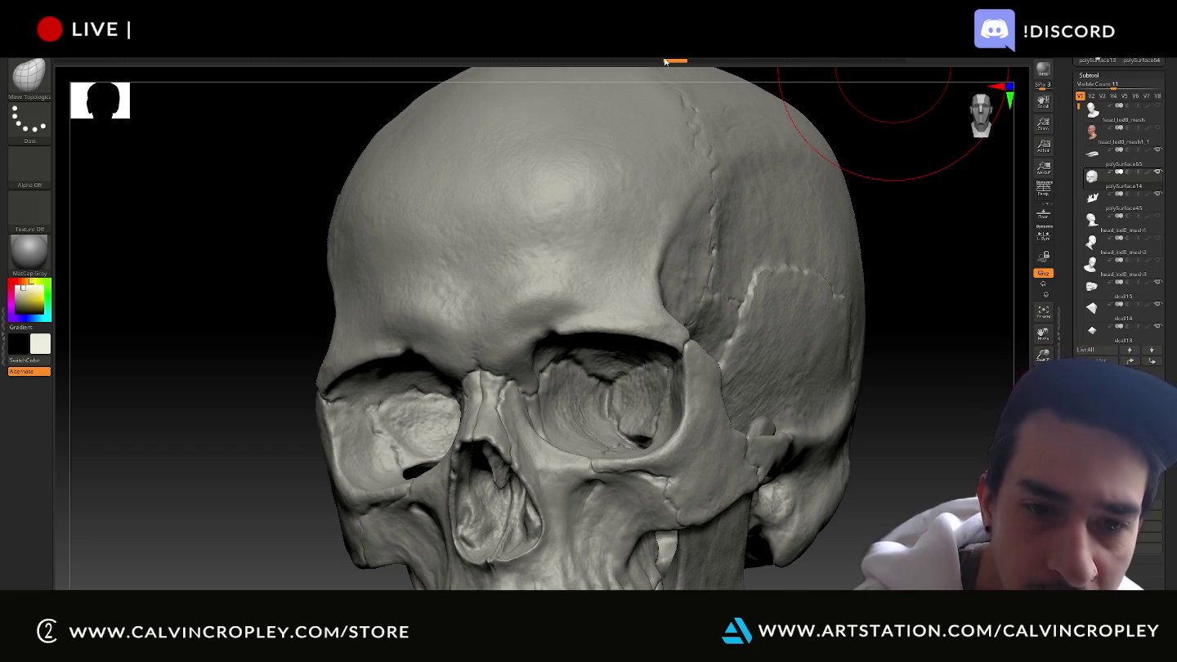
{"action": "left_click", "coordinate": [698, 65]}
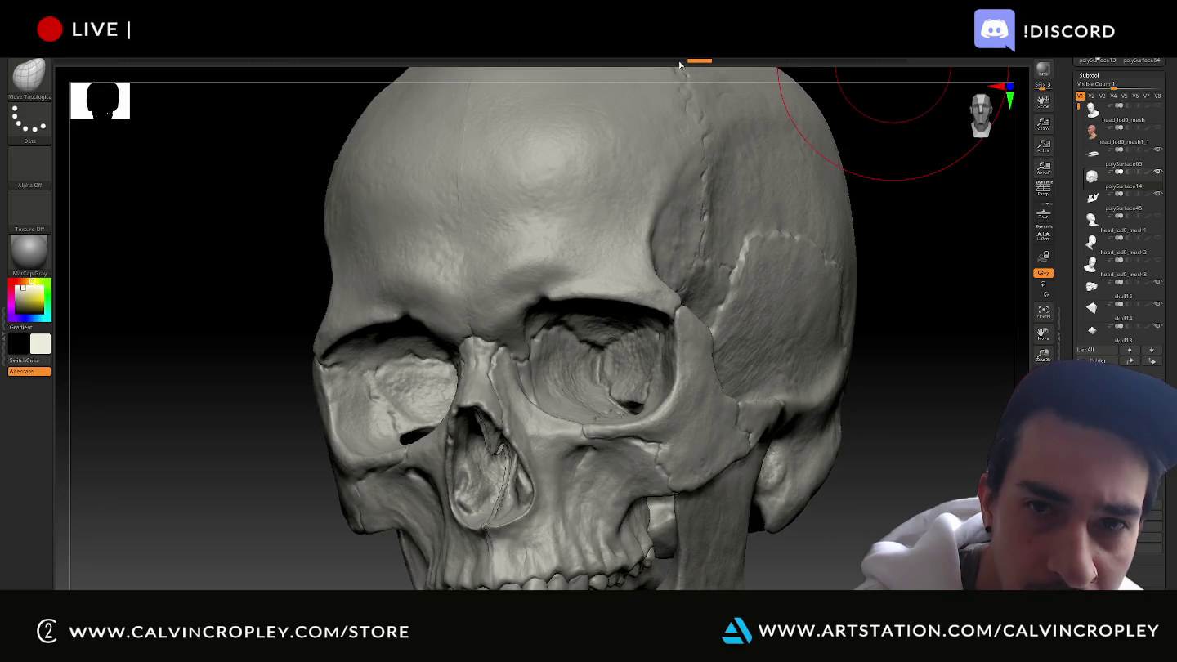
{"action": "left_click", "coordinate": [677, 63]}
{"action": "left_click", "coordinate": [698, 65]}
{"action": "left_click", "coordinate": [681, 67]}
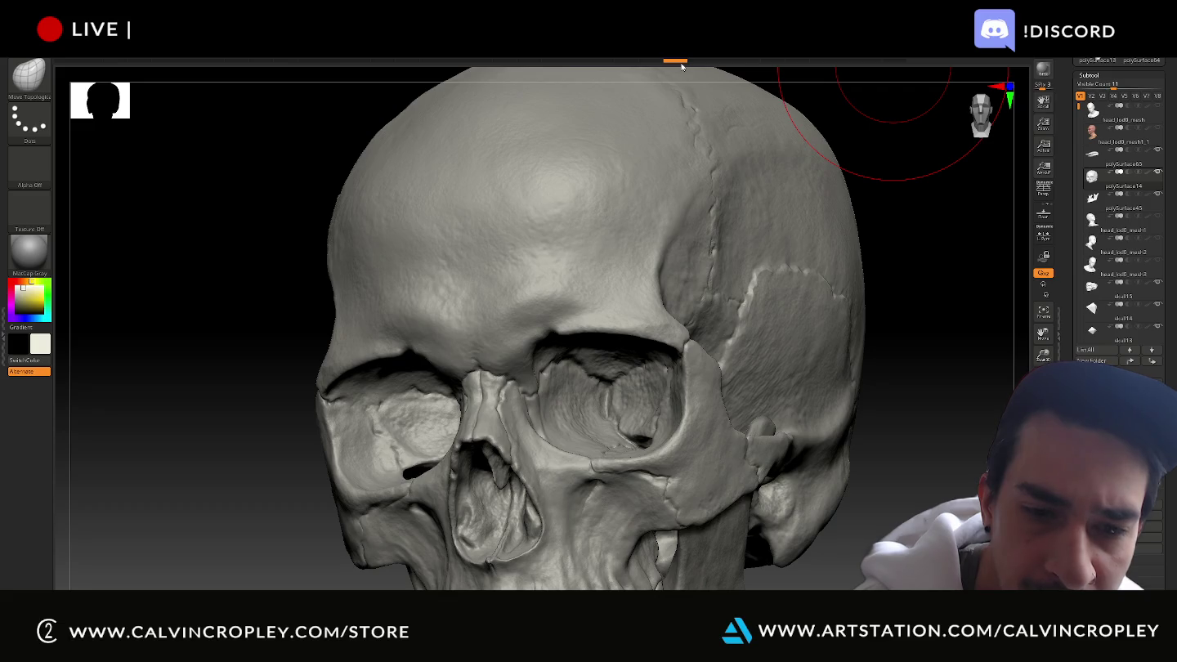
{"action": "left_click", "coordinate": [699, 65]}
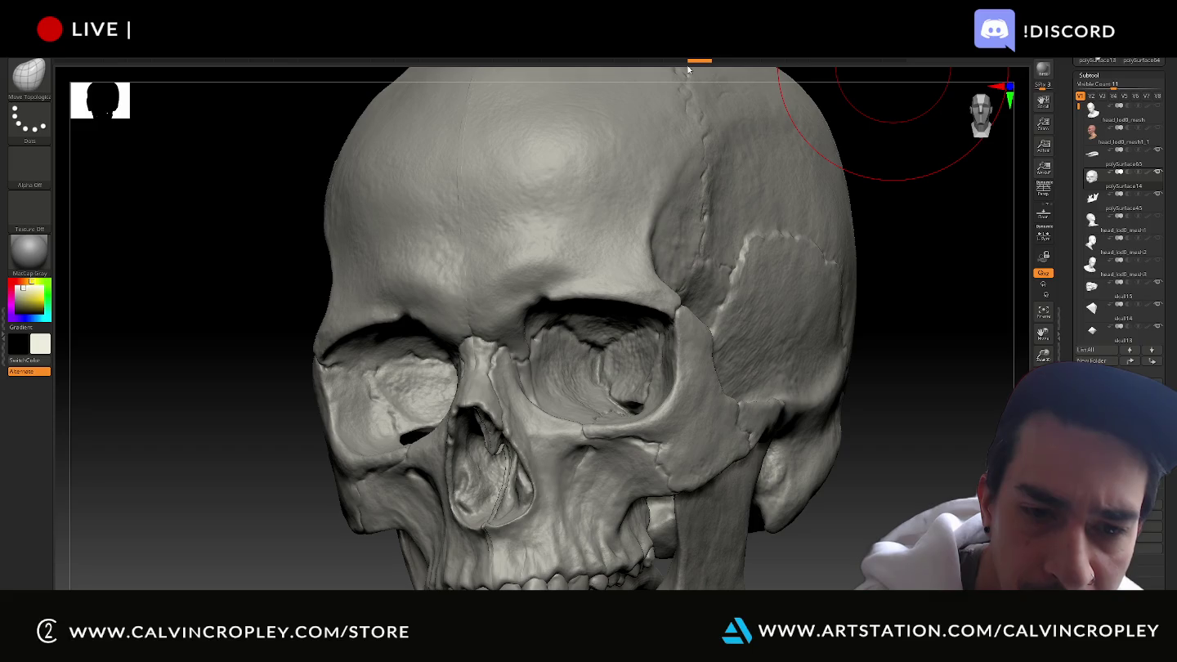
{"action": "left_click", "coordinate": [677, 63]}
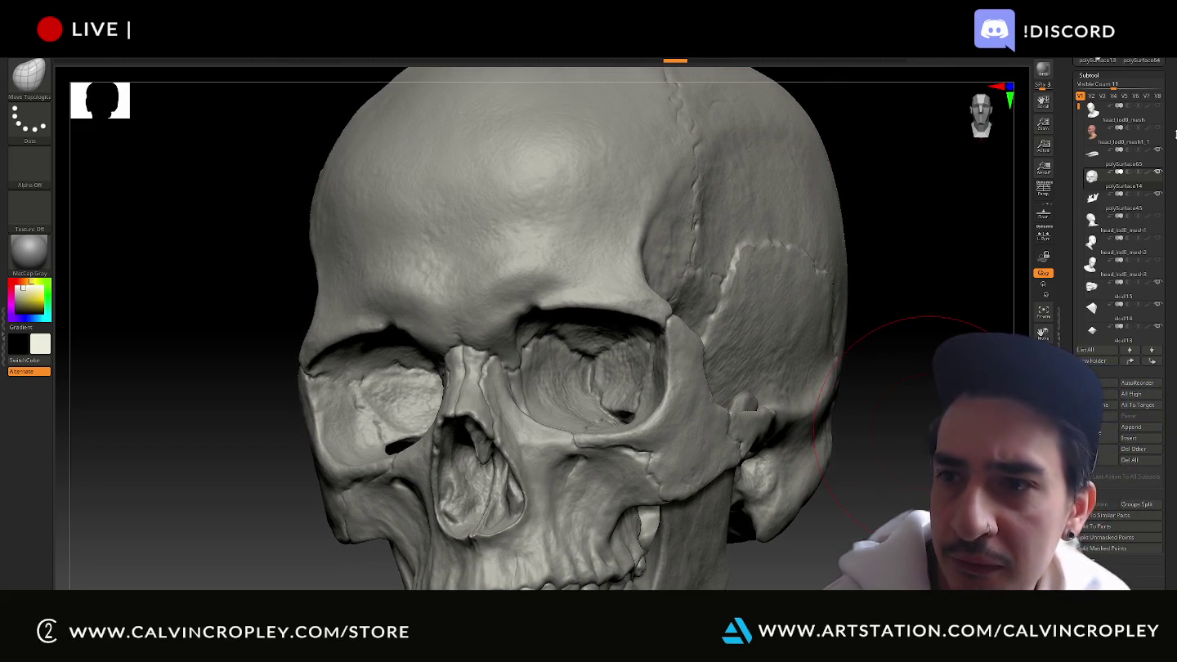
{"action": "left_click", "coordinate": [1157, 149]}
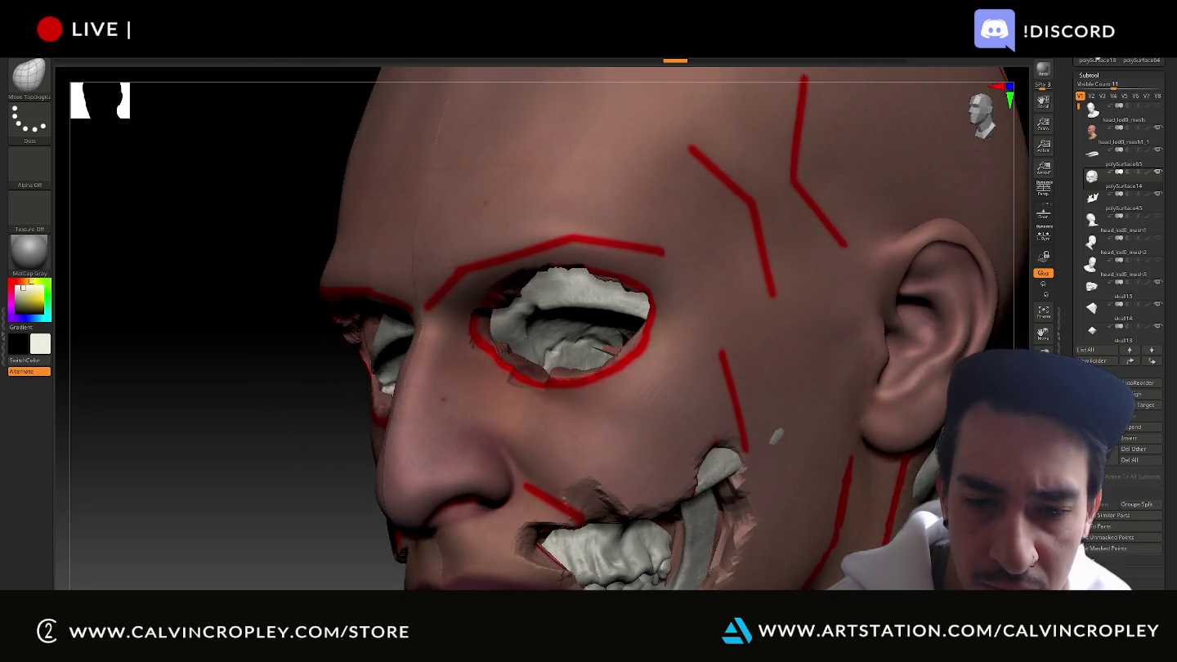
Select the head mesh and frame and orbit it, briefly hiding and restoring it
{"action": "left_click_drag", "start_coordinate": [163, 327], "coordinate": [82, 327]}
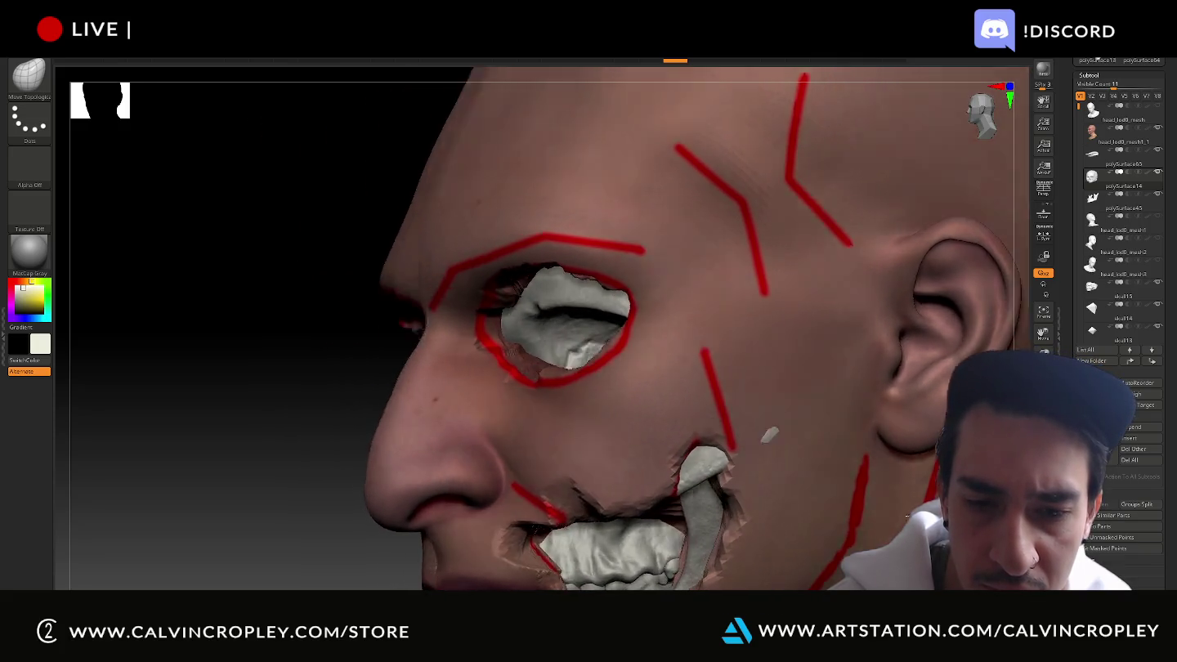
{"action": "left_click_drag", "start_coordinate": [801, 482], "coordinate": [915, 483]}
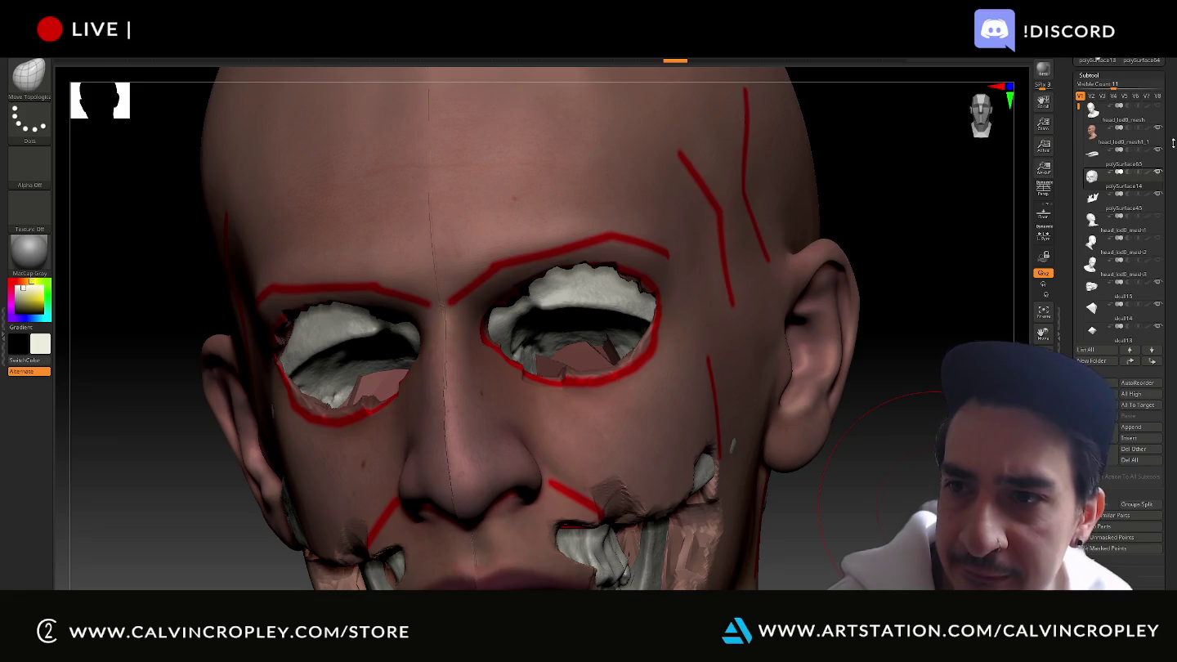
{"action": "left_click", "coordinate": [1159, 152]}
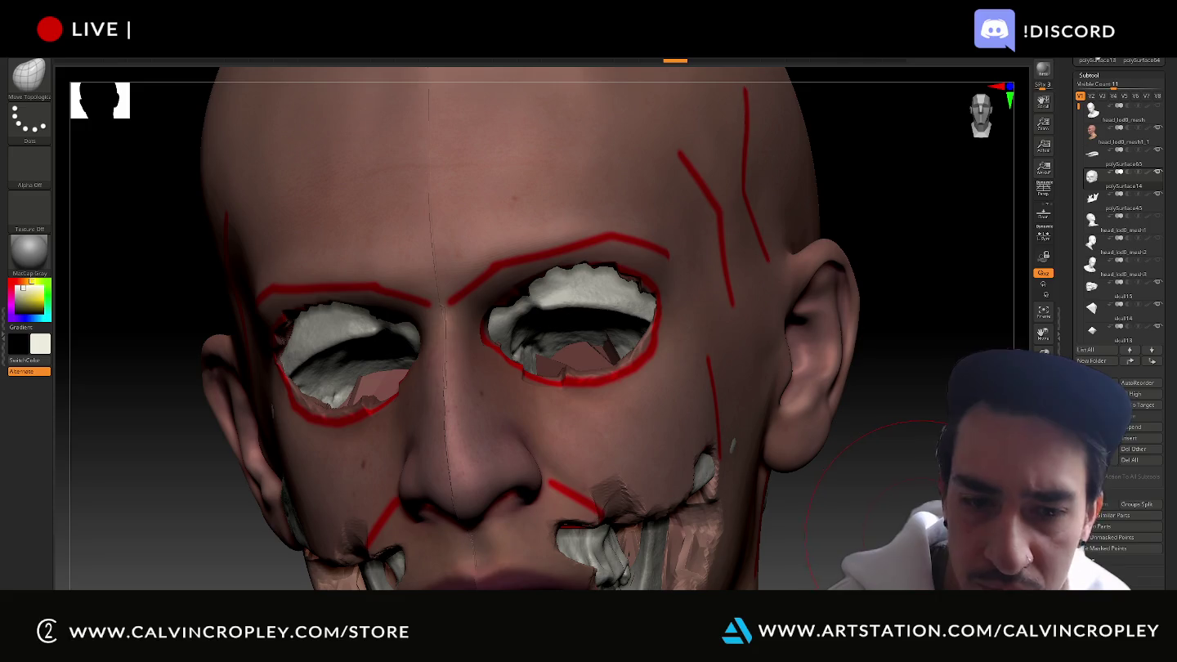
{"action": "left_click_drag", "start_coordinate": [850, 498], "coordinate": [741, 252]}
{"action": "key", "text": "f"}
{"action": "mouse_move", "coordinate": [948, 490]}
{"action": "left_mouse_down", "text": "alt"}
{"action": "mouse_move", "coordinate": [857, 415]}
{"action": "mouse_move", "coordinate": [887, 439]}
{"action": "mouse_move", "coordinate": [897, 263]}
{"action": "mouse_move", "coordinate": [891, 424]}
{"action": "left_mouse_up", "text": "alt"}
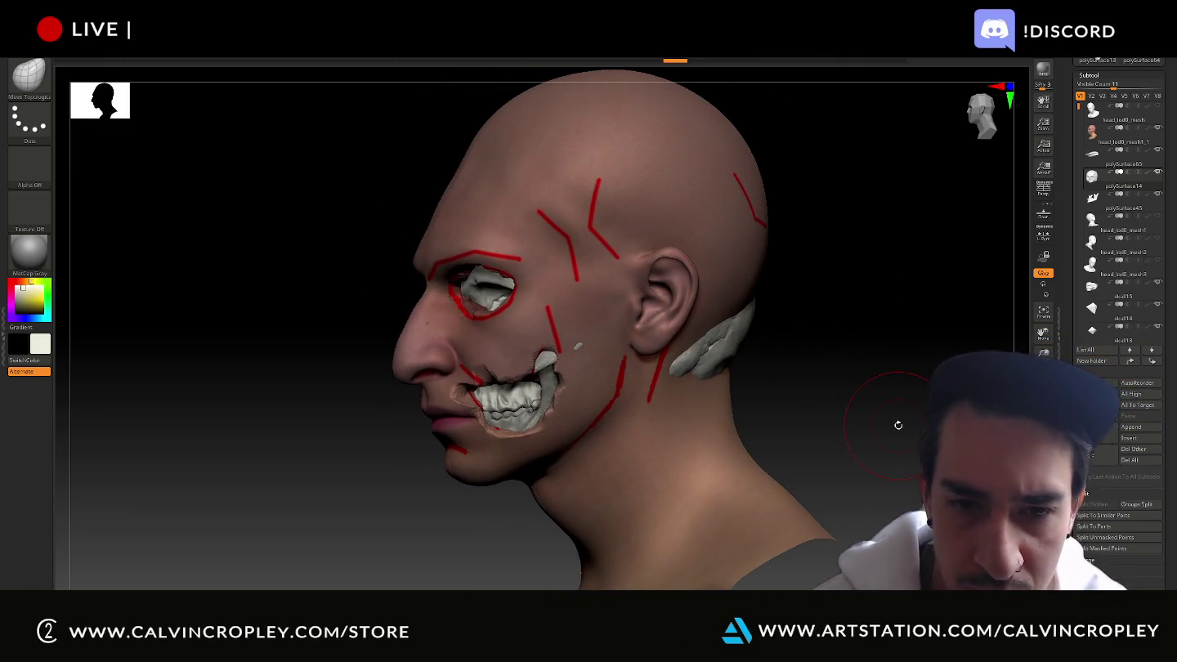
{"action": "left_click", "coordinate": [898, 425], "text": "ctrl+shift"}
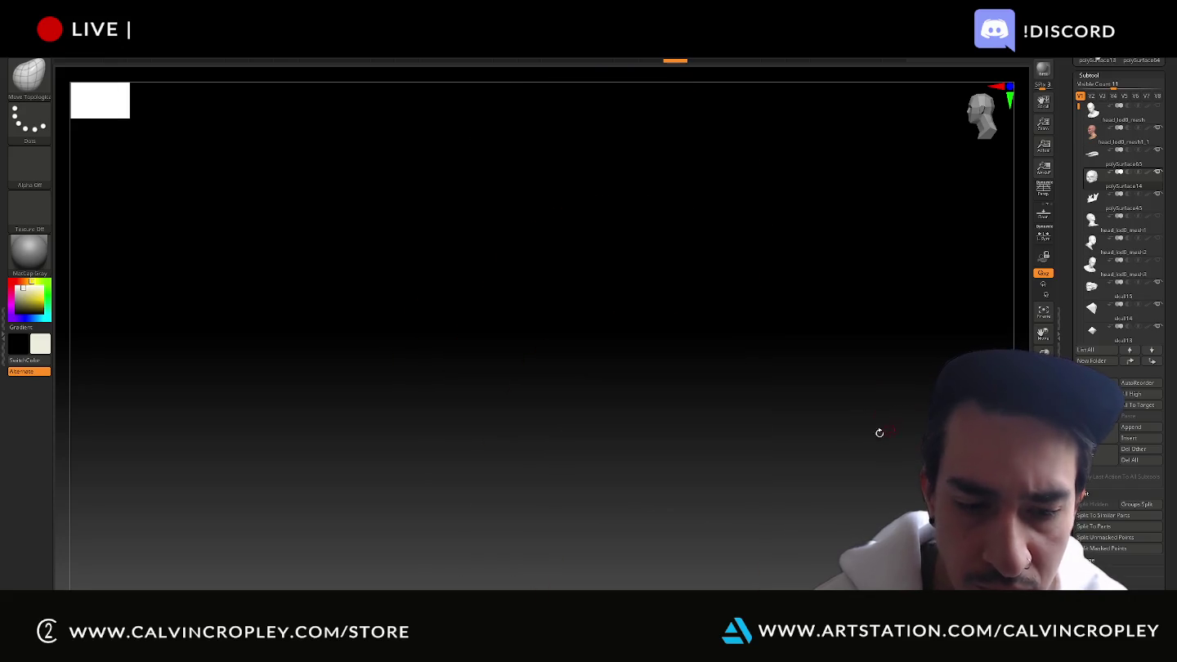
{"action": "left_click", "coordinate": [777, 339], "text": "ctrl+shift"}
{"action": "mouse_move", "coordinate": [773, 208]}
{"action": "left_mouse_down", "text": "alt"}
{"action": "mouse_move", "coordinate": [698, 183]}
{"action": "mouse_move", "coordinate": [625, 234]}
{"action": "left_mouse_up", "text": "alt"}
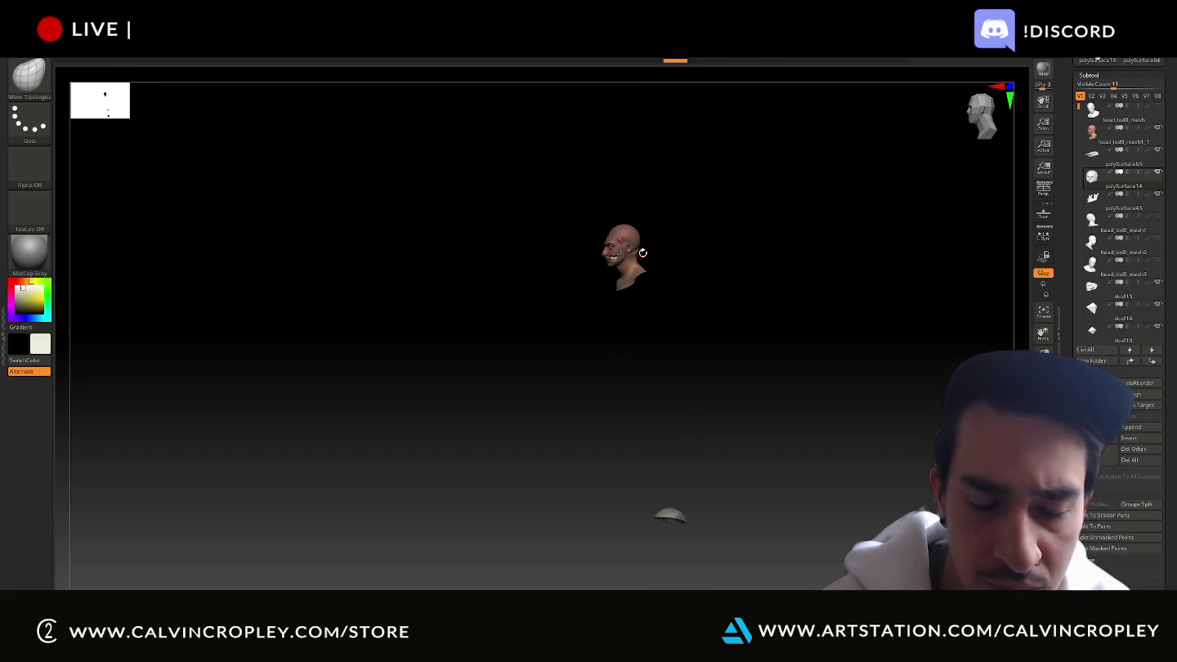
Raise the teeth slightly with the W Transpose Move gizmo, then hide the head
{"action": "key", "text": "w"}
{"action": "mouse_move", "coordinate": [663, 246]}
{"action": "left_mouse_down"}
{"action": "mouse_move", "coordinate": [699, 244]}
{"action": "mouse_move", "coordinate": [764, 409]}
{"action": "left_mouse_up"}
{"action": "key", "text": "f"}
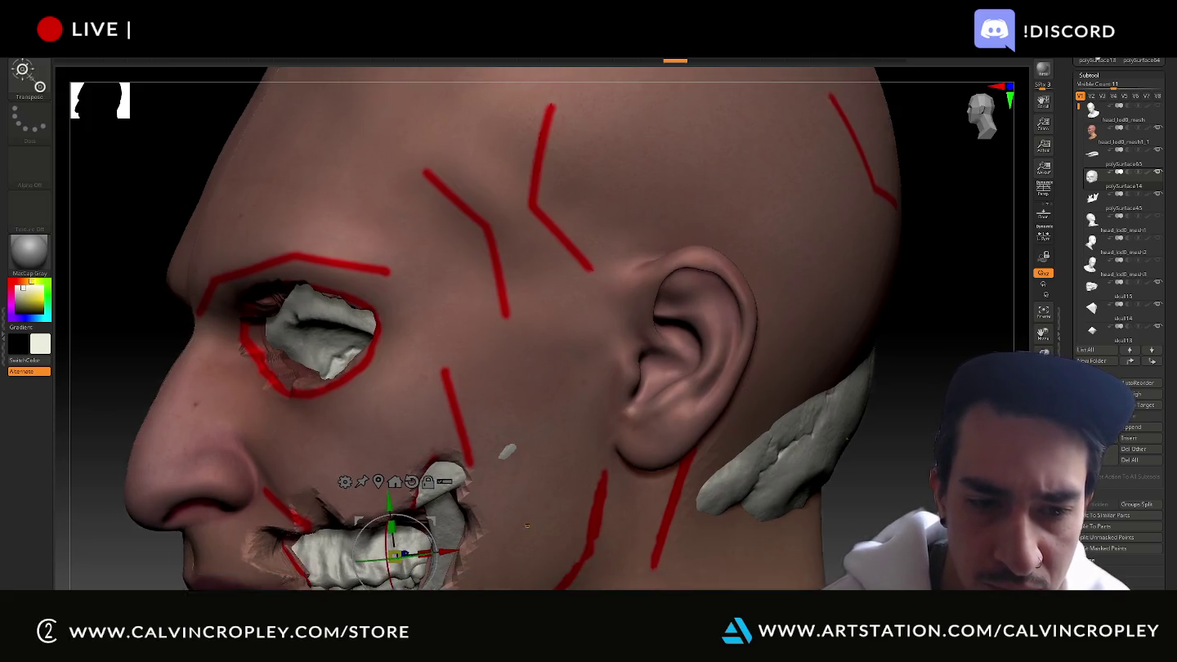
{"action": "right_click_drag", "start_coordinate": [523, 552], "coordinate": [601, 363]}
{"action": "left_click_drag", "start_coordinate": [464, 338], "coordinate": [460, 313]}
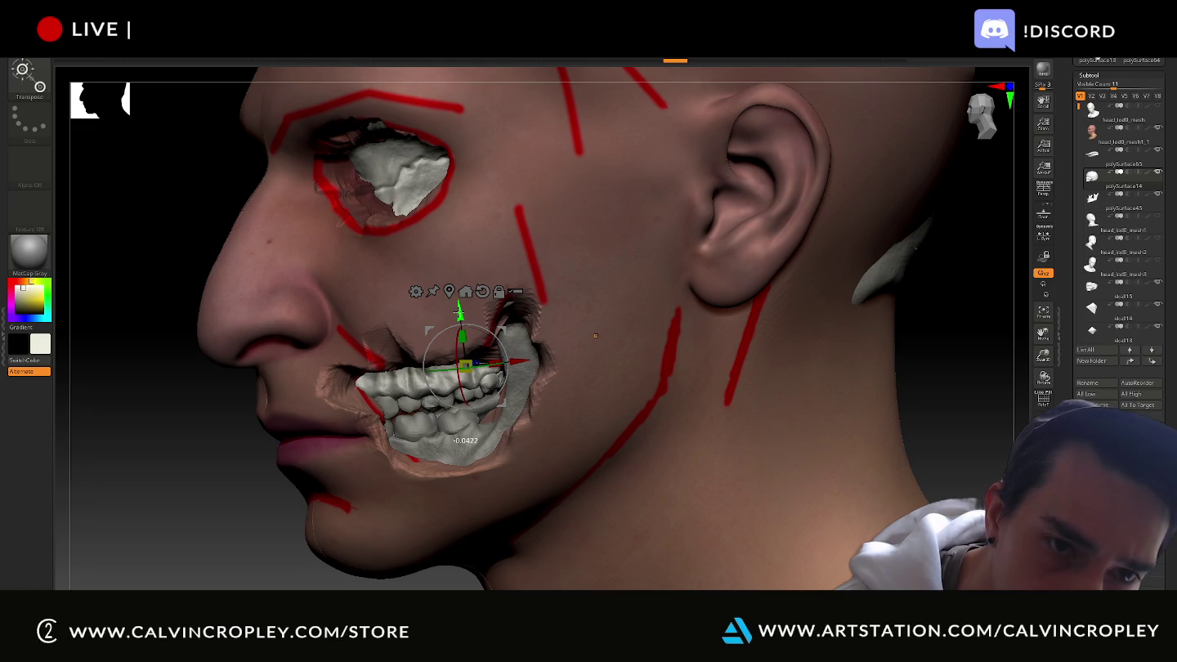
{"action": "mouse_move", "coordinate": [1124, 131]}
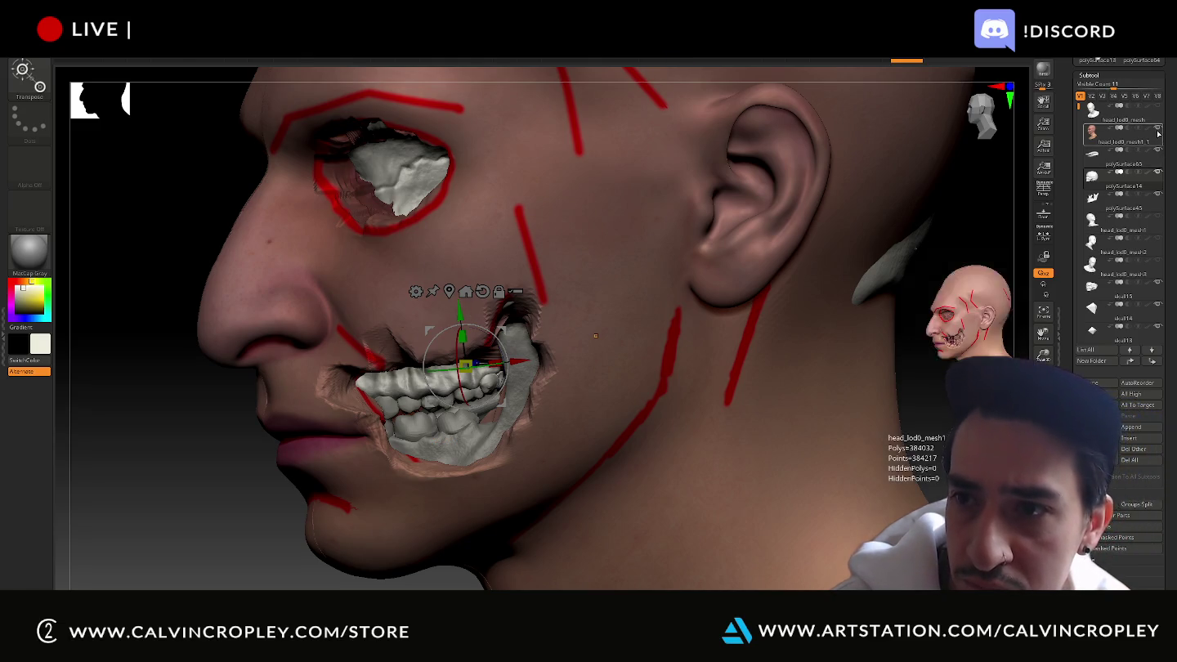
{"action": "left_click", "coordinate": [1157, 128]}
Scrub the undo history back through recent cheekbone edits, then return to the latest state
{"action": "left_click_drag", "start_coordinate": [775, 439], "coordinate": [770, 468]}
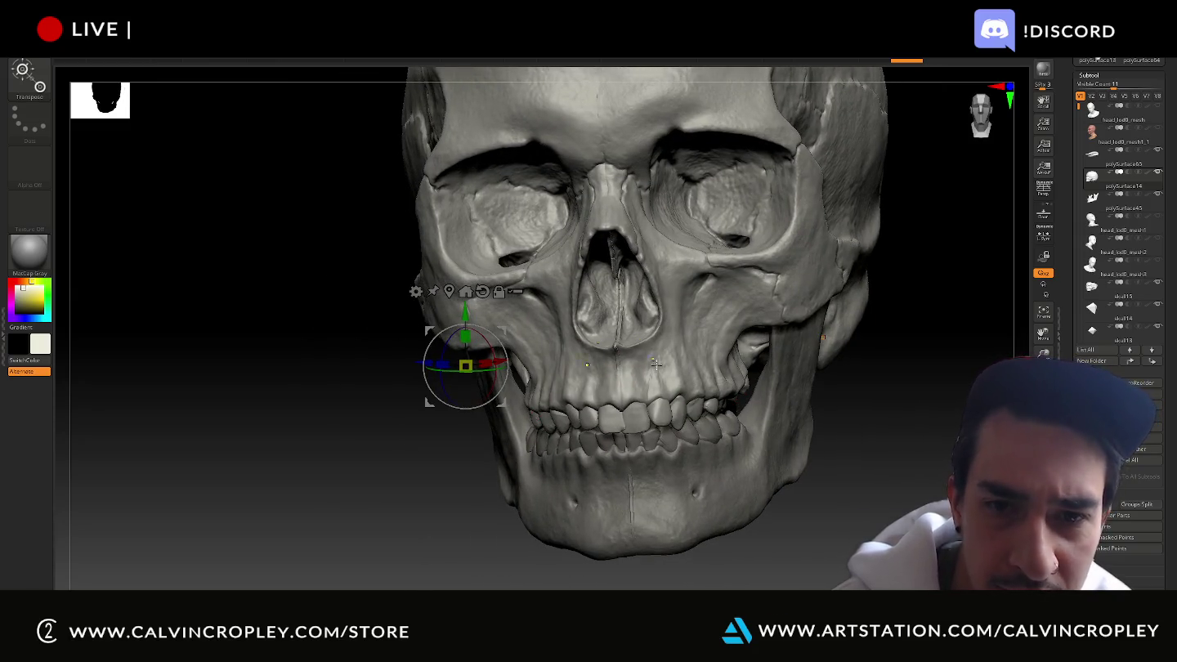
{"action": "left_click_drag", "start_coordinate": [655, 364], "coordinate": [668, 392]}
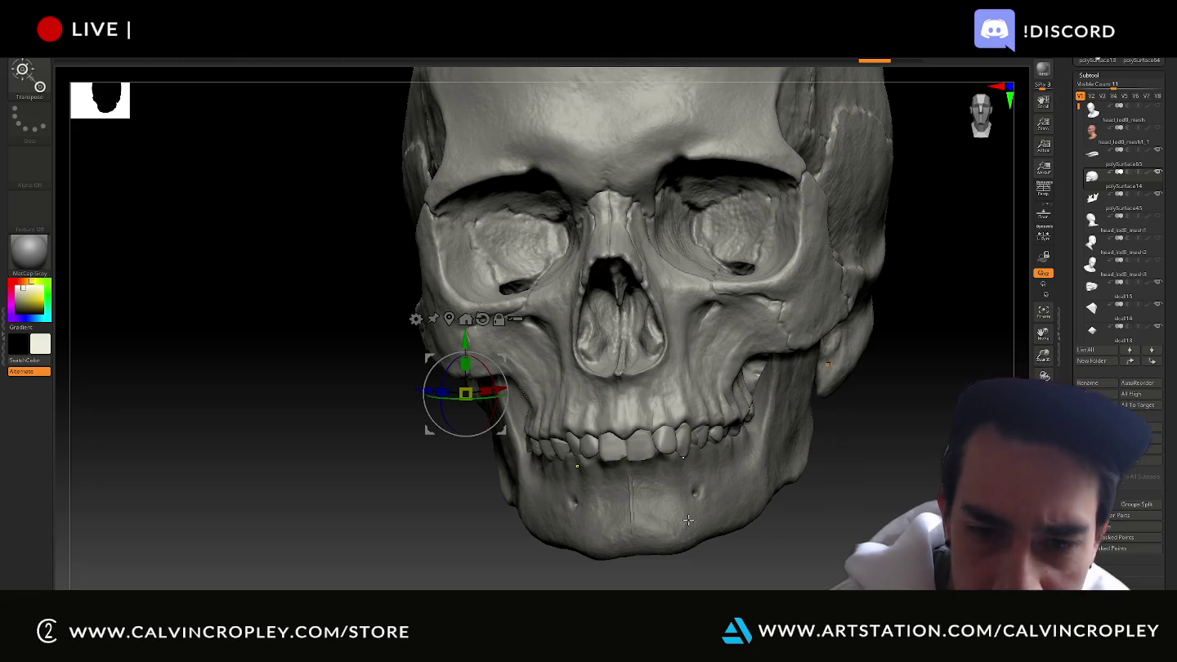
{"action": "left_click_drag", "start_coordinate": [874, 64], "coordinate": [546, 65]}
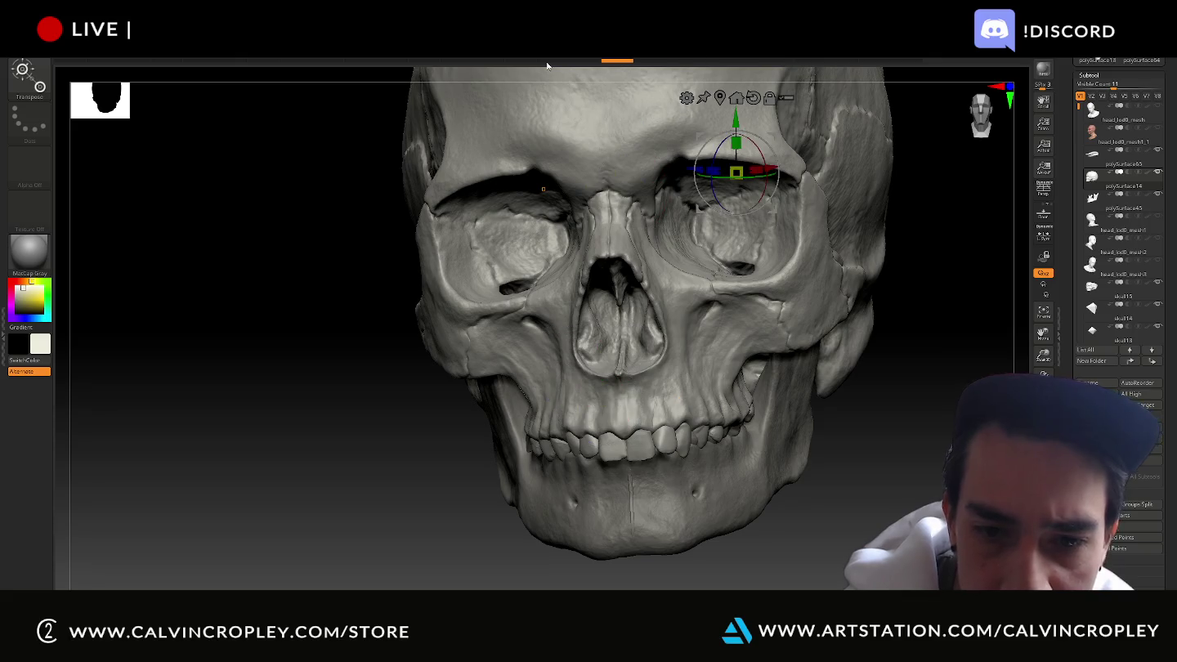
{"action": "left_click_drag", "start_coordinate": [468, 62], "coordinate": [375, 60]}
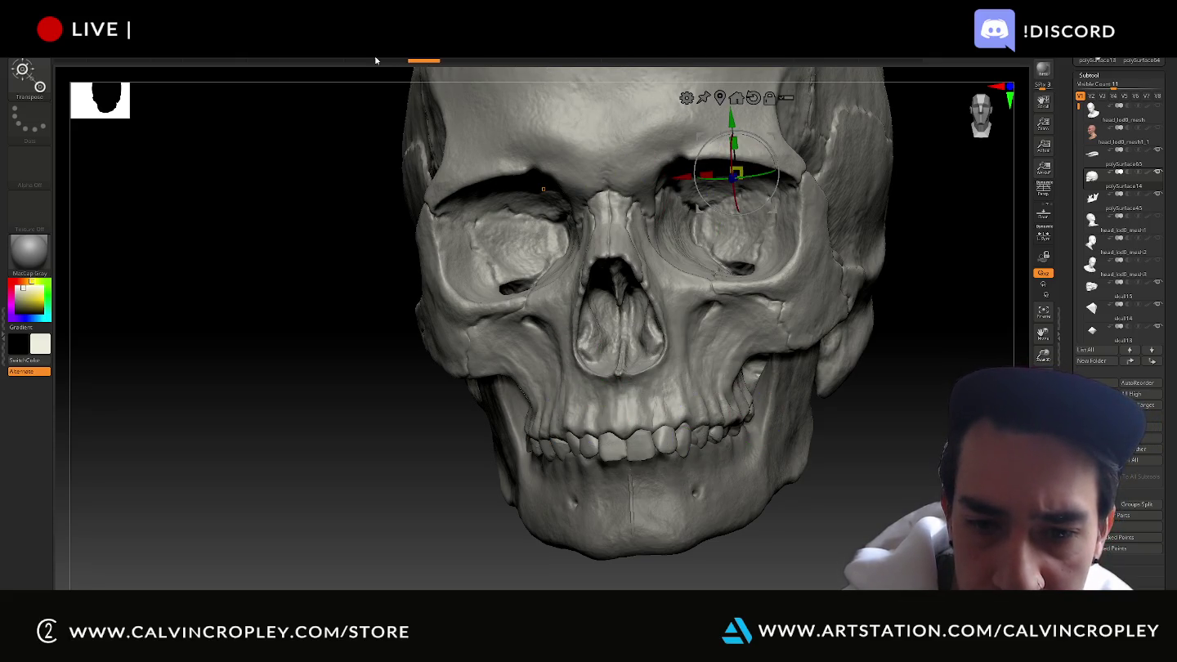
{"action": "left_click_drag", "start_coordinate": [280, 57], "coordinate": [263, 60]}
{"action": "left_click_drag", "start_coordinate": [166, 60], "coordinate": [102, 59]}
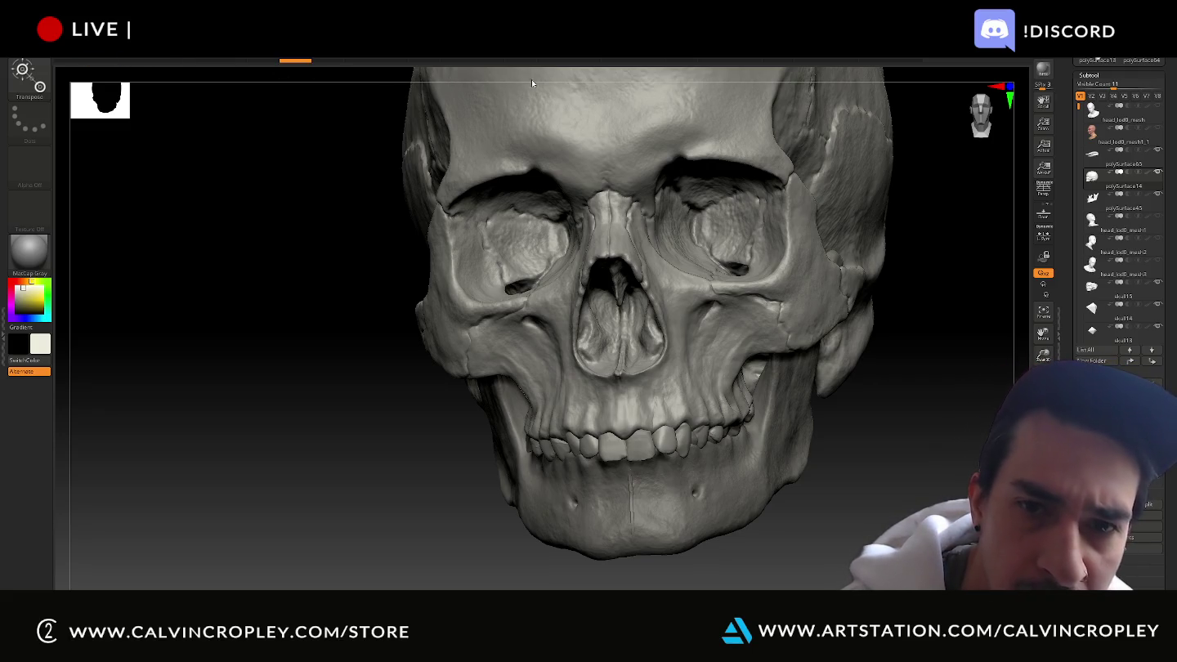
{"action": "left_click", "coordinate": [649, 60]}
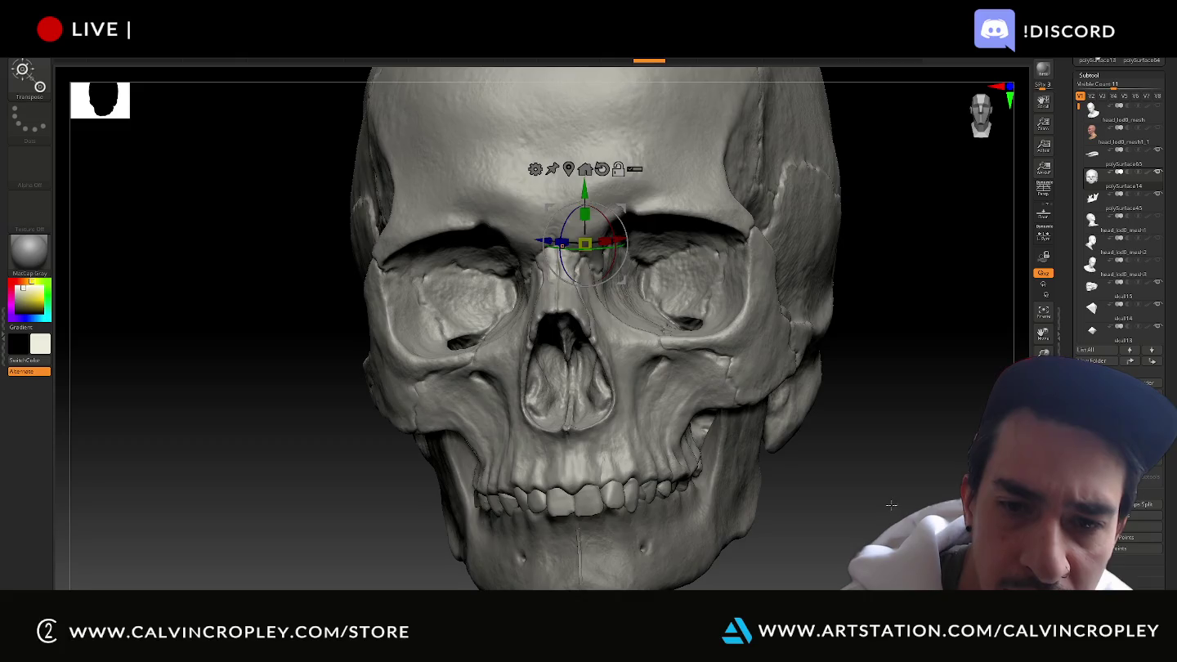
Hide one skull part and select skull15 and polySurface45 in the SubTool list
{"action": "left_click_drag", "start_coordinate": [890, 505], "coordinate": [510, 566]}
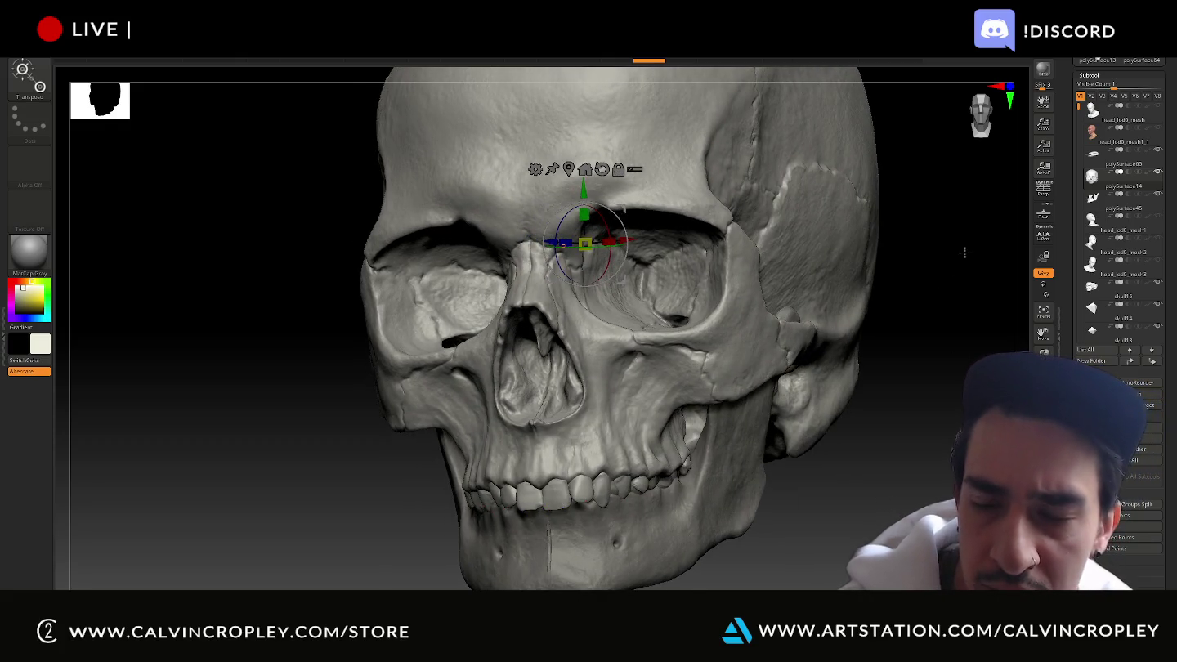
{"action": "left_click_drag", "start_coordinate": [964, 253], "coordinate": [973, 344]}
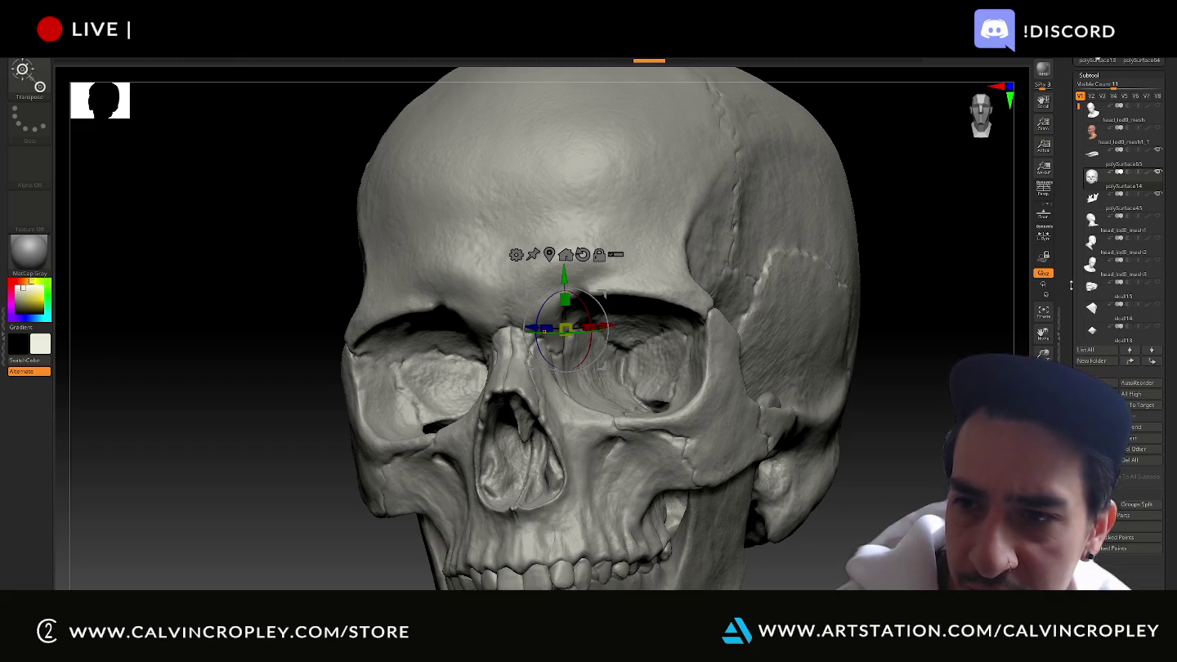
{"action": "left_click_drag", "start_coordinate": [1070, 284], "coordinate": [1075, 259]}
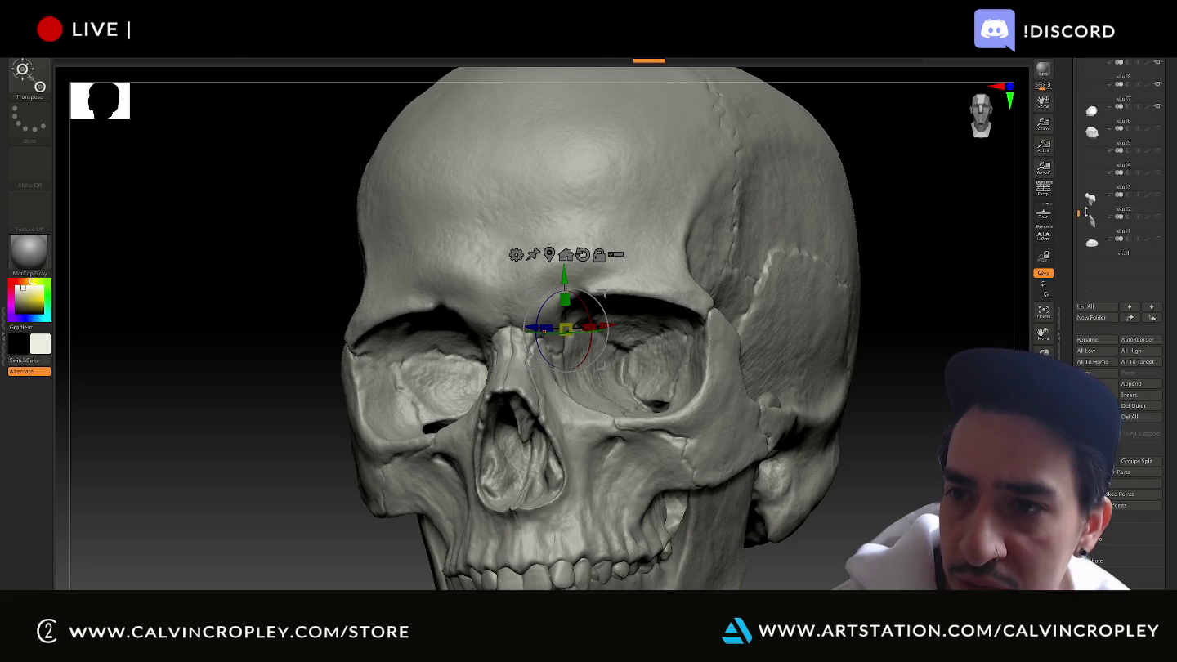
{"action": "left_click", "coordinate": [1161, 175]}
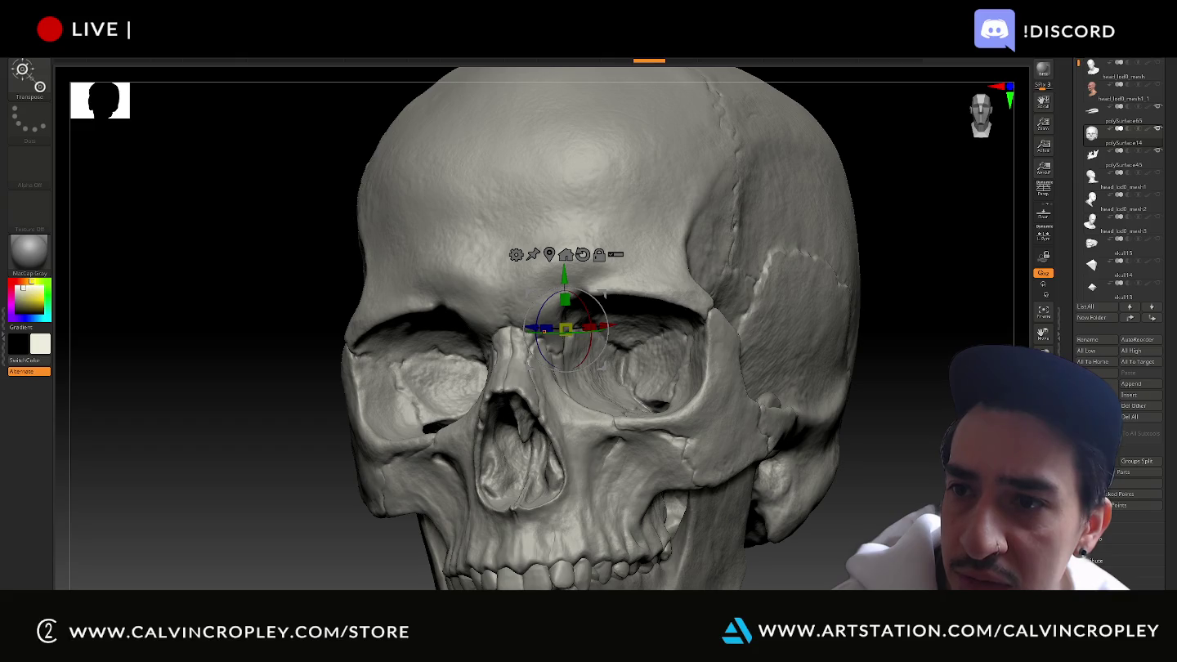
{"action": "mouse_move", "coordinate": [859, 405]}
{"action": "left_mouse_down"}
{"action": "mouse_move", "coordinate": [922, 418]}
{"action": "mouse_move", "coordinate": [922, 345]}
{"action": "mouse_move", "coordinate": [832, 285]}
{"action": "mouse_move", "coordinate": [918, 353]}
{"action": "mouse_move", "coordinate": [908, 426]}
{"action": "mouse_move", "coordinate": [850, 421]}
{"action": "left_mouse_up"}
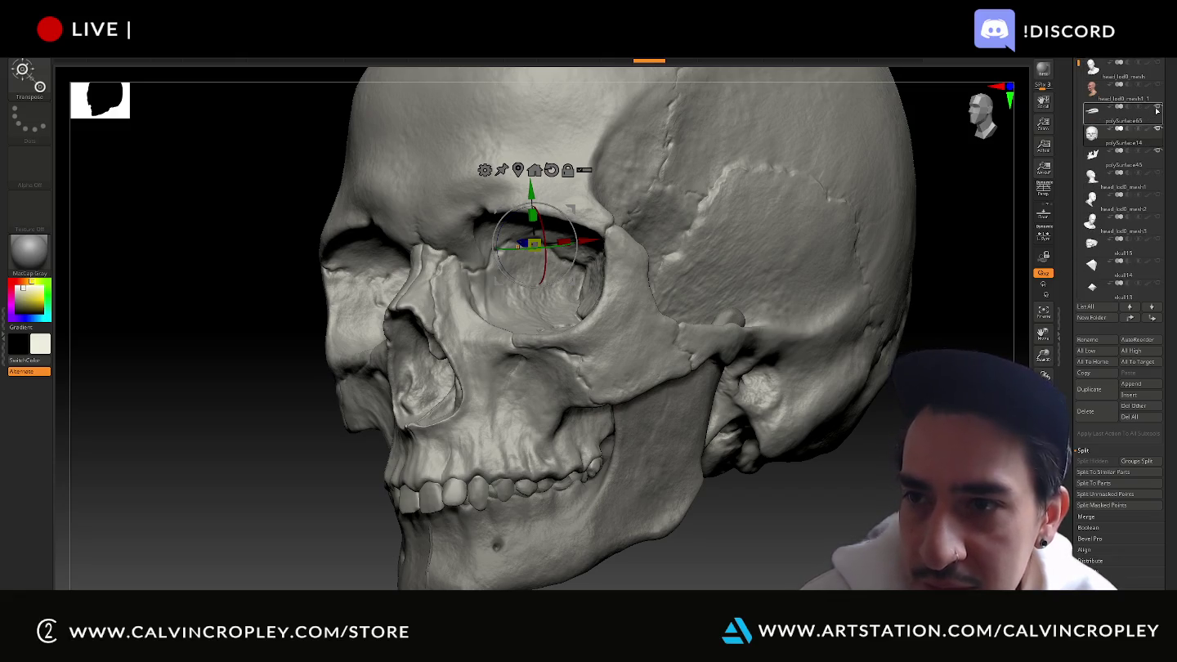
{"action": "left_click", "coordinate": [1153, 242]}
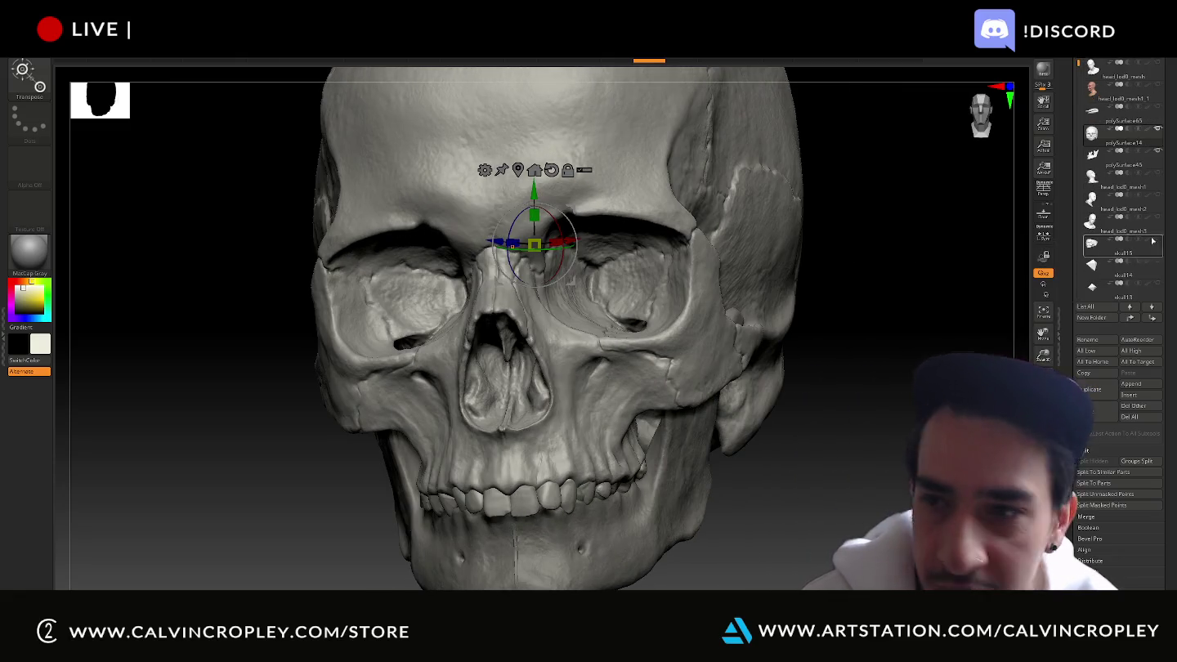
{"action": "left_click", "coordinate": [1141, 166]}
{"action": "left_click", "coordinate": [1127, 155]}
{"action": "mouse_move", "coordinate": [817, 564]}
{"action": "left_mouse_down"}
{"action": "mouse_move", "coordinate": [807, 464]}
{"action": "mouse_move", "coordinate": [552, 472]}
{"action": "left_mouse_up"}
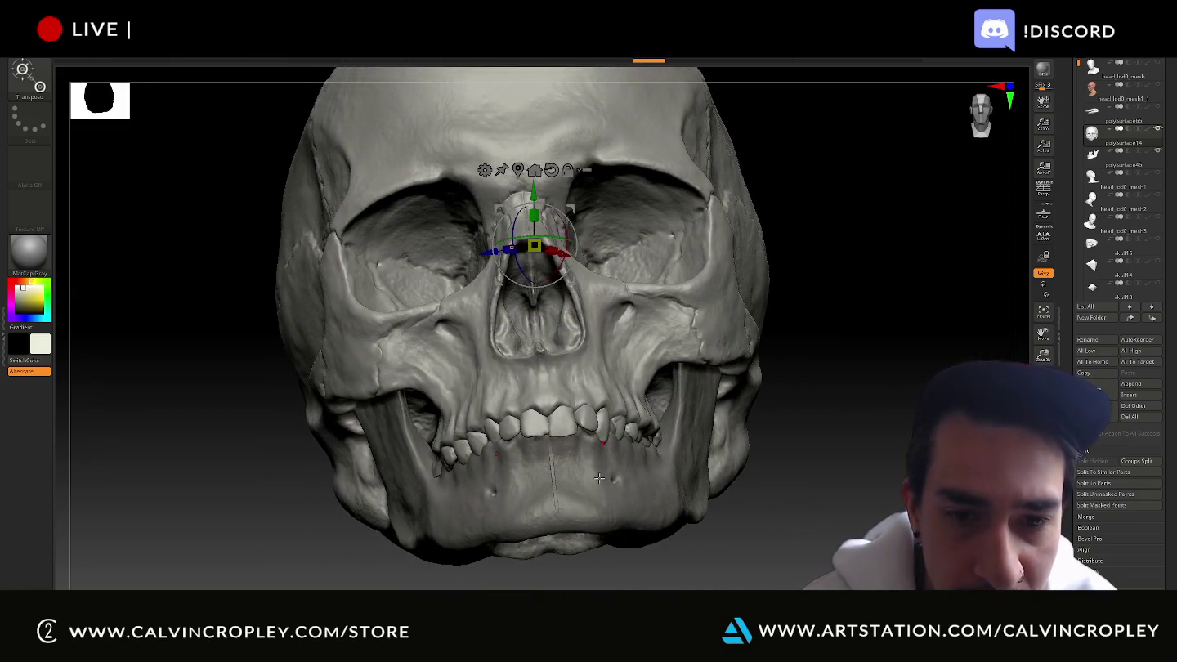
Drag the teeth part's jaw wide open, then rewind history back to a nearly closed bite
{"action": "left_click", "coordinate": [552, 473], "text": "alt"}
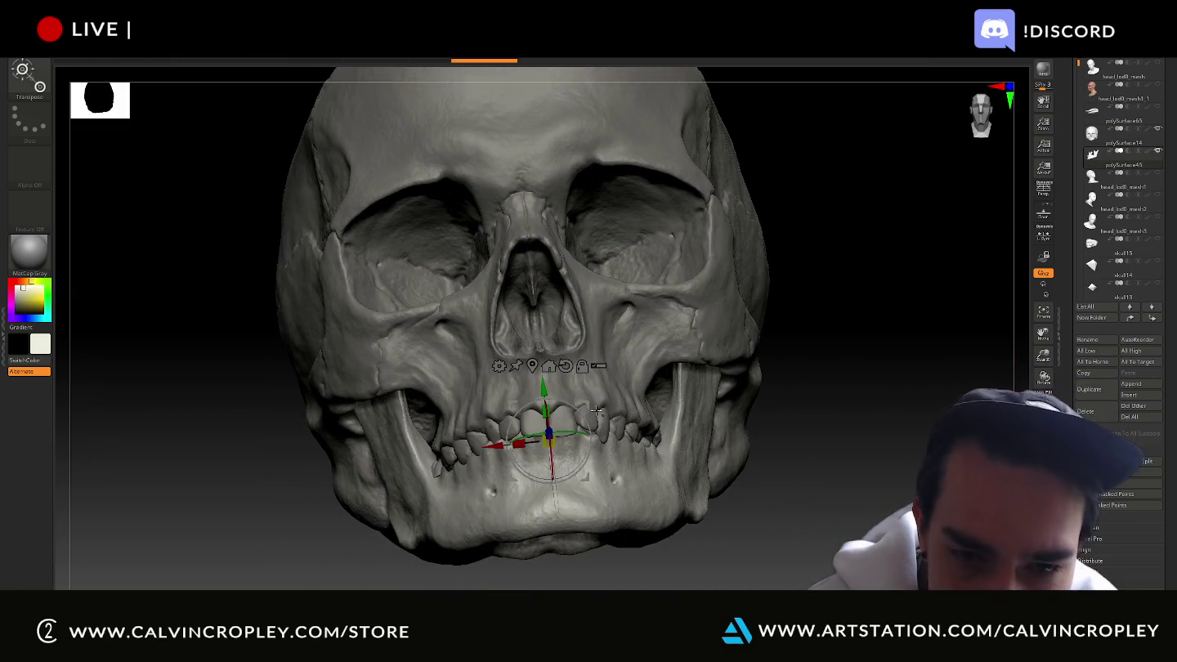
{"action": "left_click_drag", "start_coordinate": [541, 390], "coordinate": [556, 498]}
{"action": "key", "text": "ctrl+z"}
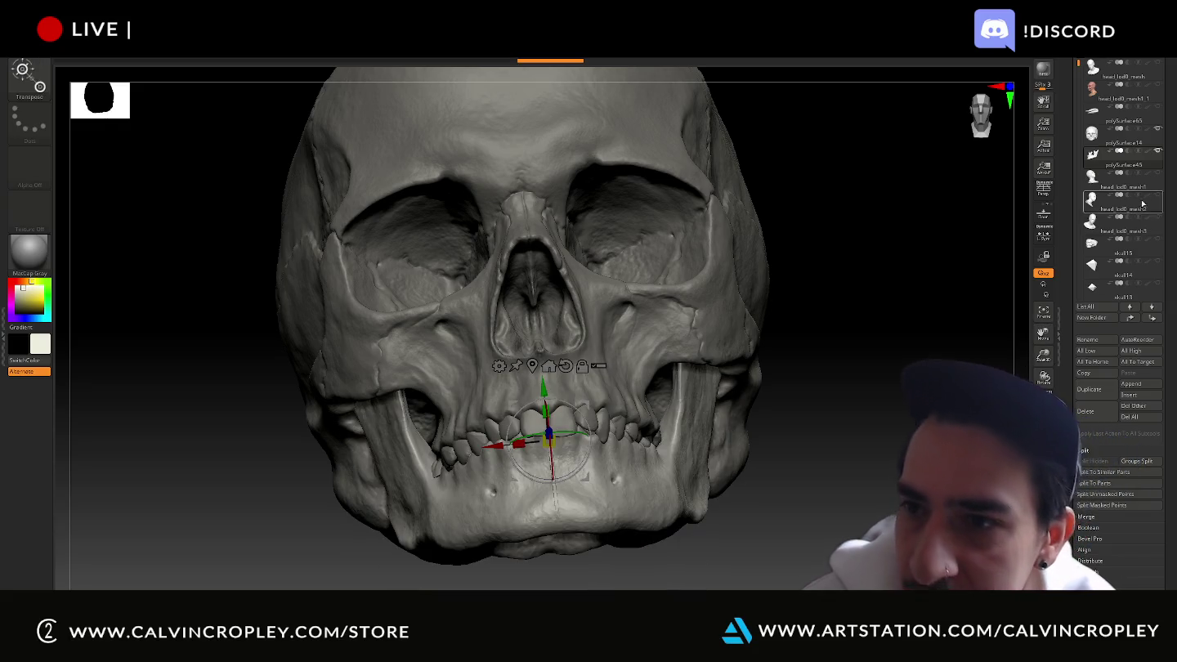
{"action": "left_click", "coordinate": [541, 64]}
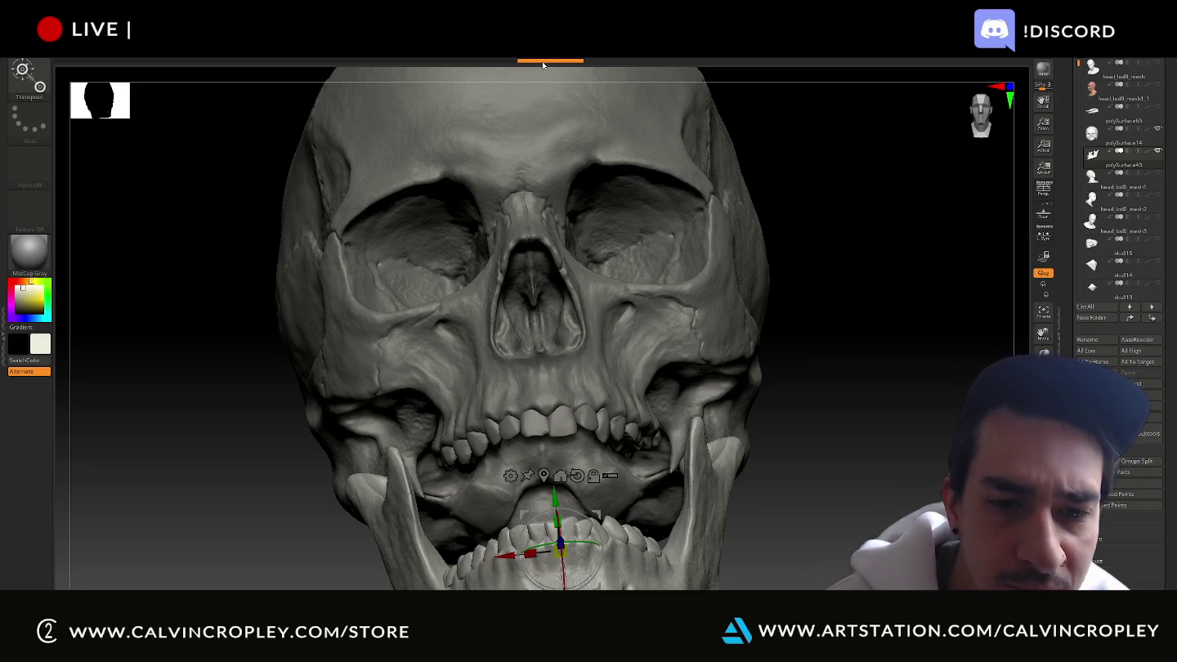
{"action": "left_click_drag", "start_coordinate": [534, 64], "coordinate": [122, 61]}
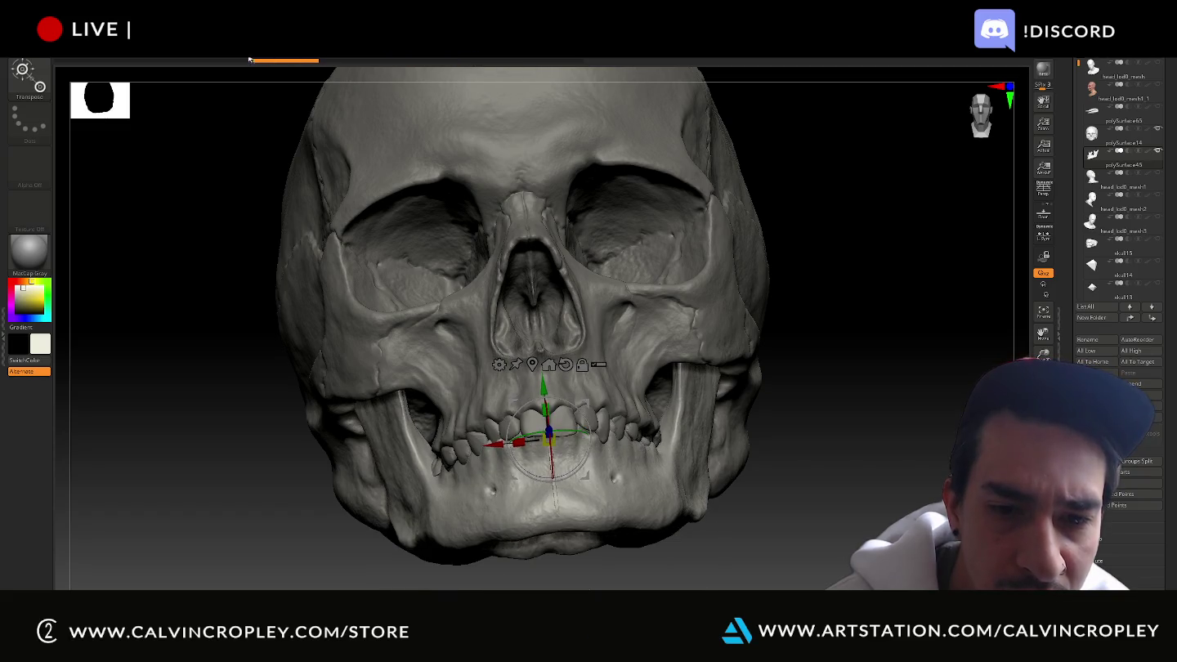
{"action": "left_click_drag", "start_coordinate": [123, 61], "coordinate": [249, 64]}
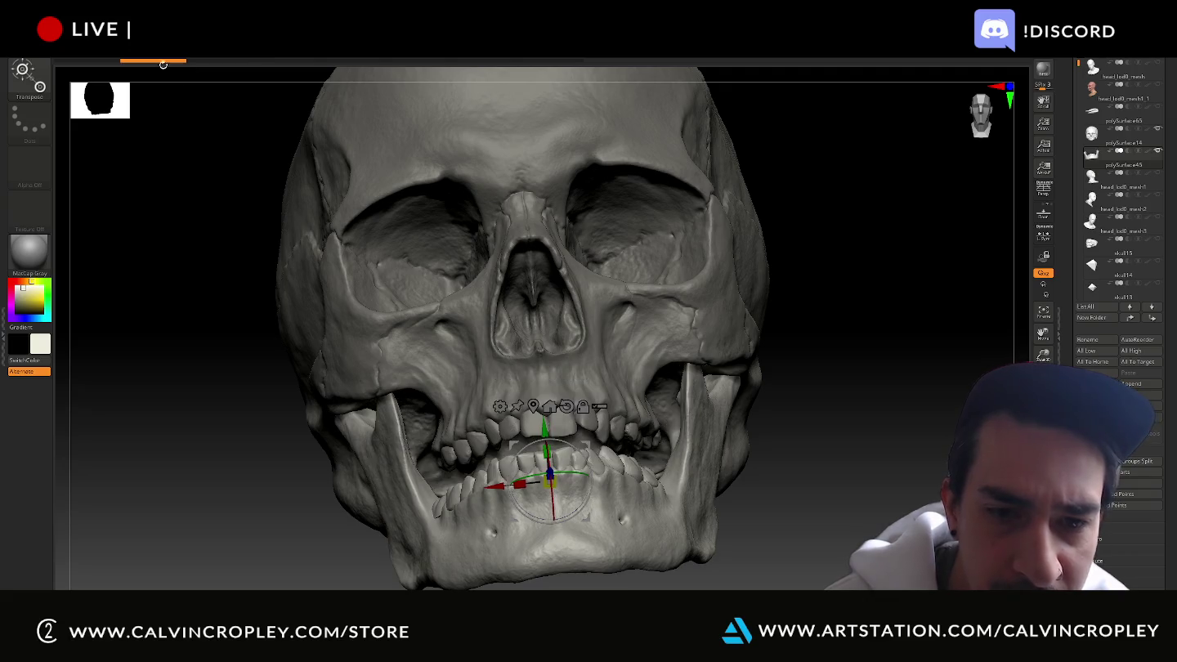
{"action": "left_click_drag", "start_coordinate": [924, 339], "coordinate": [909, 367]}
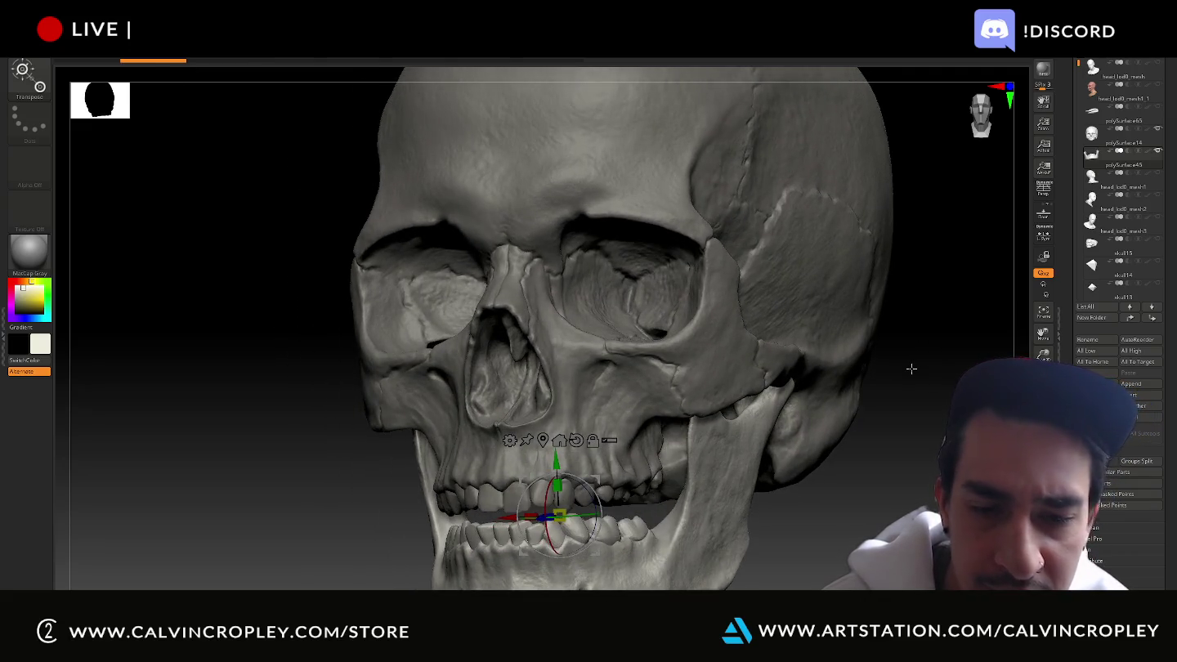
{"action": "mouse_move", "coordinate": [916, 388]}
{"action": "left_mouse_down"}
{"action": "mouse_move", "coordinate": [1021, 390]}
{"action": "mouse_move", "coordinate": [869, 256]}
{"action": "mouse_move", "coordinate": [775, 214]}
{"action": "mouse_move", "coordinate": [940, 346]}
{"action": "mouse_move", "coordinate": [874, 236]}
{"action": "mouse_move", "coordinate": [919, 318]}
{"action": "mouse_move", "coordinate": [904, 344]}
{"action": "left_mouse_up"}
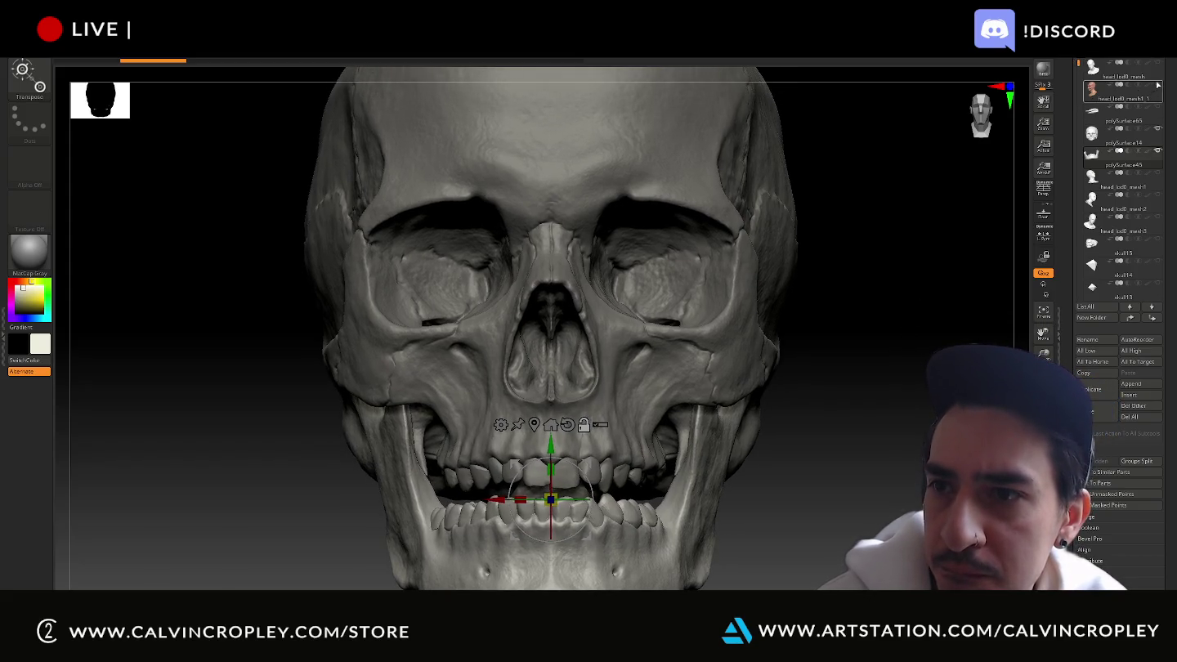
{"action": "mouse_move", "coordinate": [866, 428]}
{"action": "left_mouse_down"}
{"action": "mouse_move", "coordinate": [879, 458]}
{"action": "mouse_move", "coordinate": [867, 468]}
{"action": "mouse_move", "coordinate": [644, 405]}
{"action": "left_mouse_up"}
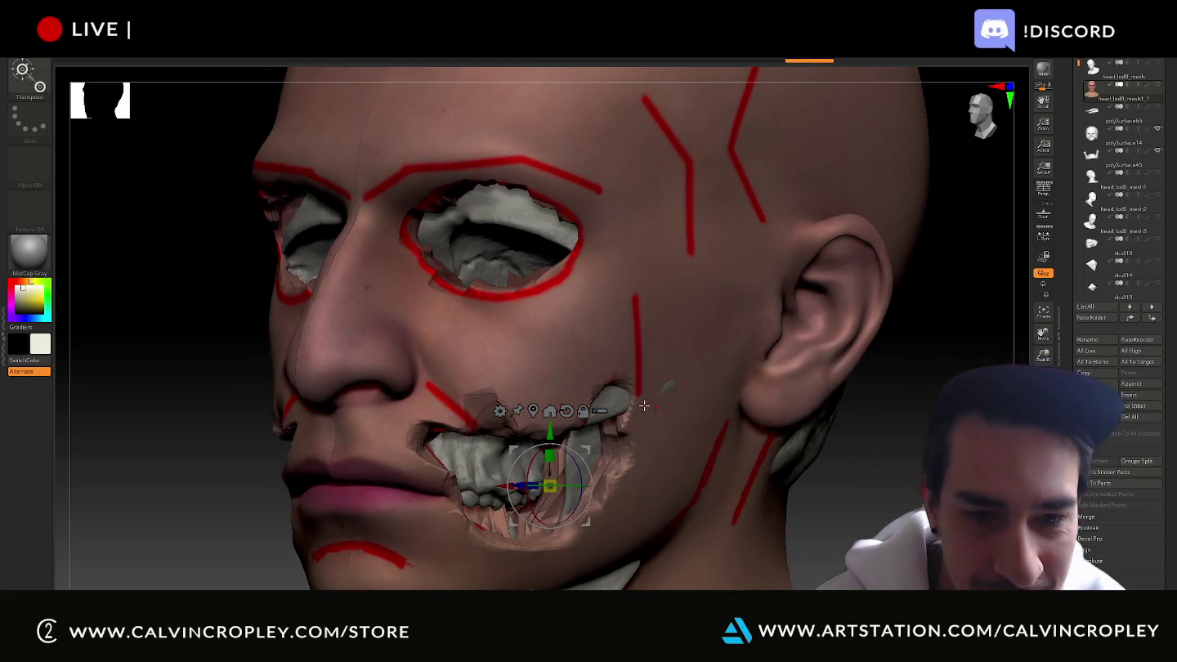
Show the head and raise the eye-socket part slightly in front view
{"action": "left_click", "coordinate": [479, 449], "text": "alt"}
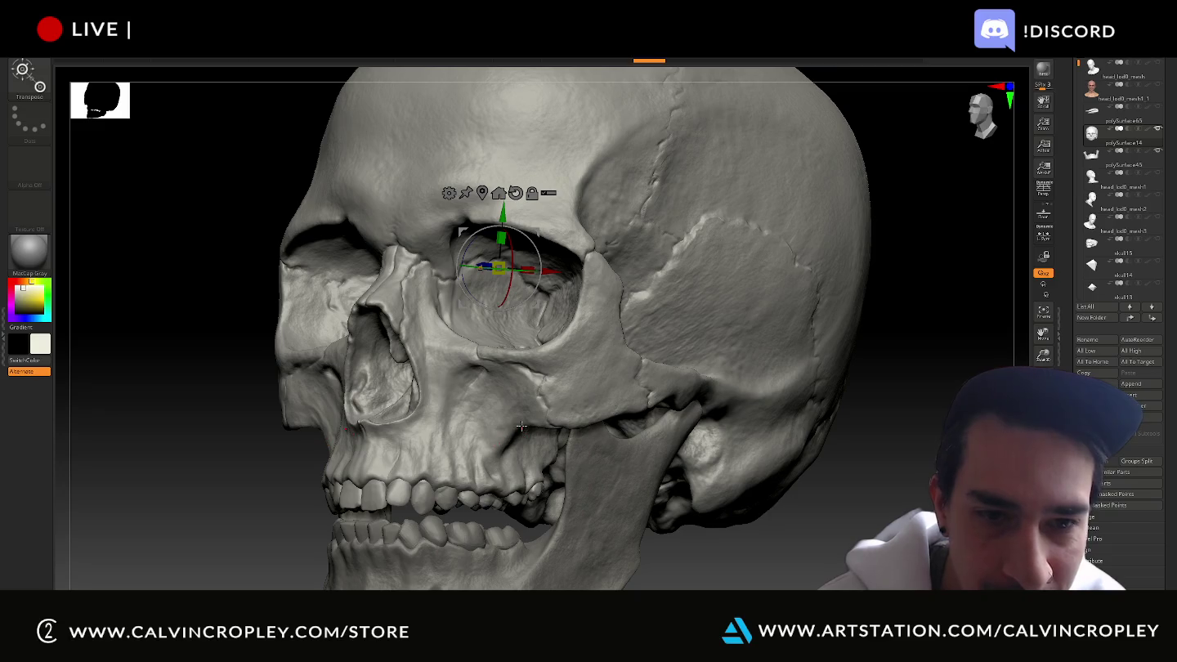
{"action": "left_click", "coordinate": [1160, 87]}
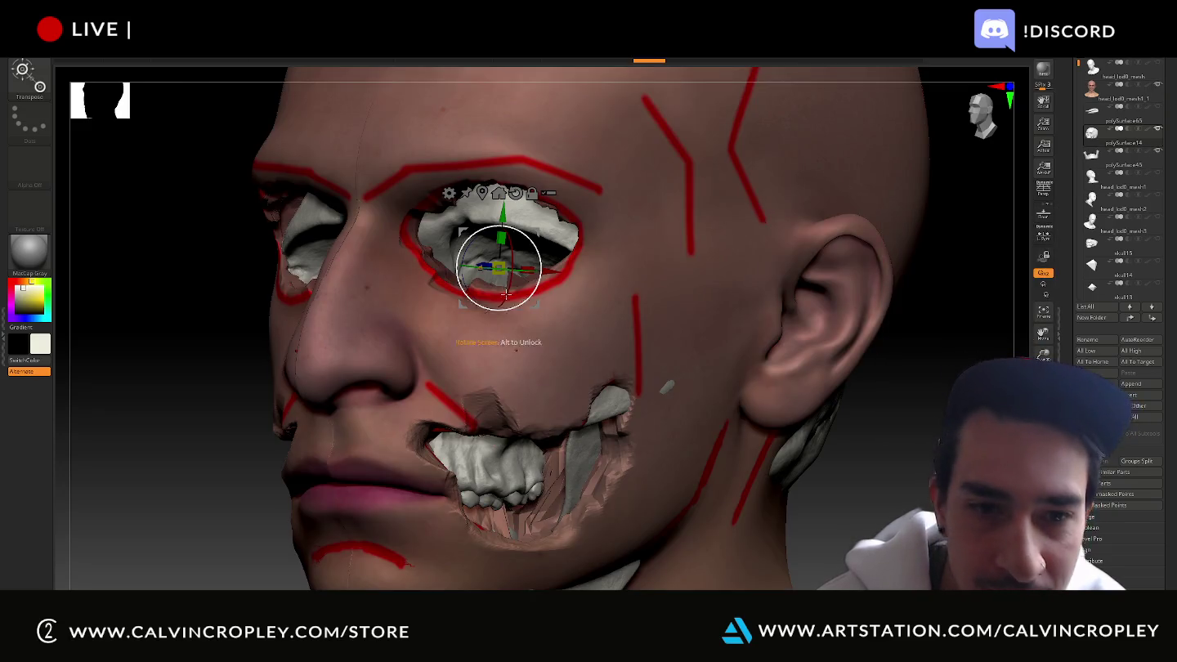
{"action": "left_click_drag", "start_coordinate": [507, 211], "coordinate": [505, 177]}
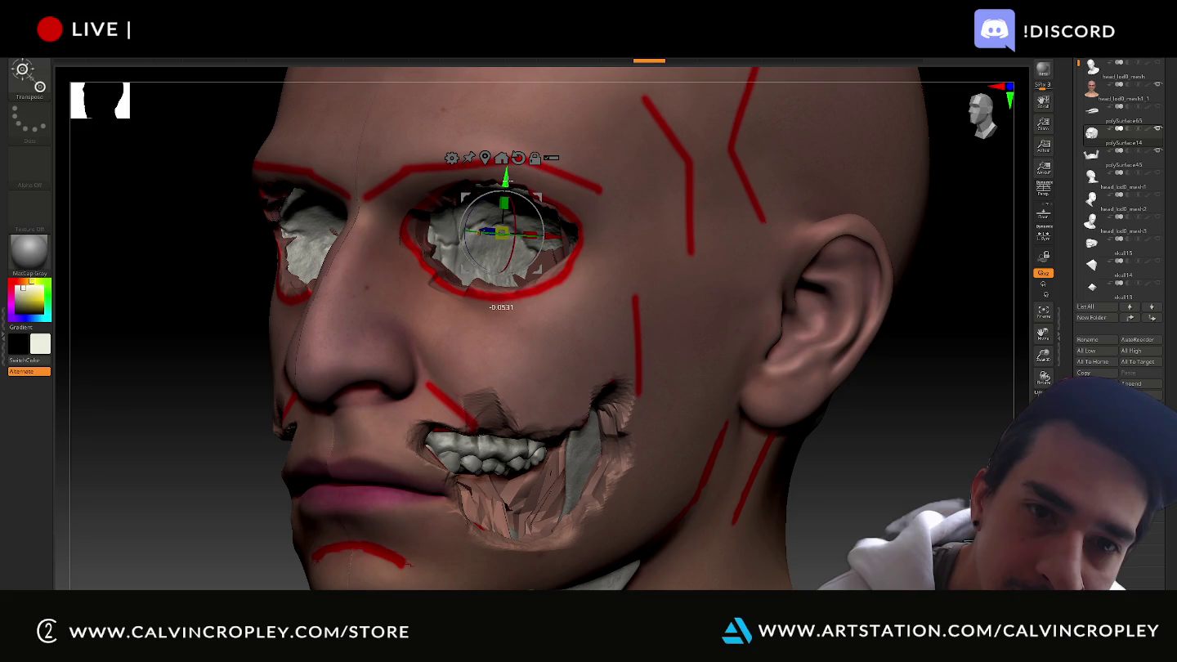
{"action": "left_click_drag", "start_coordinate": [196, 276], "coordinate": [220, 276]}
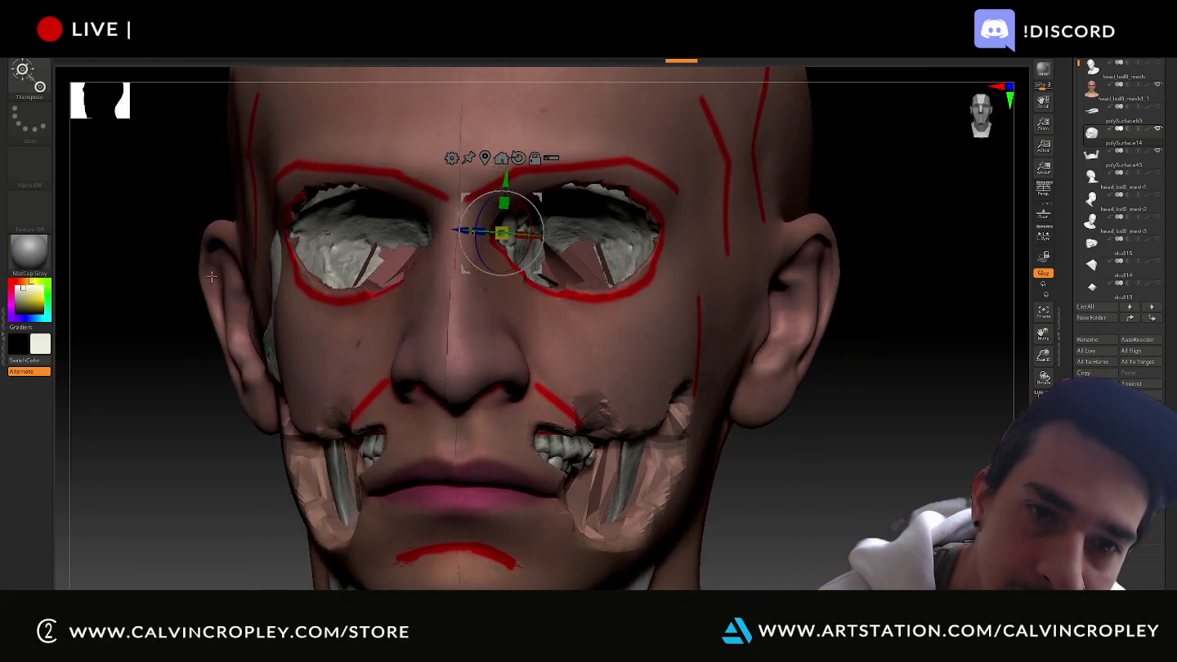
{"action": "left_click_drag", "start_coordinate": [504, 178], "coordinate": [504, 171]}
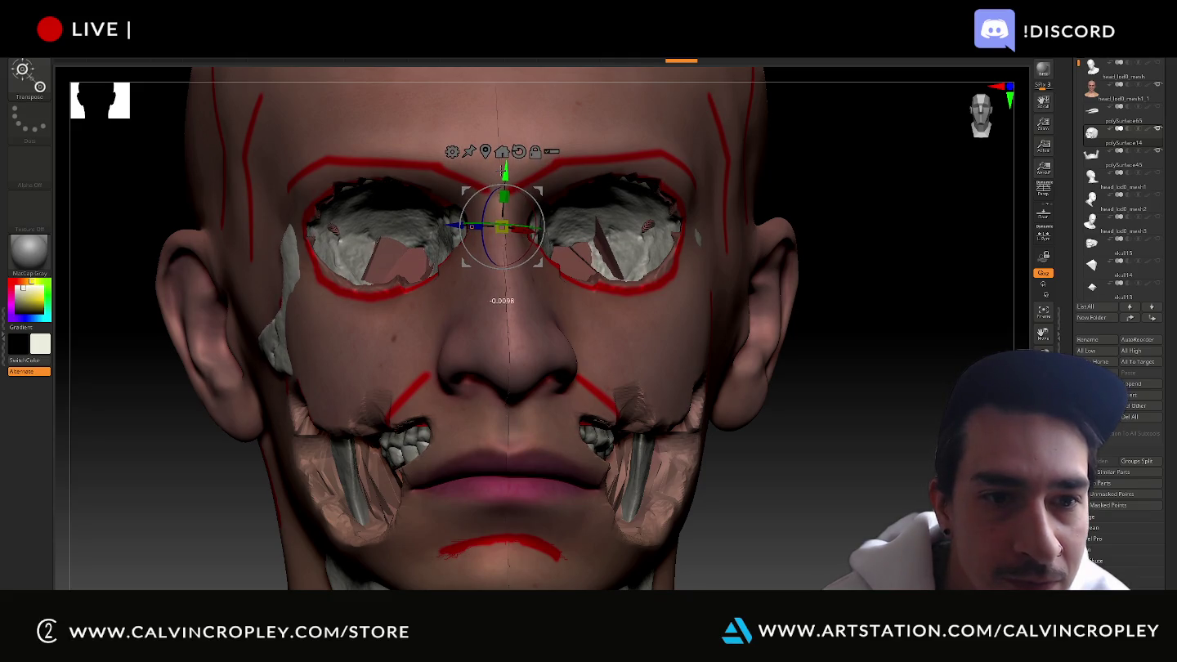
Select the jaw and teeth, raise them slightly, and hide the head mesh
{"action": "left_click_drag", "start_coordinate": [870, 463], "coordinate": [870, 381], "text": "alt"}
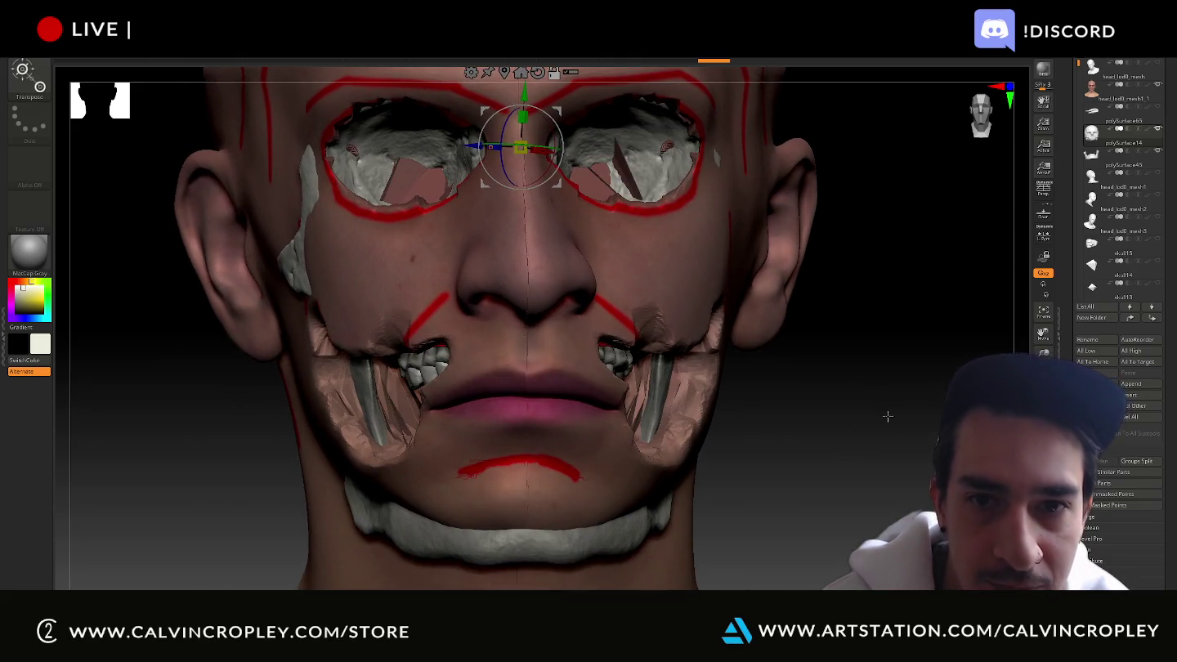
{"action": "left_click", "coordinate": [546, 398]}
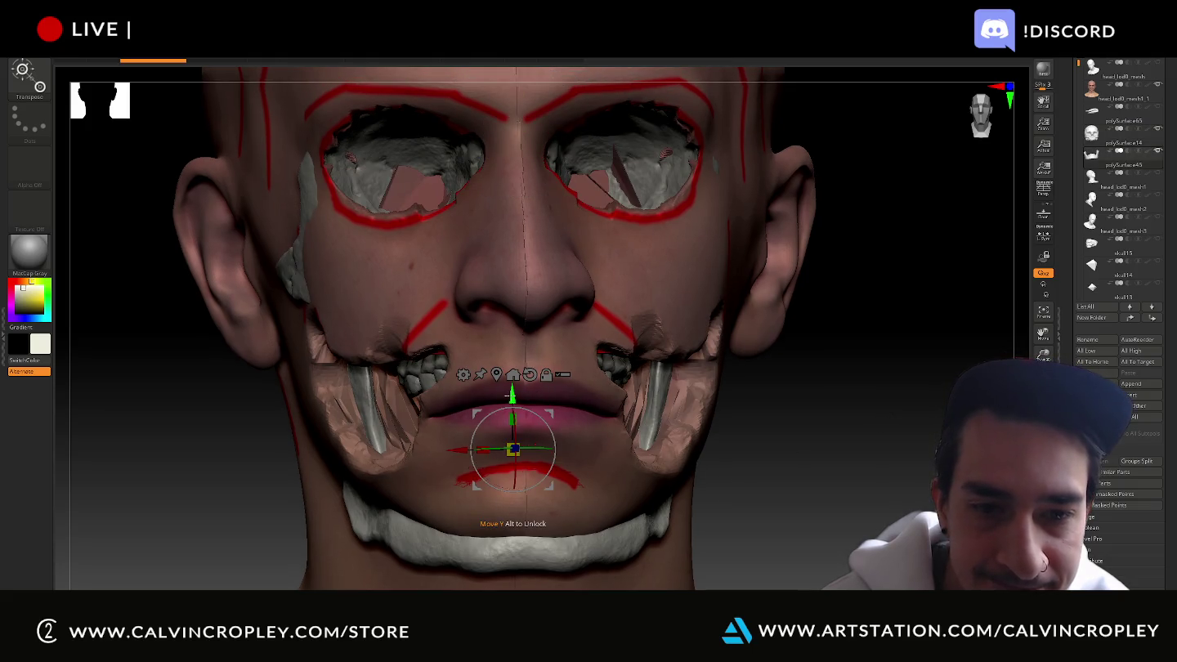
{"action": "left_click_drag", "start_coordinate": [511, 394], "coordinate": [518, 366]}
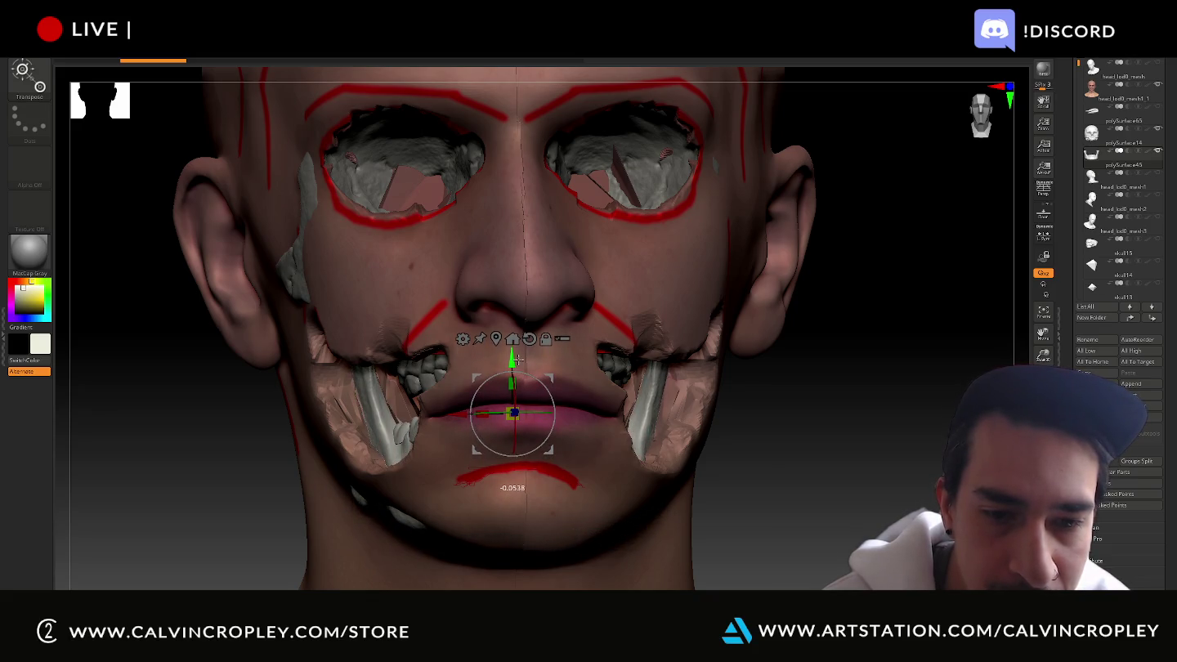
{"action": "mouse_move", "coordinate": [753, 430]}
{"action": "left_mouse_down"}
{"action": "mouse_move", "coordinate": [933, 477]}
{"action": "mouse_move", "coordinate": [866, 441]}
{"action": "left_mouse_up"}
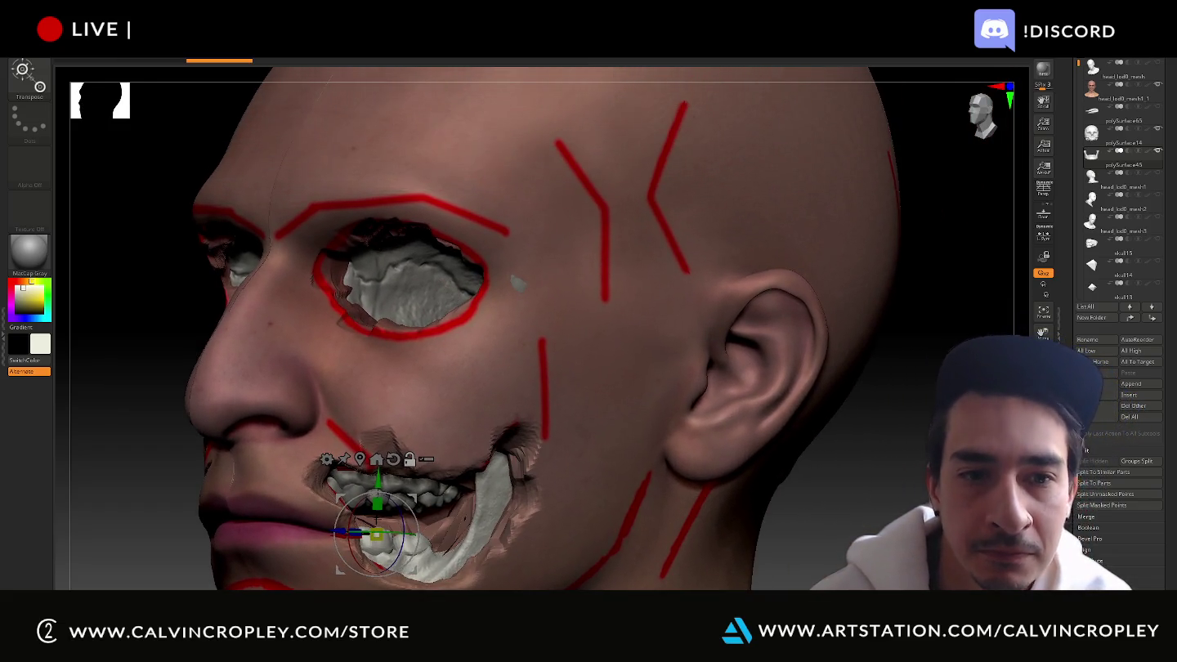
{"action": "left_click", "coordinate": [1157, 92]}
{"action": "left_click", "coordinate": [1157, 91]}
{"action": "left_click", "coordinate": [1158, 90]}
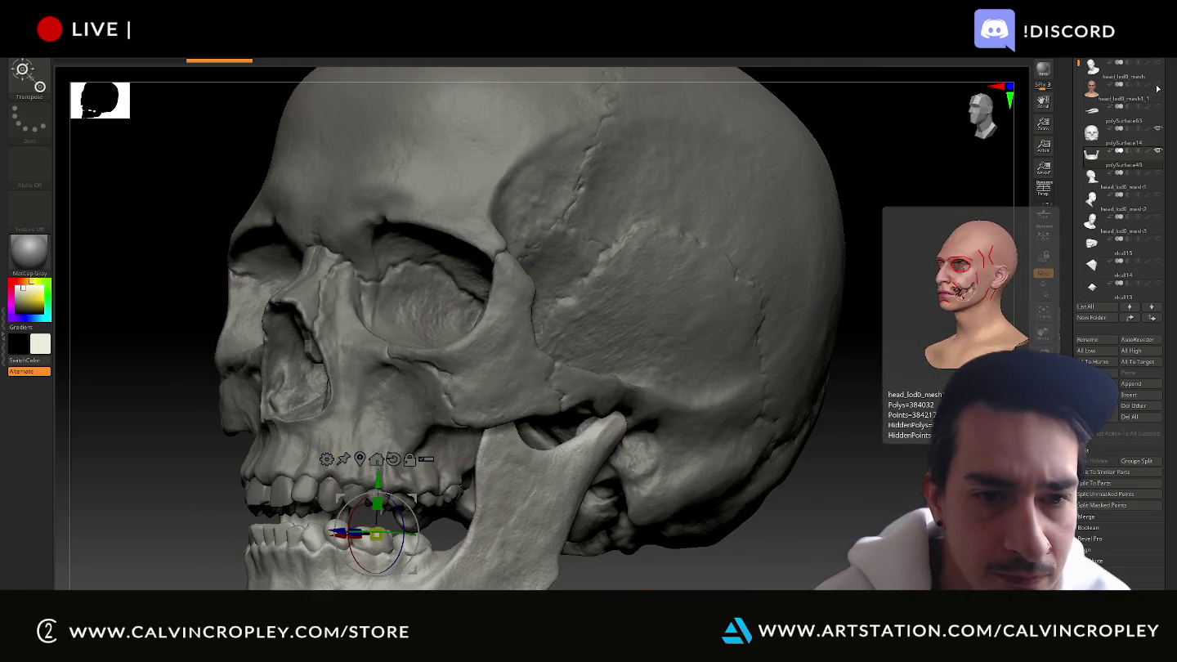
Select the skull, try Move Topological, then raise the skull slightly with the W gizmo
{"action": "left_click", "coordinate": [1119, 134]}
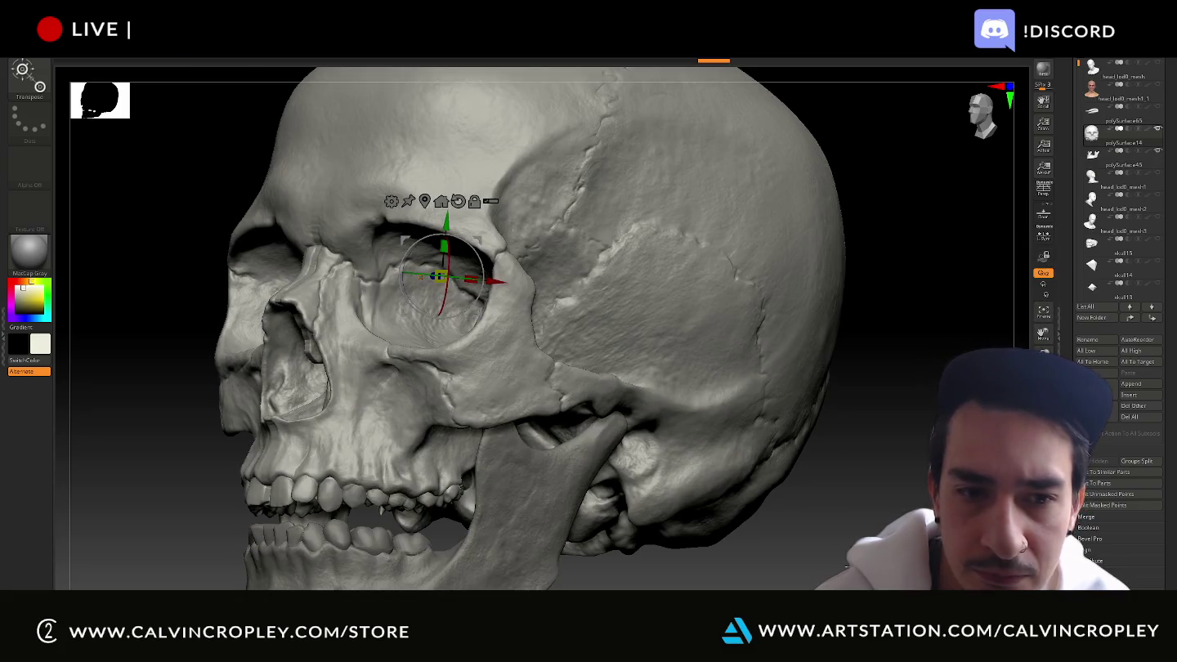
{"action": "left_click_drag", "start_coordinate": [899, 245], "coordinate": [818, 245]}
{"action": "key", "text": "b"}
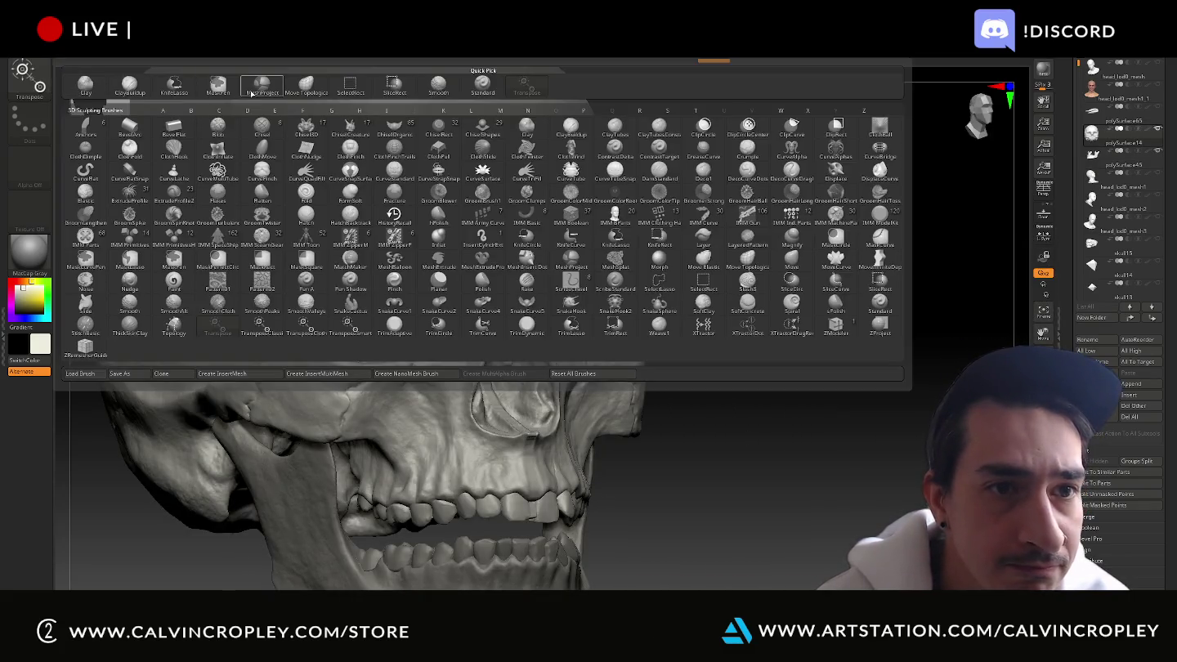
{"action": "left_click", "coordinate": [306, 88]}
{"action": "mouse_move", "coordinate": [872, 473]}
{"action": "left_mouse_down"}
{"action": "mouse_move", "coordinate": [845, 482]}
{"action": "mouse_move", "coordinate": [841, 462]}
{"action": "left_mouse_up"}
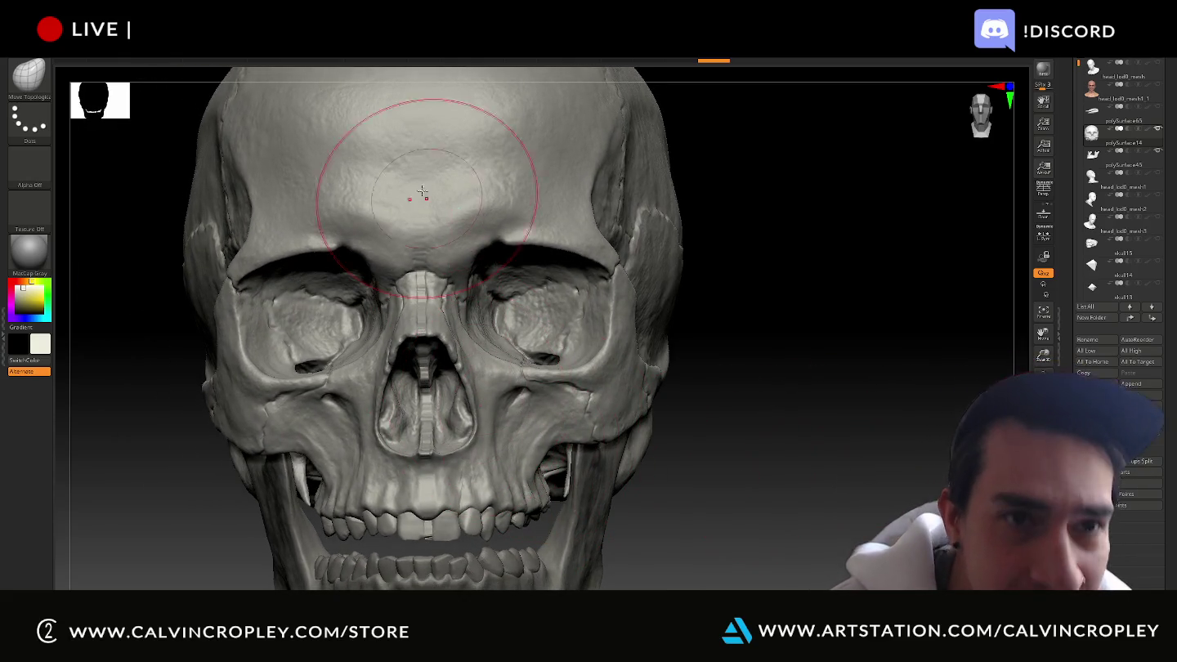
{"action": "left_click_drag", "start_coordinate": [775, 444], "coordinate": [784, 240]}
{"action": "mouse_move", "coordinate": [713, 61]}
{"action": "left_mouse_down"}
{"action": "mouse_move", "coordinate": [619, 65]}
{"action": "mouse_move", "coordinate": [685, 78]}
{"action": "mouse_move", "coordinate": [642, 75]}
{"action": "left_mouse_up"}
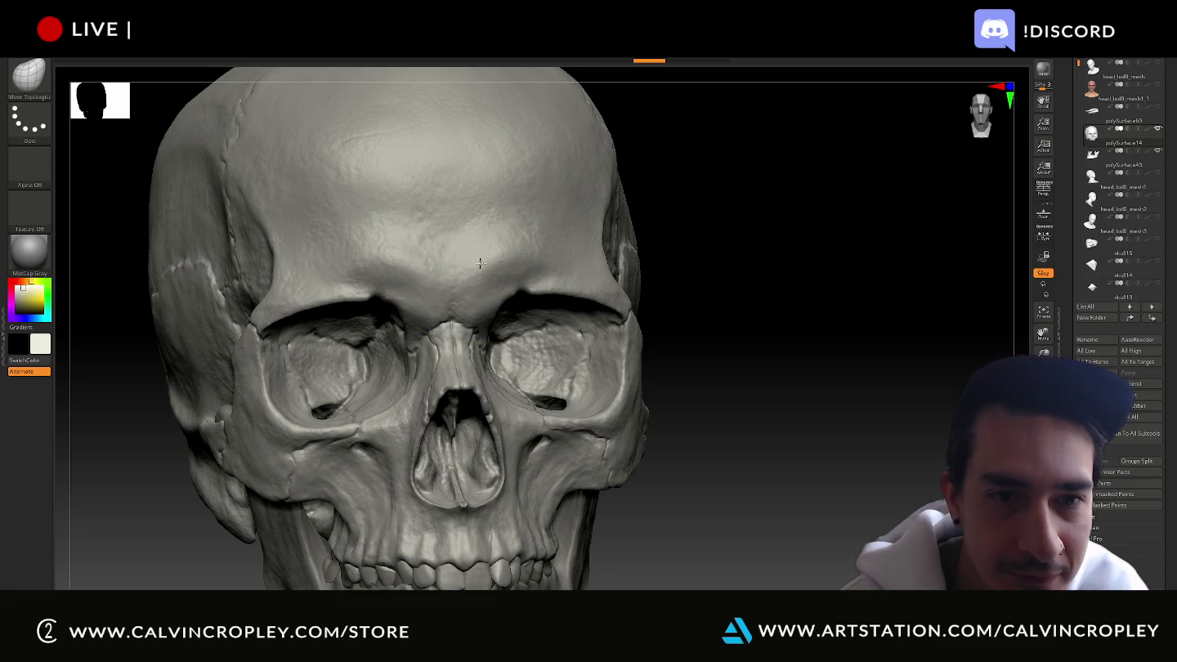
{"action": "key", "text": "w"}
{"action": "mouse_move", "coordinate": [442, 261]}
{"action": "left_mouse_down"}
{"action": "mouse_move", "coordinate": [444, 237]}
{"action": "mouse_move", "coordinate": [453, 301]}
{"action": "left_mouse_up"}
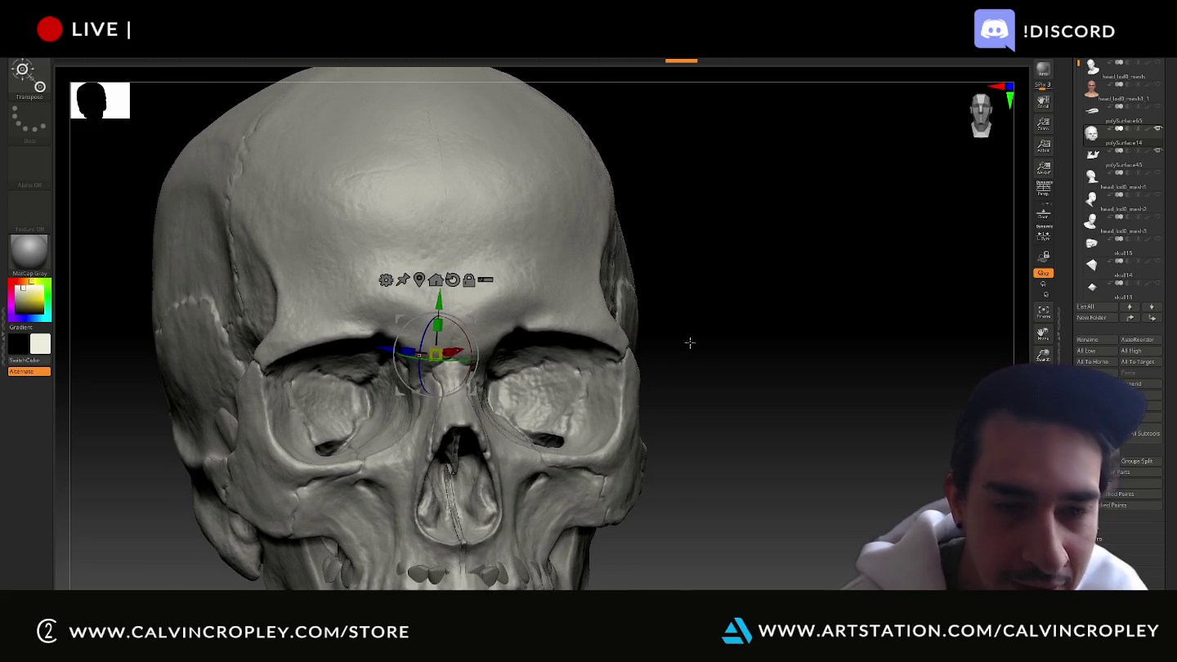
Trial-scale the skull down with the gizmo, undo it, and open the File menu
{"action": "left_click_drag", "start_coordinate": [754, 369], "coordinate": [750, 363]}
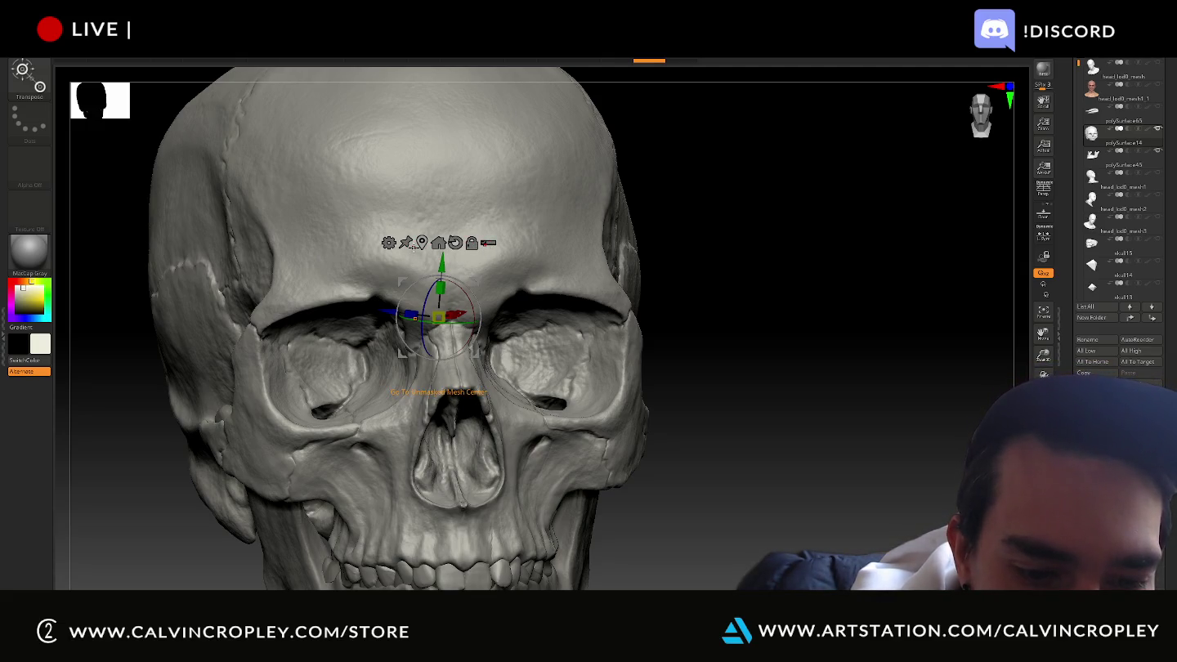
{"action": "left_click_drag", "start_coordinate": [712, 316], "coordinate": [707, 314], "text": "alt"}
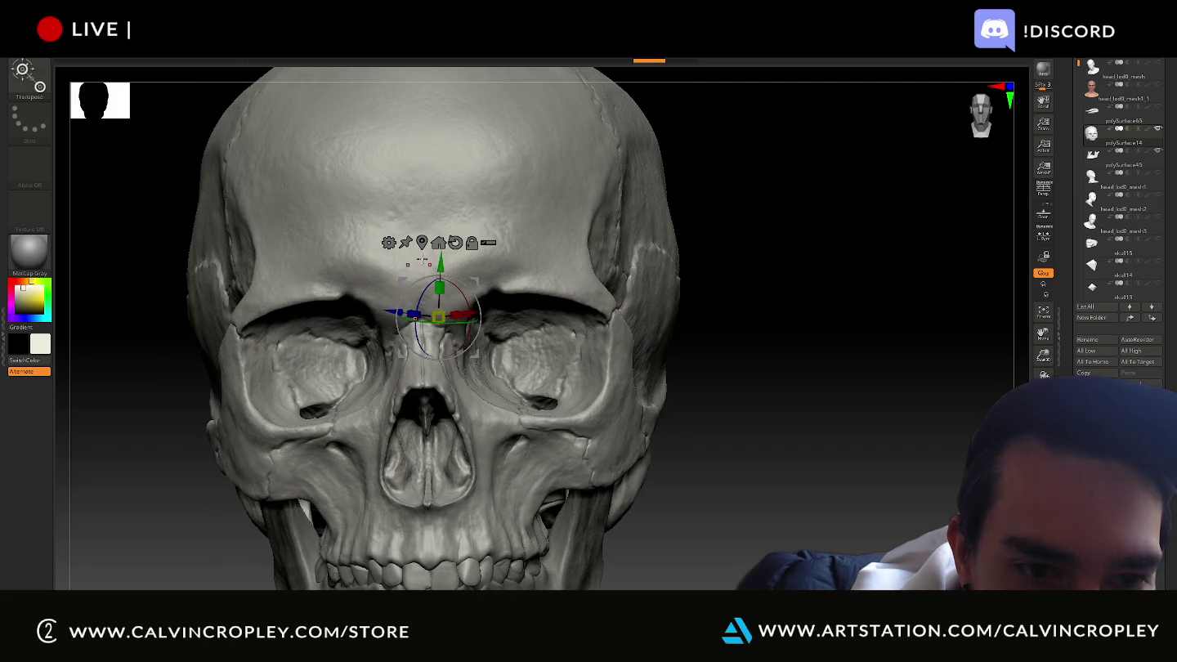
{"action": "left_click", "coordinate": [390, 243]}
{"action": "mouse_move", "coordinate": [438, 317]}
{"action": "left_mouse_down"}
{"action": "mouse_move", "coordinate": [559, 326]}
{"action": "mouse_move", "coordinate": [458, 270]}
{"action": "left_mouse_up"}
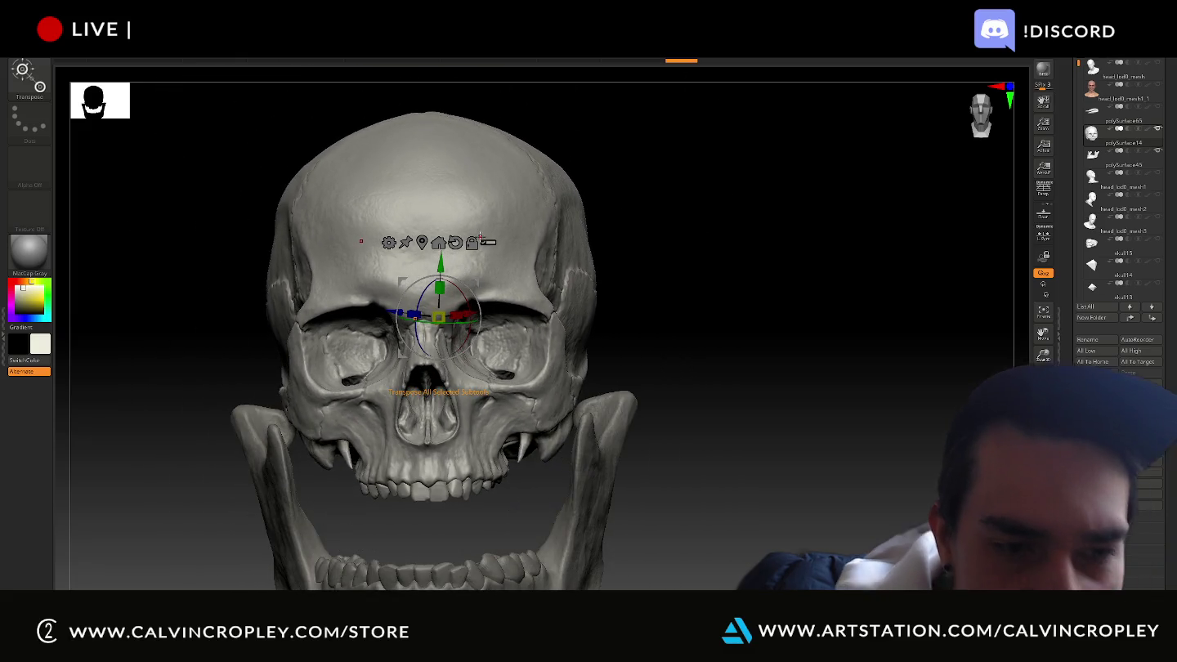
{"action": "key", "text": "ctrl+z"}
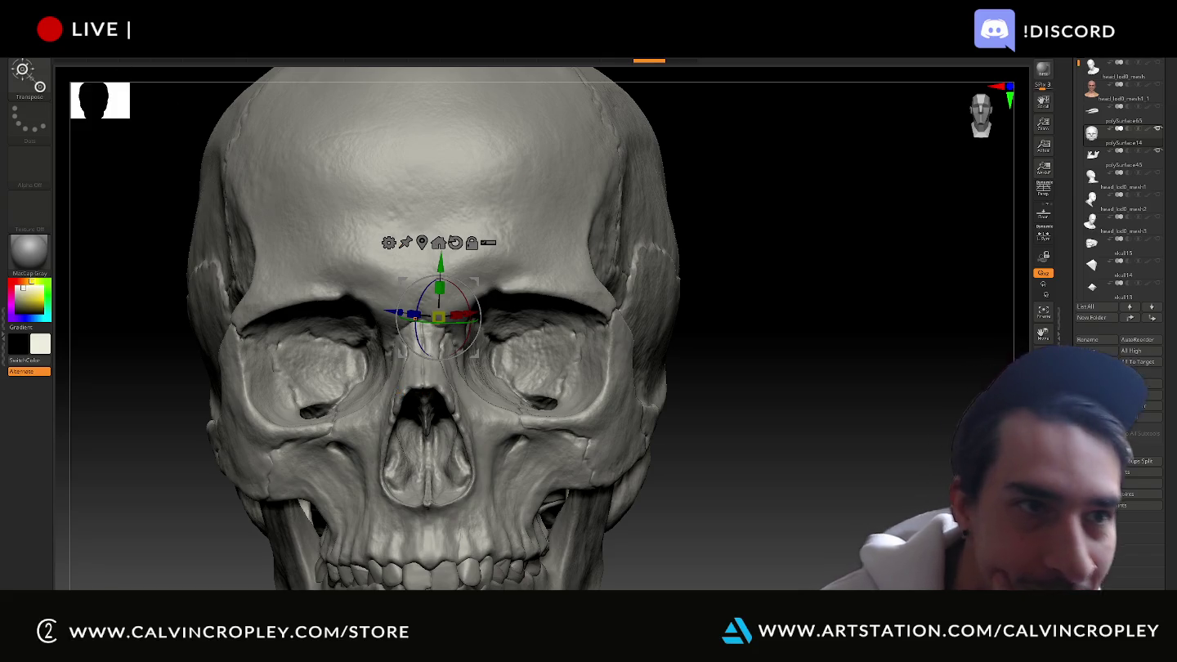
{"action": "left_click", "coordinate": [204, 52]}
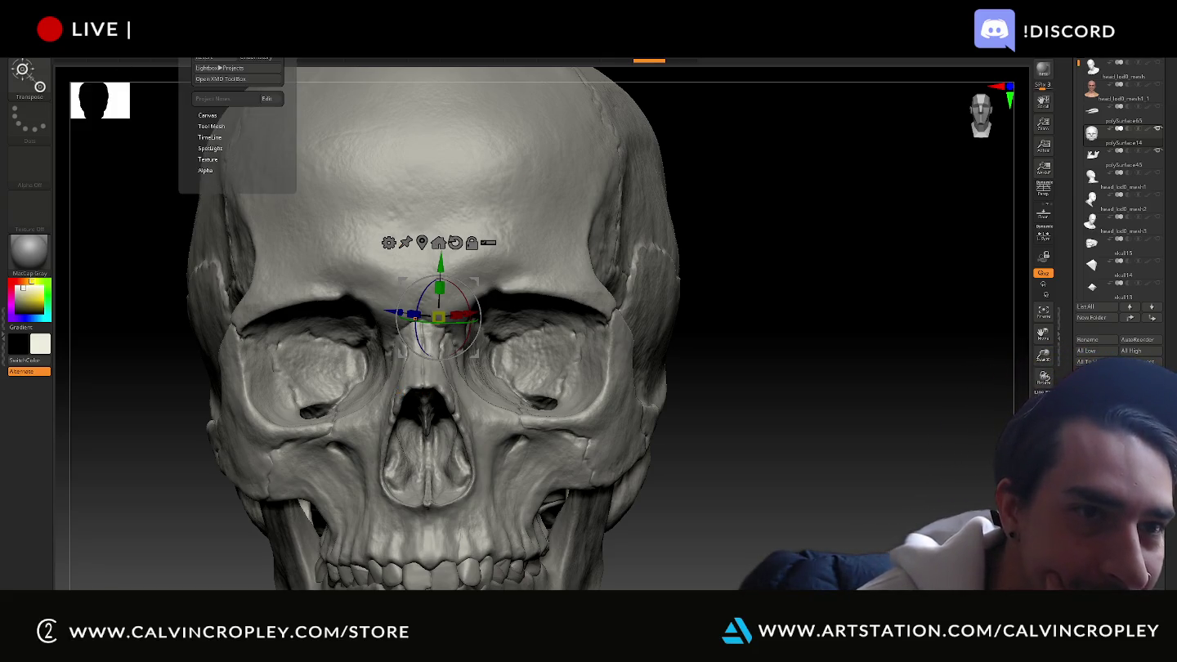
Save the skull project under a new name in the Desktop folder
{"action": "left_click", "coordinate": [351, 60]}
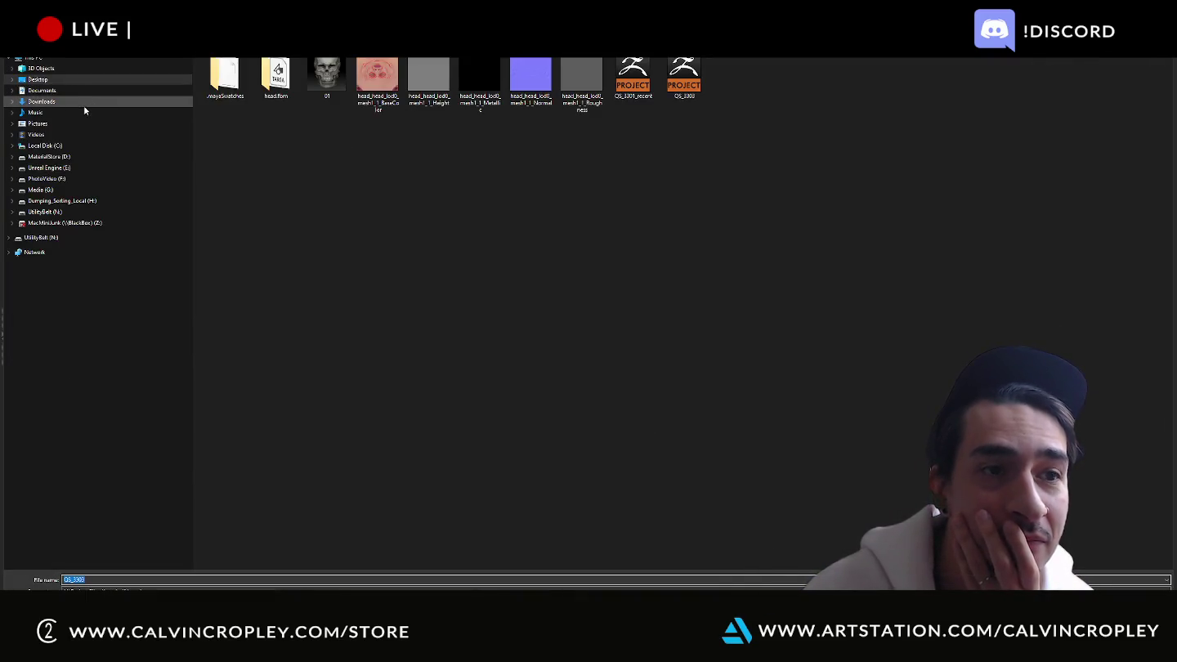
{"action": "left_click", "coordinate": [41, 89]}
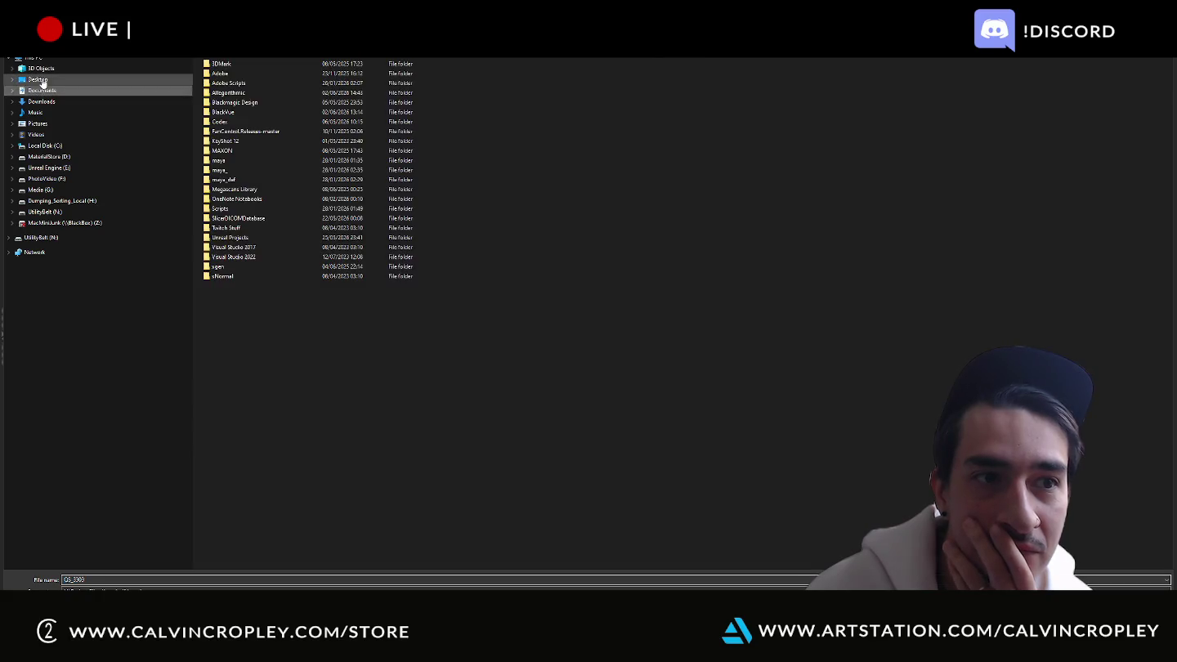
{"action": "left_click", "coordinate": [40, 80]}
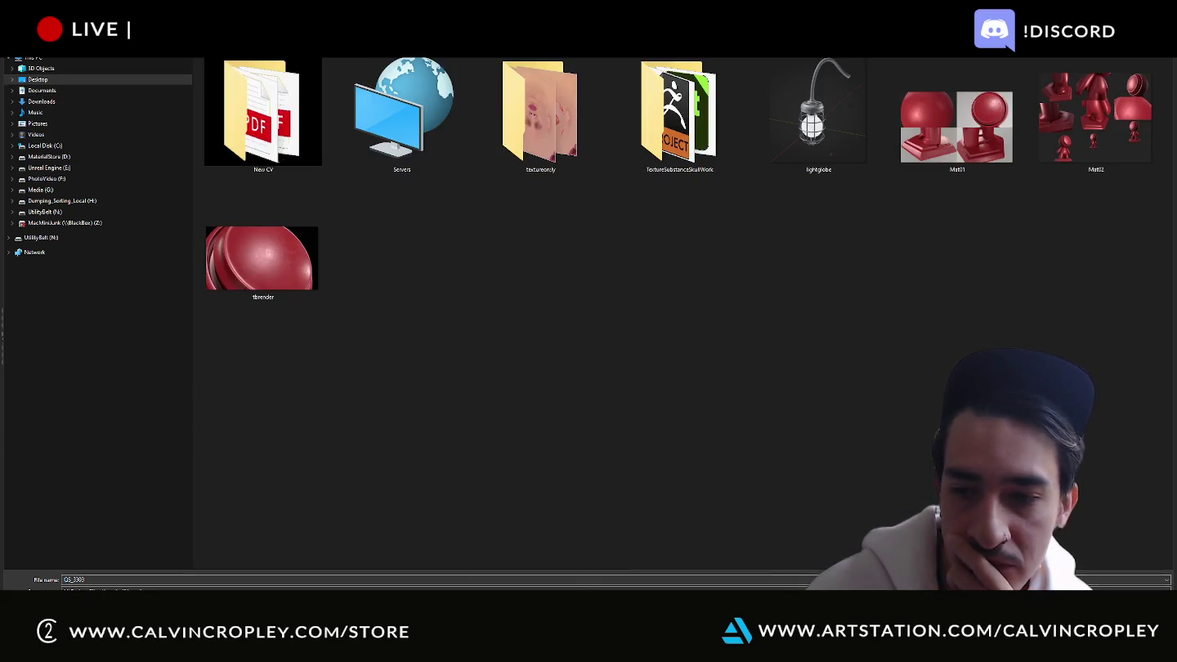
{"action": "key", "text": "Return"}
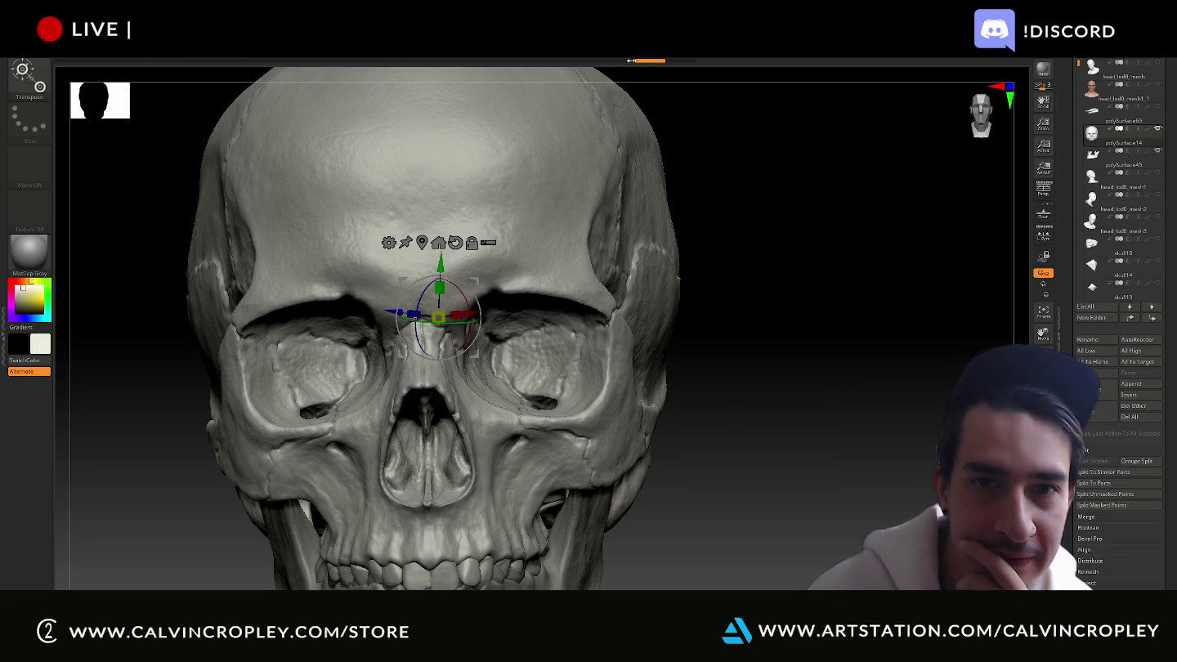
Rewind the skull's undo history to an earlier state, orbit it, then switch to Maya
{"action": "left_click_drag", "start_coordinate": [546, 62], "coordinate": [326, 61]}
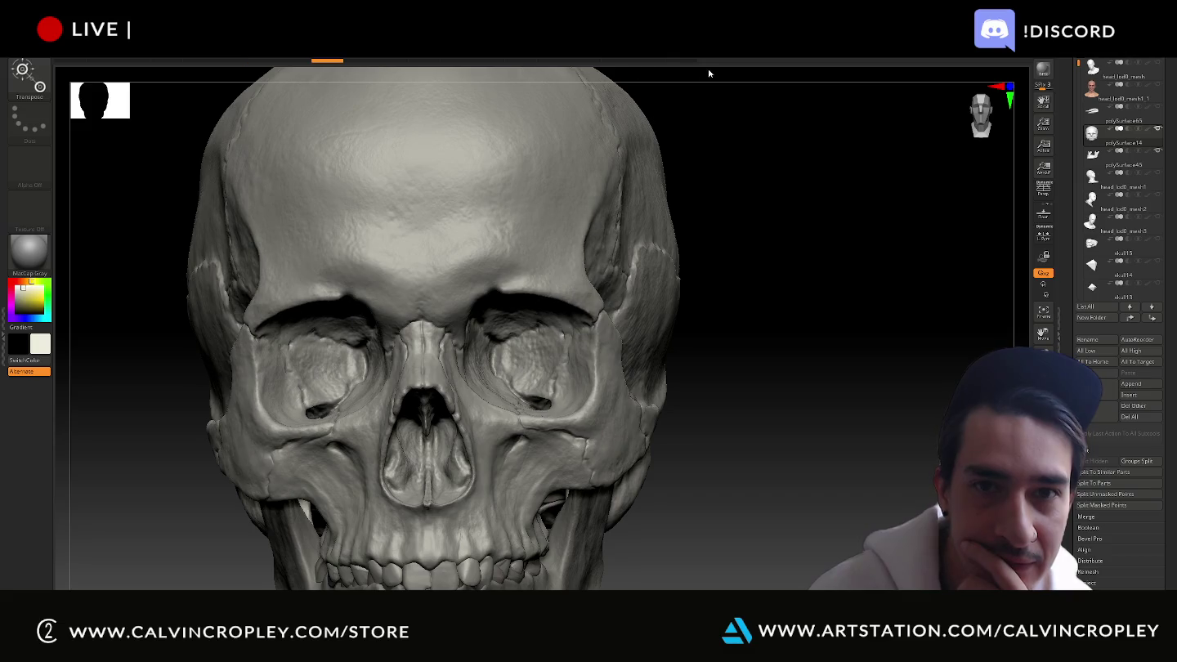
{"action": "left_click", "coordinate": [681, 61]}
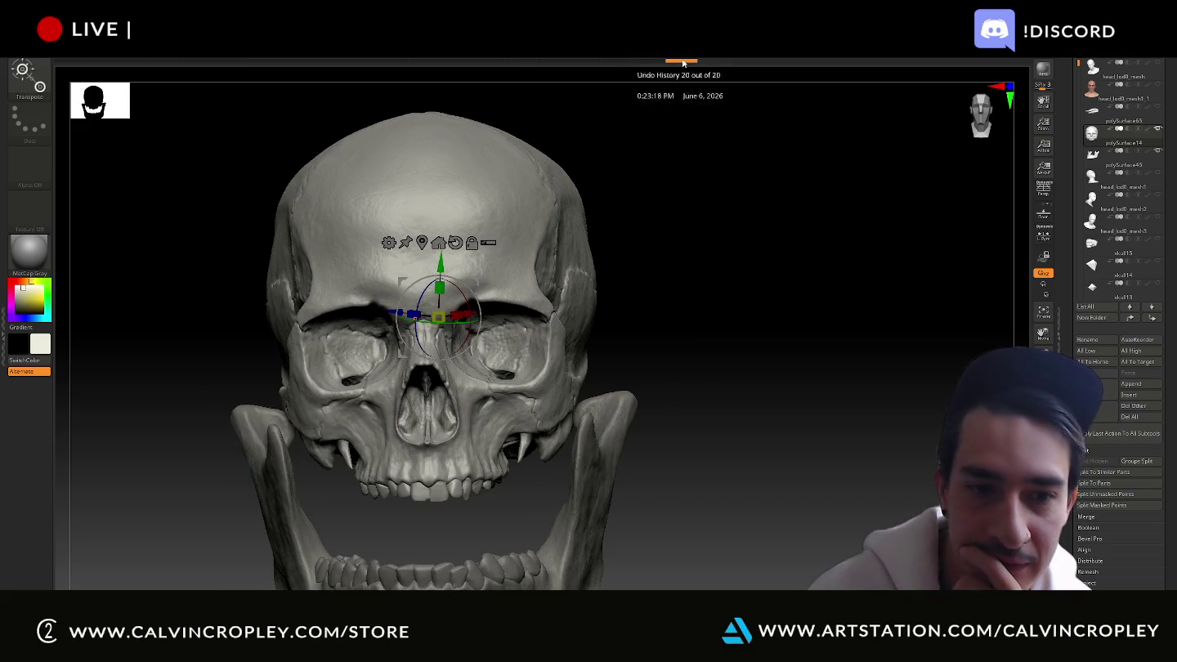
{"action": "left_click_drag", "start_coordinate": [624, 62], "coordinate": [57, 62]}
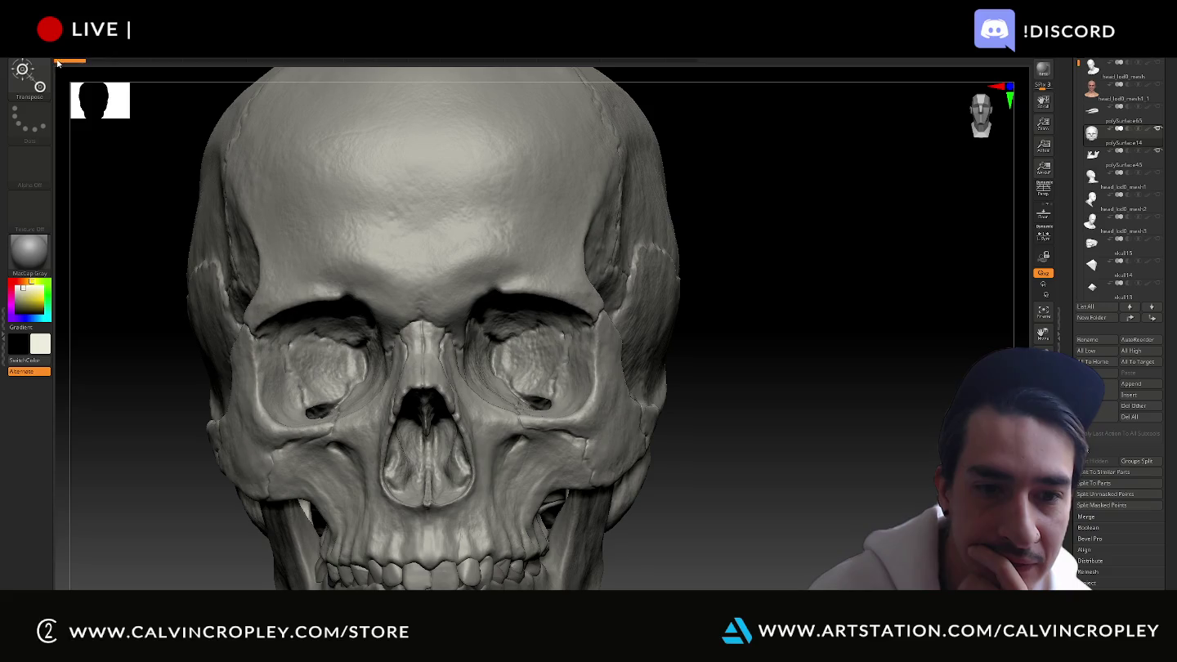
{"action": "mouse_move", "coordinate": [830, 373]}
{"action": "left_mouse_down"}
{"action": "mouse_move", "coordinate": [826, 334]}
{"action": "mouse_move", "coordinate": [811, 364]}
{"action": "mouse_move", "coordinate": [821, 363]}
{"action": "left_mouse_up"}
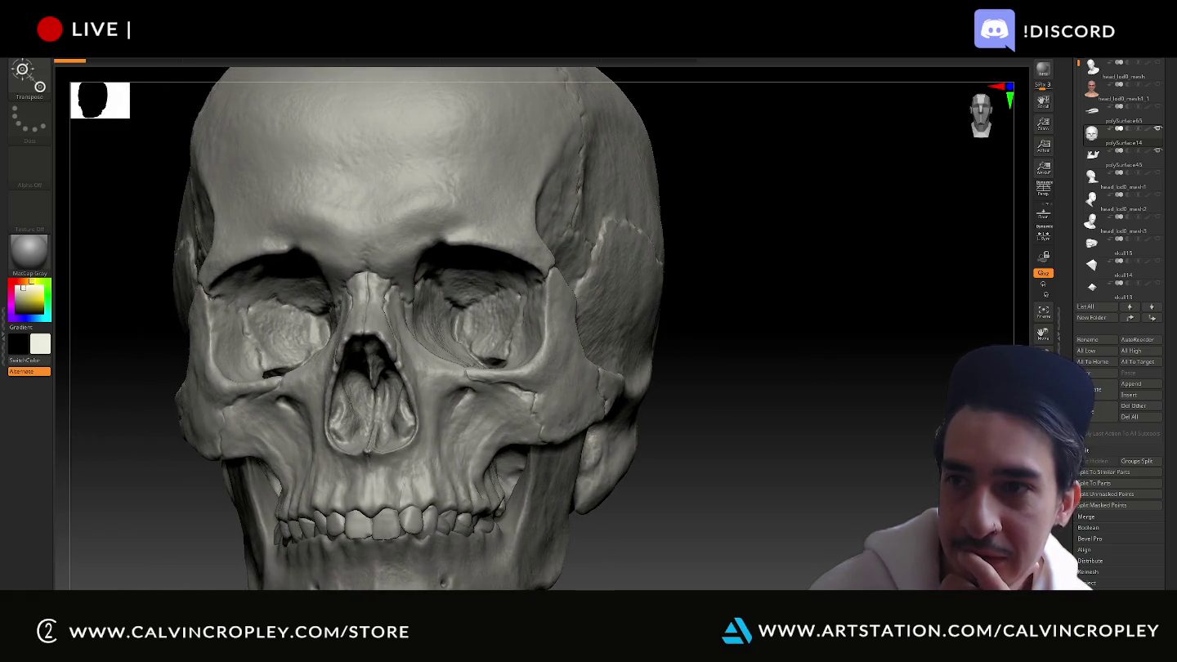
{"action": "left_click", "coordinate": [605, 349]}
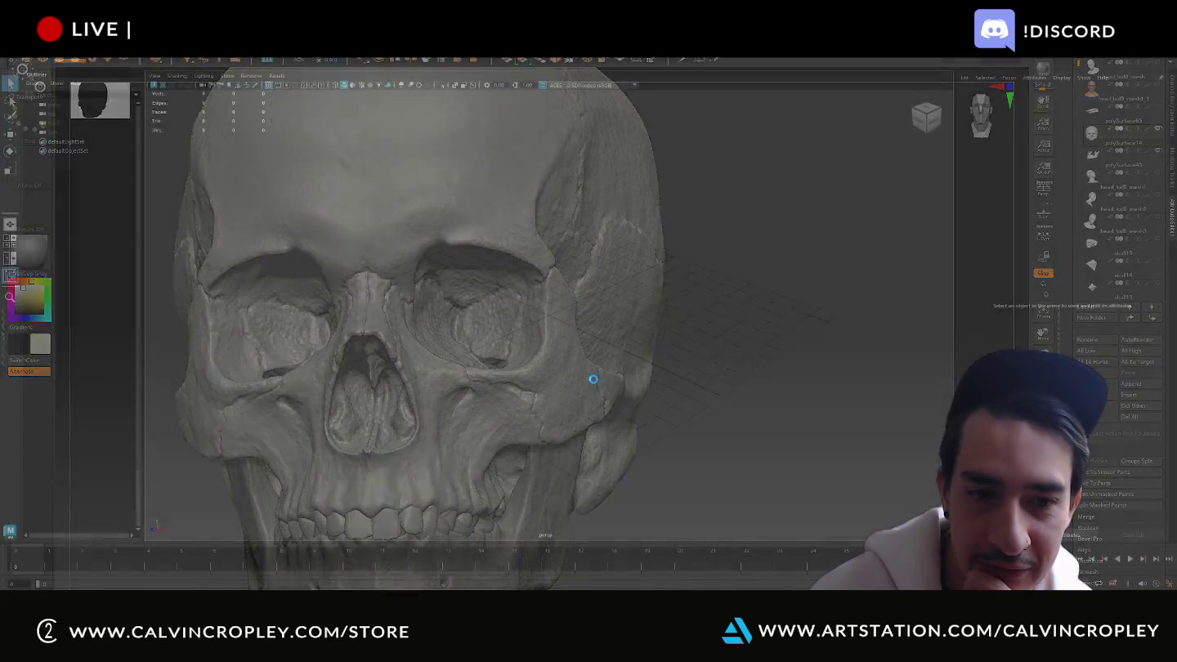
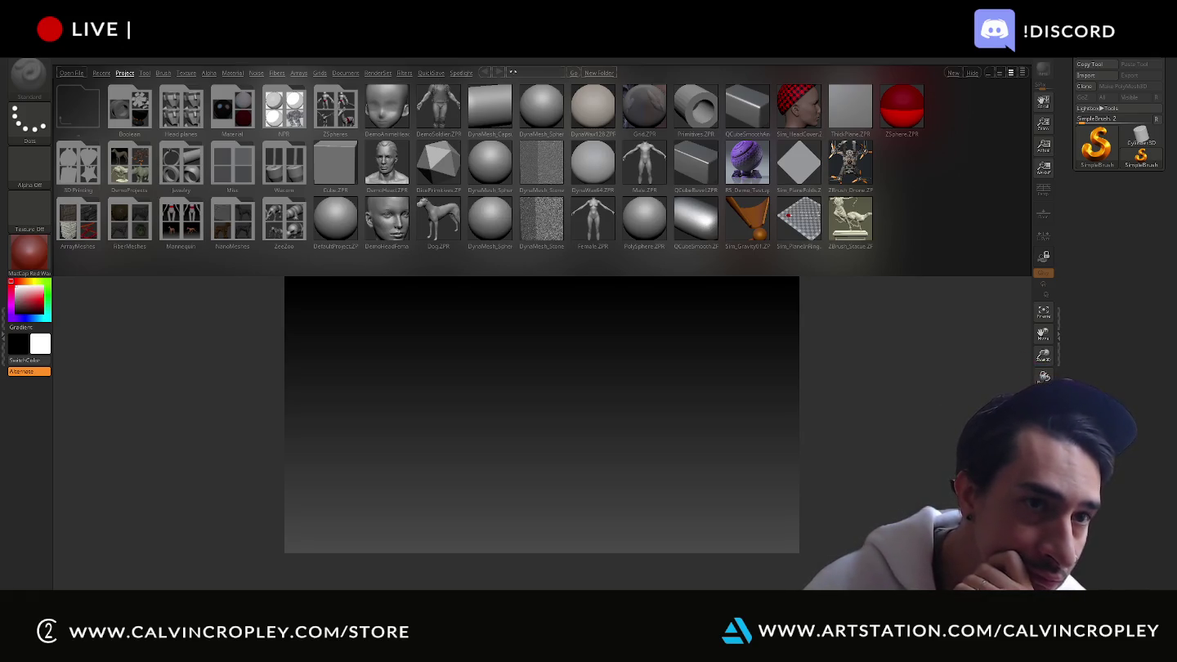
Open the QS_3305 skull project from the desktop using Lightbox's browse option
{"action": "right_click", "coordinate": [196, 74]}
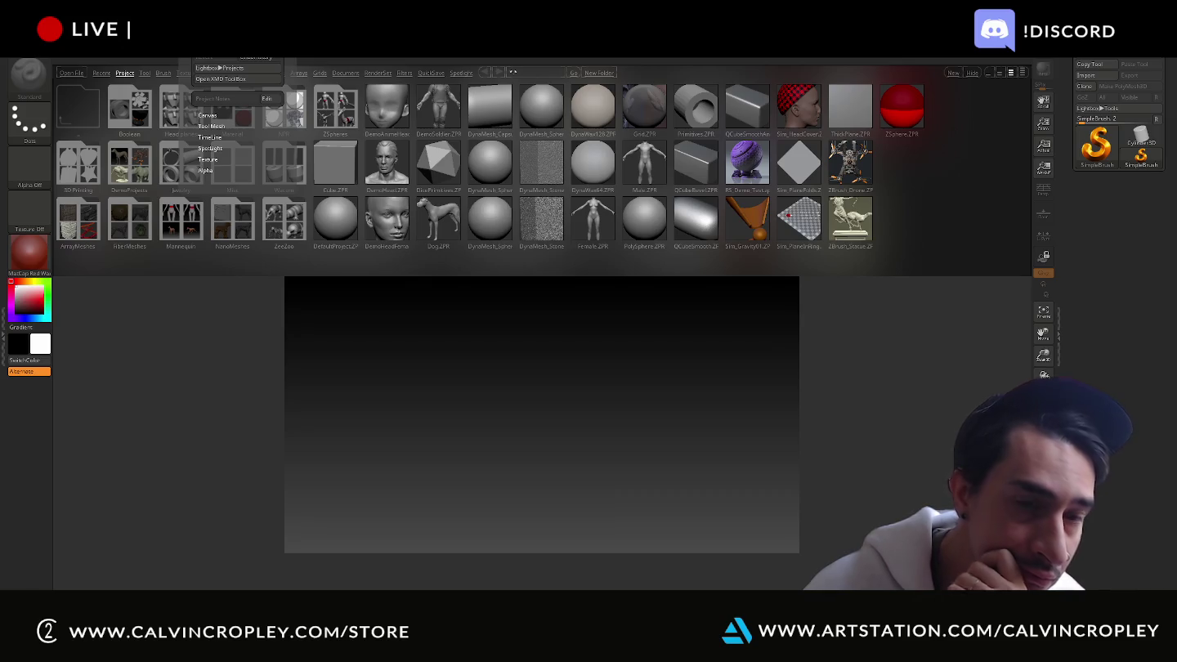
{"action": "left_click", "coordinate": [220, 79]}
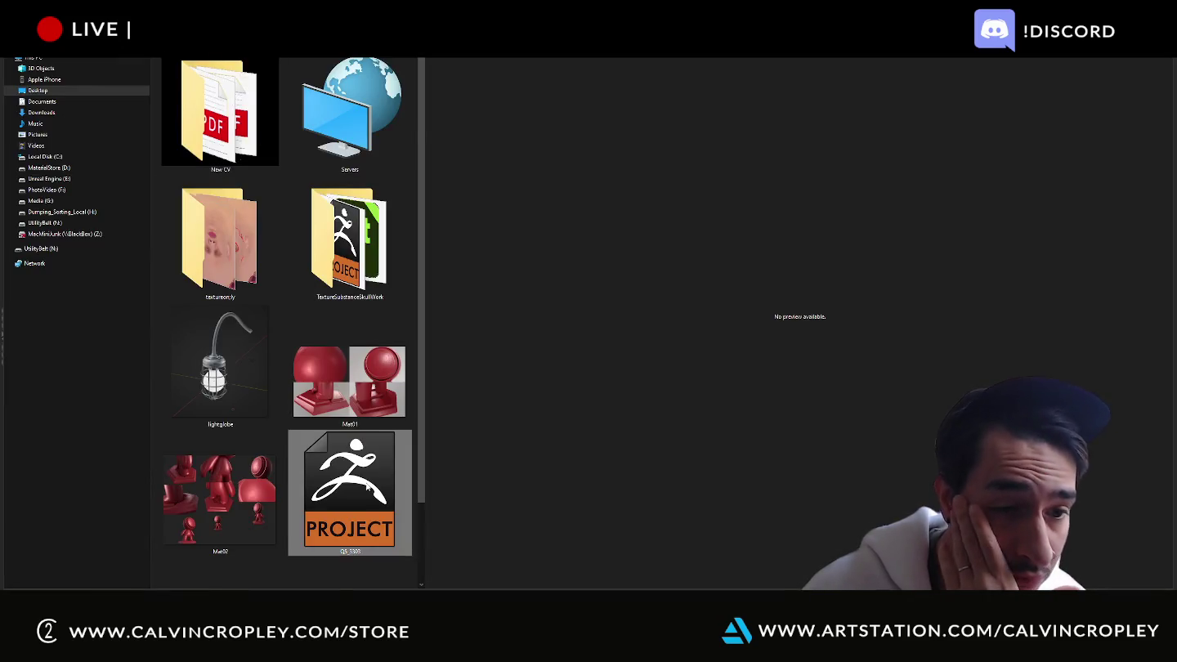
{"action": "scroll", "coordinate": [351, 458], "scroll_direction": "down", "scroll_amount": 1}
{"action": "double_click", "coordinate": [352, 407]}
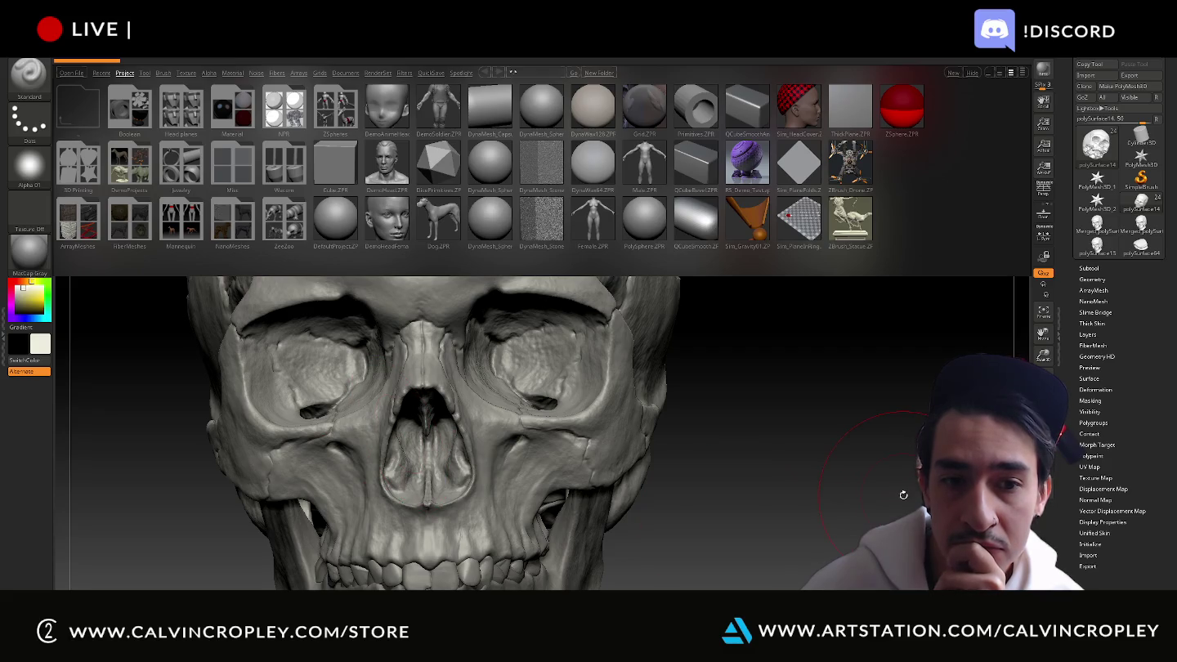
Orbit the skull to view both sides, then switch to the Discord window
{"action": "left_click_drag", "start_coordinate": [905, 495], "coordinate": [911, 494]}
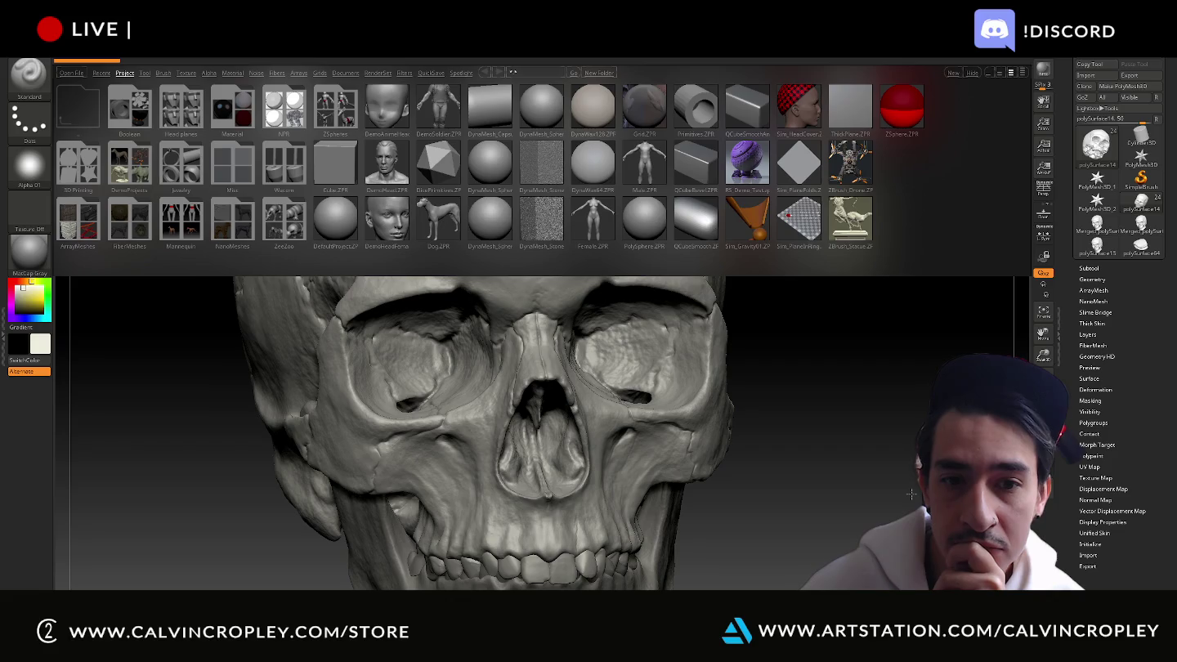
{"action": "left_click_drag", "start_coordinate": [910, 494], "coordinate": [900, 431]}
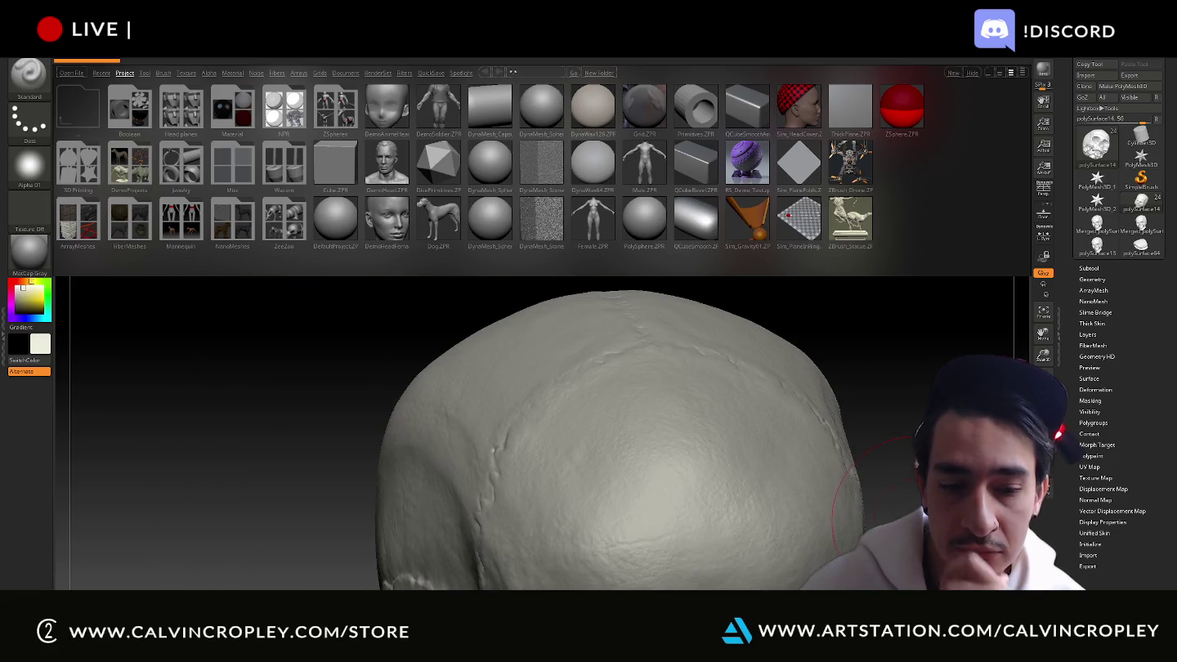
{"action": "key", "text": "super"}
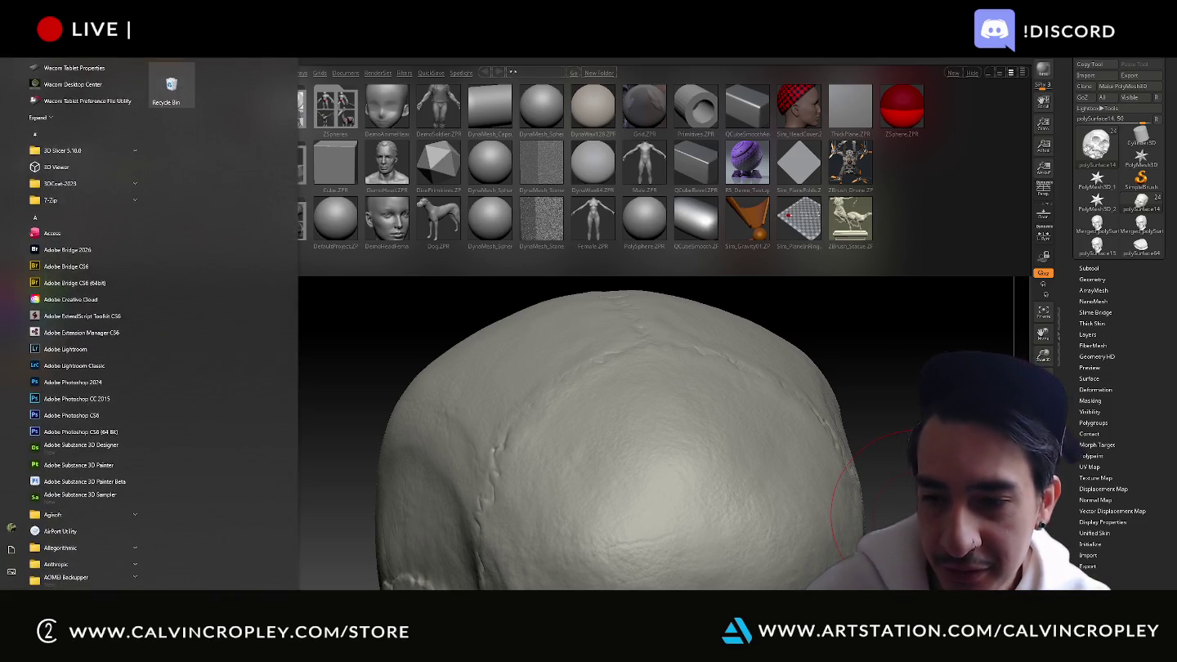
{"action": "key", "text": "Escape"}
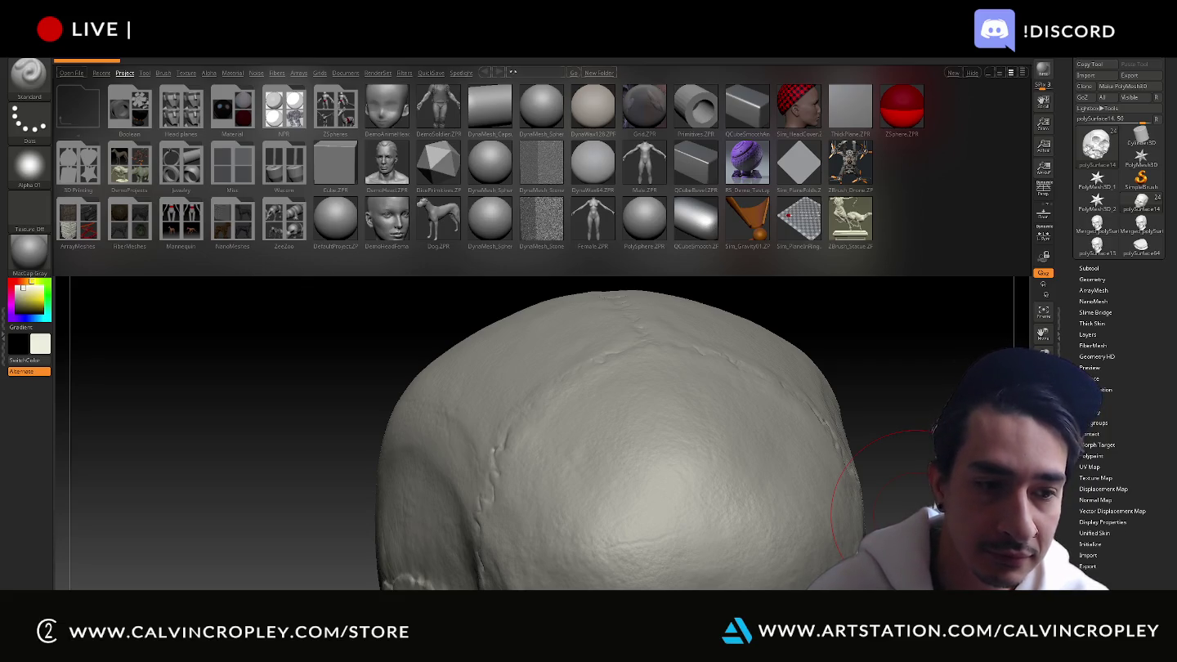
{"action": "key", "text": "alt+Tab"}
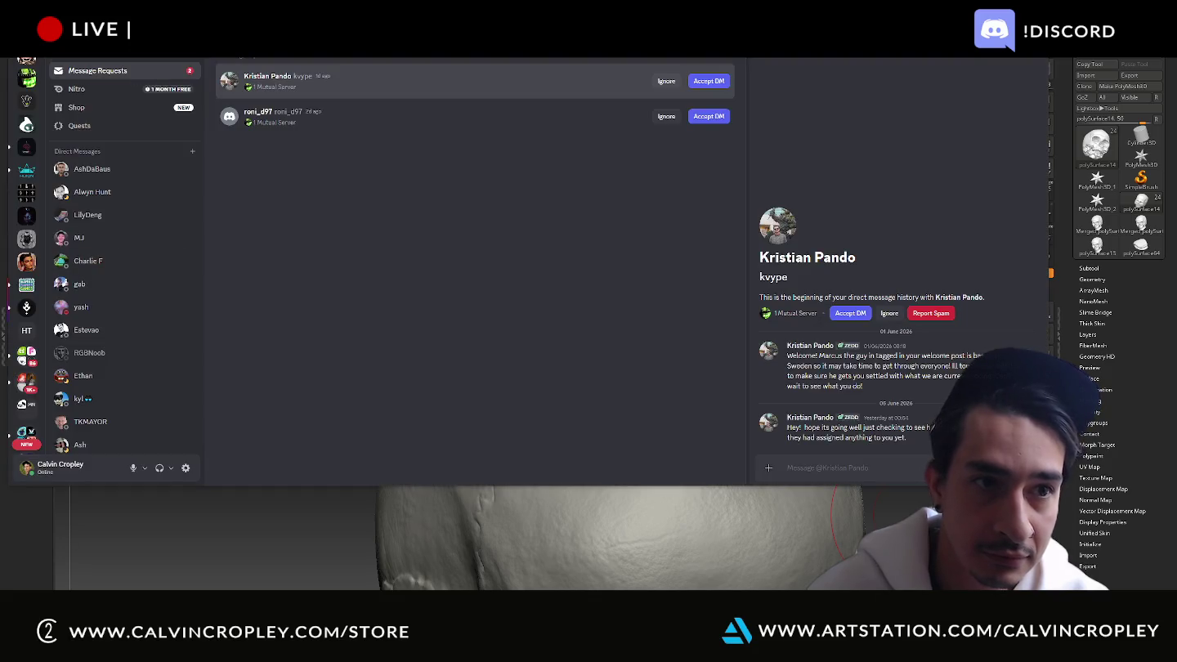
Open a Discord direct message, scroll the DM list to the top, and return to ZBrush
{"action": "left_click", "coordinate": [123, 75]}
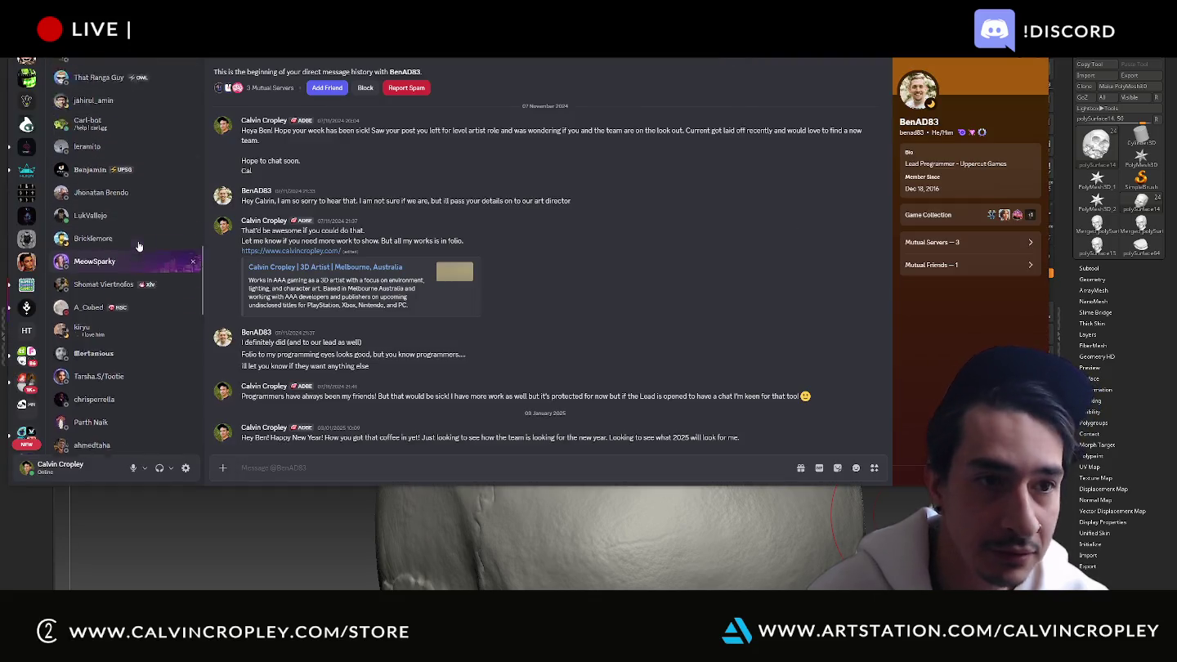
{"action": "scroll", "coordinate": [143, 231], "scroll_direction": "up", "scroll_amount": 3}
{"action": "scroll", "coordinate": [137, 210], "scroll_direction": "up", "scroll_amount": 5}
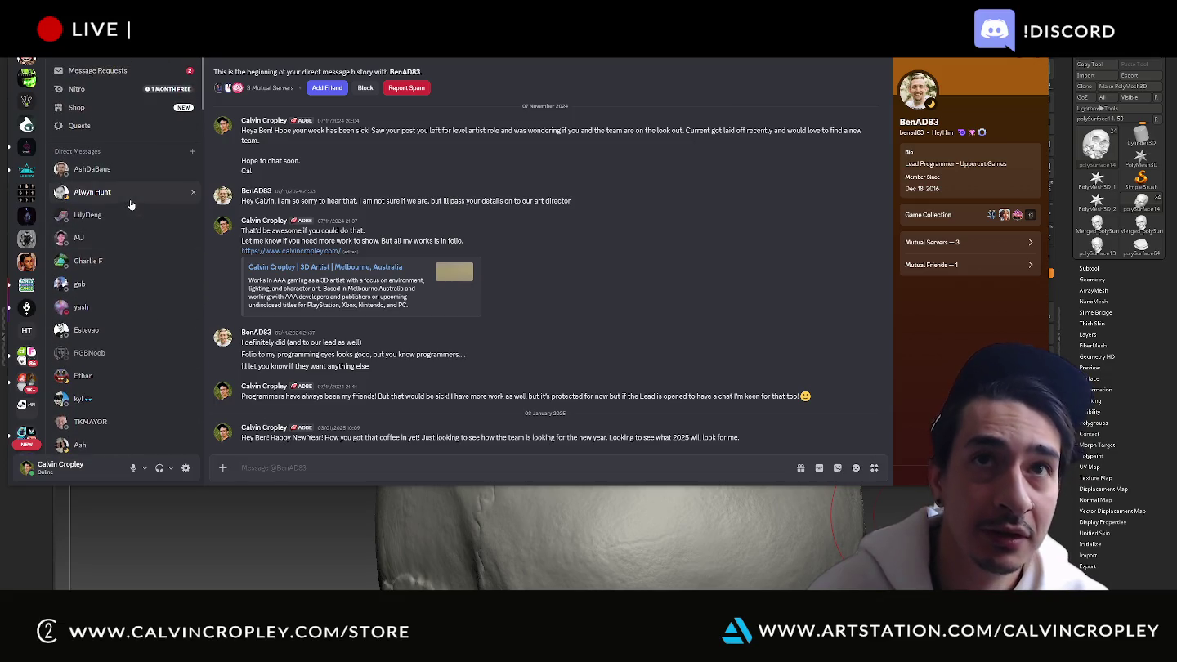
{"action": "key", "text": "alt+Tab"}
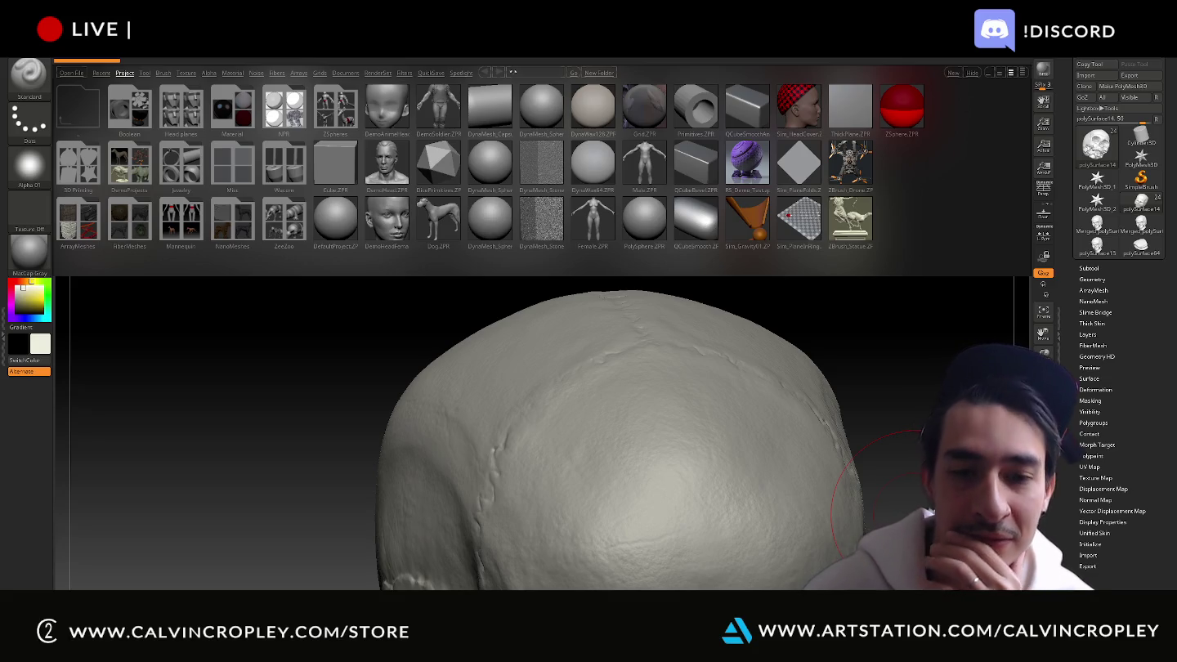
Orbit the skull through front, three-quarter and both side views
{"action": "mouse_move", "coordinate": [948, 360]}
{"action": "left_mouse_down"}
{"action": "mouse_move", "coordinate": [945, 301]}
{"action": "mouse_move", "coordinate": [957, 301]}
{"action": "mouse_move", "coordinate": [965, 324]}
{"action": "left_mouse_up"}
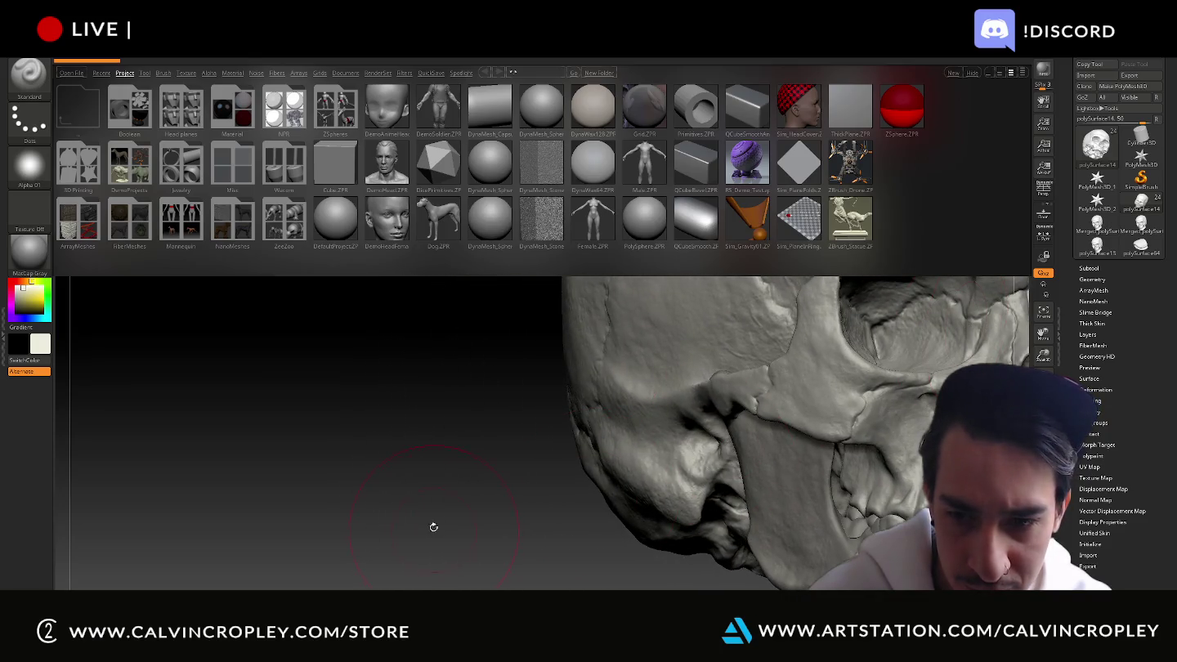
{"action": "left_click_drag", "start_coordinate": [434, 527], "coordinate": [328, 505]}
{"action": "left_click_drag", "start_coordinate": [850, 510], "coordinate": [838, 512]}
{"action": "left_click_drag", "start_coordinate": [707, 464], "coordinate": [882, 523]}
{"action": "left_click_drag", "start_coordinate": [895, 450], "coordinate": [891, 450]}
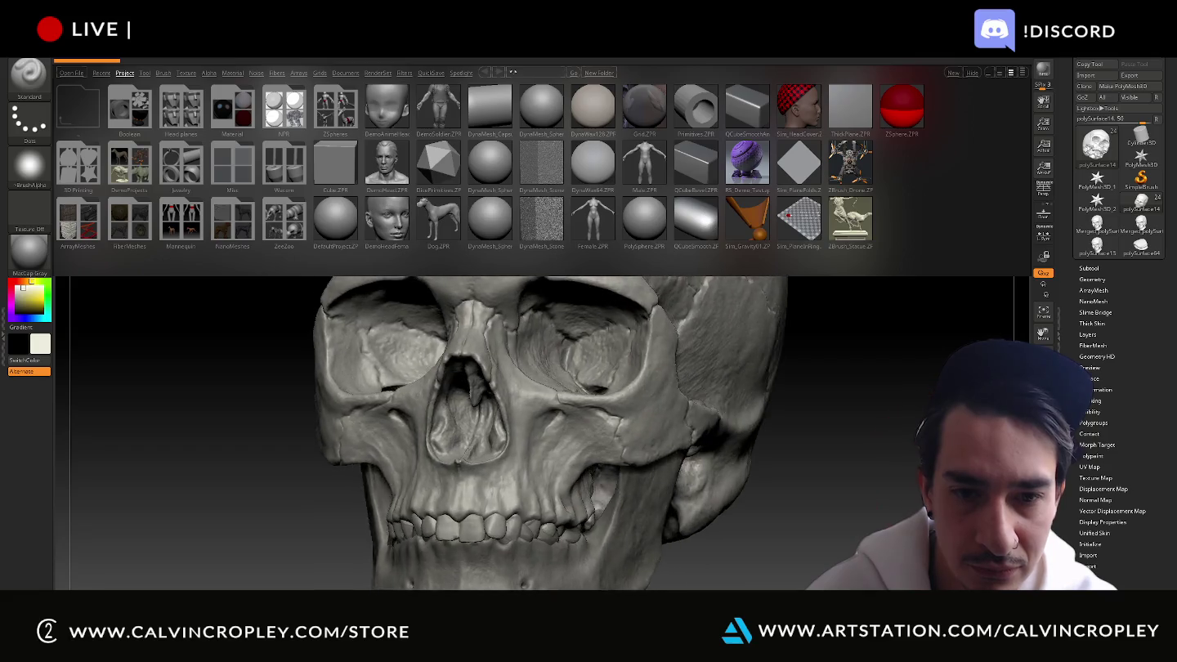
Switch to the transform gizmo, test-move the jaw back into place, and pan the view
{"action": "key", "text": "w"}
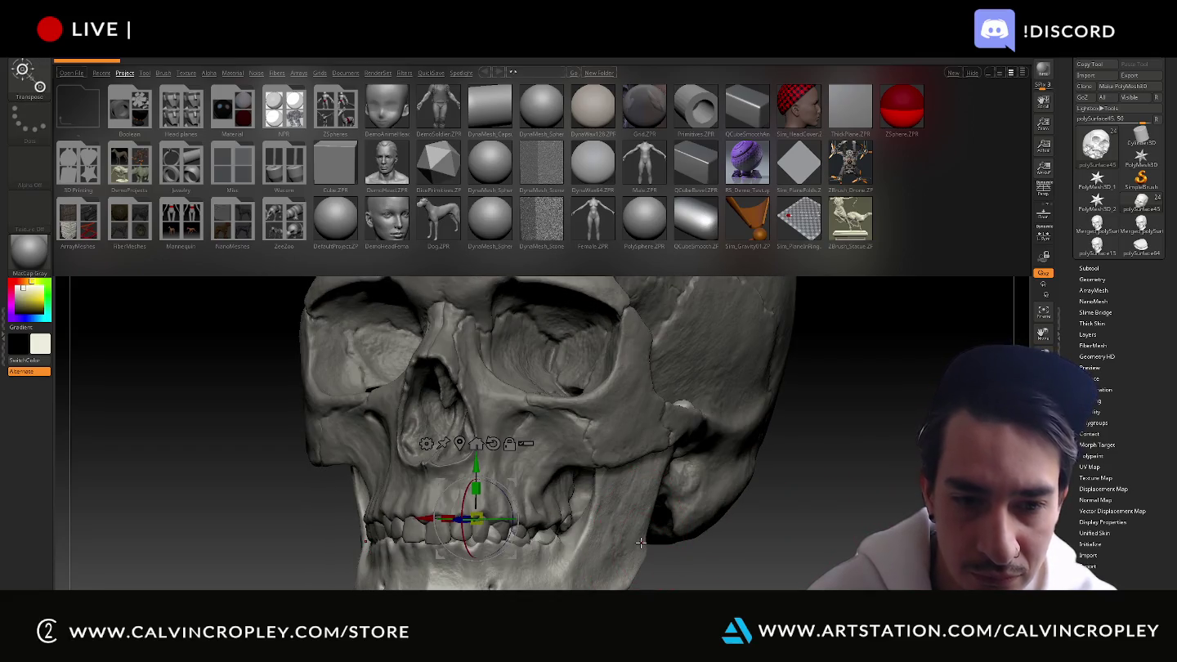
{"action": "mouse_move", "coordinate": [492, 485]}
{"action": "left_mouse_down"}
{"action": "mouse_move", "coordinate": [490, 512]}
{"action": "mouse_move", "coordinate": [489, 472]}
{"action": "left_mouse_up"}
{"action": "mouse_move", "coordinate": [817, 408]}
{"action": "left_mouse_down", "text": "shift"}
{"action": "mouse_move", "coordinate": [735, 408]}
{"action": "mouse_move", "coordinate": [899, 408]}
{"action": "left_mouse_up", "text": "shift"}
{"action": "left_click_drag", "start_coordinate": [826, 482], "coordinate": [853, 522], "text": "alt"}
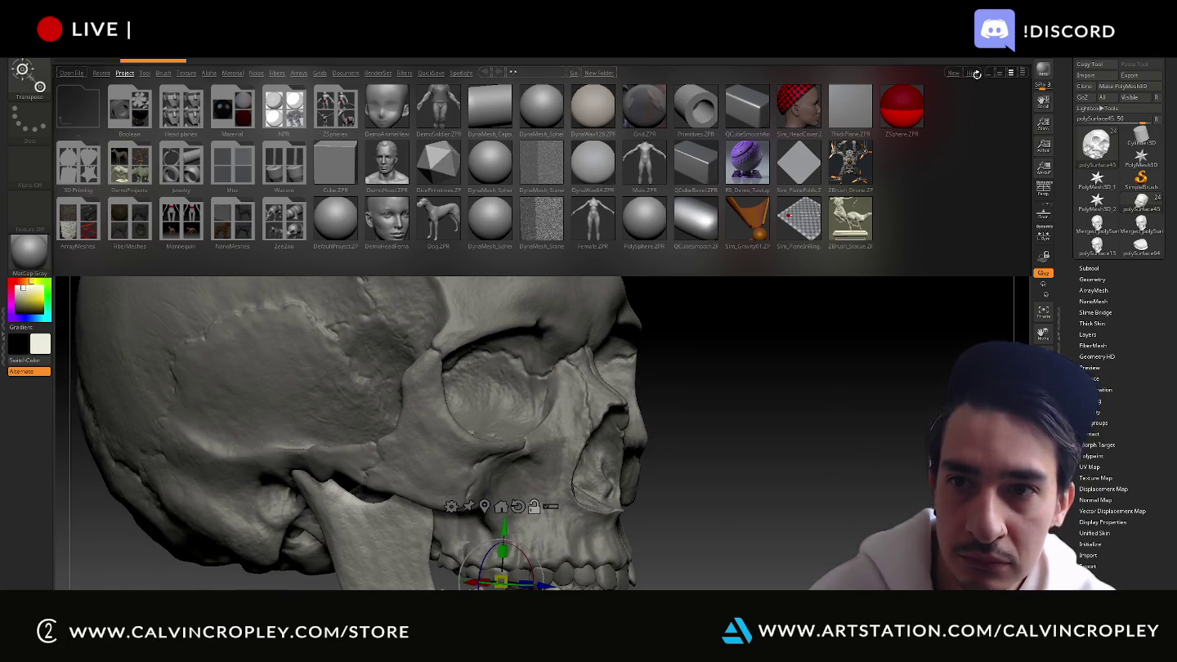
{"action": "mouse_move", "coordinate": [839, 323]}
{"action": "left_mouse_down", "text": "alt"}
{"action": "mouse_move", "coordinate": [877, 316]}
{"action": "mouse_move", "coordinate": [881, 301]}
{"action": "left_mouse_up", "text": "alt"}
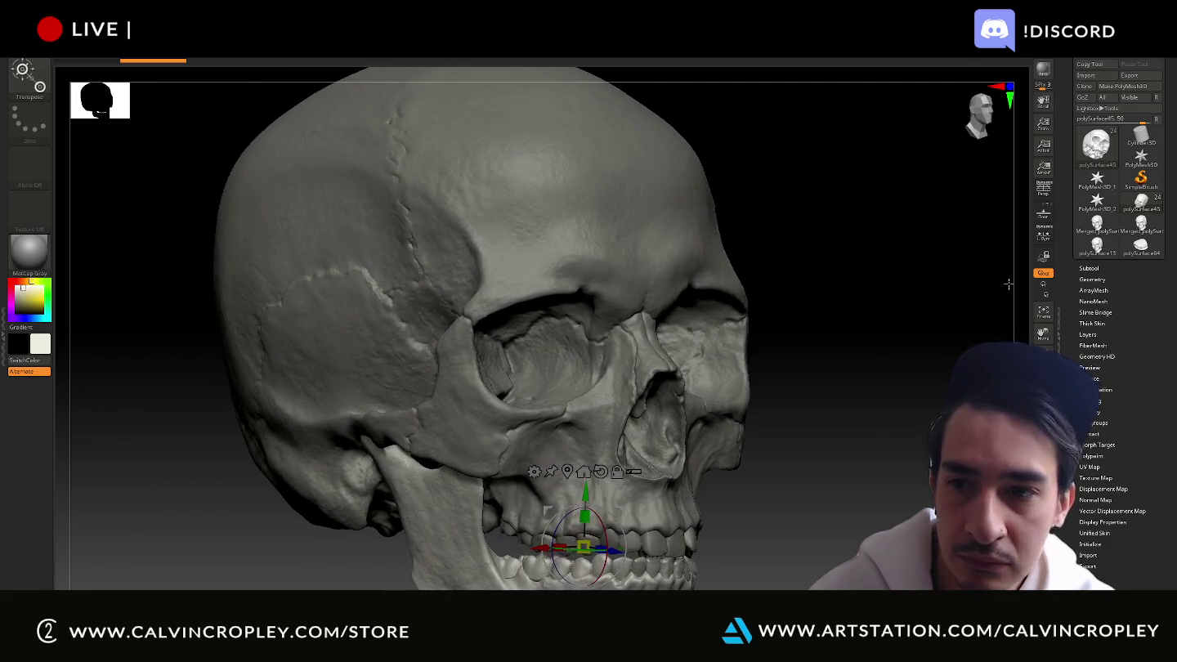
Toggle the textured head subtool's visibility and nudge the jaw back into place
{"action": "left_click", "coordinate": [1088, 268]}
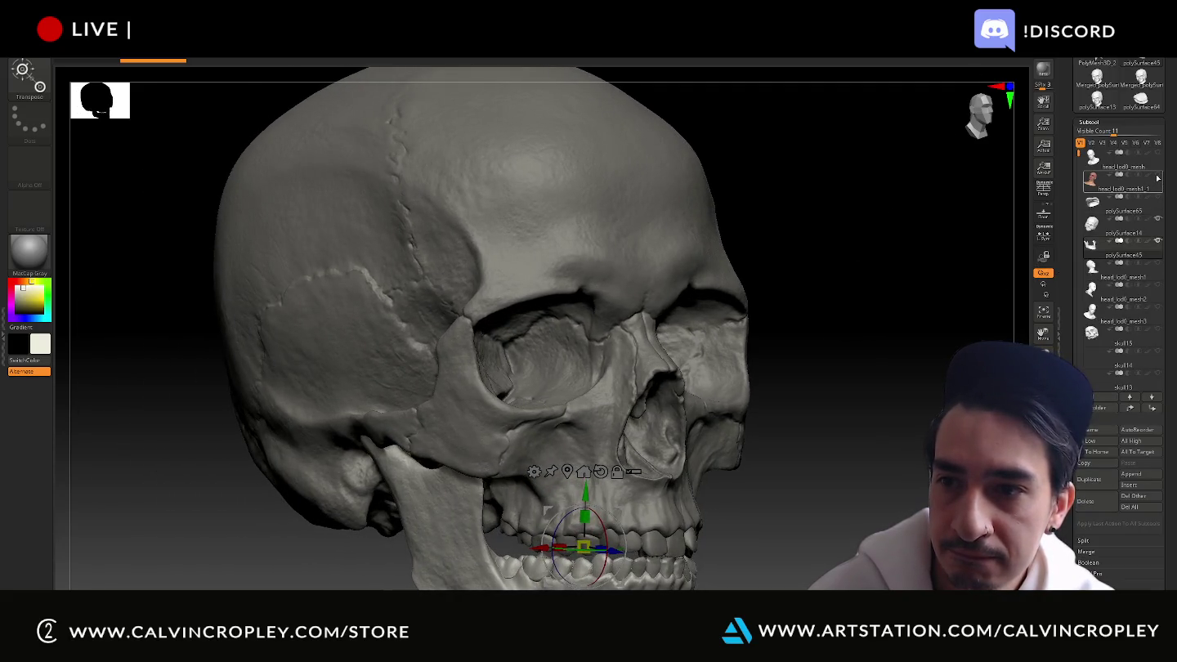
{"action": "left_click", "coordinate": [1158, 176]}
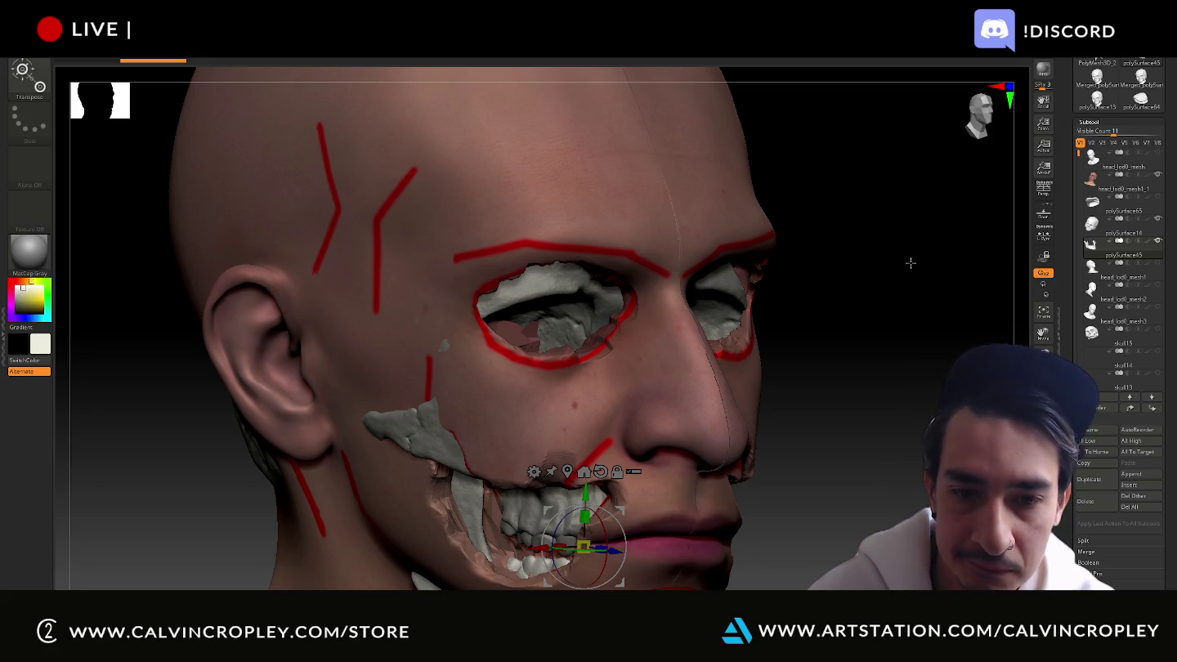
{"action": "left_click", "coordinate": [1156, 168]}
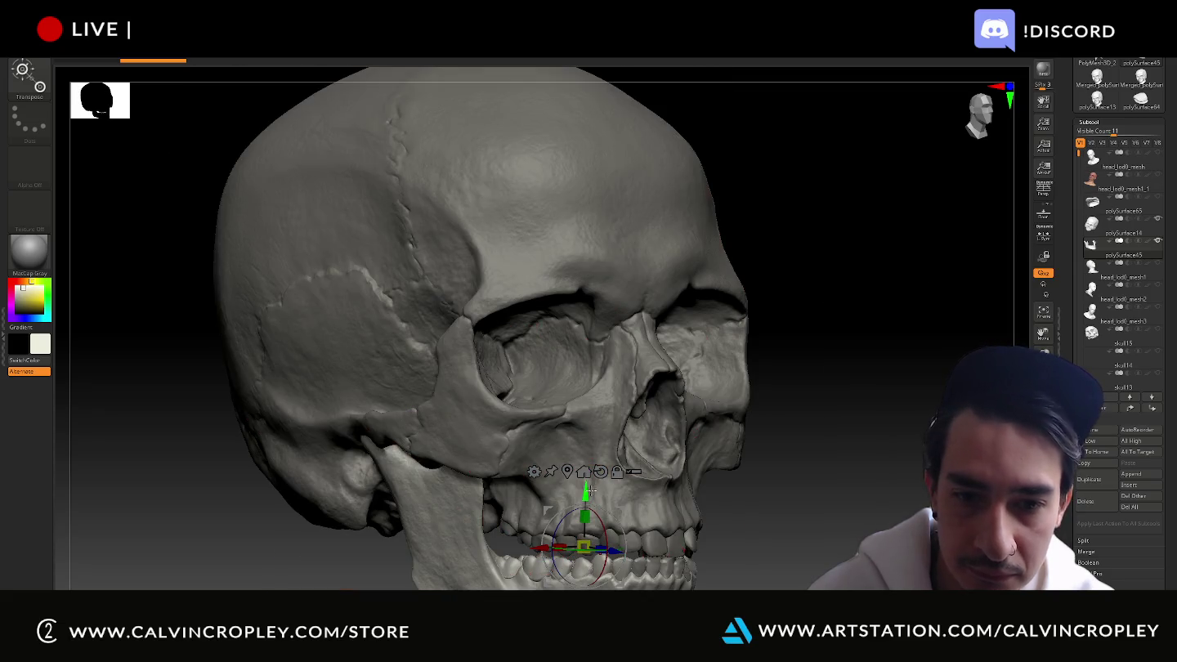
{"action": "mouse_move", "coordinate": [586, 488]}
{"action": "left_mouse_down"}
{"action": "mouse_move", "coordinate": [585, 500]}
{"action": "mouse_move", "coordinate": [579, 137]}
{"action": "mouse_move", "coordinate": [597, 214]}
{"action": "mouse_move", "coordinate": [586, 490]}
{"action": "left_mouse_up"}
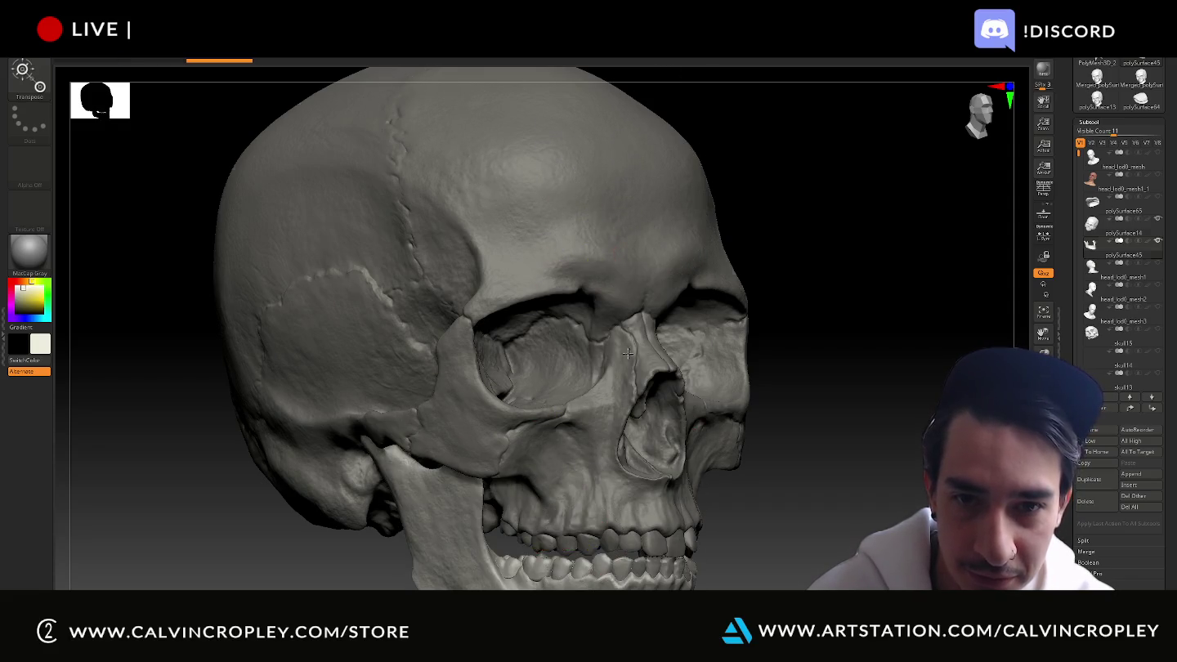
{"action": "left_click", "coordinate": [564, 327], "text": "alt"}
Orbit to a front view and move the skull down inside the head
{"action": "left_click_drag", "start_coordinate": [817, 458], "coordinate": [905, 421]}
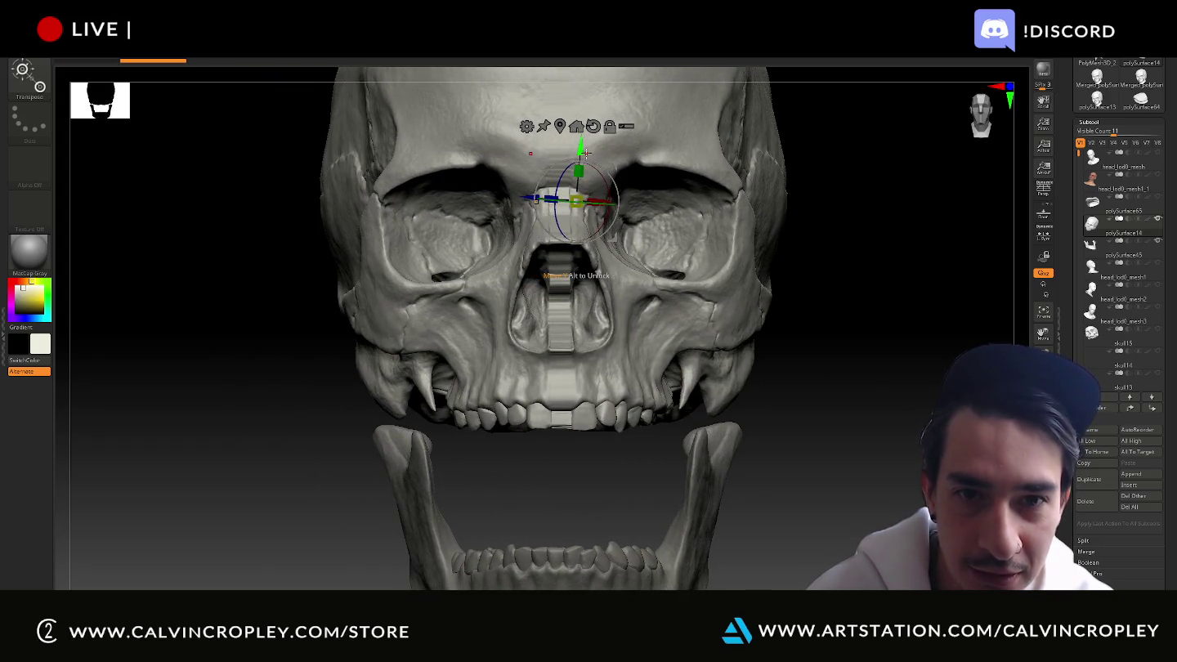
{"action": "left_click_drag", "start_coordinate": [579, 154], "coordinate": [608, 277]}
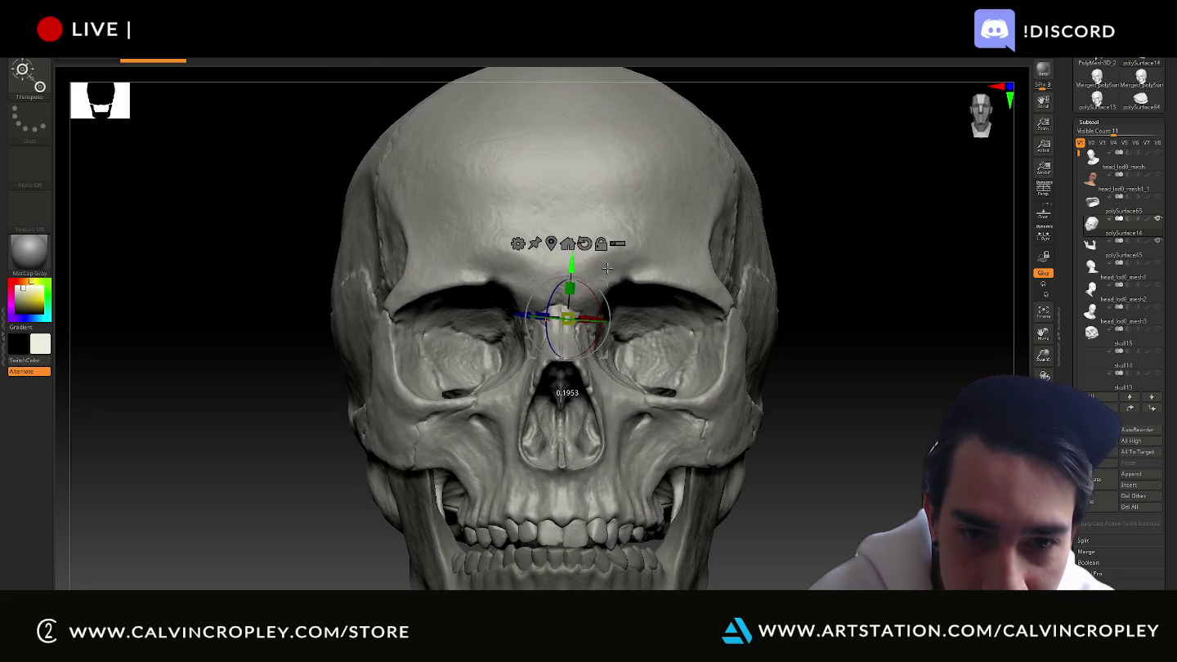
{"action": "mouse_move", "coordinate": [608, 277]}
{"action": "left_mouse_down"}
{"action": "mouse_move", "coordinate": [630, 74]}
{"action": "mouse_move", "coordinate": [655, 200]}
{"action": "left_mouse_up"}
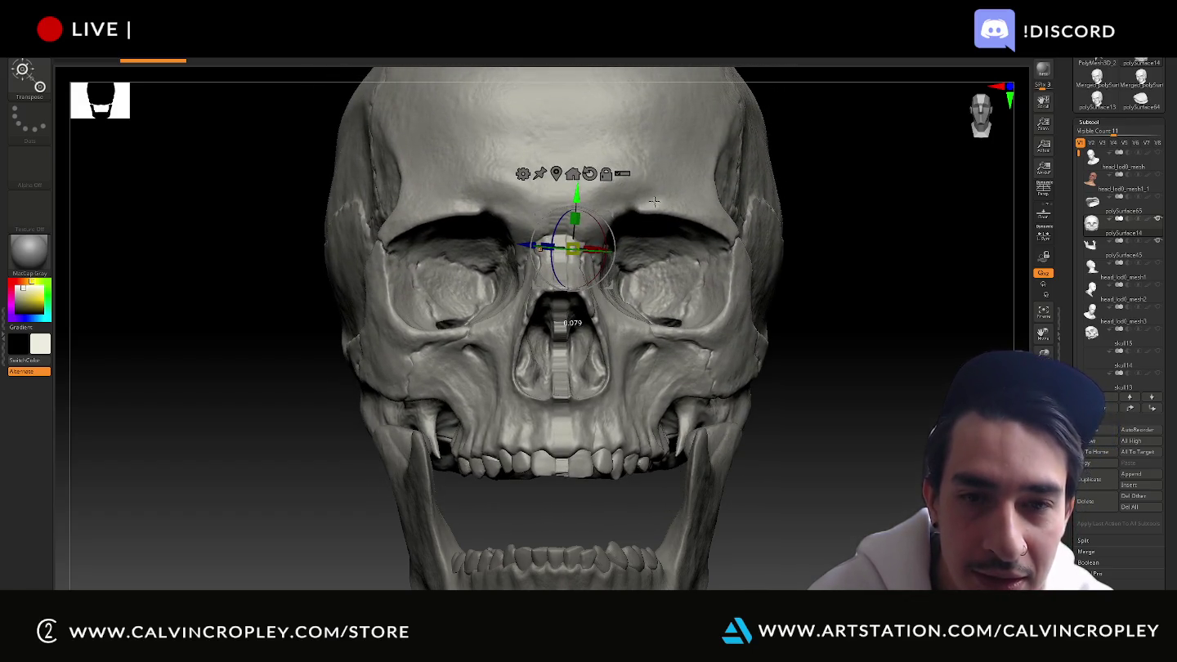
{"action": "mouse_move", "coordinate": [901, 318]}
{"action": "left_mouse_down"}
{"action": "mouse_move", "coordinate": [900, 376]}
{"action": "mouse_move", "coordinate": [911, 346]}
{"action": "mouse_move", "coordinate": [856, 353]}
{"action": "left_mouse_up"}
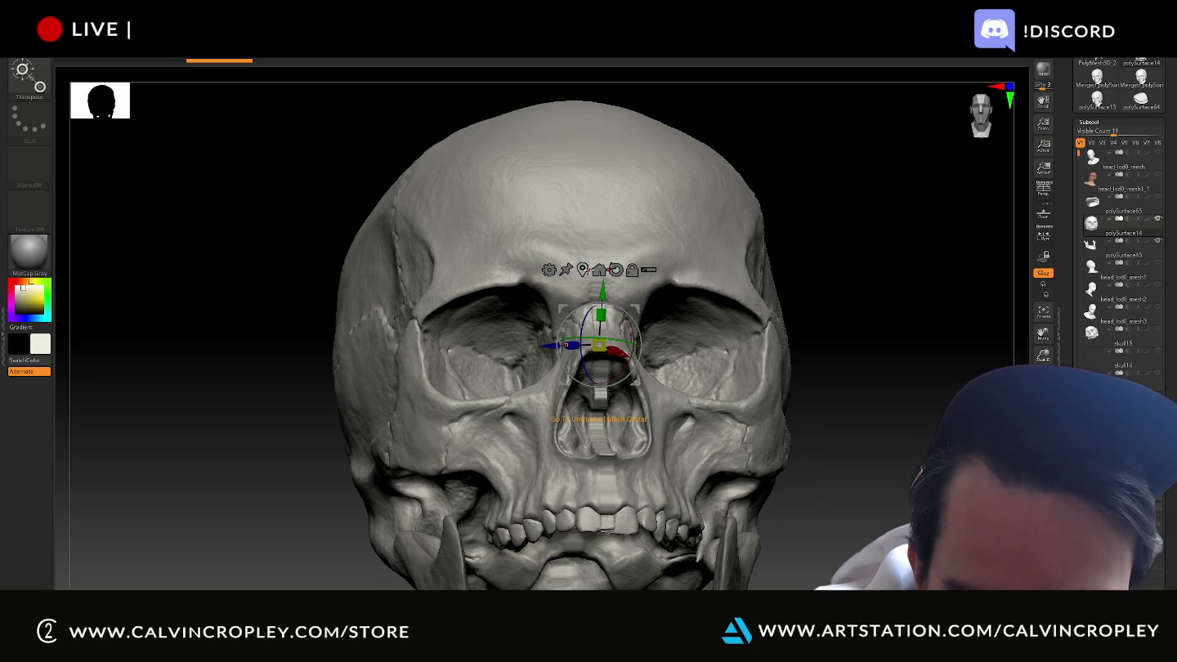
{"action": "left_click", "coordinate": [599, 271]}
{"action": "mouse_move", "coordinate": [667, 317]}
{"action": "left_mouse_down"}
{"action": "mouse_move", "coordinate": [665, 291]}
{"action": "mouse_move", "coordinate": [663, 382]}
{"action": "left_mouse_up"}
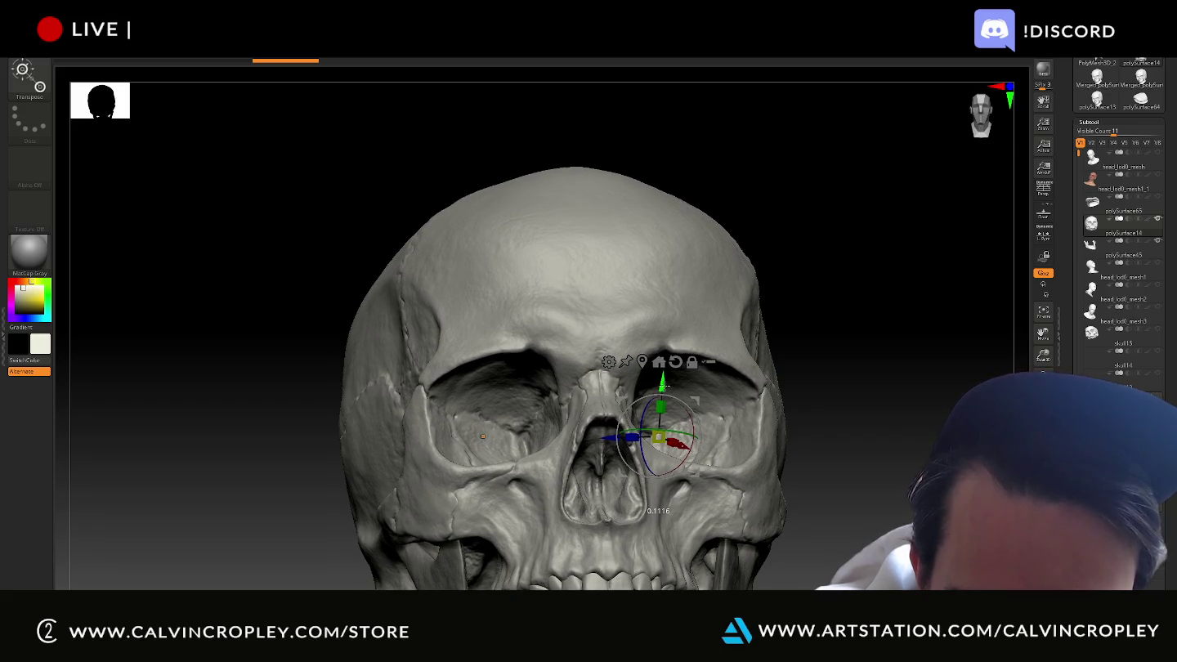
Reposition the gizmo onto the right cheekbone and lower the whole skull slightly
{"action": "left_click", "coordinate": [609, 361]}
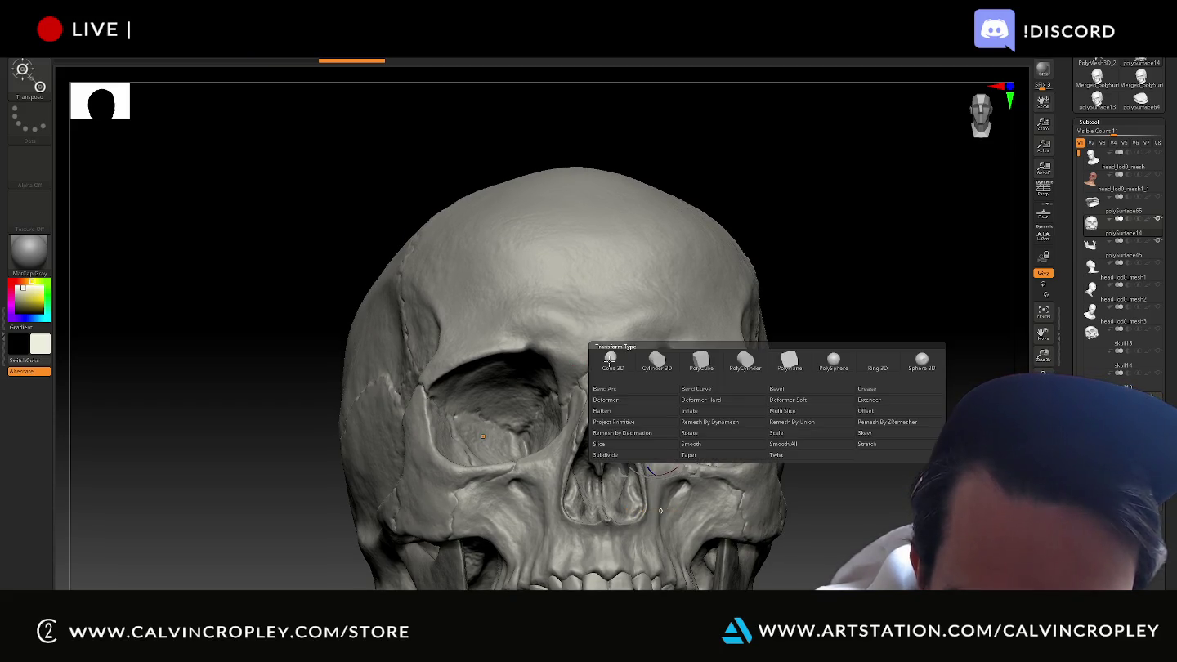
{"action": "mouse_move", "coordinate": [903, 355]}
{"action": "left_mouse_down"}
{"action": "mouse_move", "coordinate": [874, 265]}
{"action": "mouse_move", "coordinate": [889, 323]}
{"action": "left_mouse_up"}
{"action": "left_click", "coordinate": [695, 409]}
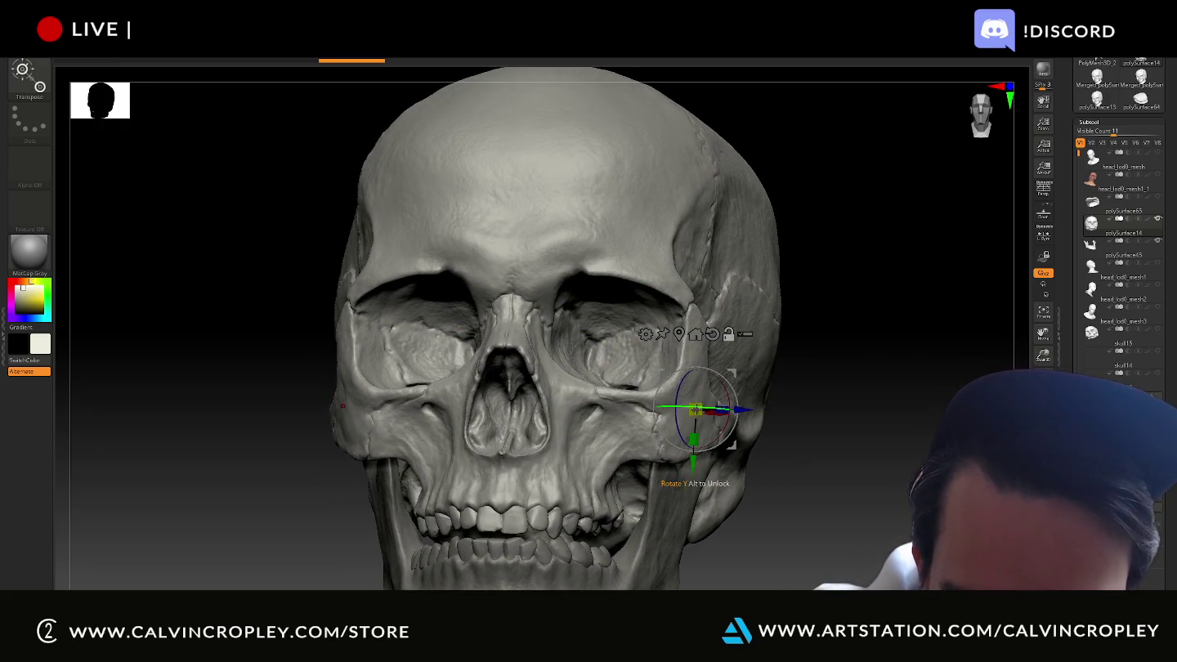
{"action": "mouse_move", "coordinate": [701, 460]}
{"action": "left_mouse_down"}
{"action": "mouse_move", "coordinate": [703, 499]}
{"action": "mouse_move", "coordinate": [704, 466]}
{"action": "left_mouse_up"}
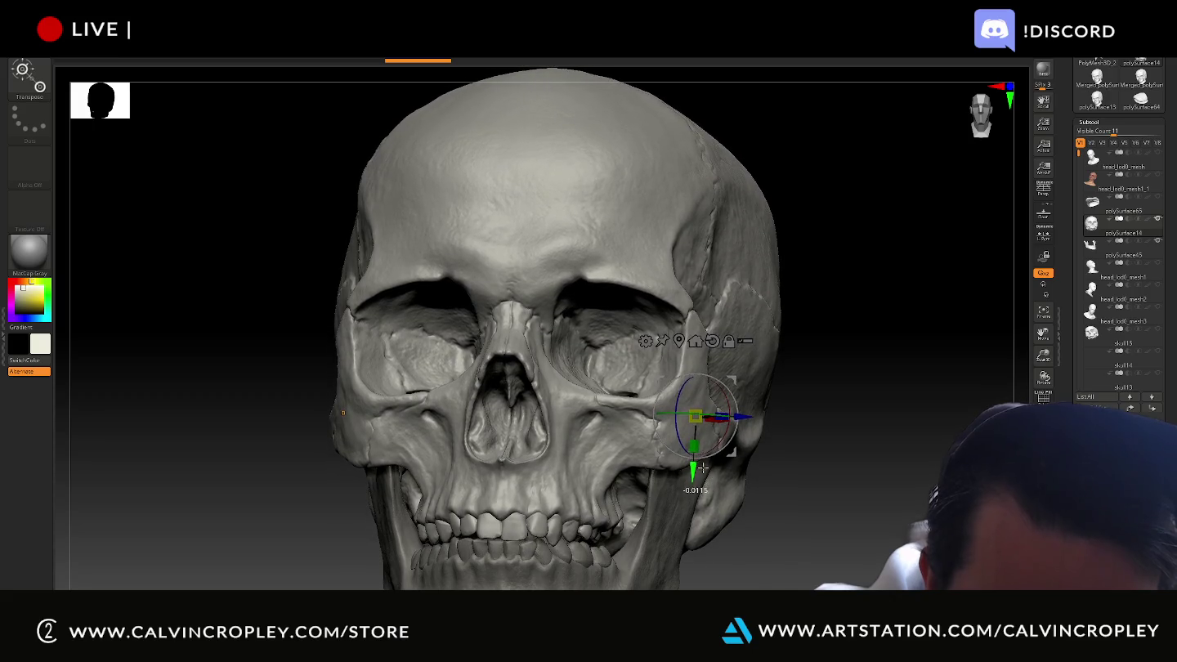
{"action": "scroll", "coordinate": [1087, 180], "scroll_direction": "up", "scroll_amount": 2}
{"action": "scroll", "coordinate": [1079, 178], "scroll_direction": "up", "scroll_amount": 2}
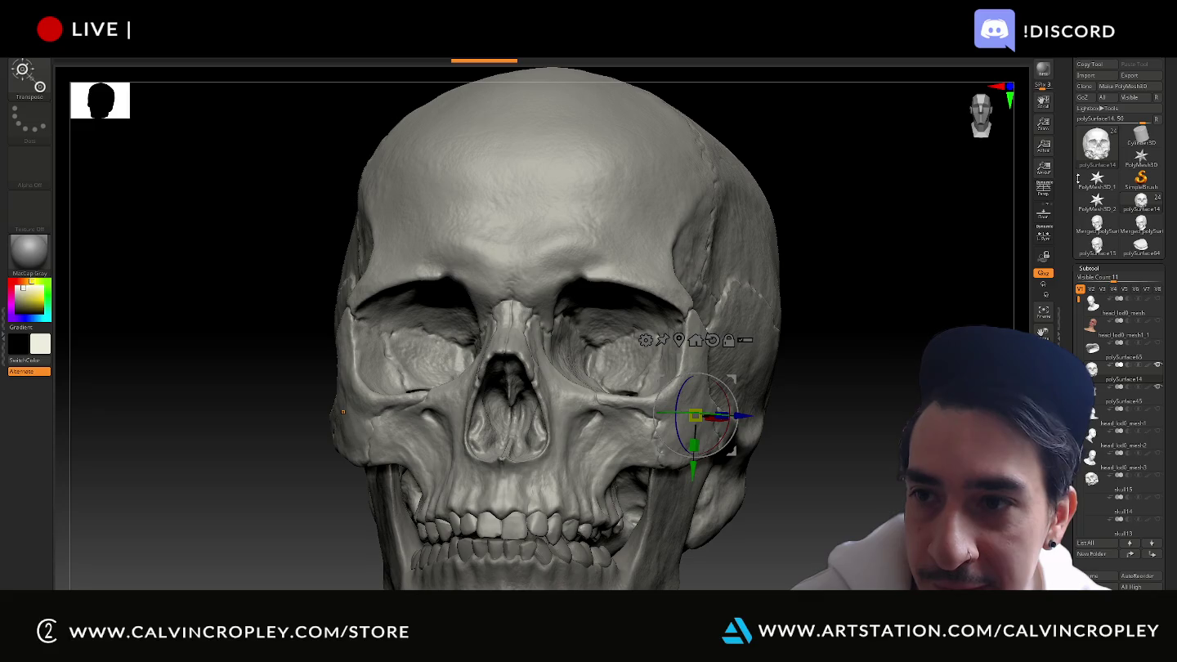
{"action": "left_click", "coordinate": [1085, 75]}
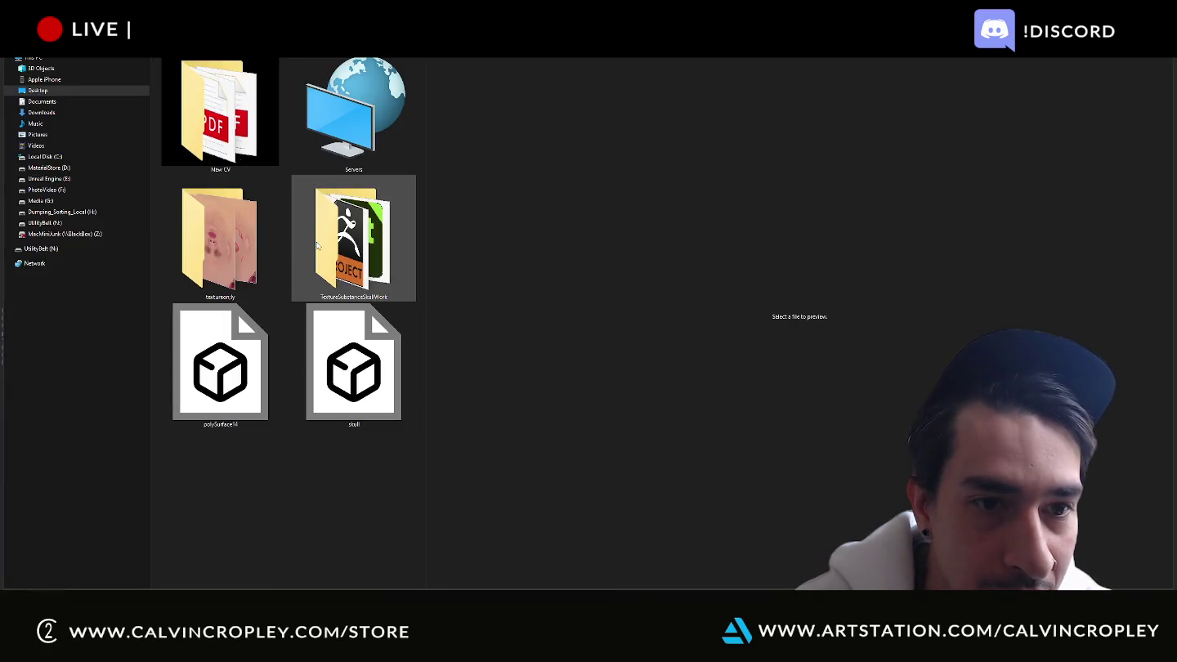
Select the PolyMesh3D tool and import topskull from the TextureSubstanceSkullWork folder
{"action": "double_click", "coordinate": [354, 364]}
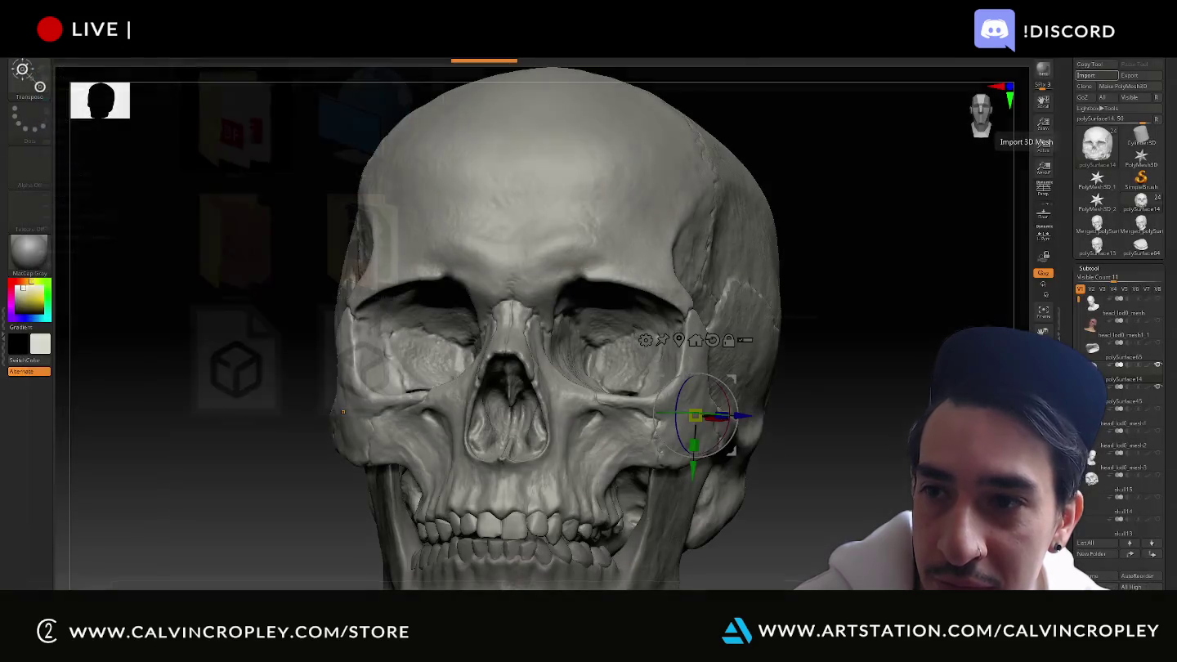
{"action": "left_click", "coordinate": [1117, 85]}
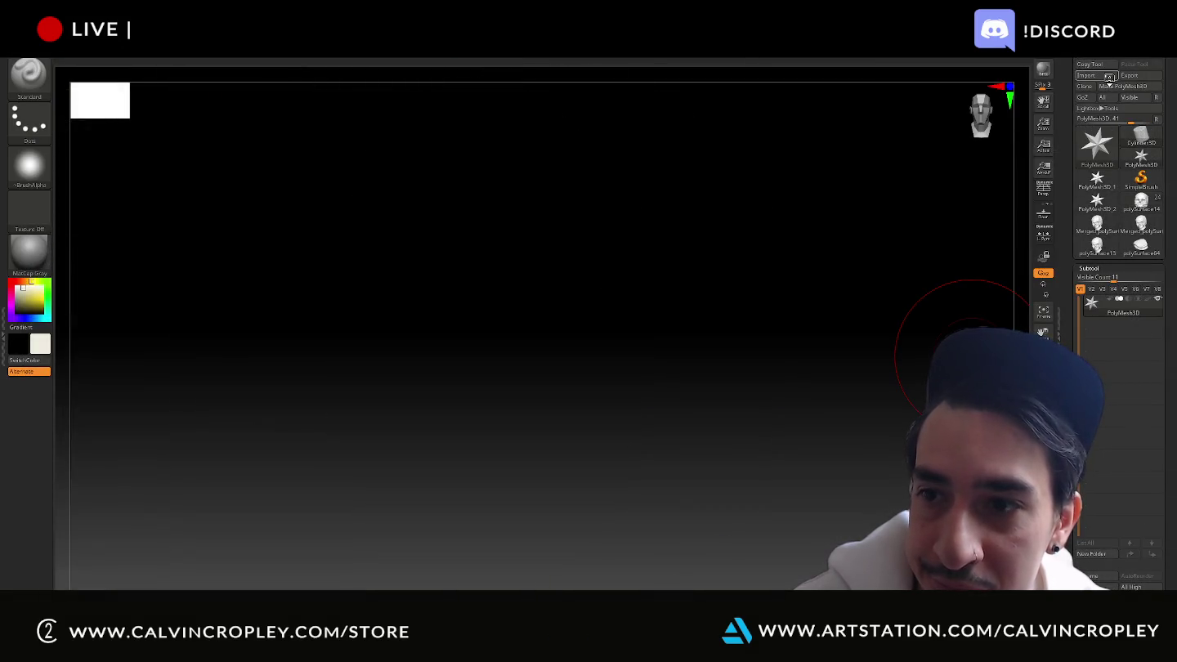
{"action": "left_click", "coordinate": [1108, 77]}
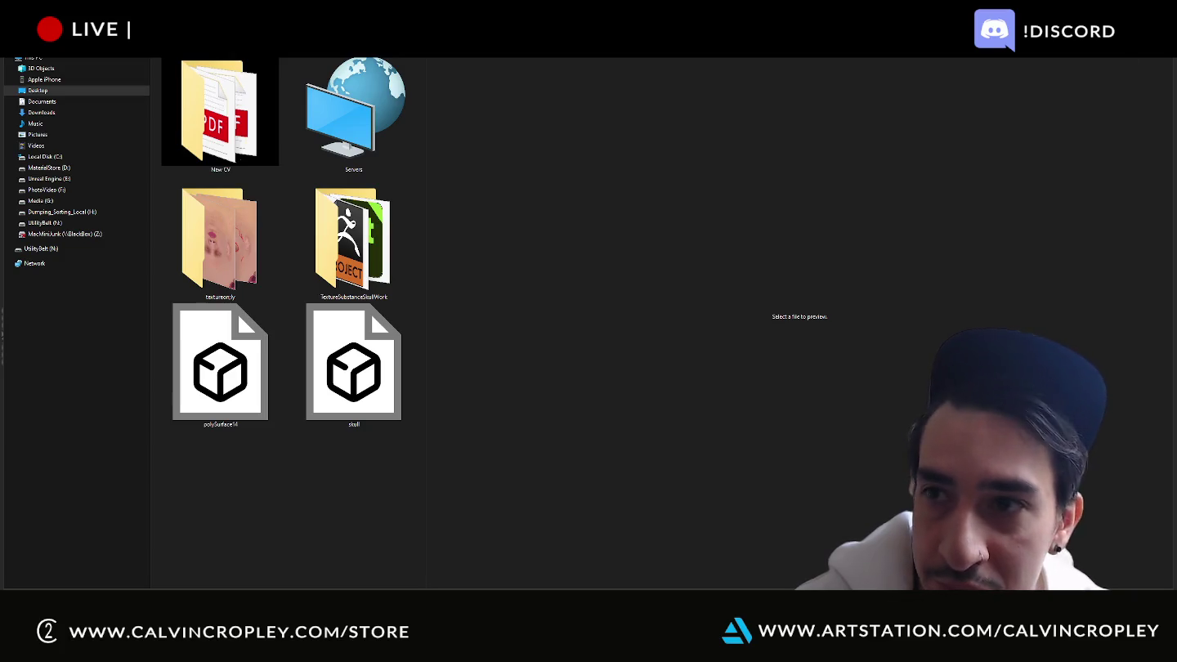
{"action": "double_click", "coordinate": [305, 255]}
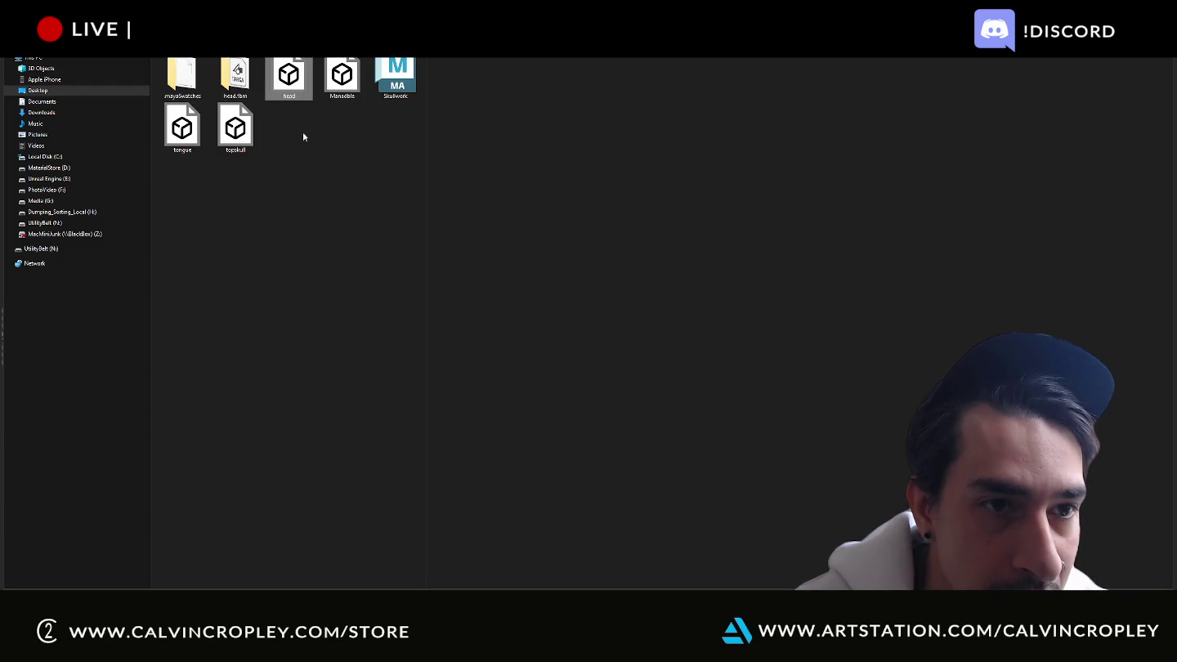
{"action": "double_click", "coordinate": [245, 129]}
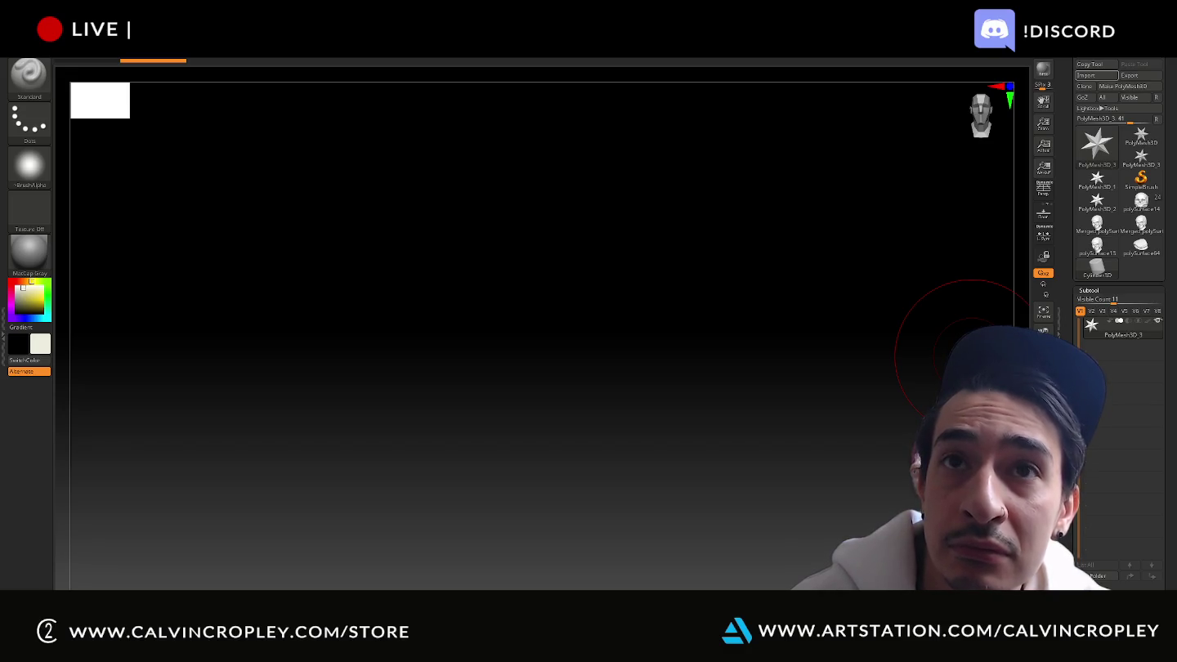
Cycle through the open windows with Alt+Tab and bring up the Start menu
{"action": "key", "text": "alt+Tab"}
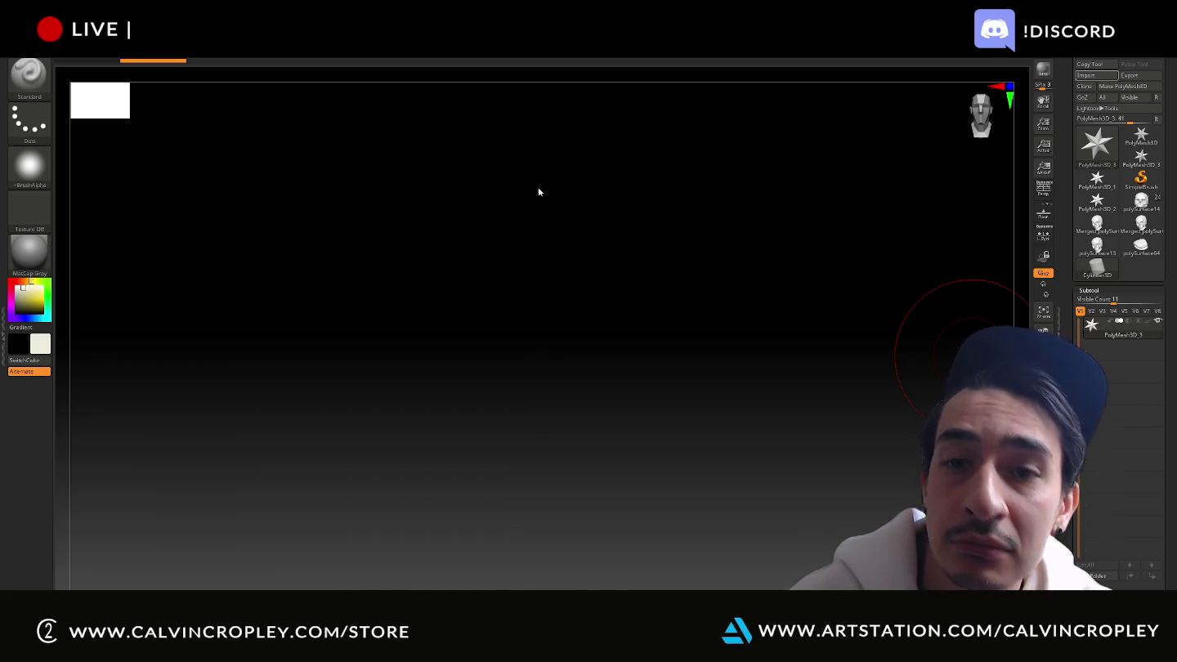
{"action": "key", "text": "alt+Tab"}
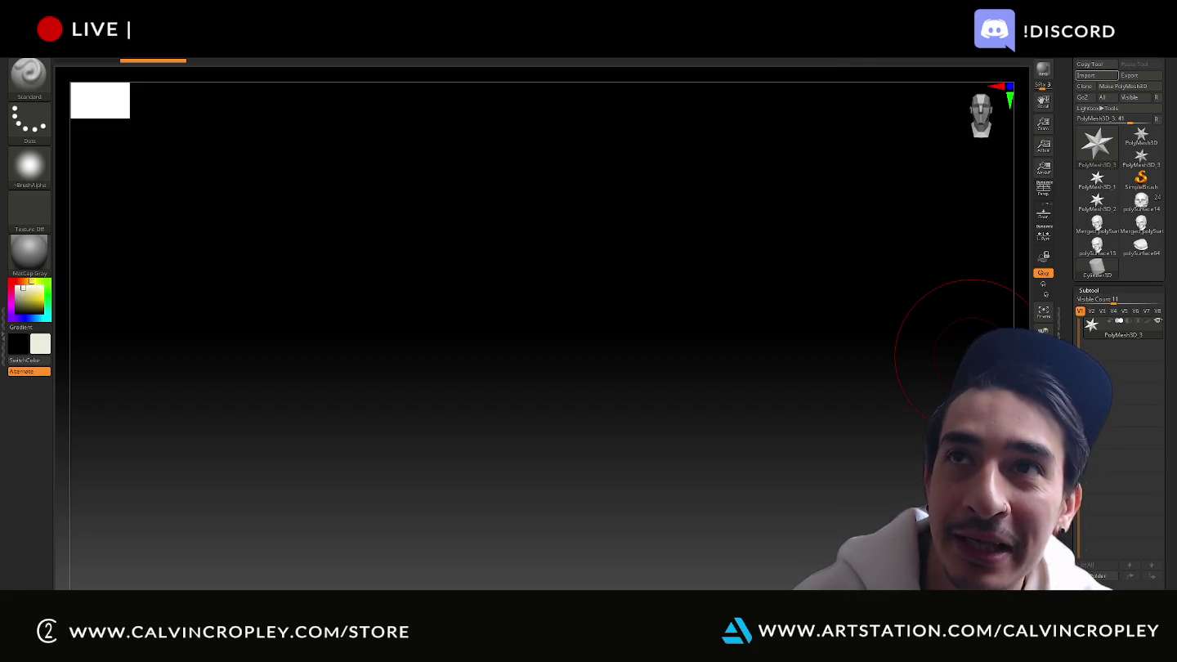
{"action": "key", "text": "super"}
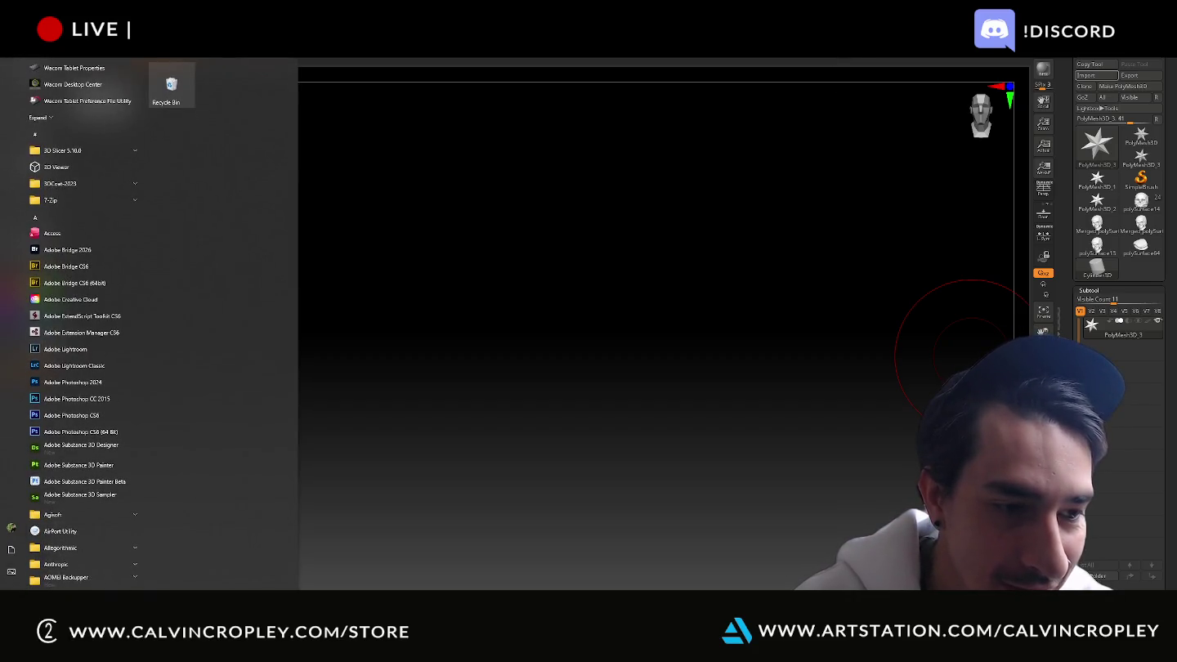
Open Task Manager via Win+X, end the maya process, and return to ZBrush
{"action": "key", "text": "super+x"}
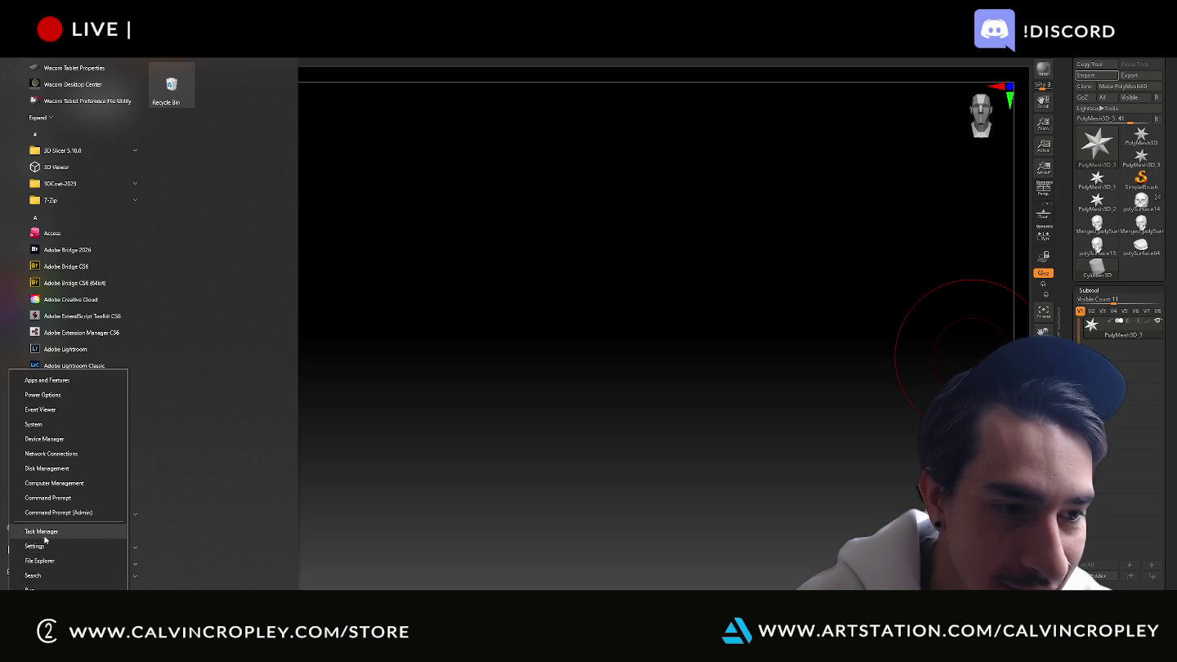
{"action": "left_click", "coordinate": [33, 531]}
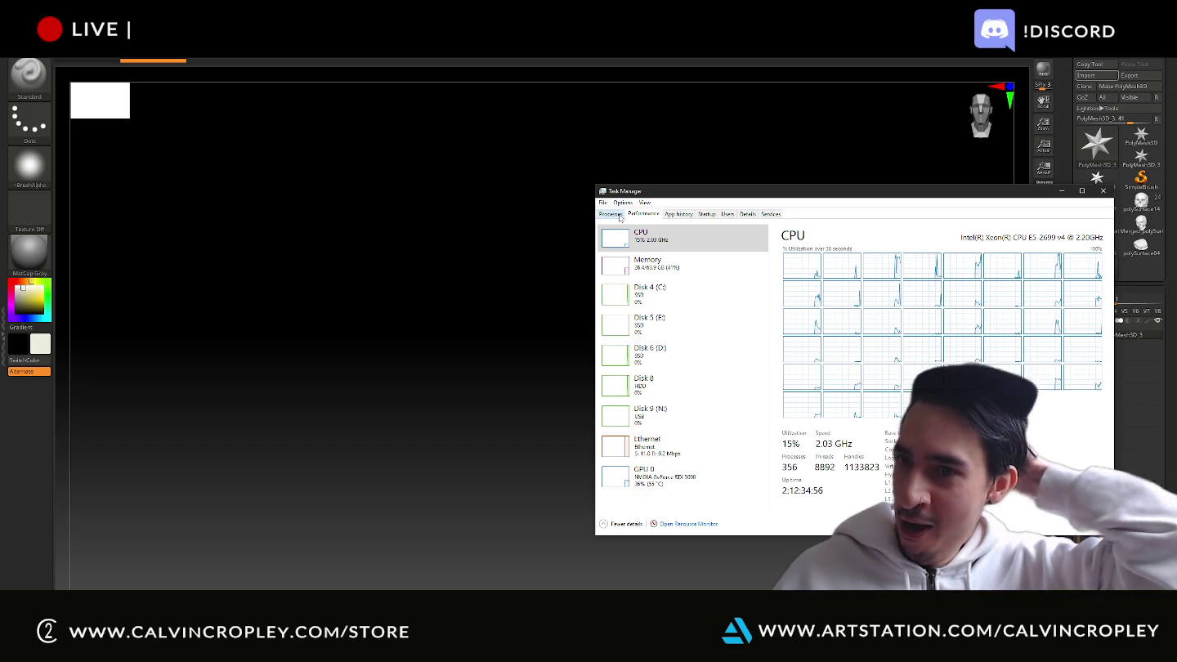
{"action": "left_click", "coordinate": [613, 214]}
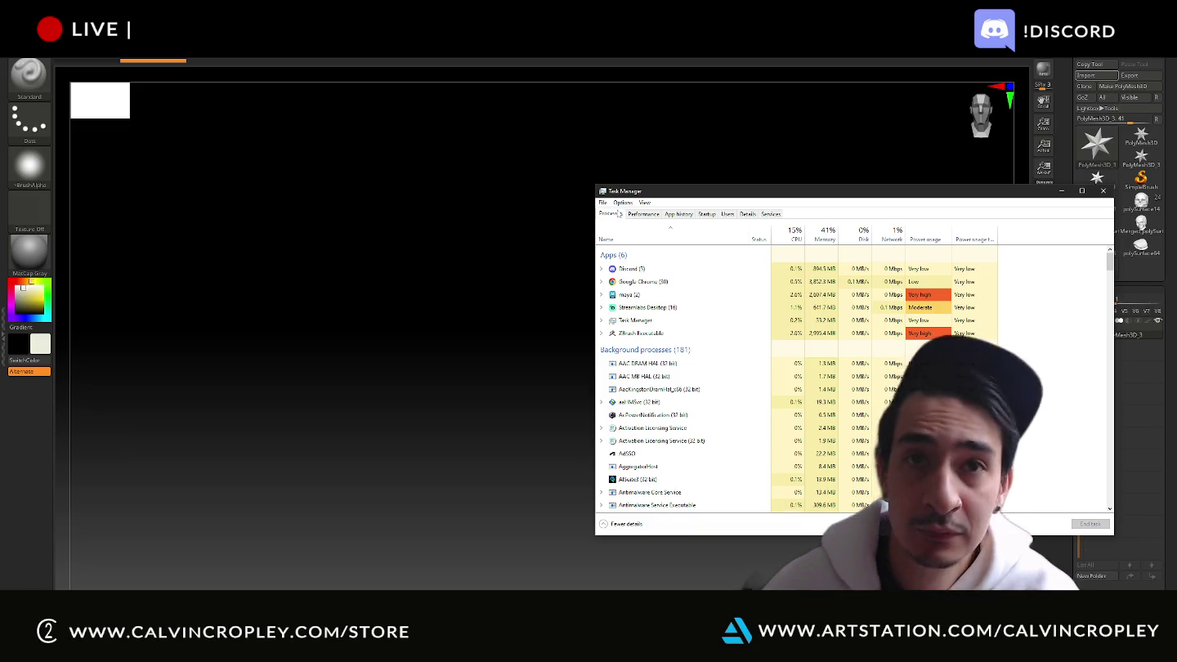
{"action": "right_click", "coordinate": [652, 294]}
{"action": "left_click", "coordinate": [664, 317]}
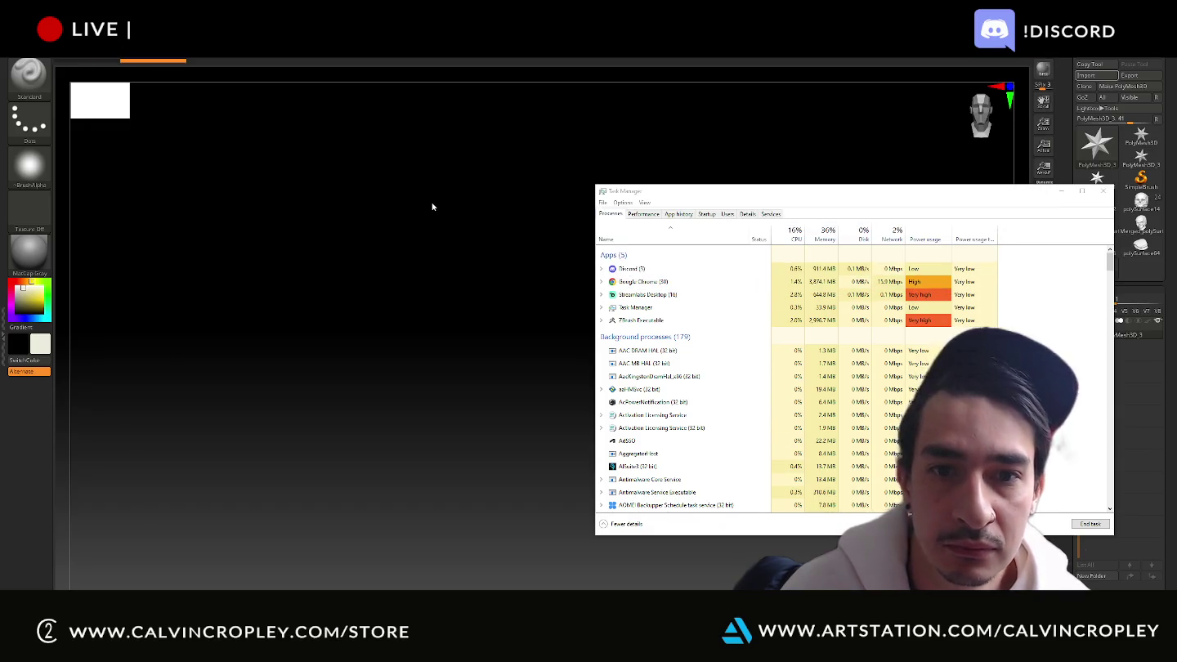
{"action": "left_click", "coordinate": [433, 207]}
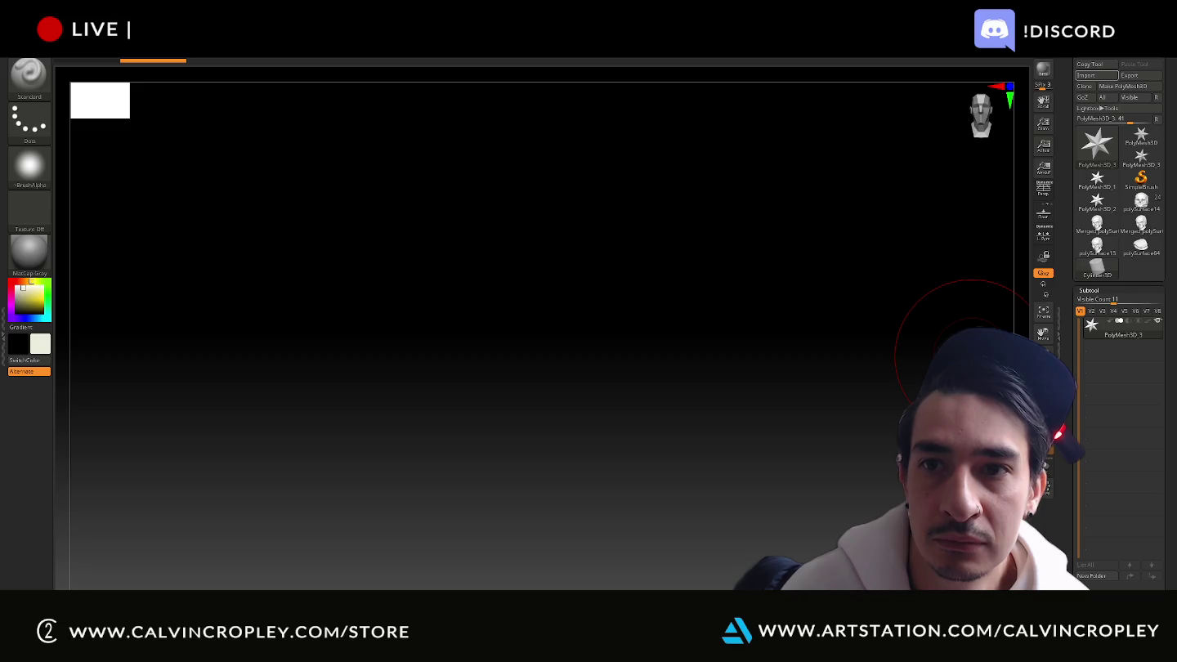
Close the Task Manager window from the Alt+Tab switcher and return to ZBrush
{"action": "key", "text": "alt+Tab"}
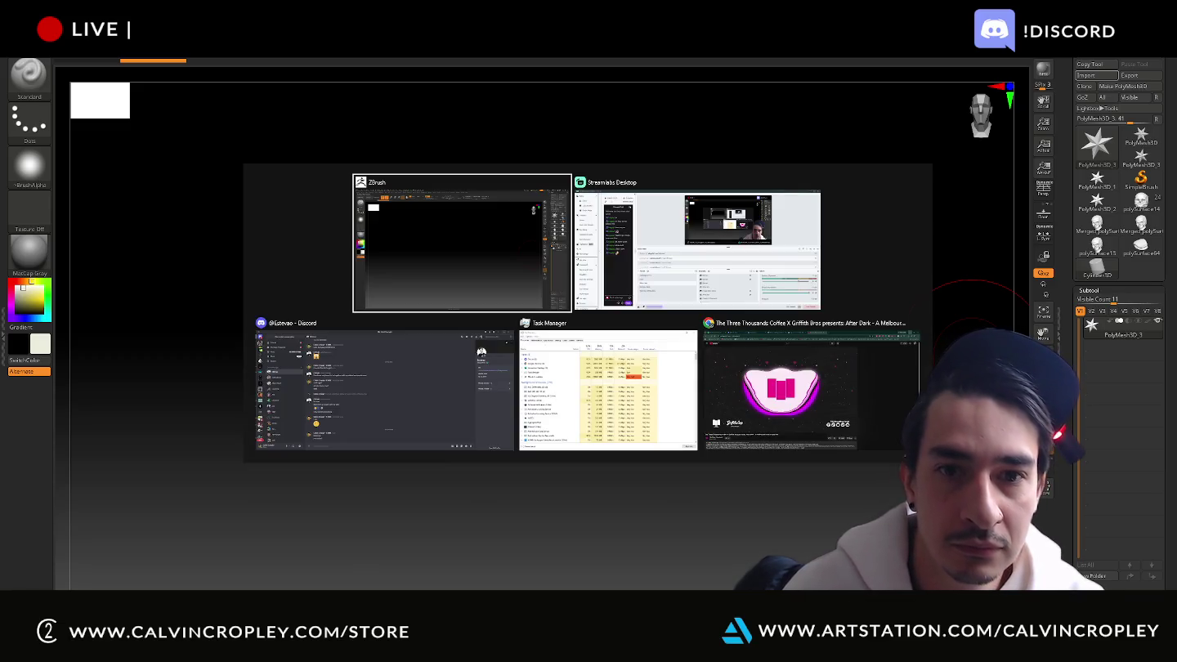
{"action": "key", "text": "alt+Tab"}
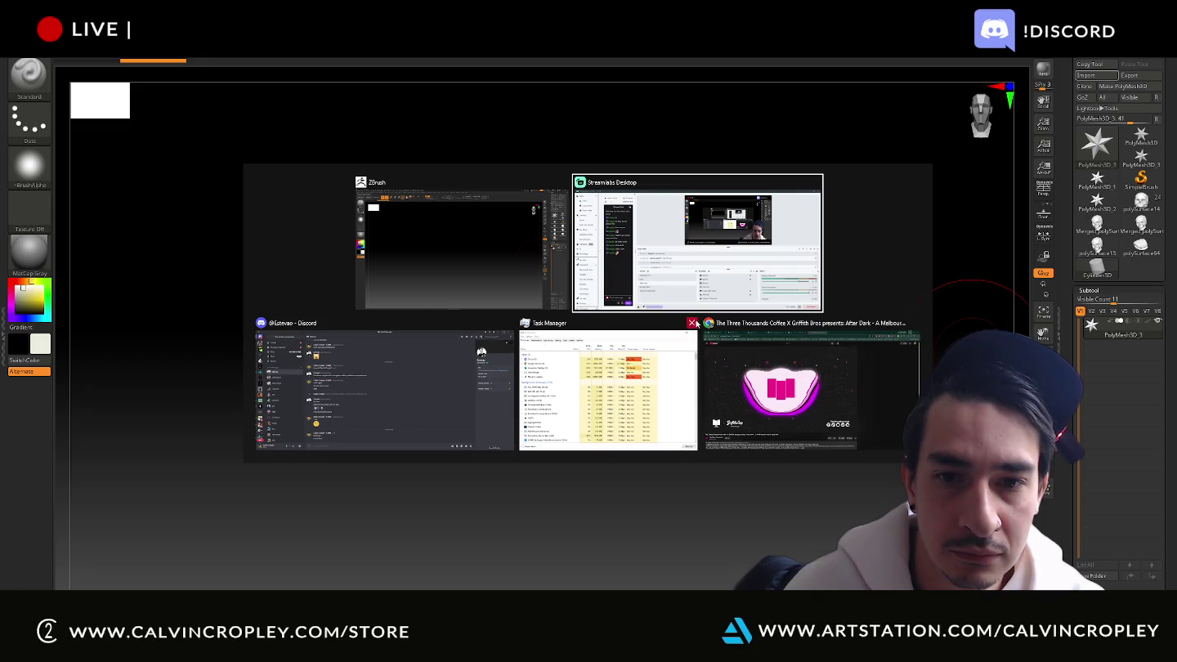
{"action": "left_click", "coordinate": [691, 324]}
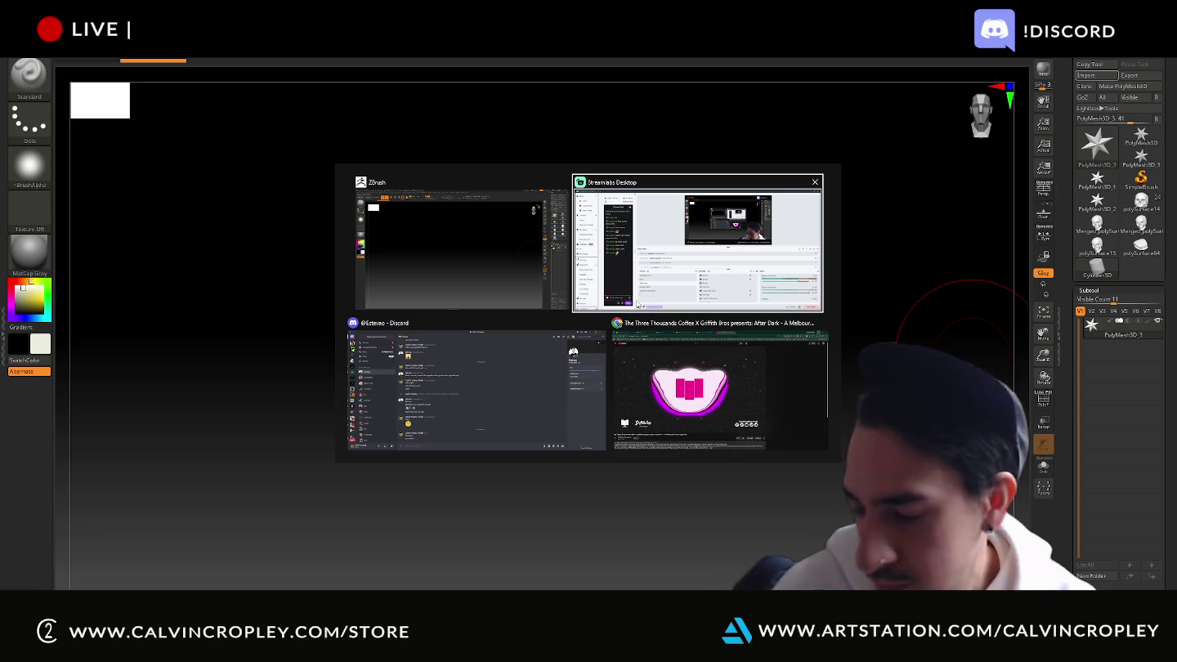
{"action": "left_click", "coordinate": [608, 291]}
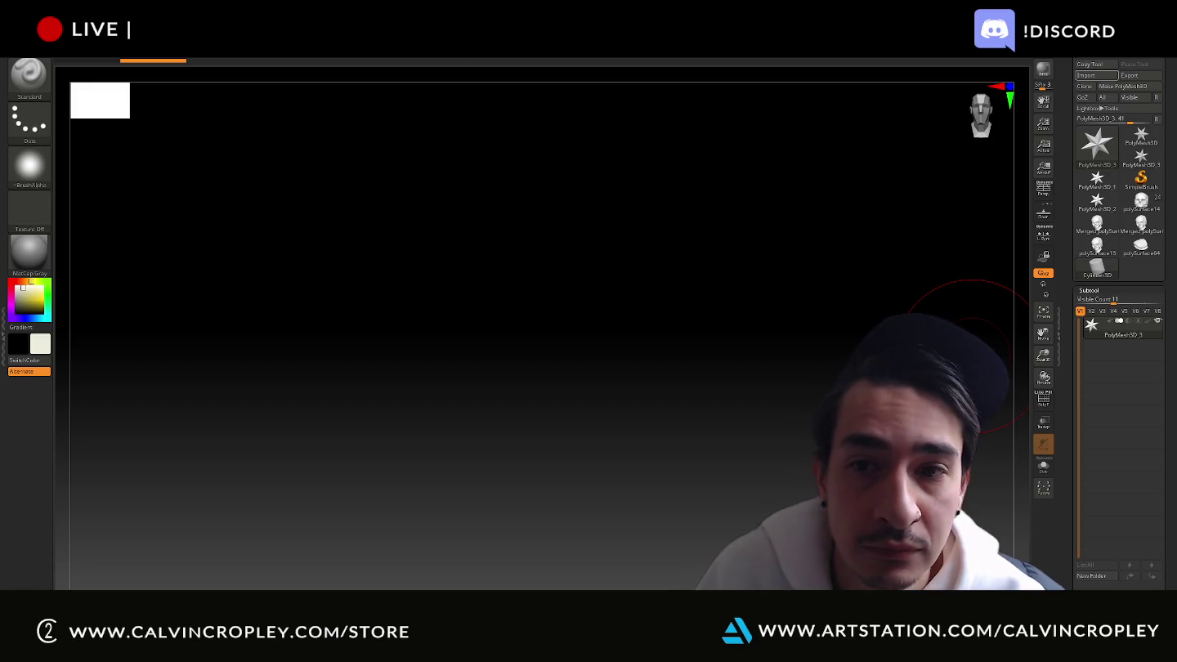
Close the Discord window from the Alt+Tab switcher, then switch to the streaming dashboard
{"action": "key", "text": "alt+Tab"}
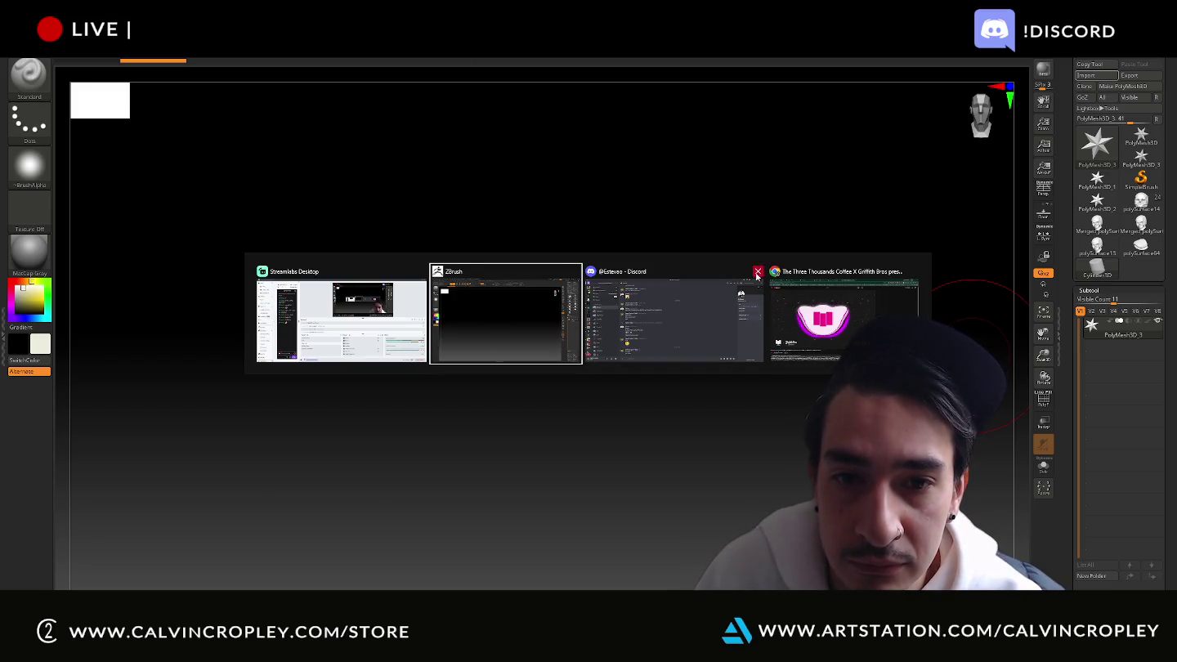
{"action": "left_click", "coordinate": [758, 270], "text": "alt"}
{"action": "left_click", "coordinate": [627, 316]}
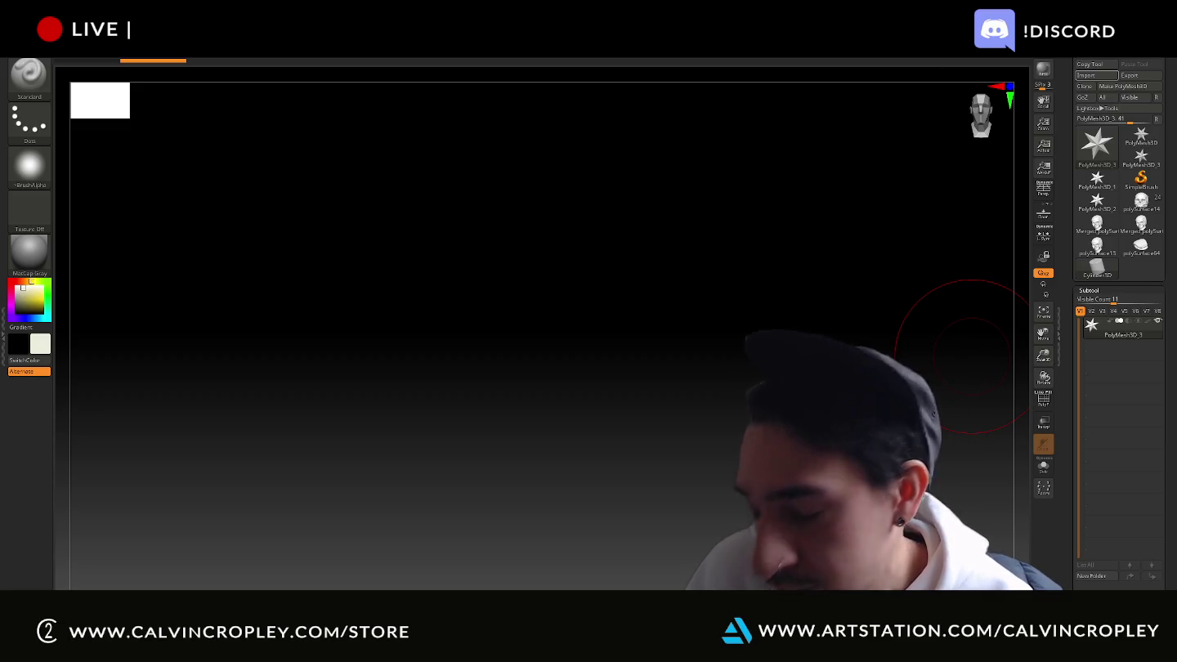
{"action": "key", "text": "alt+Tab"}
{"action": "key", "text": "alt+Tab"}
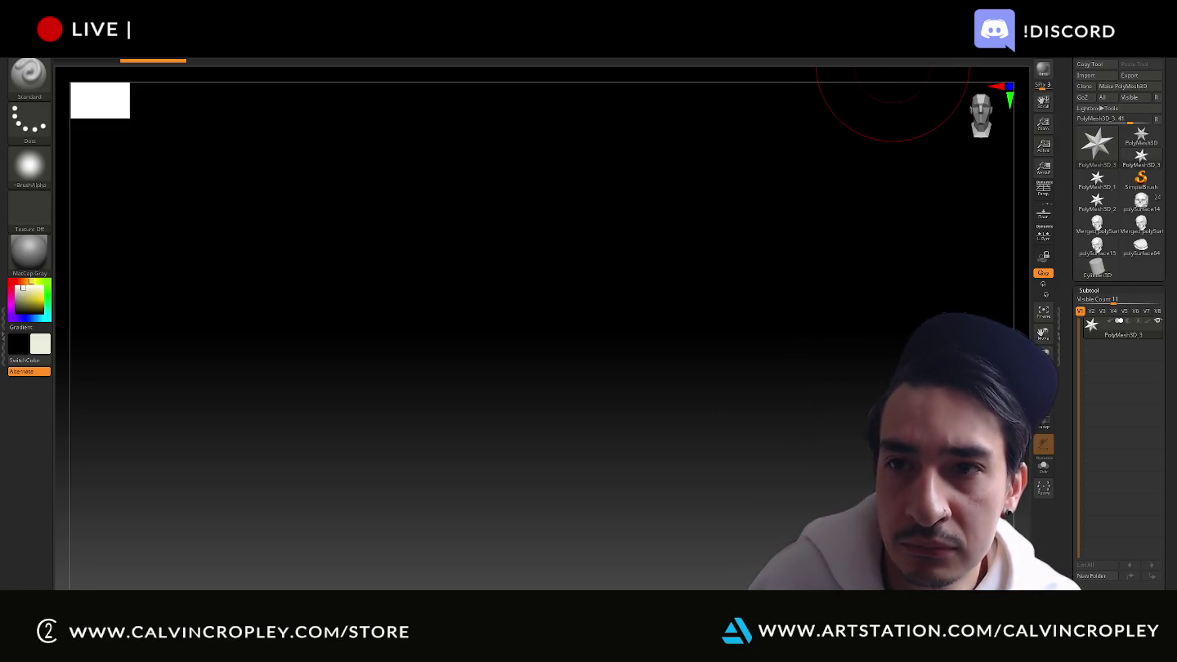
Import the topskull mesh file again through the Tool import dialog
{"action": "left_click", "coordinate": [1087, 75]}
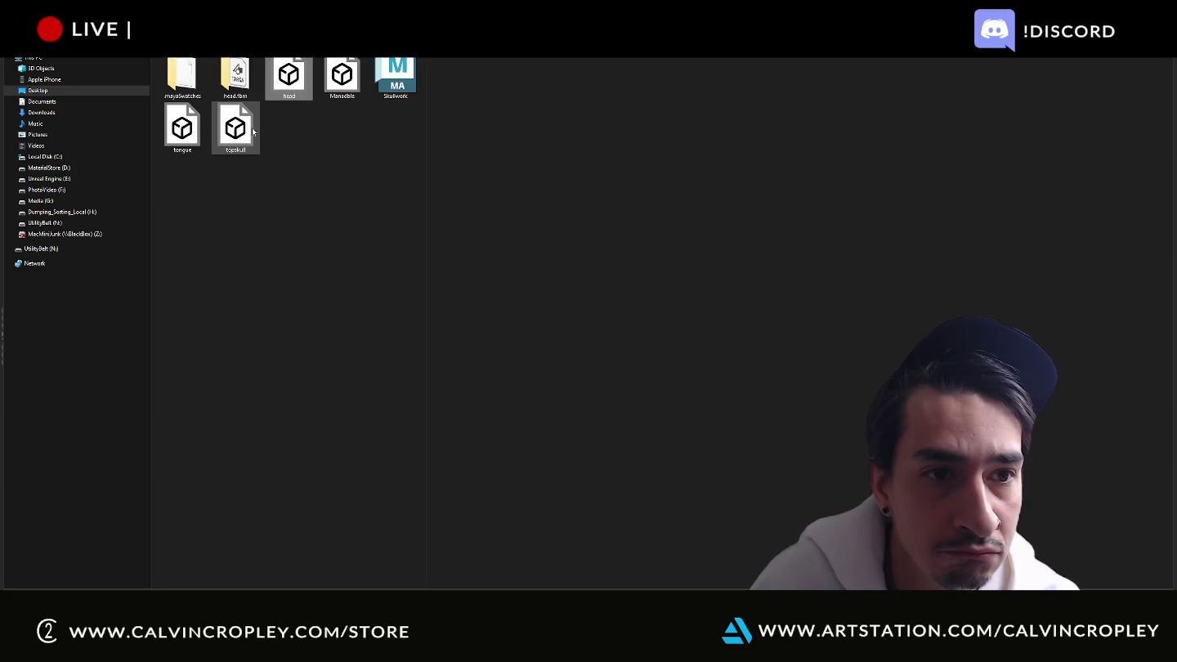
{"action": "double_click", "coordinate": [246, 128]}
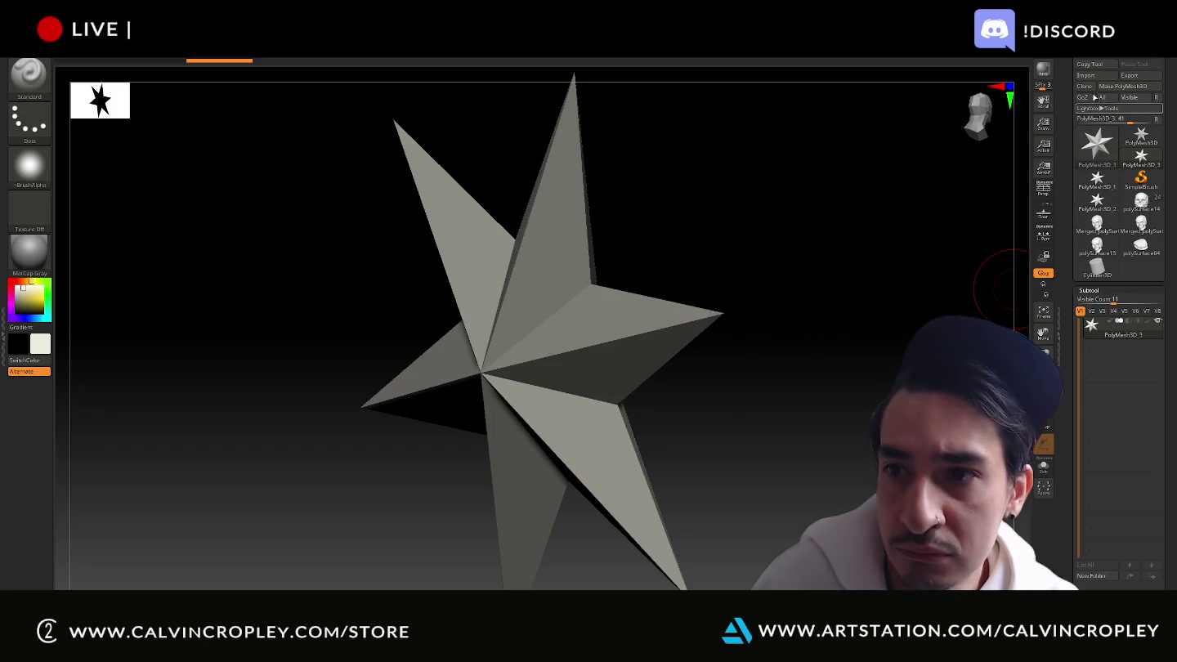
{"action": "left_click", "coordinate": [1087, 75]}
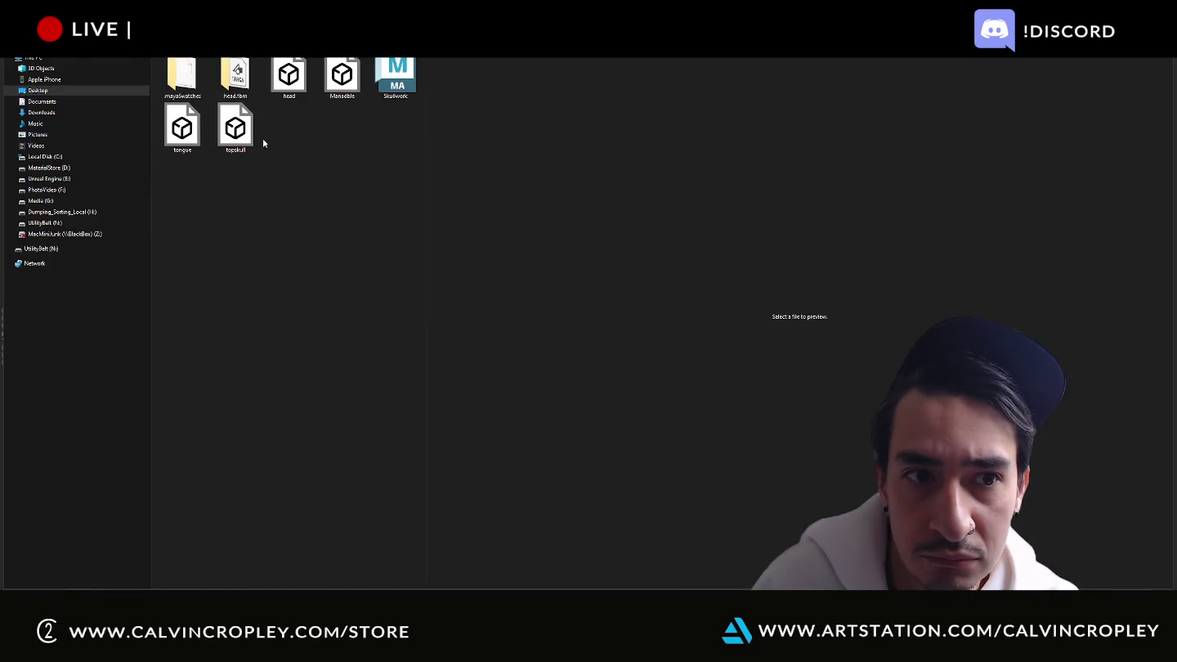
{"action": "double_click", "coordinate": [228, 143]}
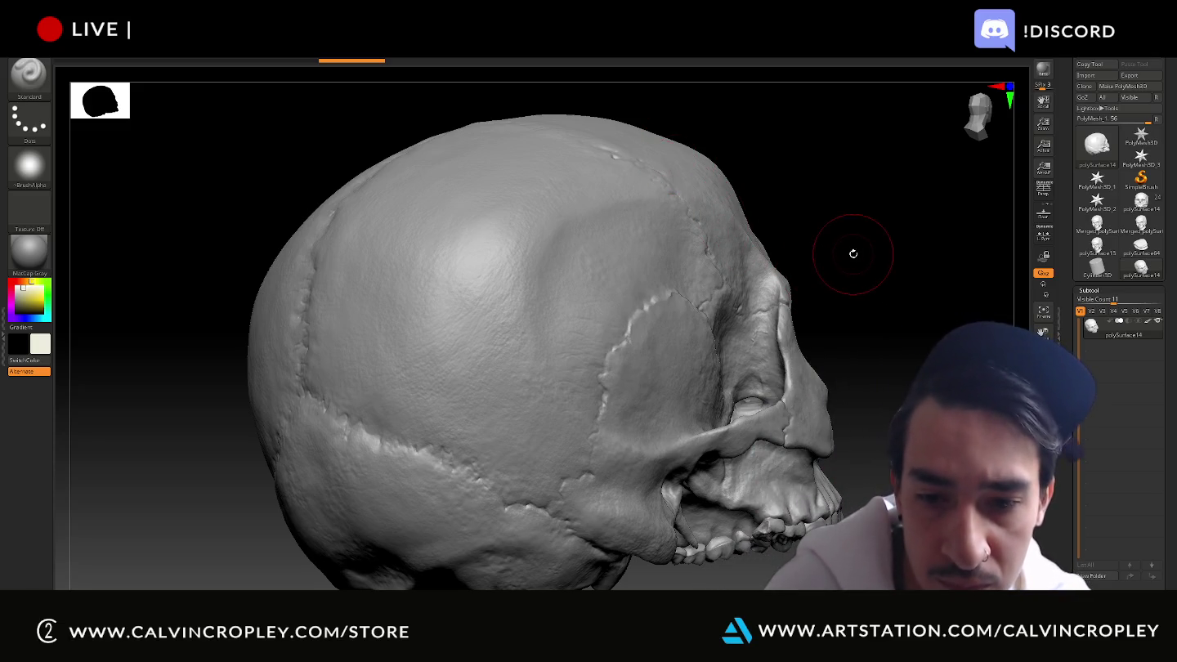
Rotate the skull to a front view and briefly check the polySurface64 lip mesh
{"action": "mouse_move", "coordinate": [852, 254]}
{"action": "left_mouse_down", "text": "shift"}
{"action": "mouse_move", "coordinate": [788, 257]}
{"action": "mouse_move", "coordinate": [783, 279]}
{"action": "left_mouse_up", "text": "shift"}
{"action": "key", "text": "shift"}
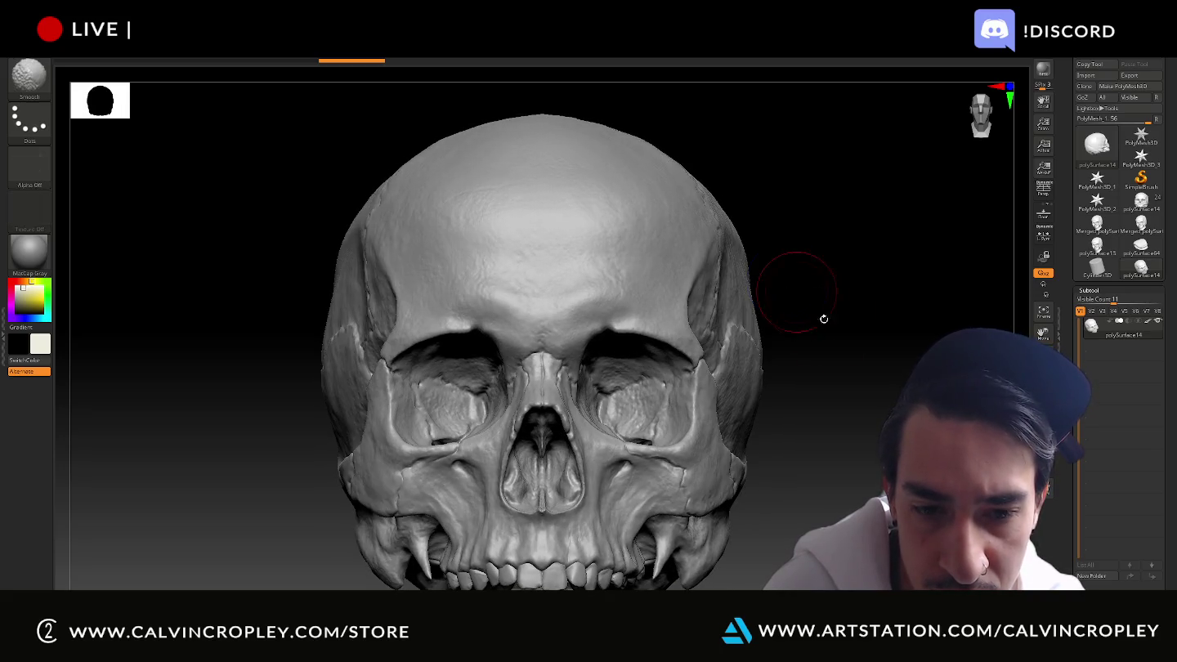
{"action": "mouse_move", "coordinate": [824, 319]}
{"action": "left_mouse_down"}
{"action": "mouse_move", "coordinate": [895, 326]}
{"action": "mouse_move", "coordinate": [896, 360]}
{"action": "left_mouse_up"}
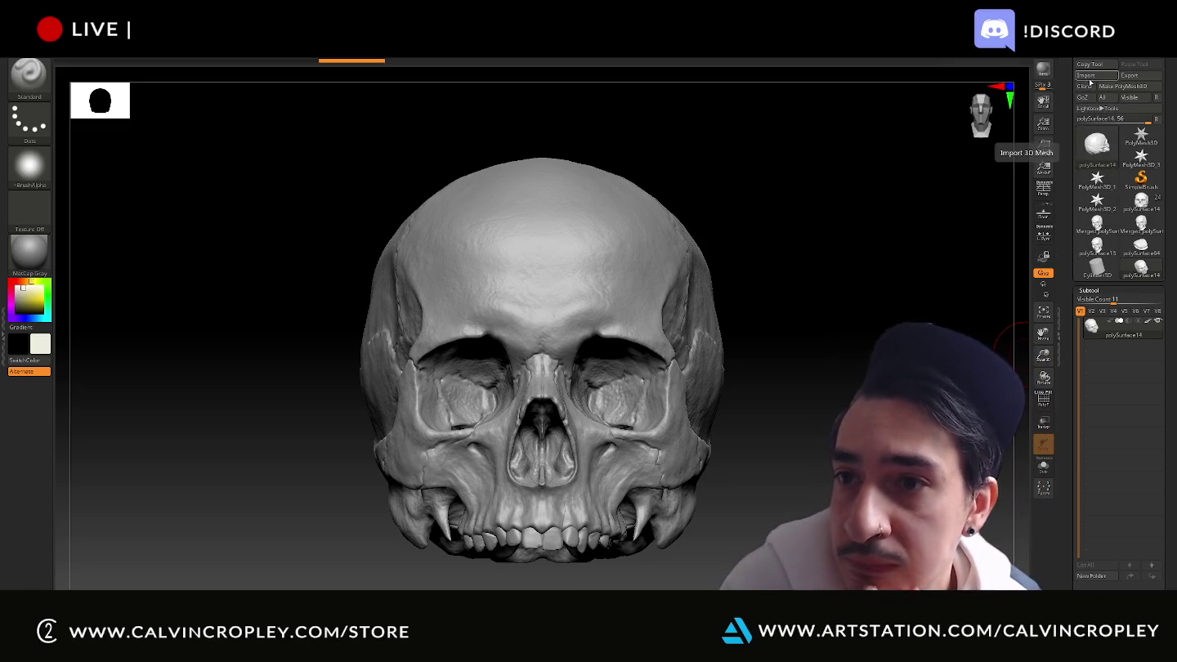
{"action": "left_click", "coordinate": [1141, 246]}
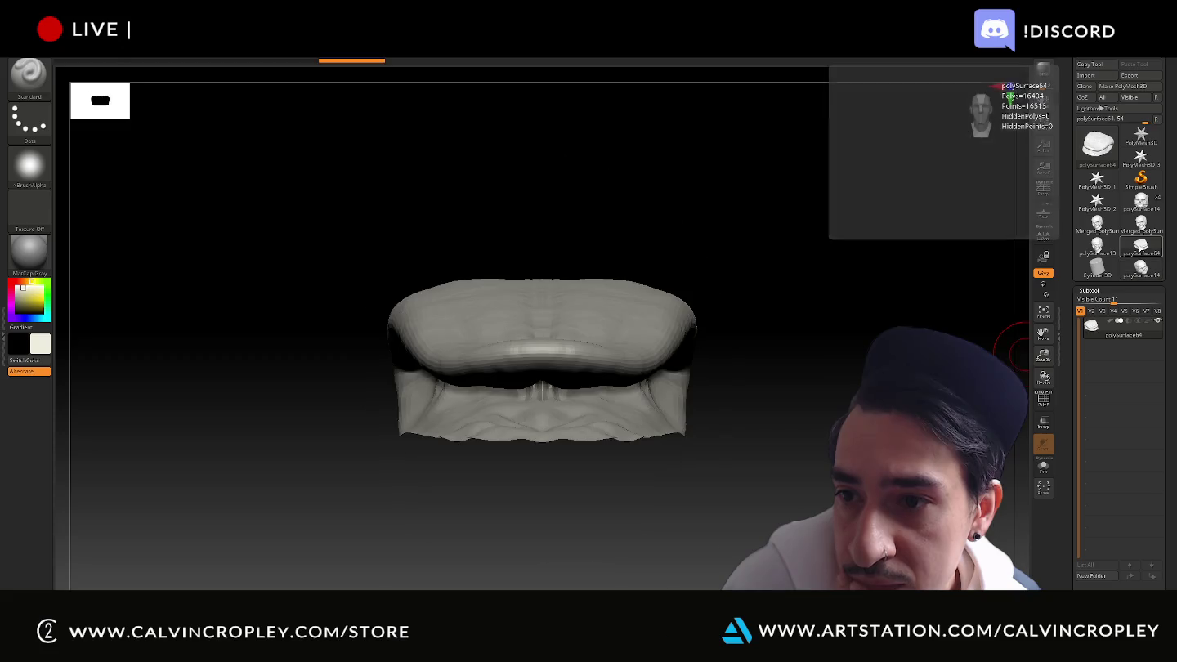
{"action": "left_click", "coordinate": [1098, 247]}
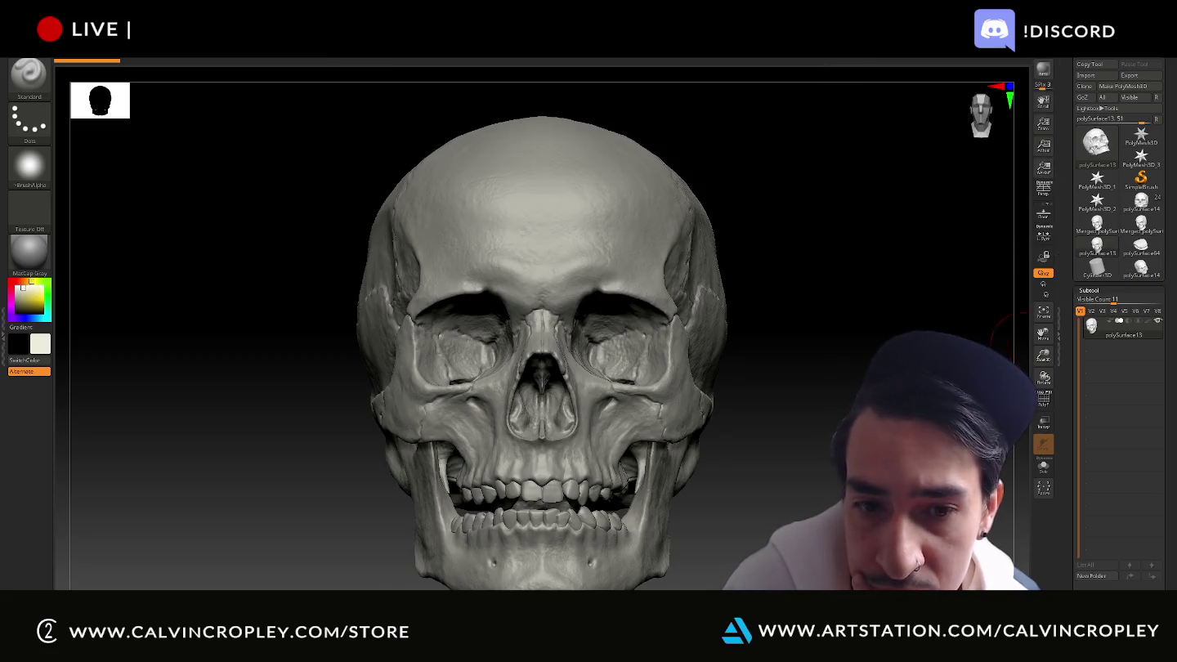
{"action": "left_click_drag", "start_coordinate": [818, 245], "coordinate": [736, 249]}
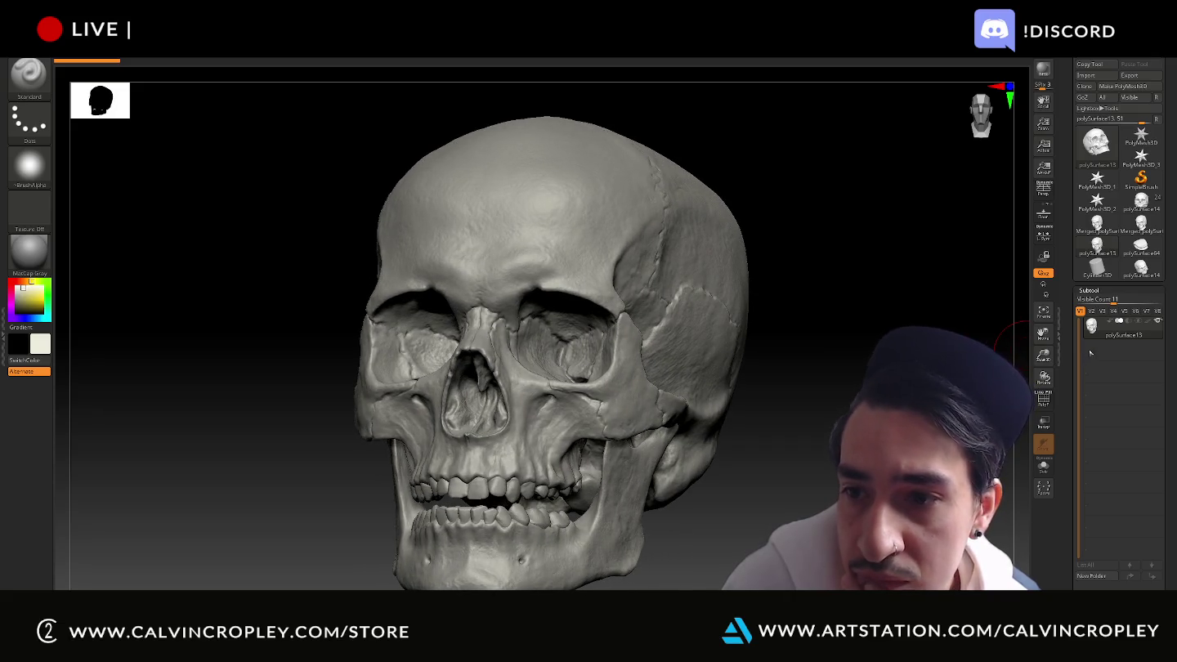
Load the tool holding head and skull subtools and select head_lod0_mesh
{"action": "left_click", "coordinate": [1097, 226]}
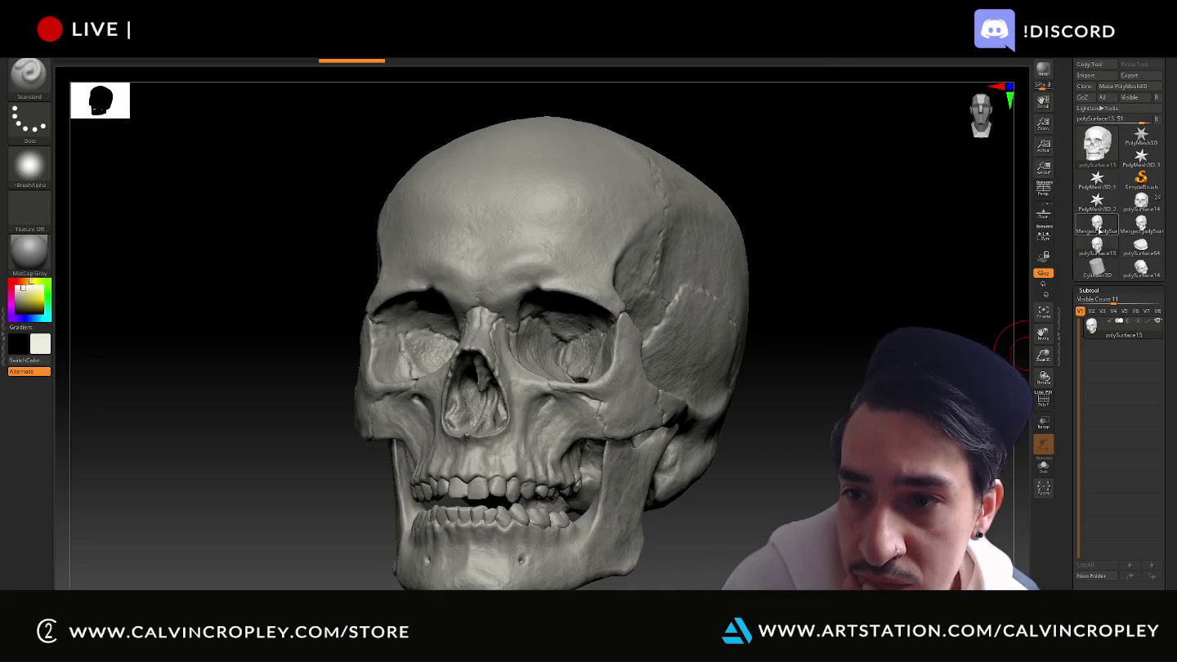
{"action": "left_click", "coordinate": [1141, 203]}
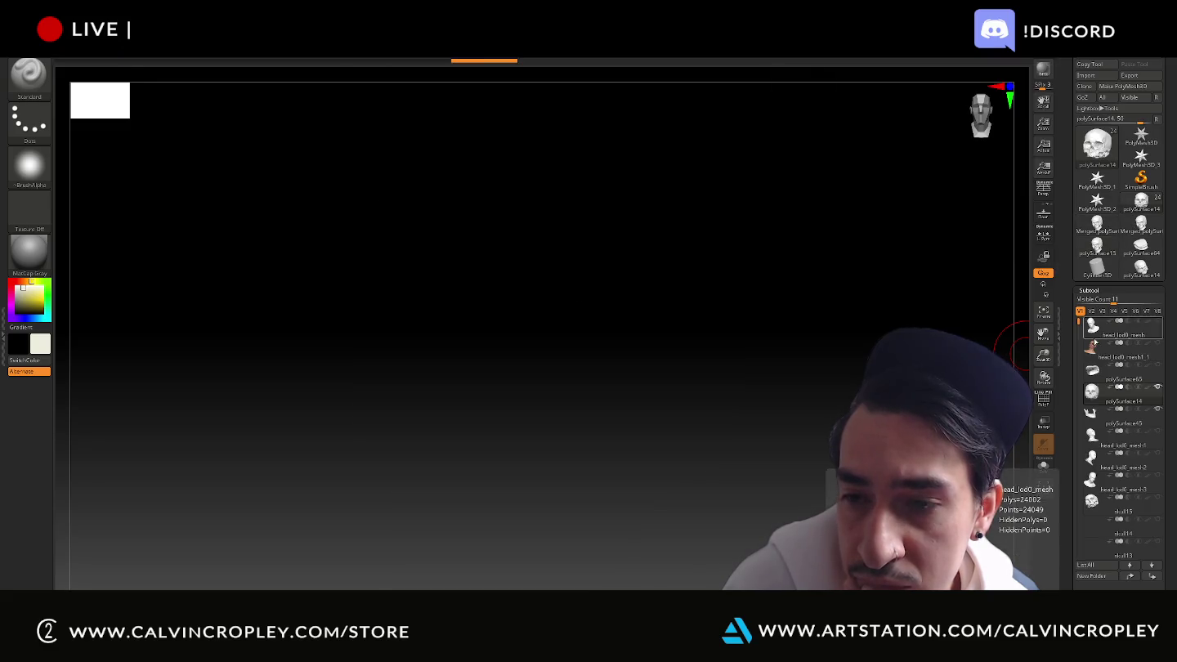
{"action": "left_click", "coordinate": [1145, 337]}
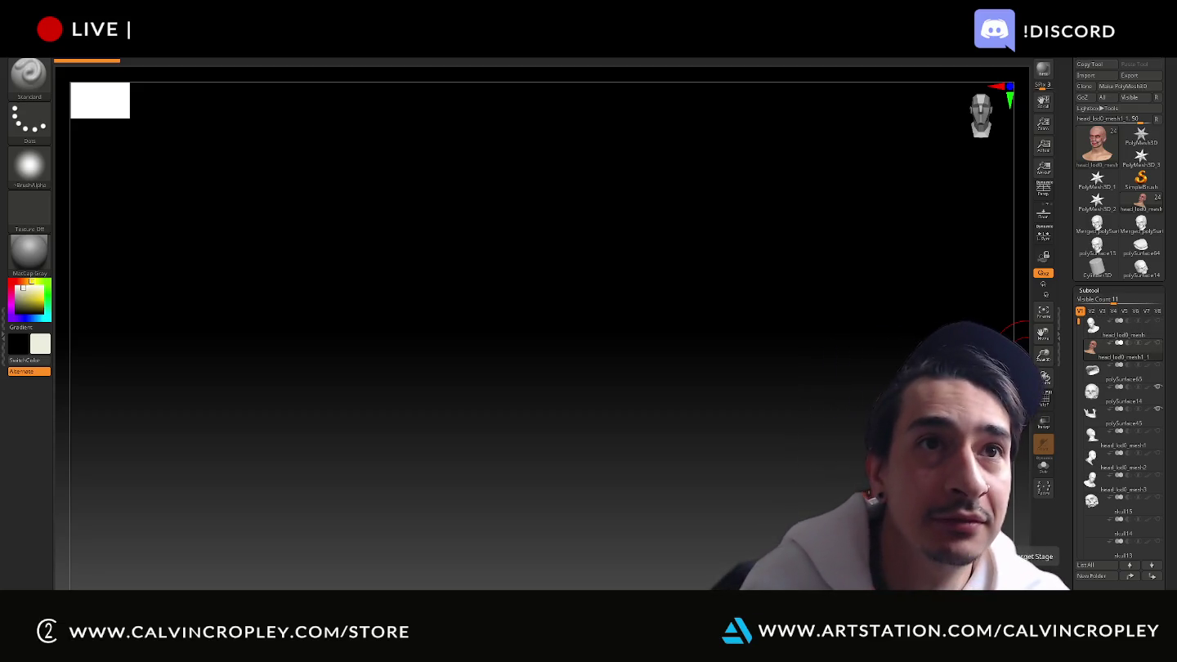
{"action": "key", "text": "super"}
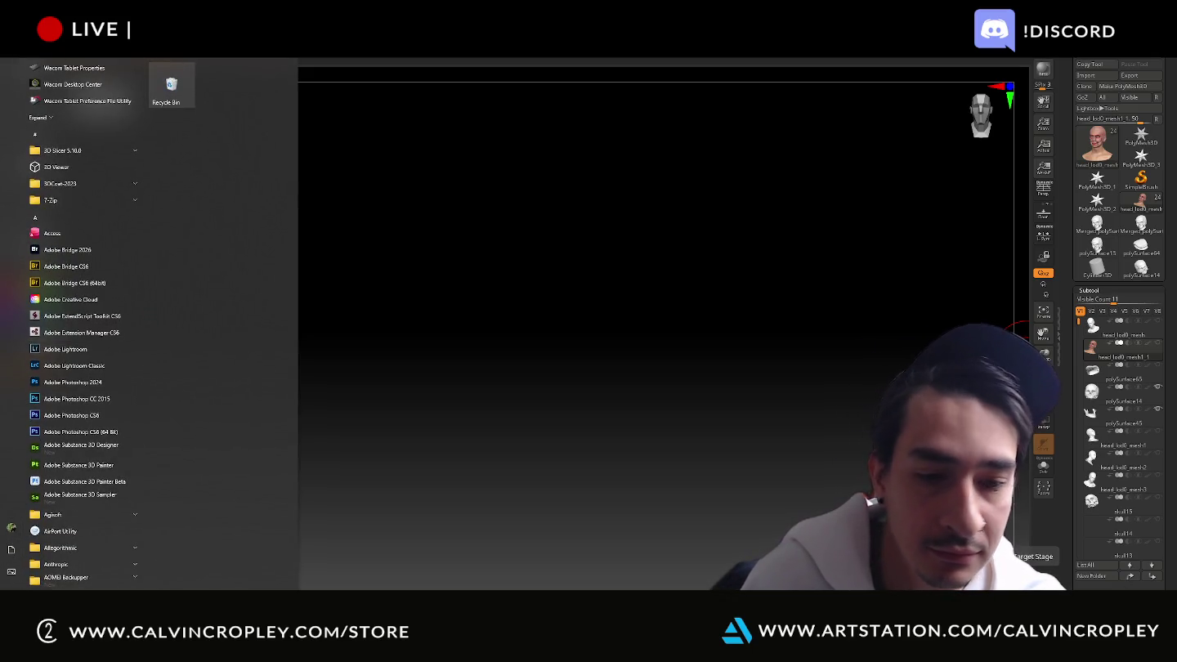
Search the Start menu for Discord by typing 'd' and confirm with Enter
{"action": "type", "text": "dis"}
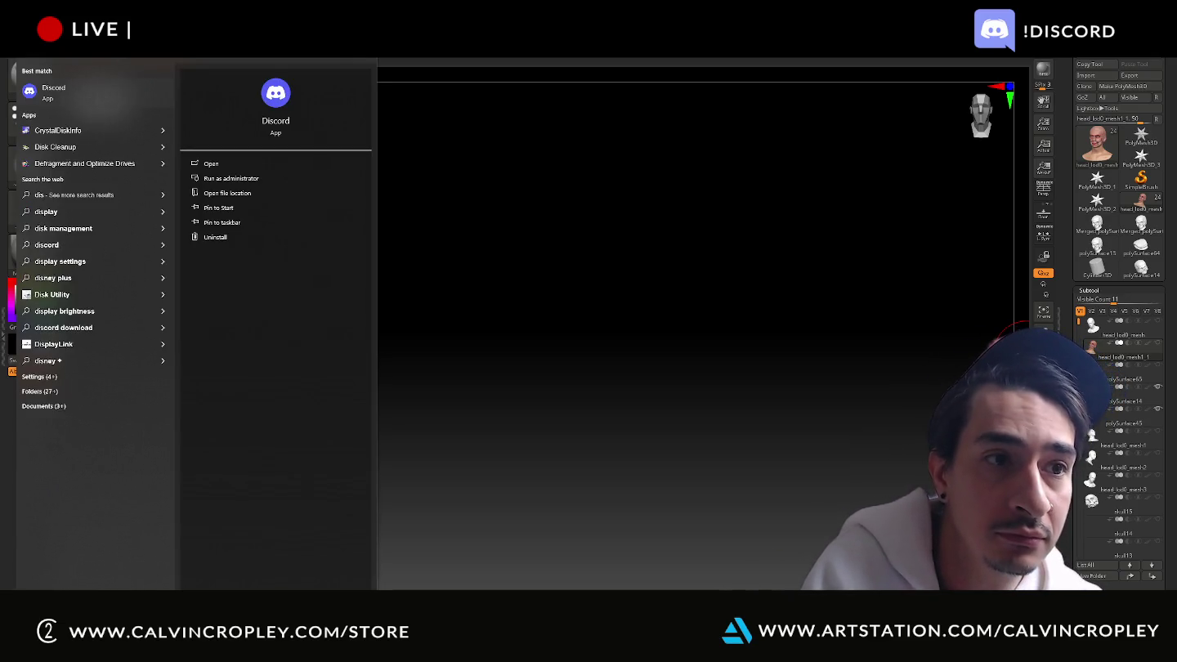
{"action": "key", "text": "Return"}
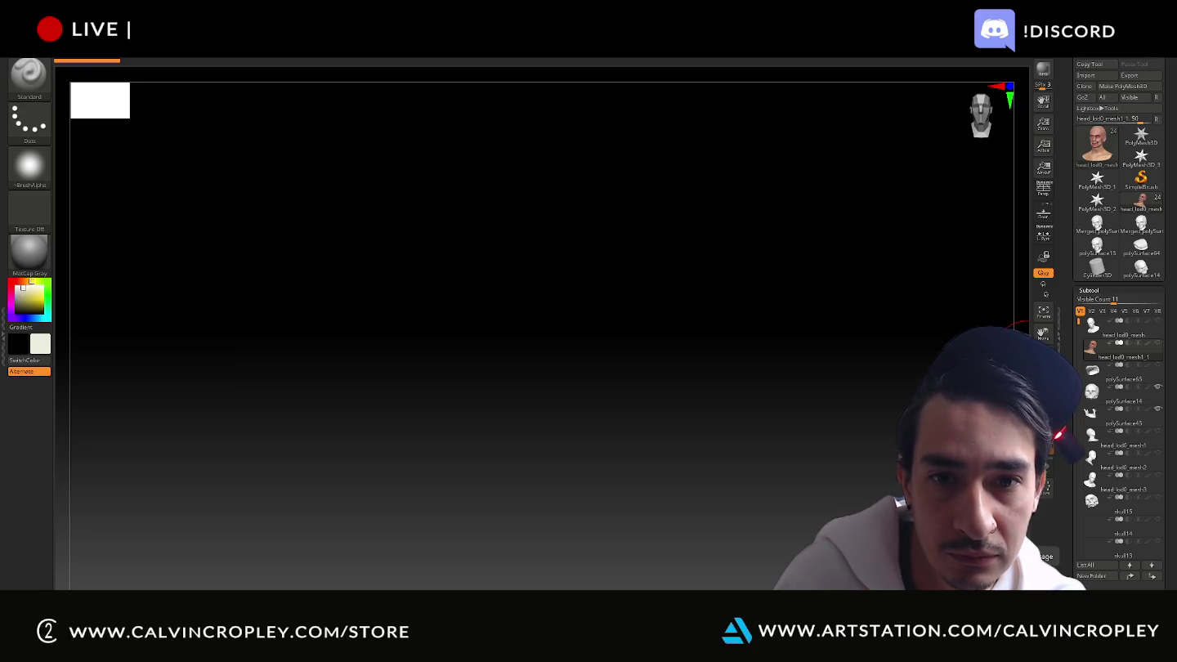
{"action": "key", "text": "alt+Tab"}
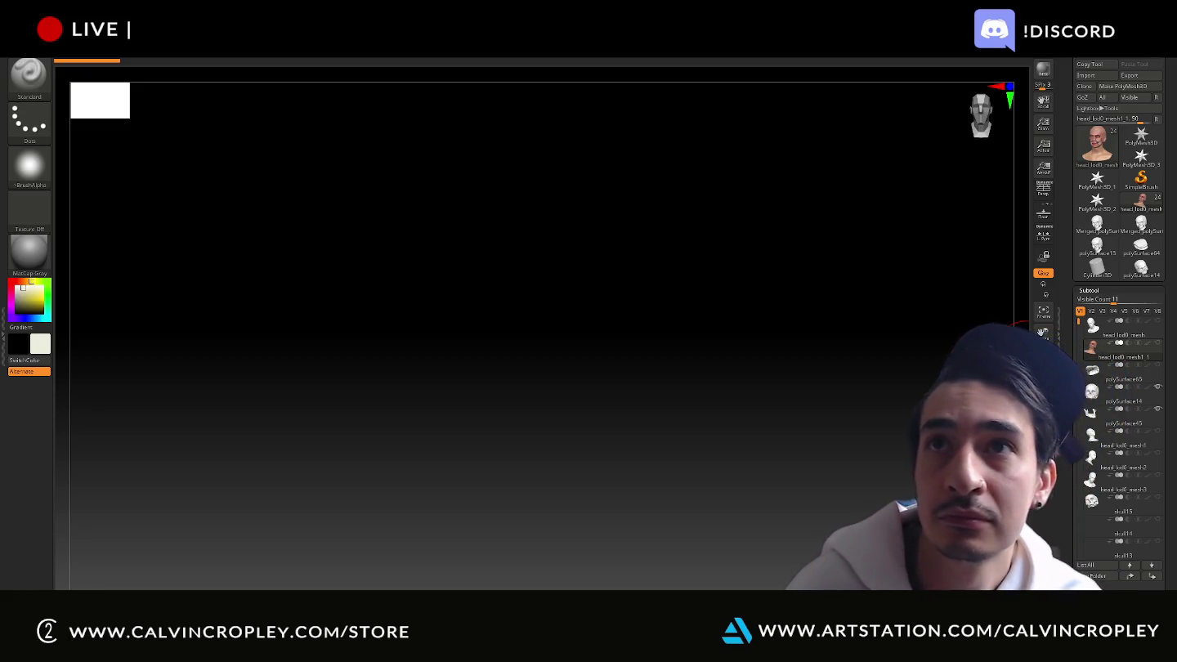
{"action": "key", "text": "alt+Tab"}
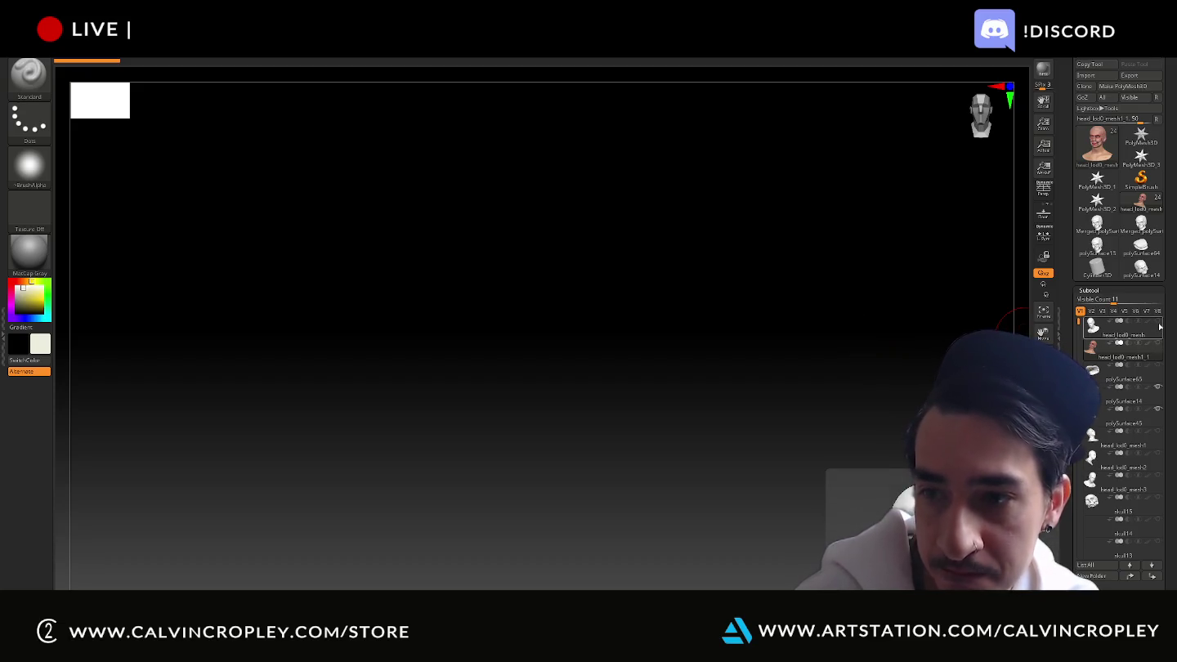
Inspect the head's red-line texture, then trial-lift the skull's cranium off the jaw, undoing each lift
{"action": "left_click", "coordinate": [1163, 349]}
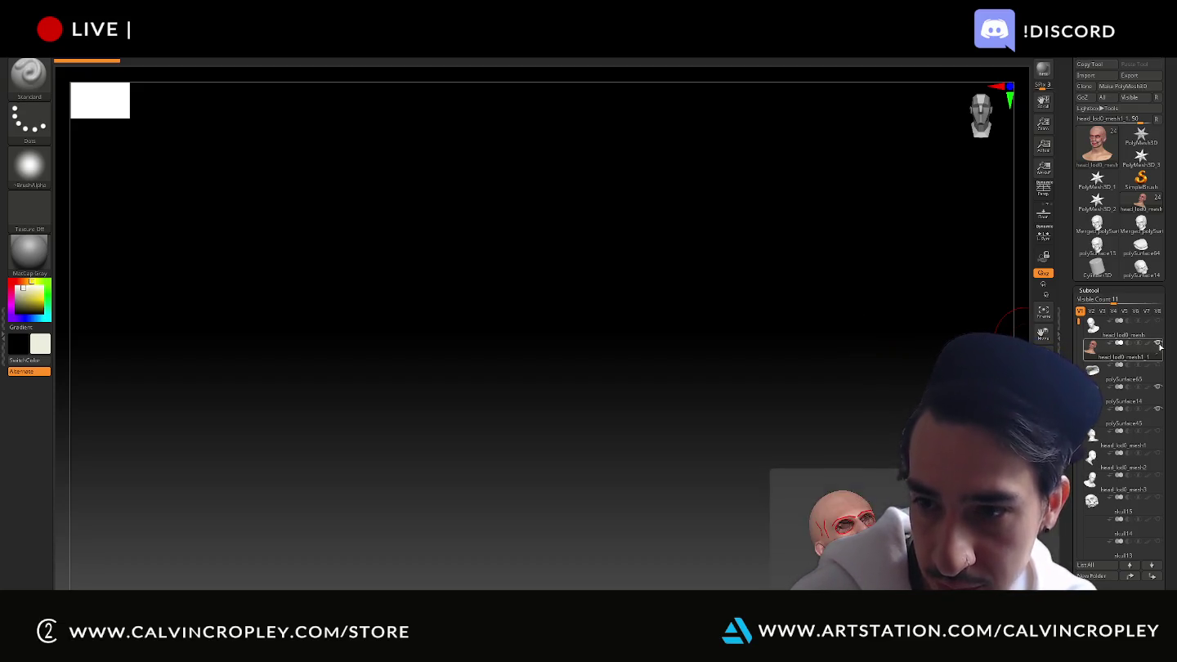
{"action": "mouse_move", "coordinate": [827, 361]}
{"action": "left_mouse_down"}
{"action": "mouse_move", "coordinate": [836, 407]}
{"action": "mouse_move", "coordinate": [854, 409]}
{"action": "left_mouse_up"}
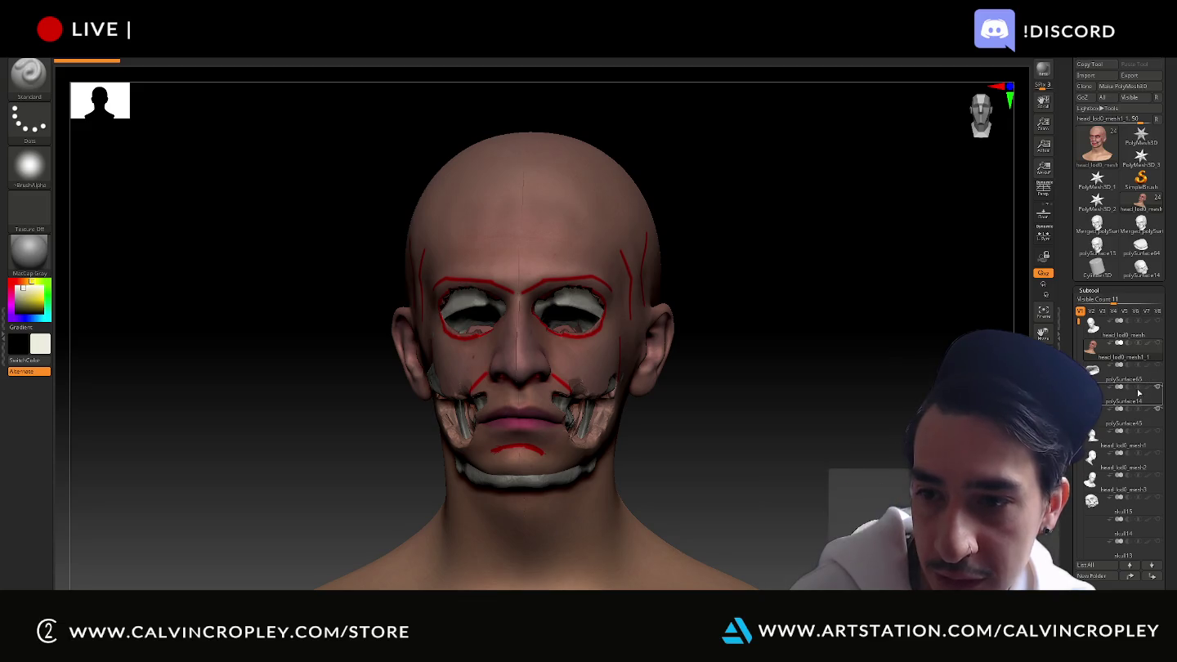
{"action": "left_click", "coordinate": [1124, 402]}
{"action": "key", "text": "w"}
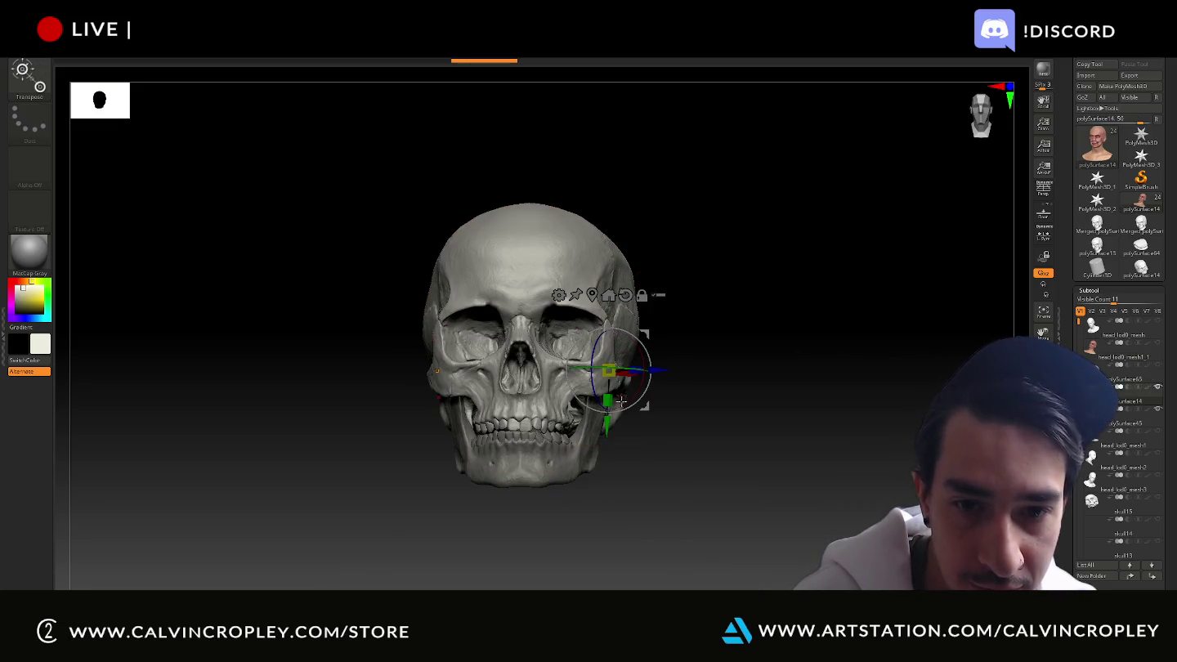
{"action": "mouse_move", "coordinate": [609, 425]}
{"action": "left_mouse_down"}
{"action": "mouse_move", "coordinate": [641, 124]}
{"action": "mouse_move", "coordinate": [649, 247]}
{"action": "mouse_move", "coordinate": [674, 312]}
{"action": "left_mouse_up"}
{"action": "key", "text": "ctrl+z"}
{"action": "key", "text": "ctrl+z"}
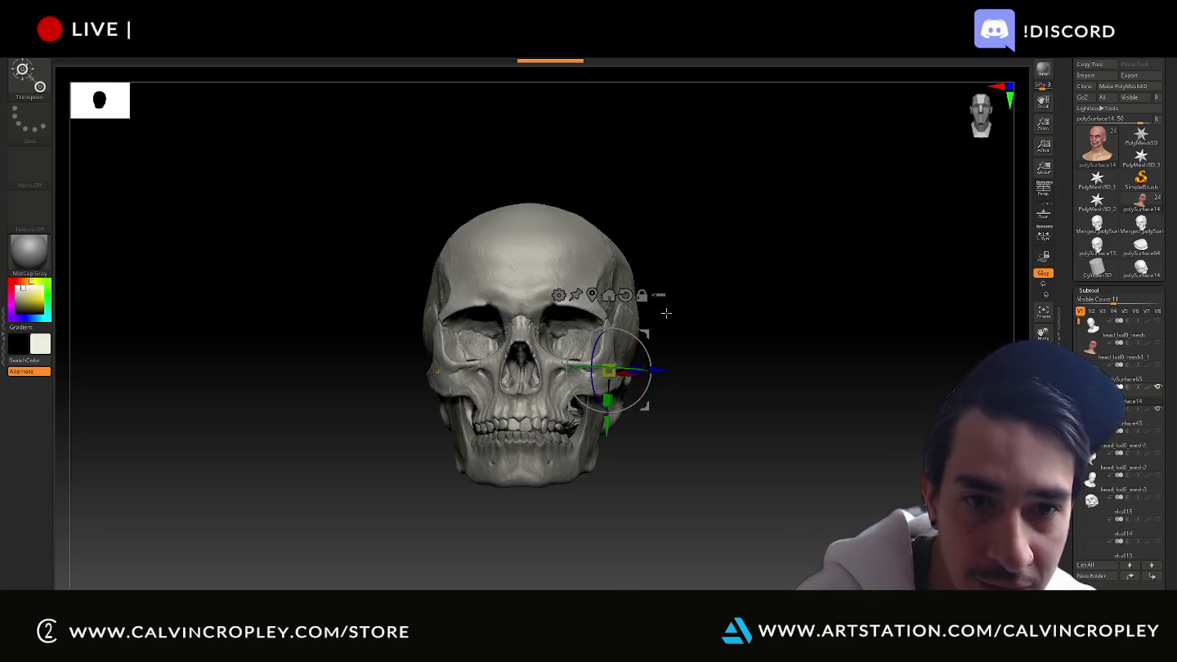
{"action": "left_click_drag", "start_coordinate": [612, 423], "coordinate": [619, 393]}
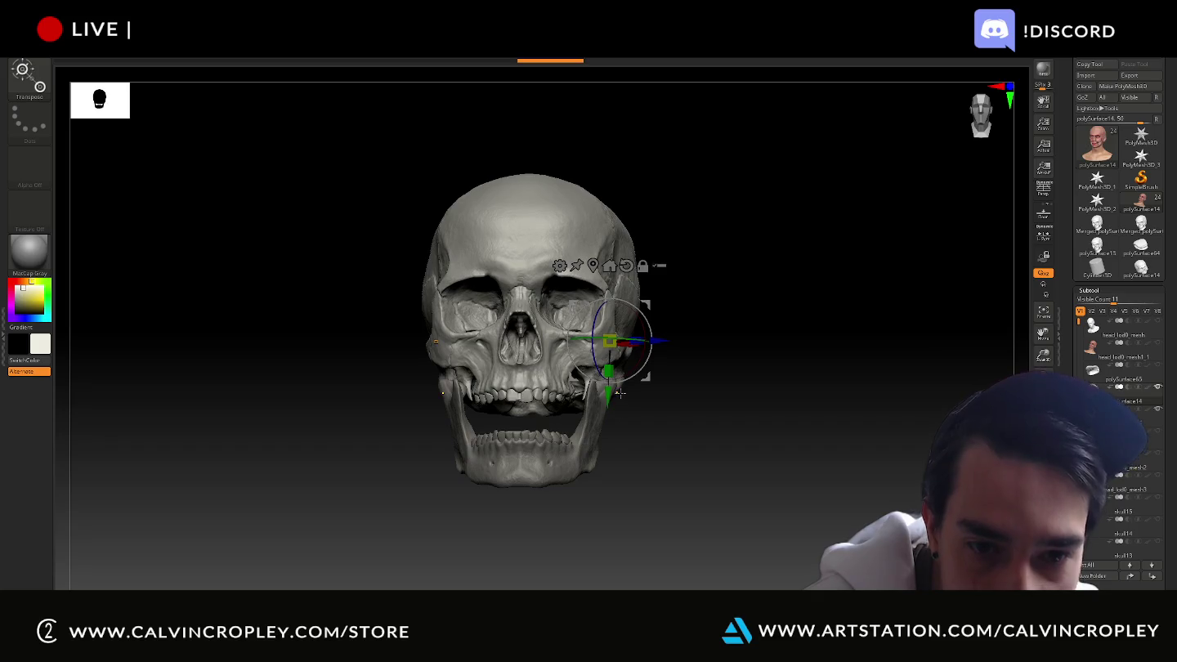
{"action": "key", "text": "ctrl+z"}
Select the jaw subtool, move it down away from the skull, then undo
{"action": "left_click_drag", "start_coordinate": [696, 412], "coordinate": [770, 415]}
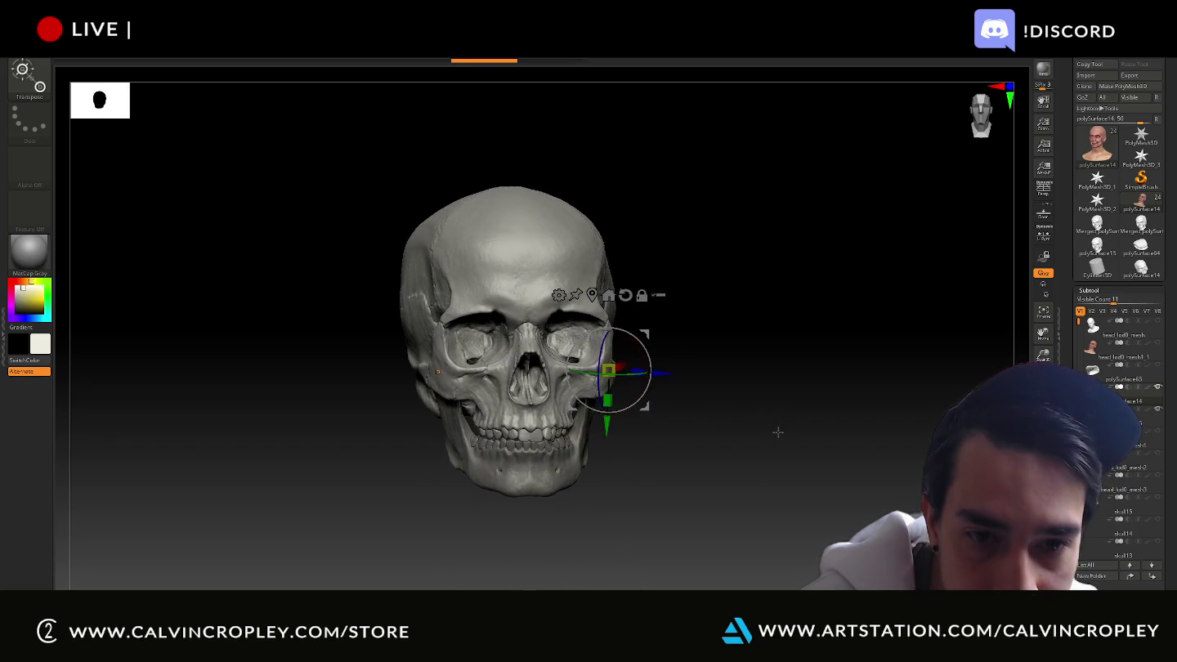
{"action": "left_click", "coordinate": [552, 462], "text": "alt"}
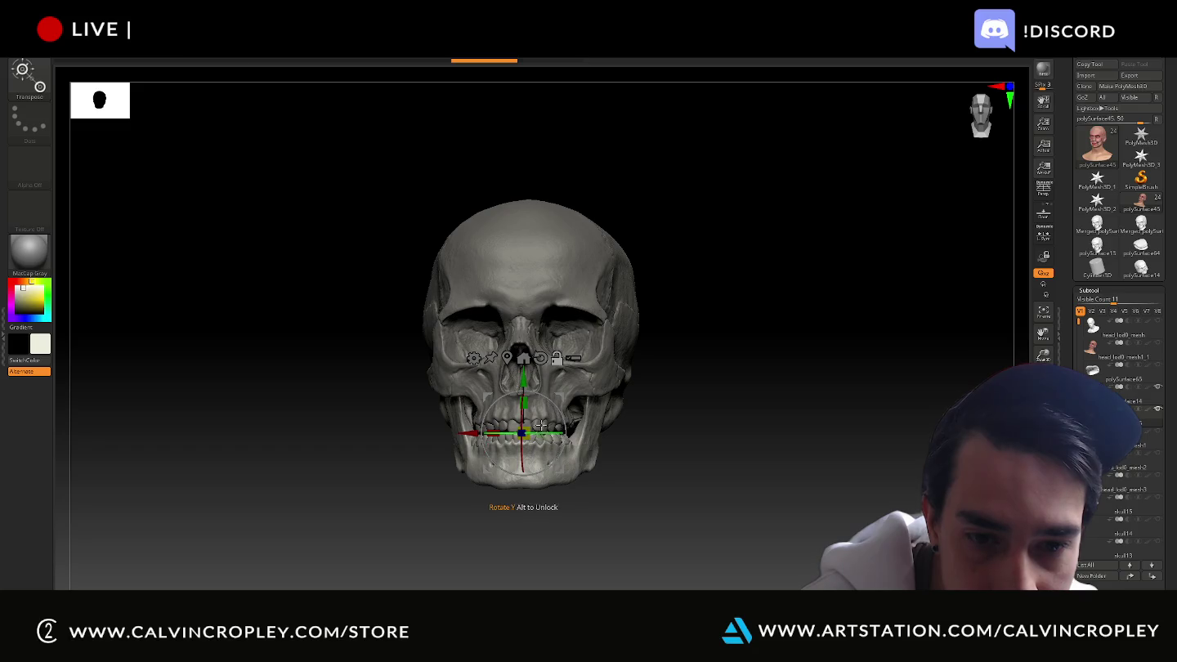
{"action": "mouse_move", "coordinate": [548, 401]}
{"action": "left_mouse_down"}
{"action": "mouse_move", "coordinate": [548, 489]}
{"action": "mouse_move", "coordinate": [548, 123]}
{"action": "left_mouse_up"}
{"action": "key", "text": "ctrl+z"}
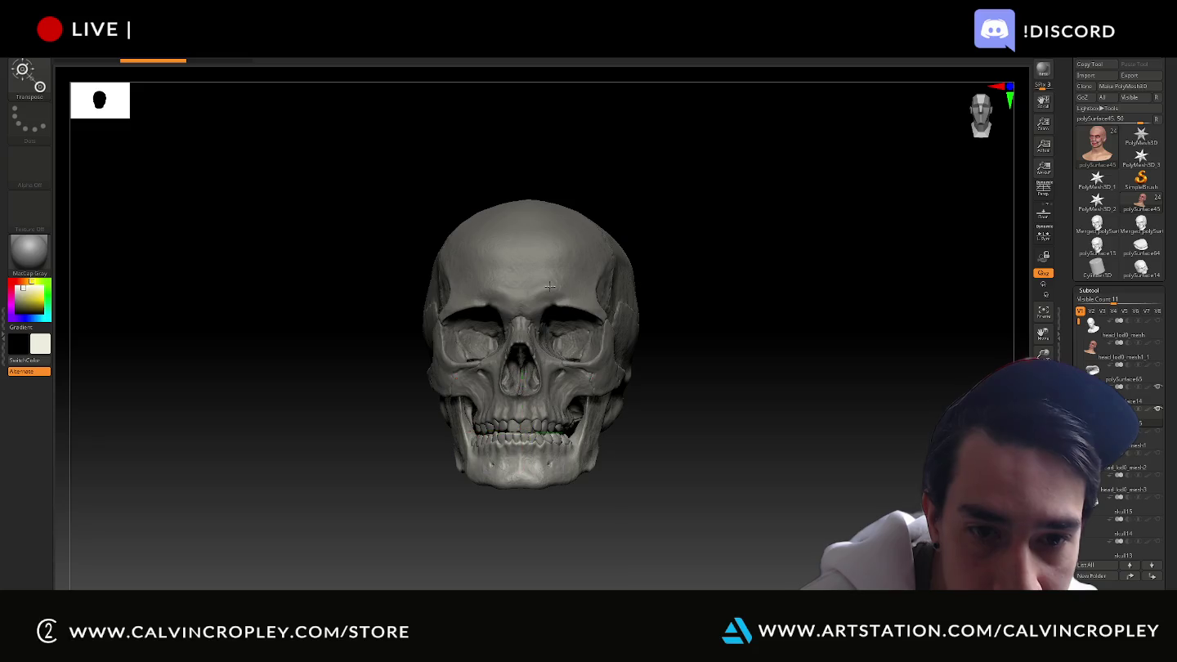
Recentre the gizmo on the cranium and try raising it twice, undoing both lifts
{"action": "left_click", "coordinate": [609, 370], "text": "alt"}
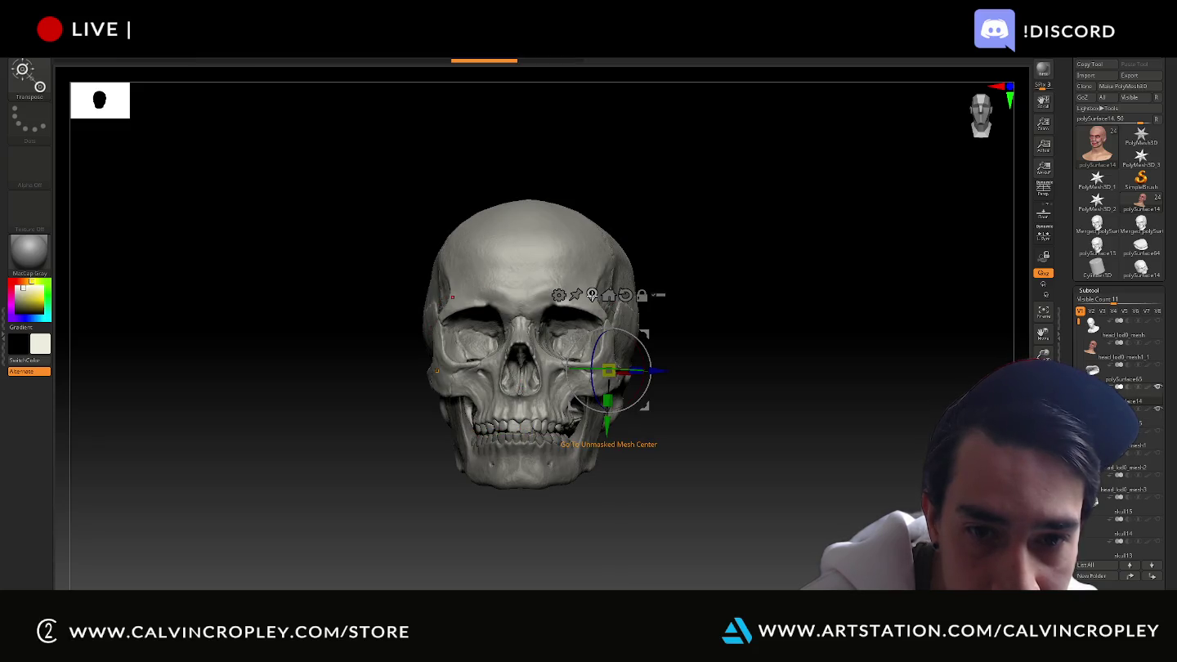
{"action": "left_click", "coordinate": [569, 330]}
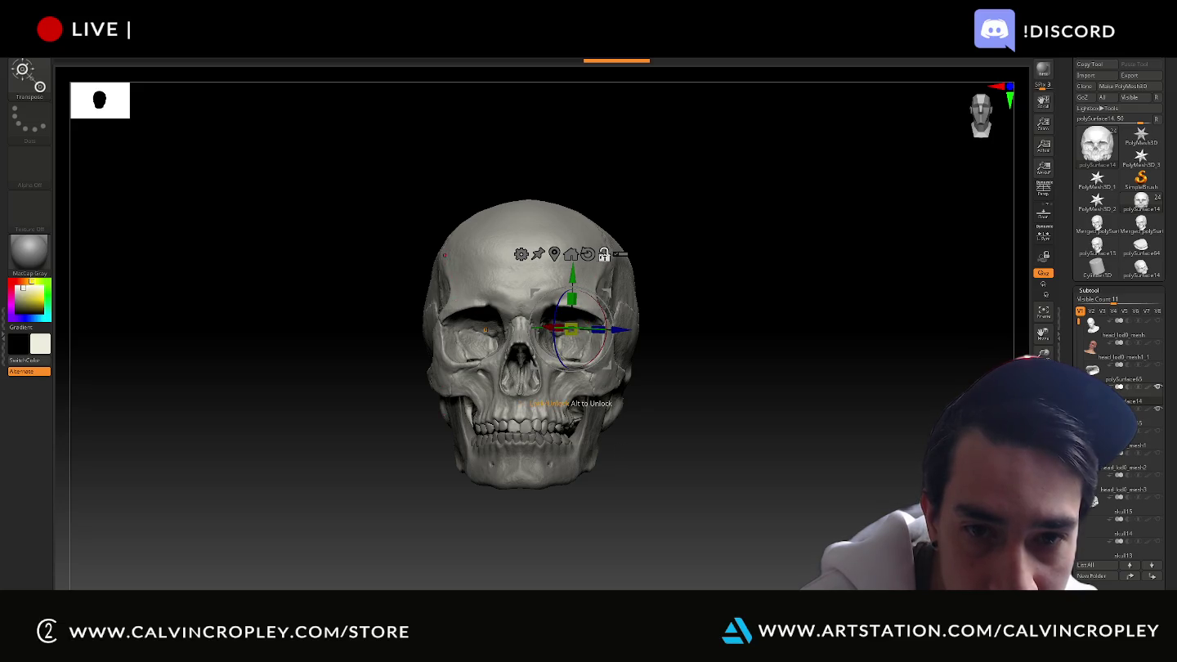
{"action": "left_click_drag", "start_coordinate": [572, 275], "coordinate": [574, 237]}
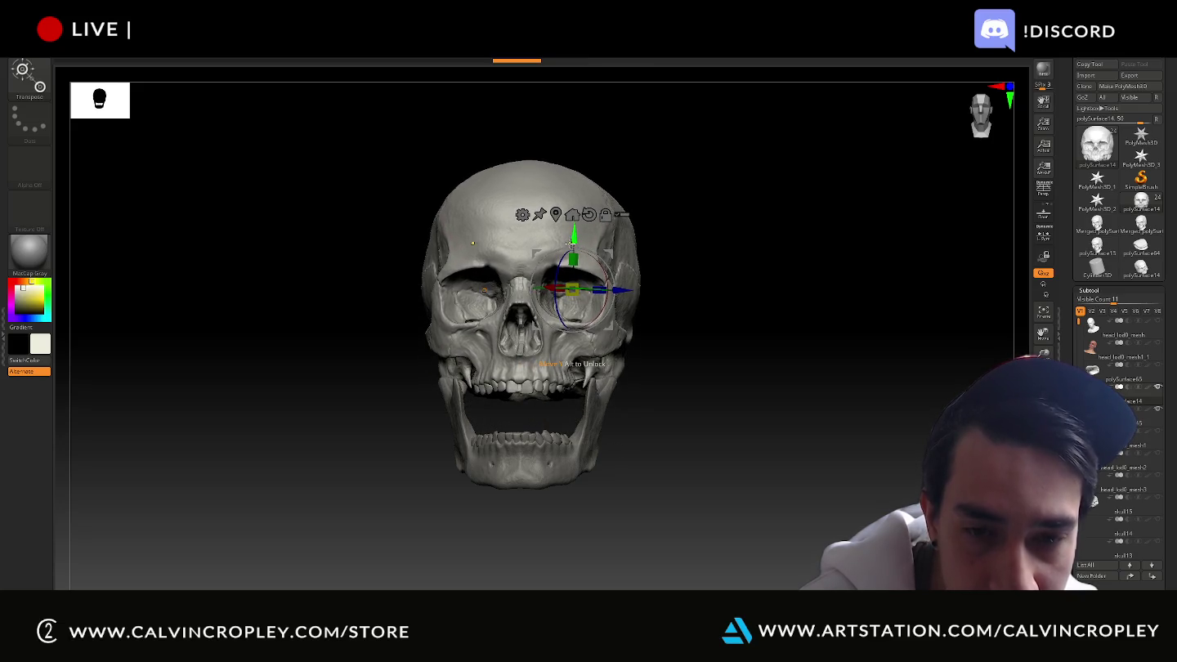
{"action": "key", "text": "ctrl+z"}
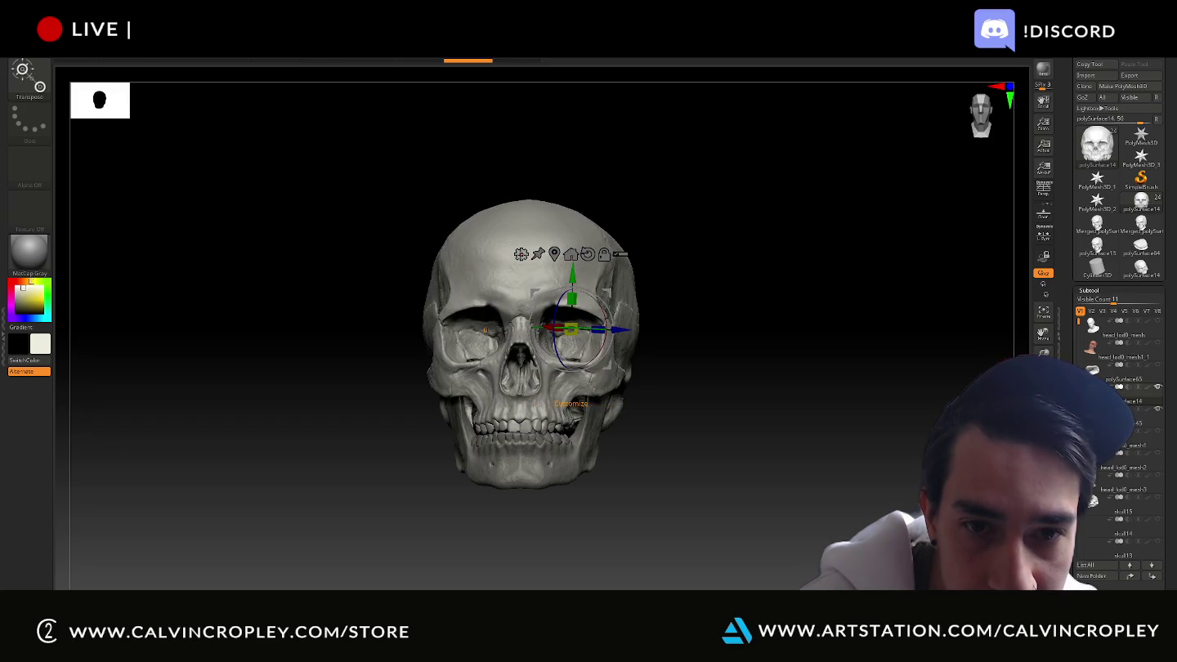
{"action": "left_click_drag", "start_coordinate": [577, 286], "coordinate": [604, 246]}
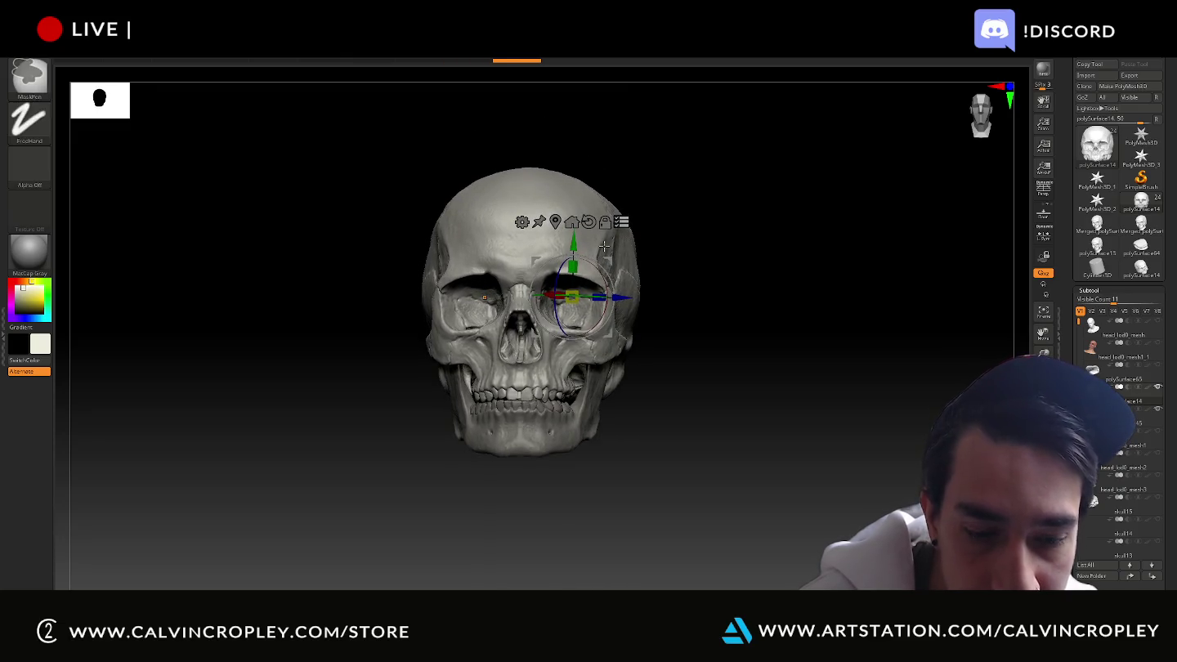
{"action": "key", "text": "ctrl+z"}
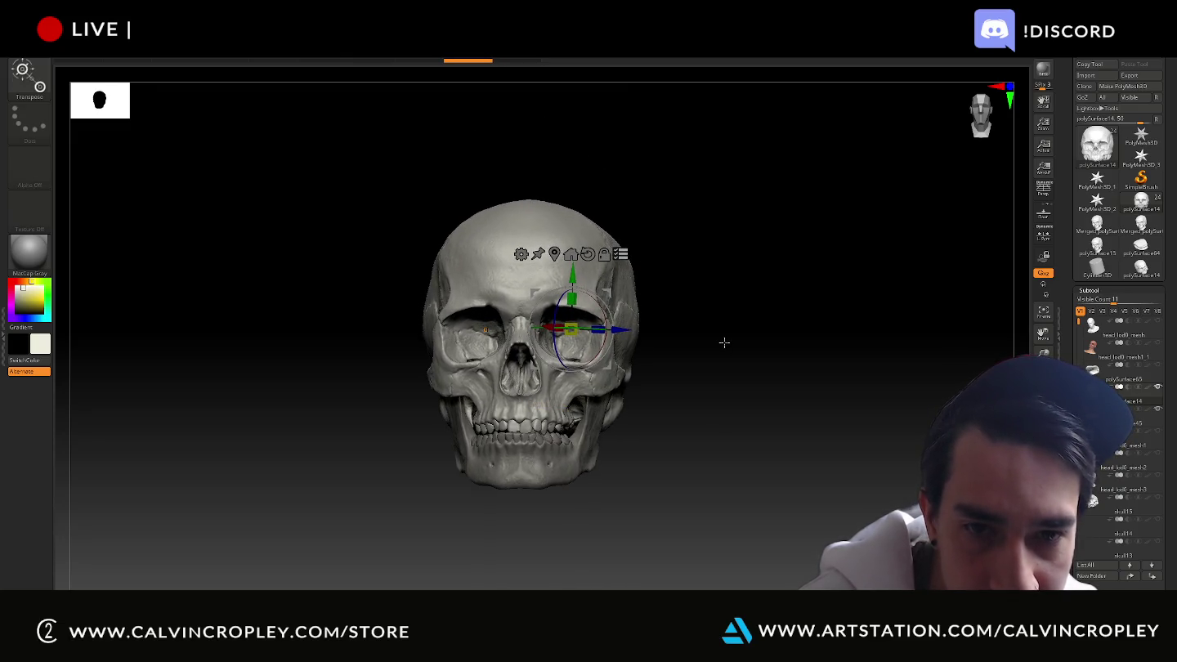
Undo and redo through the skull's move history to revisit its earlier tilted pose
{"action": "mouse_move", "coordinate": [724, 343]}
{"action": "left_mouse_down"}
{"action": "mouse_move", "coordinate": [737, 337]}
{"action": "mouse_move", "coordinate": [728, 362]}
{"action": "left_mouse_up"}
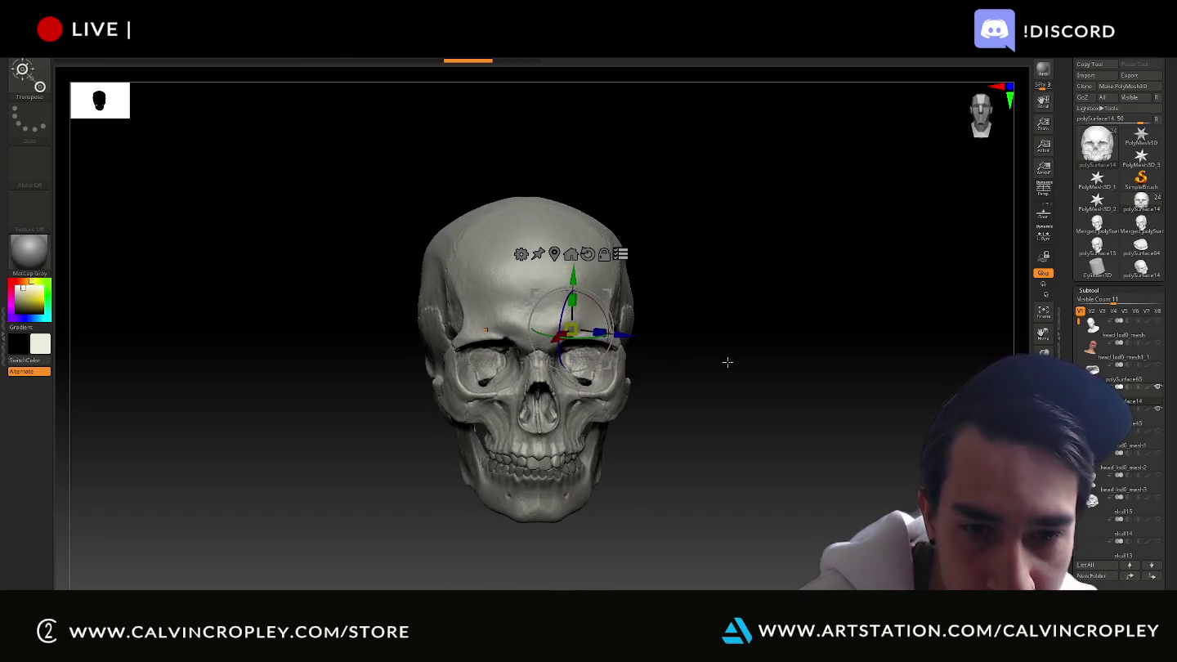
{"action": "key", "text": "ctrl"}
{"action": "key", "text": "ctrl+z"}
{"action": "key", "text": "ctrl+z"}
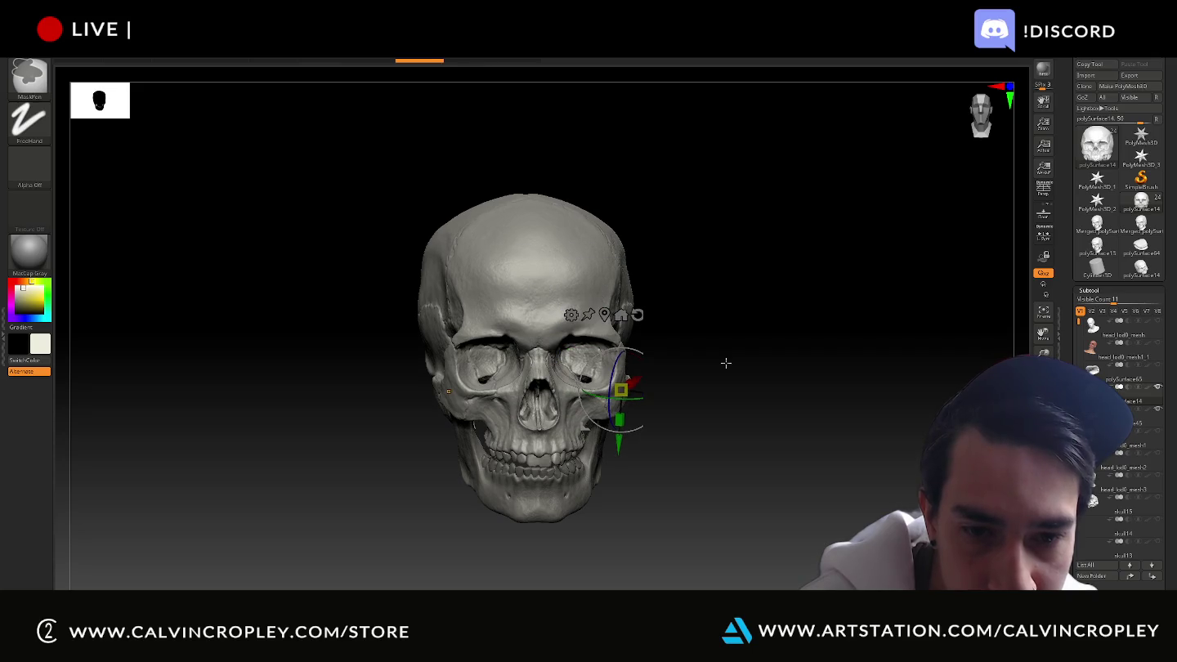
{"action": "key", "text": "ctrl+z"}
{"action": "key", "text": "ctrl+z"}
{"action": "key", "text": "ctrl+z"}
{"action": "key", "text": "ctrl+z"}
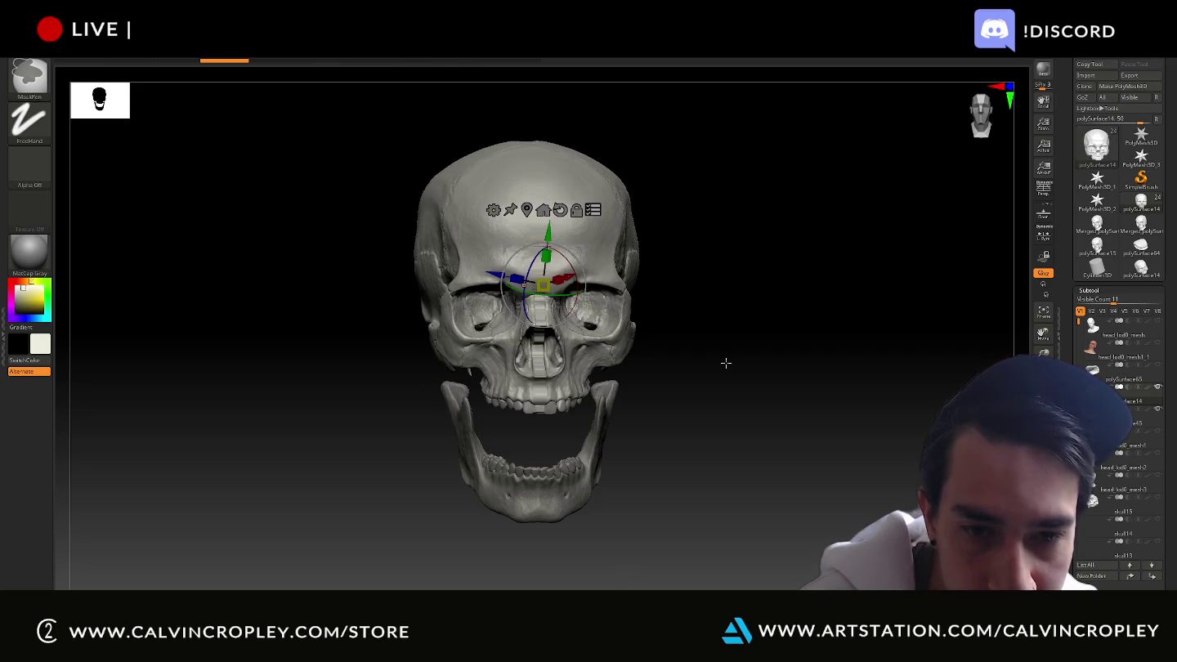
{"action": "key", "text": "ctrl+z"}
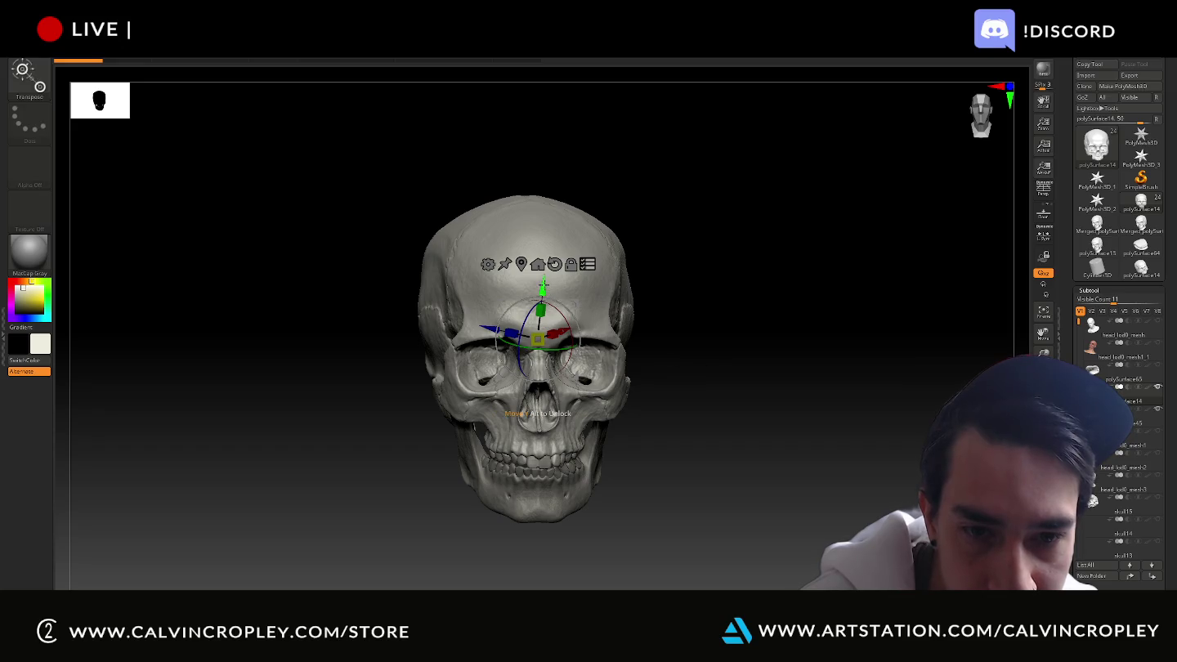
{"action": "left_click_drag", "start_coordinate": [541, 309], "coordinate": [540, 317]}
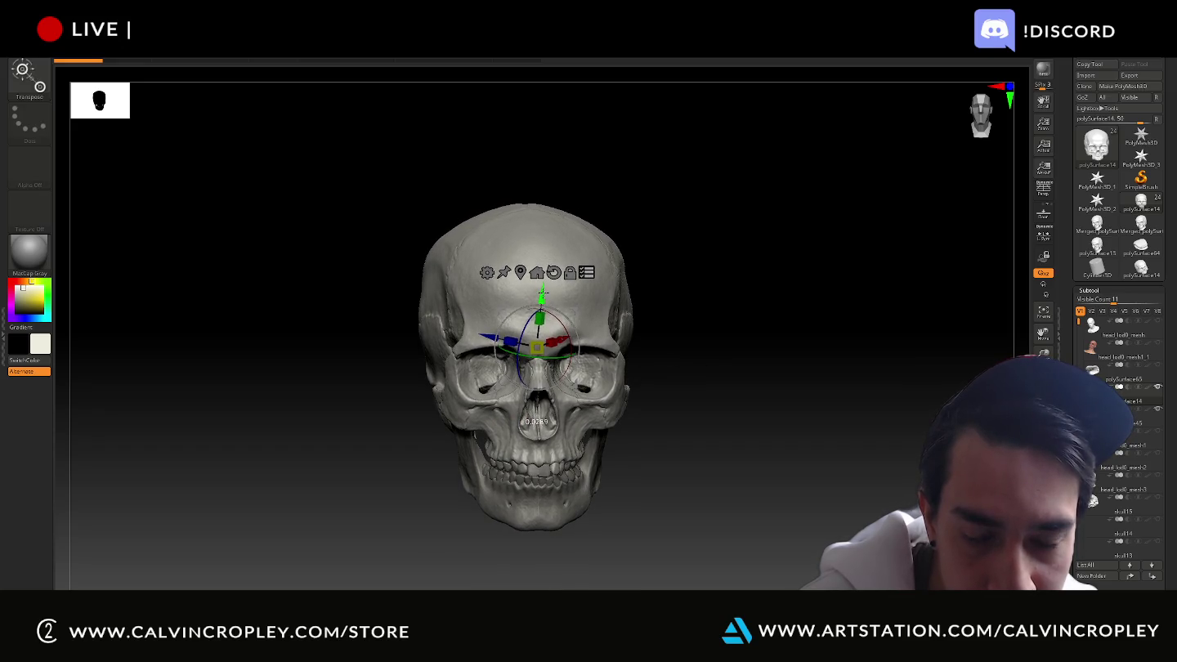
{"action": "key", "text": "ctrl+shift+z"}
{"action": "key", "text": "ctrl+shift+z"}
{"action": "key", "text": "ctrl+shift+z"}
{"action": "key", "text": "ctrl+shift+z"}
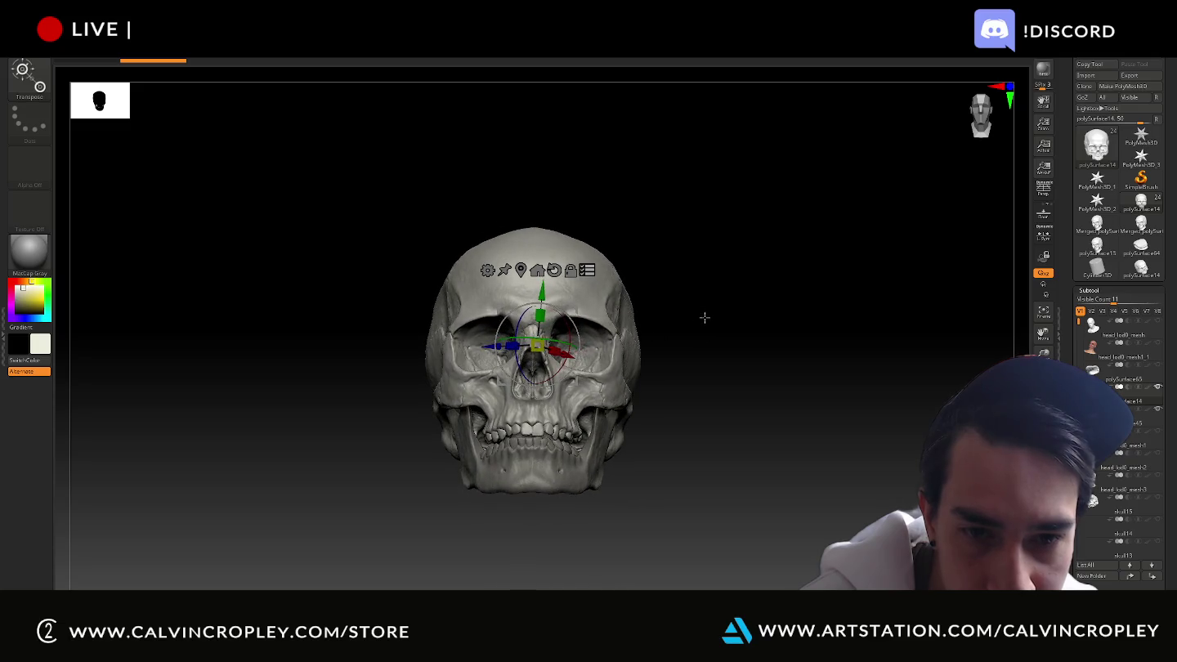
{"action": "key", "text": "ctrl+shift+z"}
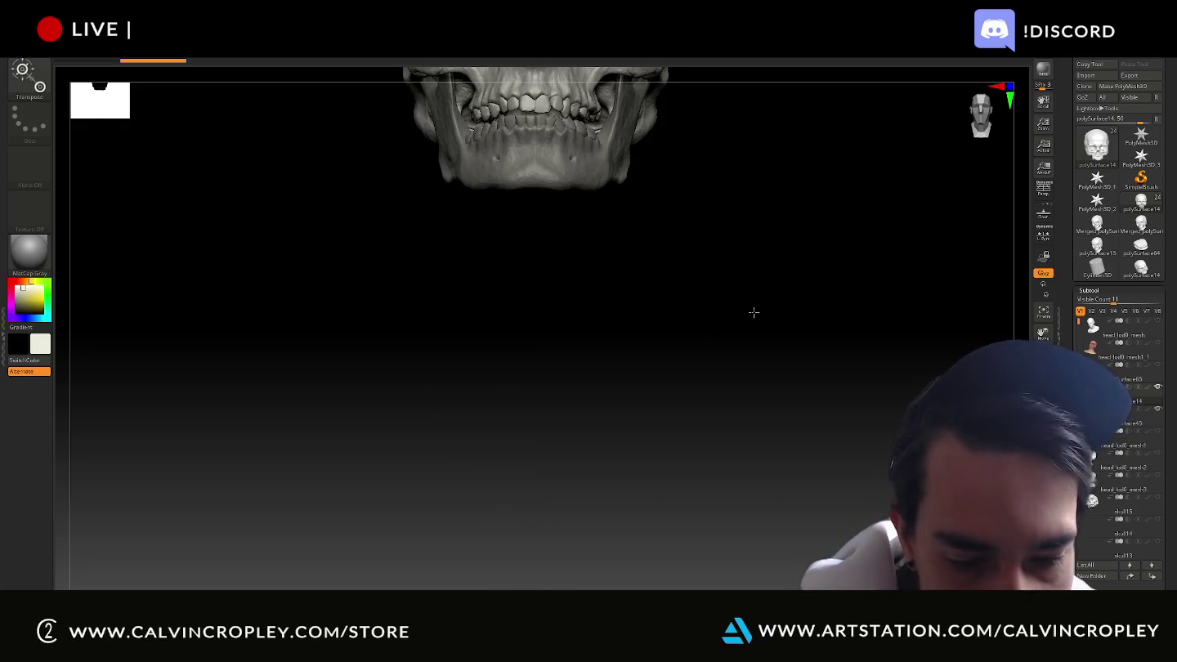
Nudge the skull up its vertical axis, then Split To Similar Parts, creating polySurface subtools 24–31
{"action": "key", "text": "ctrl+z"}
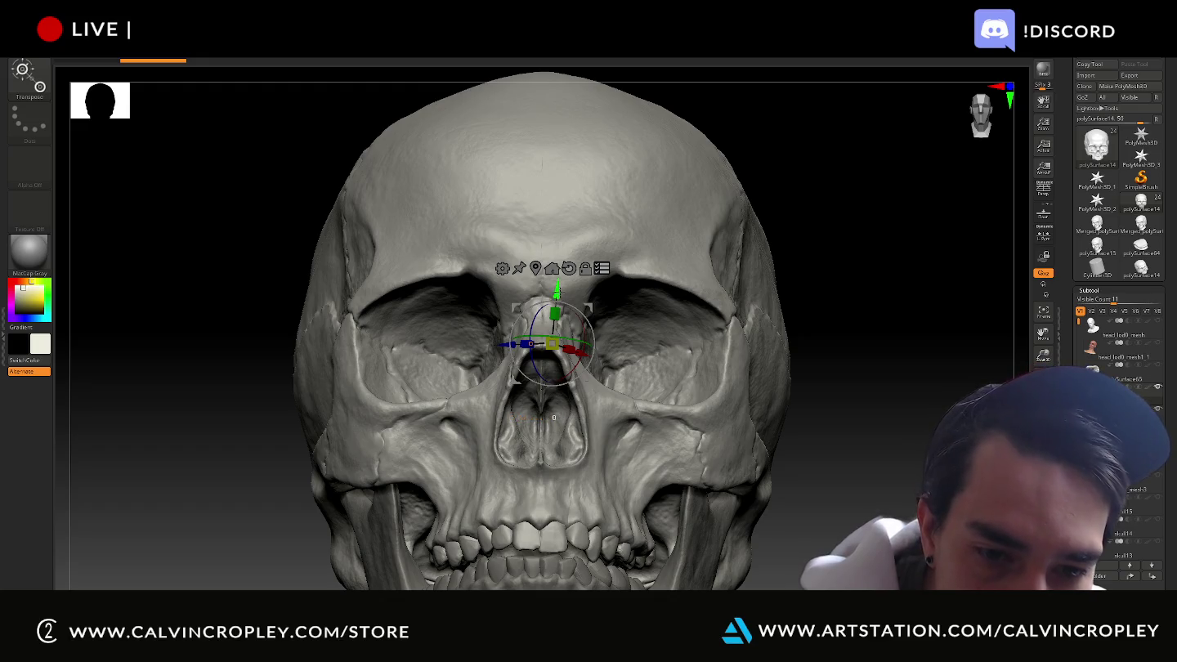
{"action": "mouse_move", "coordinate": [557, 290]}
{"action": "left_mouse_down"}
{"action": "mouse_move", "coordinate": [564, 304]}
{"action": "mouse_move", "coordinate": [565, 293]}
{"action": "left_mouse_up"}
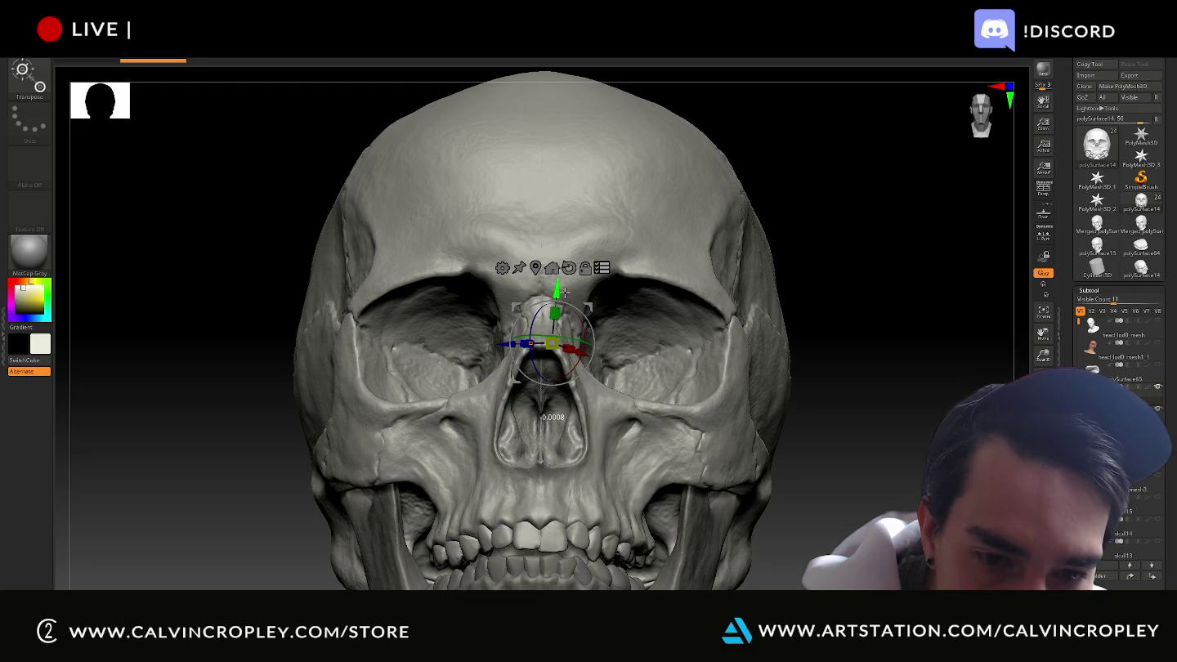
{"action": "left_click_drag", "start_coordinate": [565, 293], "coordinate": [566, 293]}
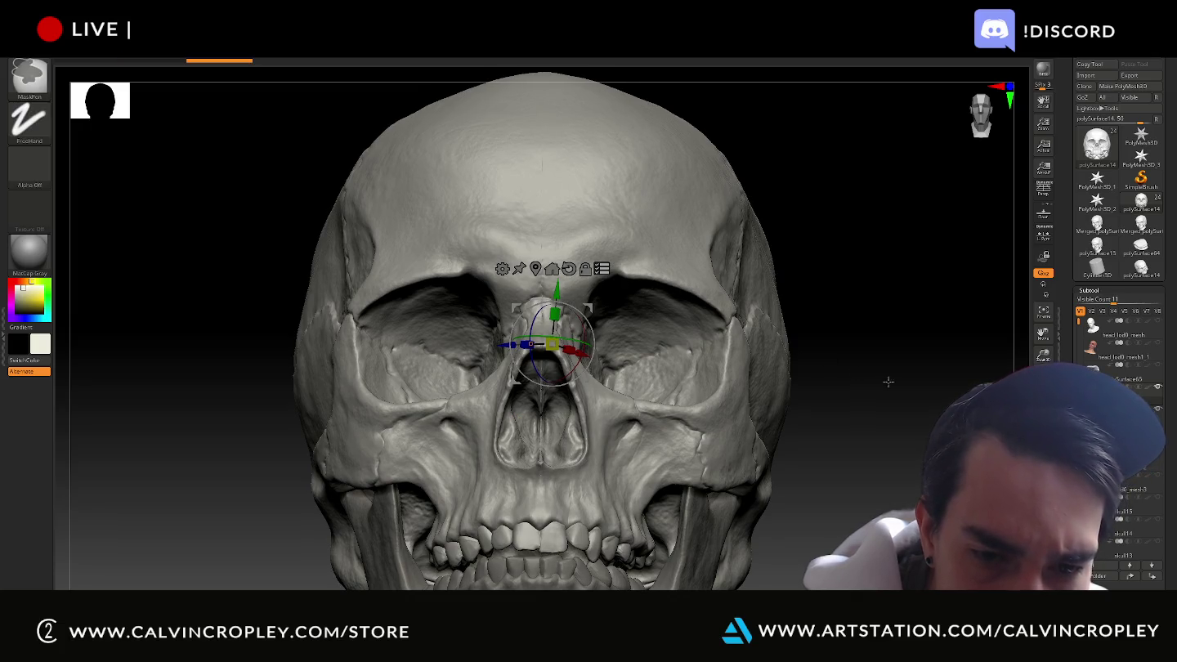
{"action": "mouse_move", "coordinate": [948, 415]}
{"action": "left_mouse_down"}
{"action": "mouse_move", "coordinate": [908, 421]}
{"action": "mouse_move", "coordinate": [921, 426]}
{"action": "left_mouse_up"}
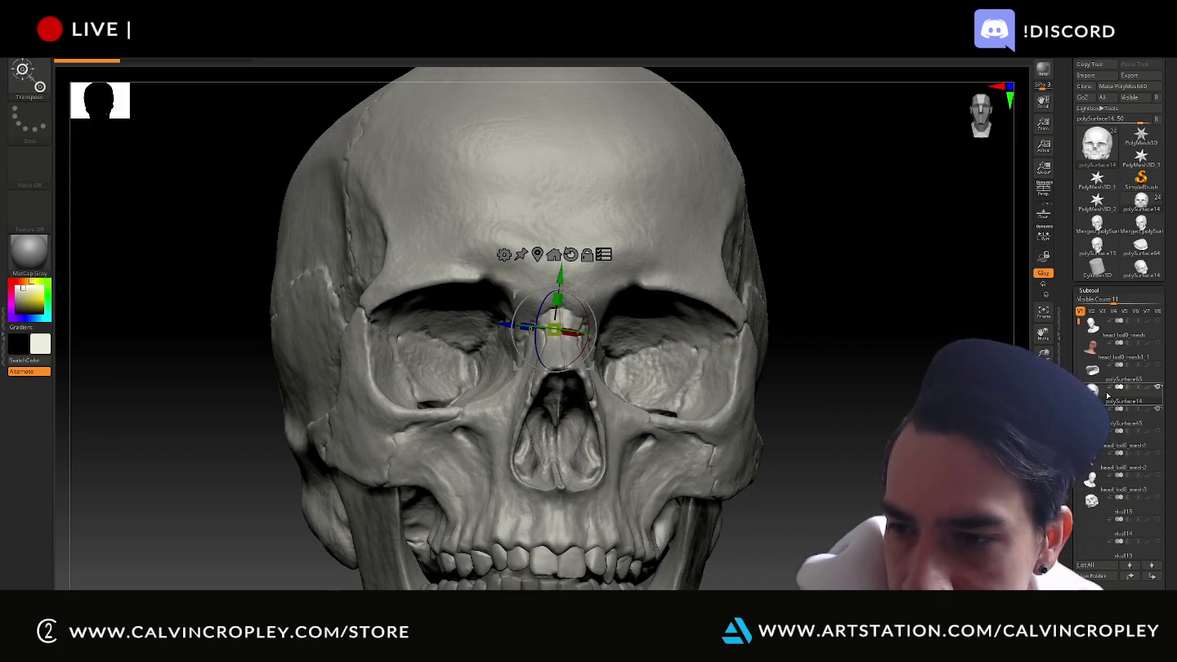
{"action": "scroll", "coordinate": [1105, 398], "scroll_direction": "down", "scroll_amount": 5}
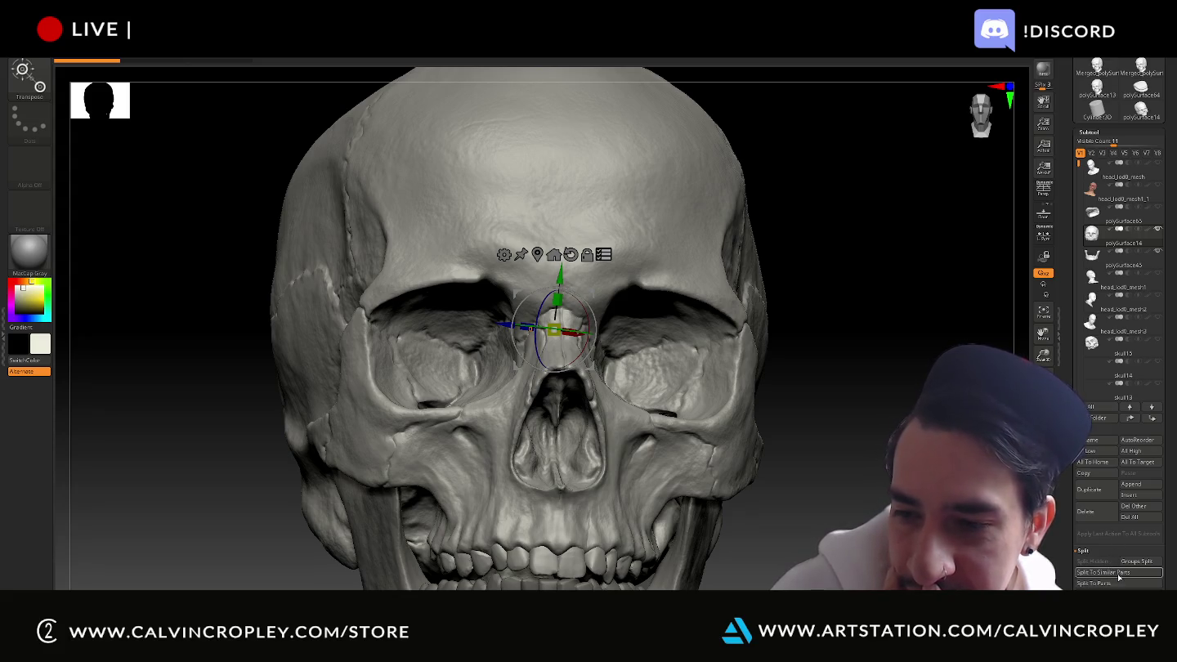
{"action": "left_click", "coordinate": [1120, 573]}
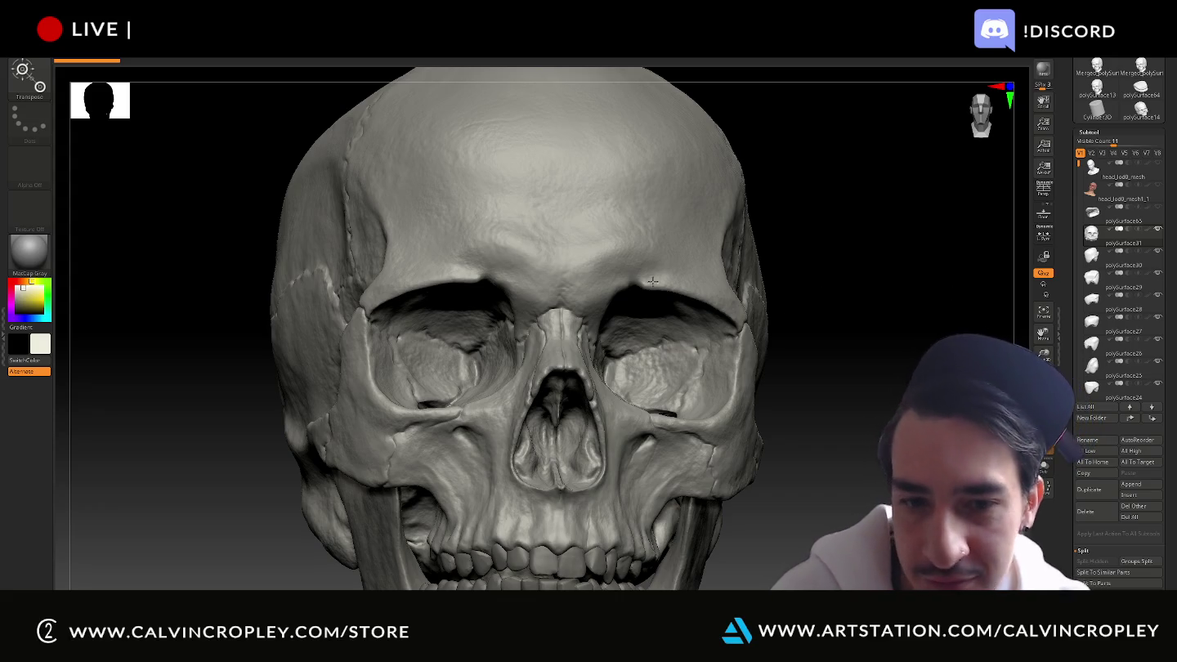
{"action": "key", "text": "w"}
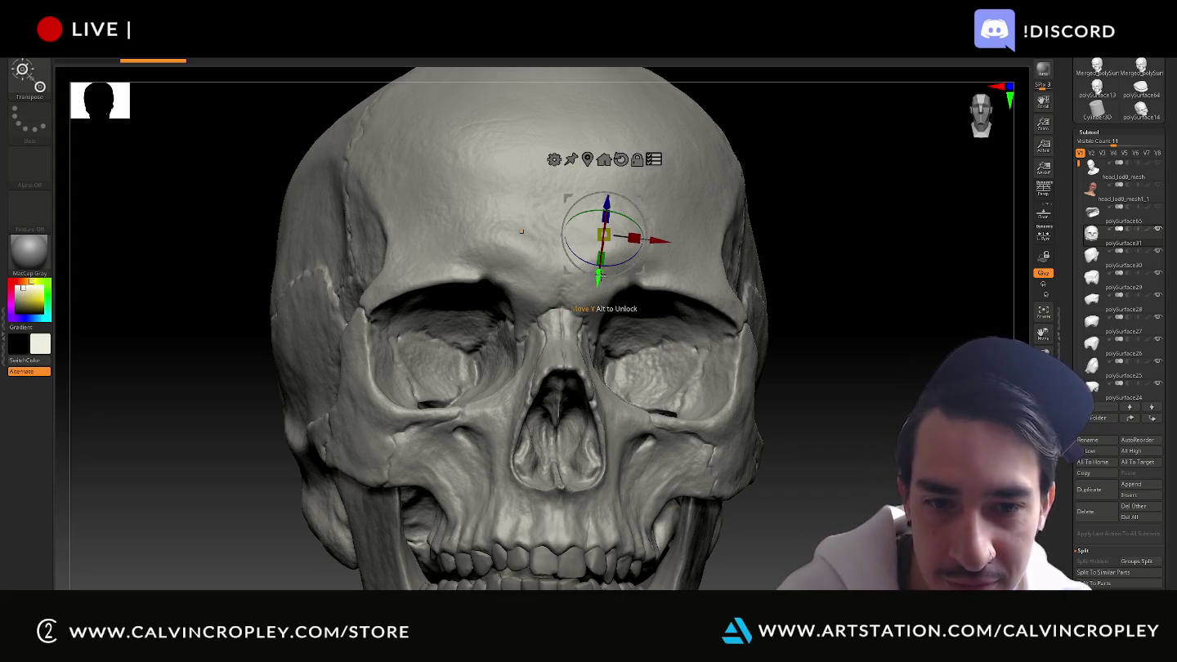
{"action": "left_click_drag", "start_coordinate": [600, 279], "coordinate": [627, 253]}
{"action": "key", "text": "ctrl"}
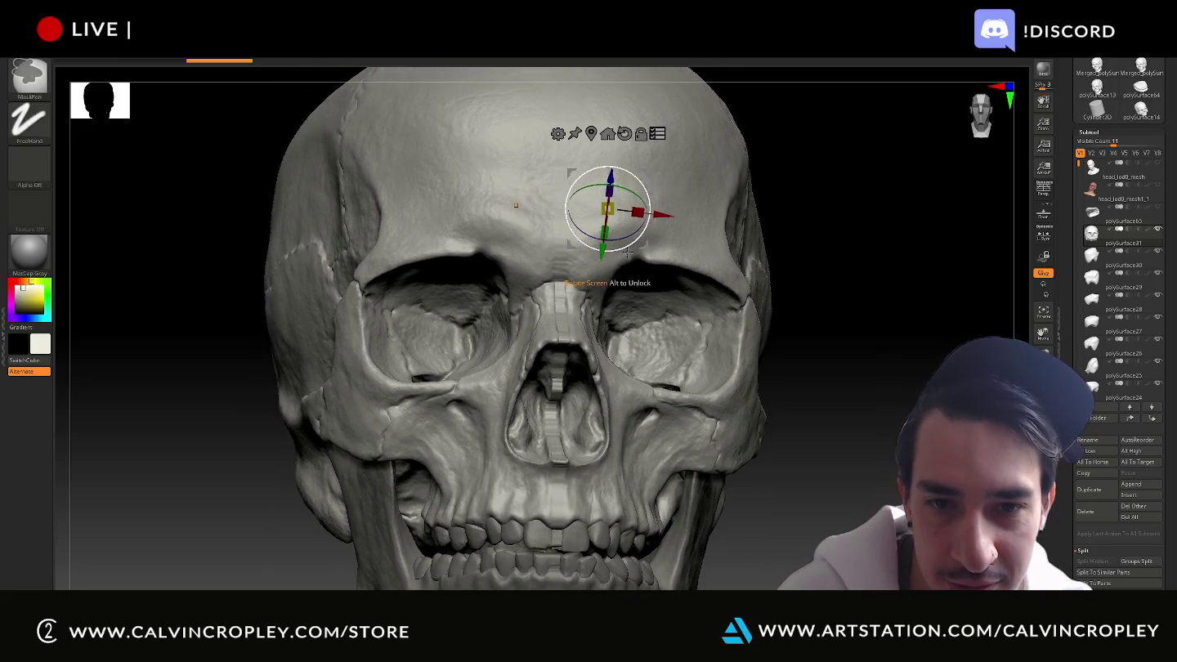
{"action": "key", "text": "ctrl+z"}
{"action": "left_click_drag", "start_coordinate": [907, 401], "coordinate": [901, 401]}
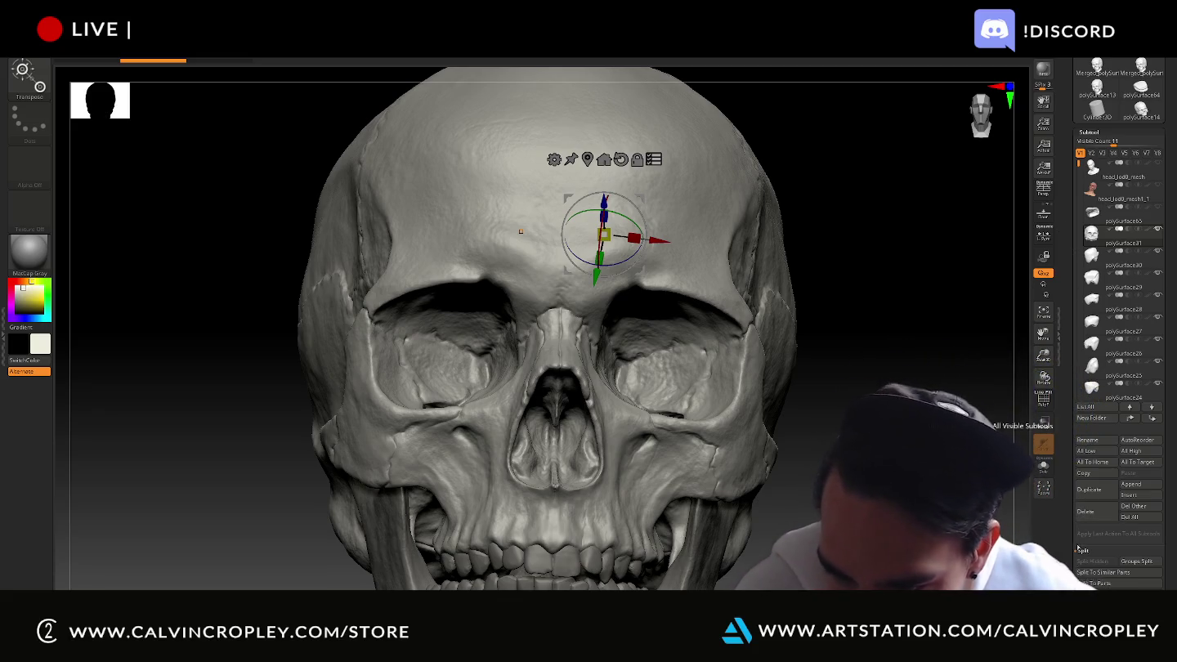
Set the skull part's Tool > Geometry > DynaMesh Resolution to 4096
{"action": "scroll", "coordinate": [1078, 513], "scroll_direction": "down", "scroll_amount": 2}
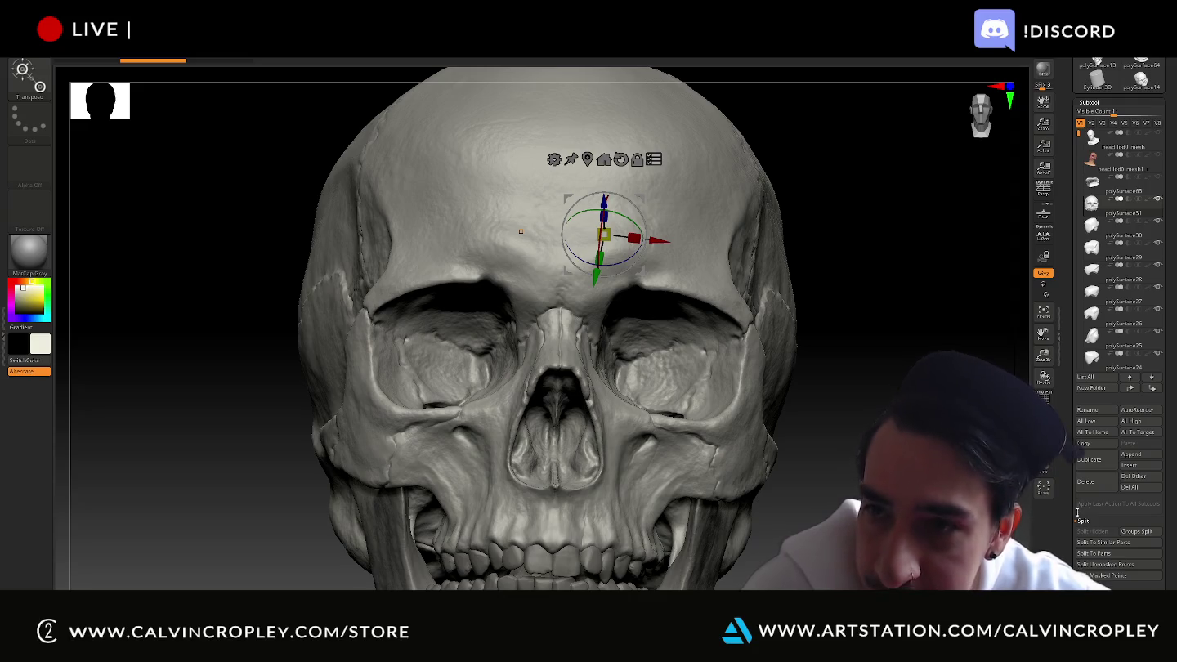
{"action": "scroll", "coordinate": [1077, 482], "scroll_direction": "down", "scroll_amount": 5}
{"action": "scroll", "coordinate": [1080, 442], "scroll_direction": "down", "scroll_amount": 5}
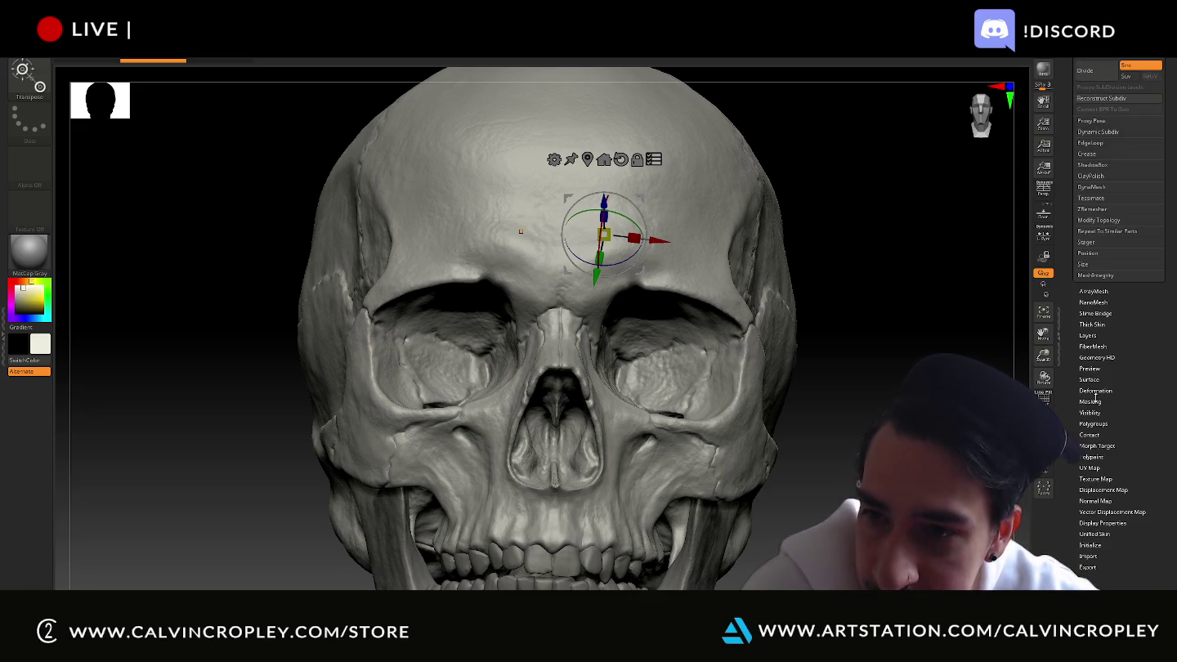
{"action": "left_click", "coordinate": [1094, 397]}
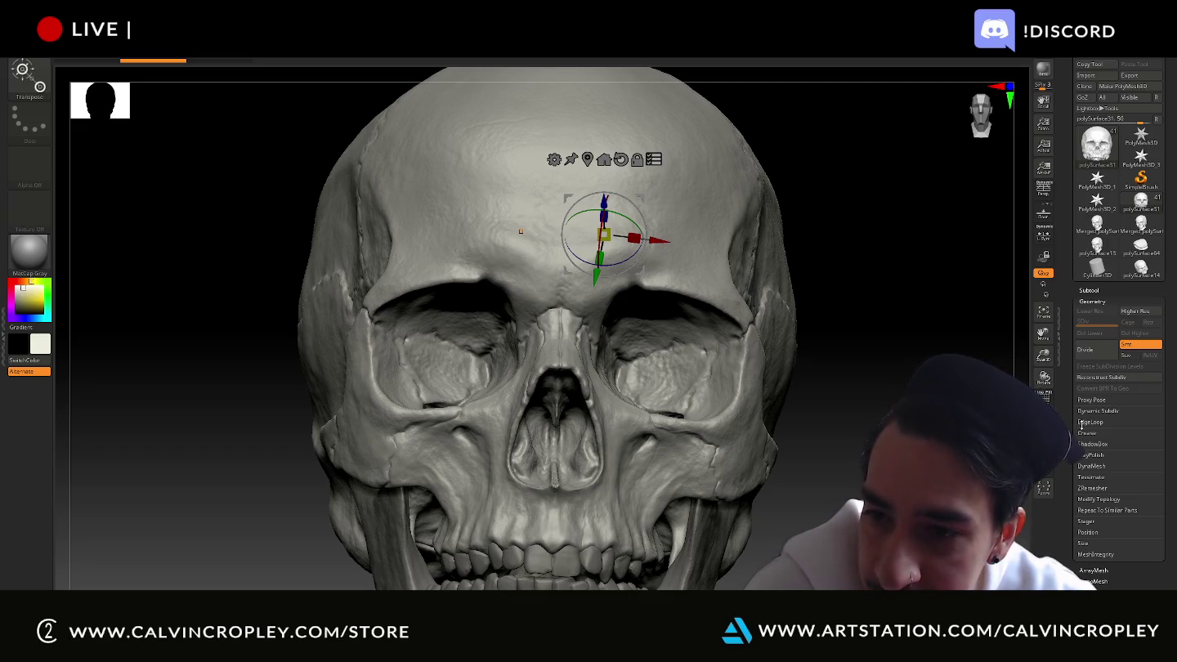
{"action": "left_click", "coordinate": [1107, 468]}
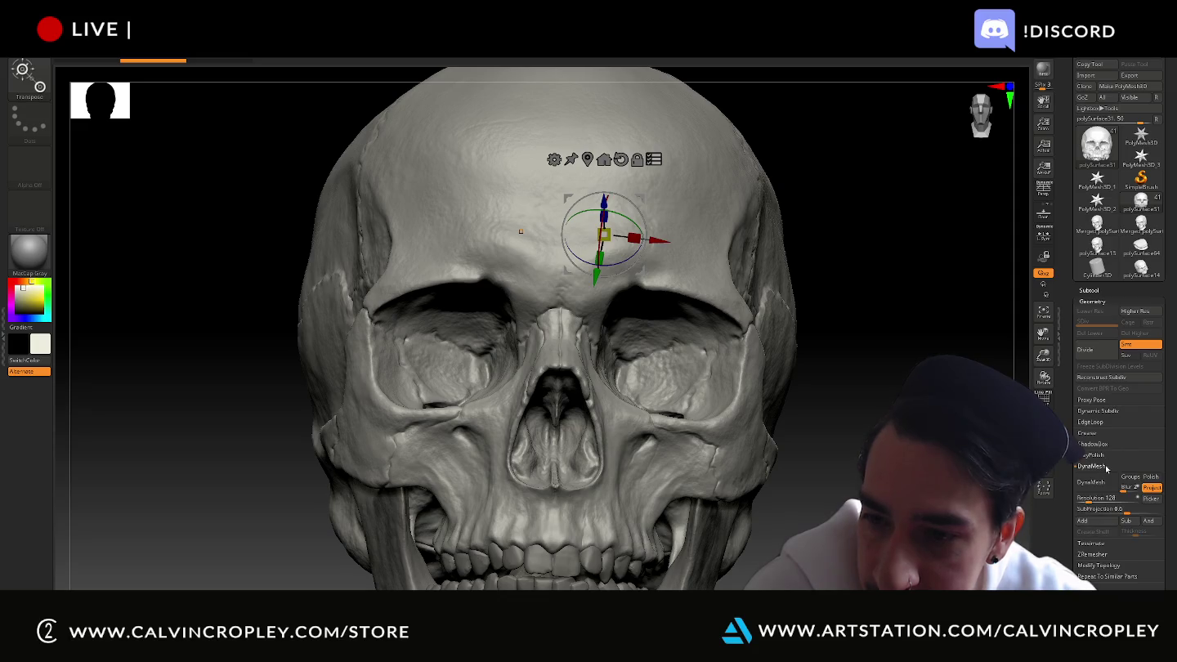
{"action": "type", "text": "4096"}
{"action": "left_click", "coordinate": [1141, 502]}
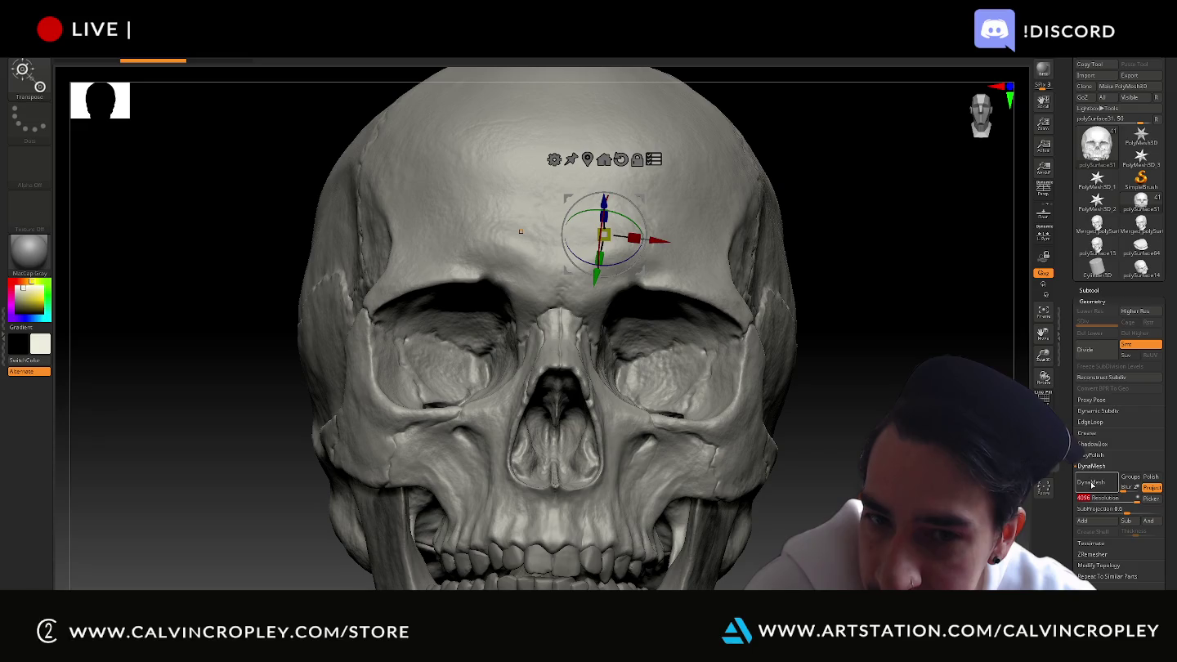
{"action": "key", "text": "Return"}
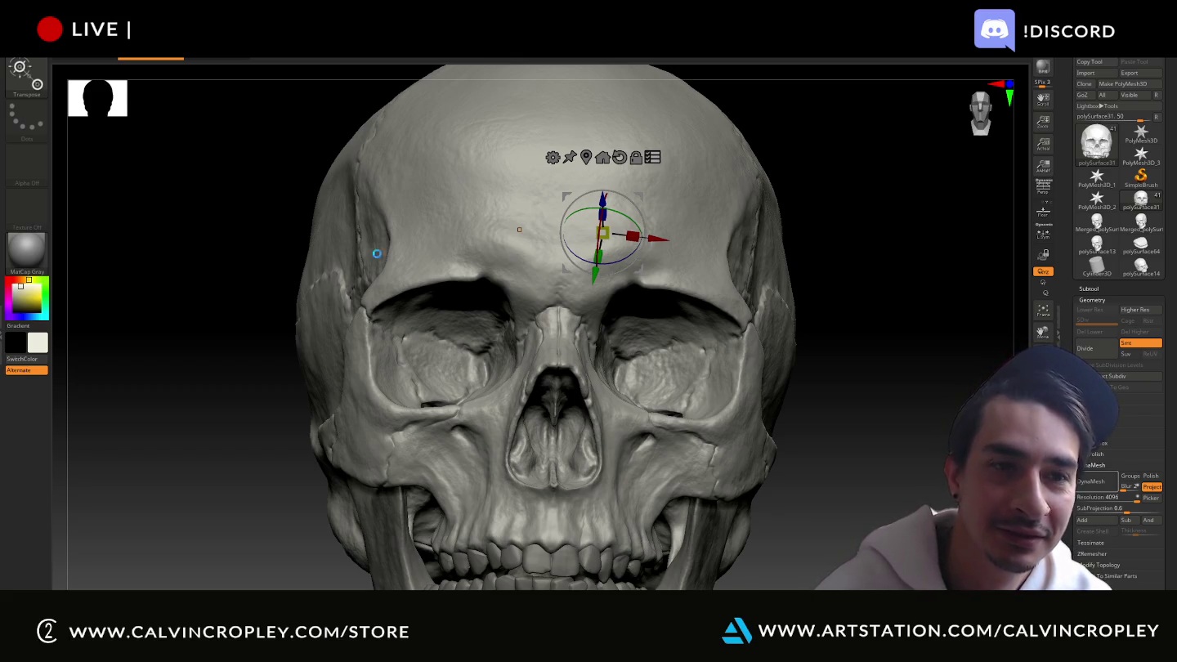
{"action": "key", "text": "super"}
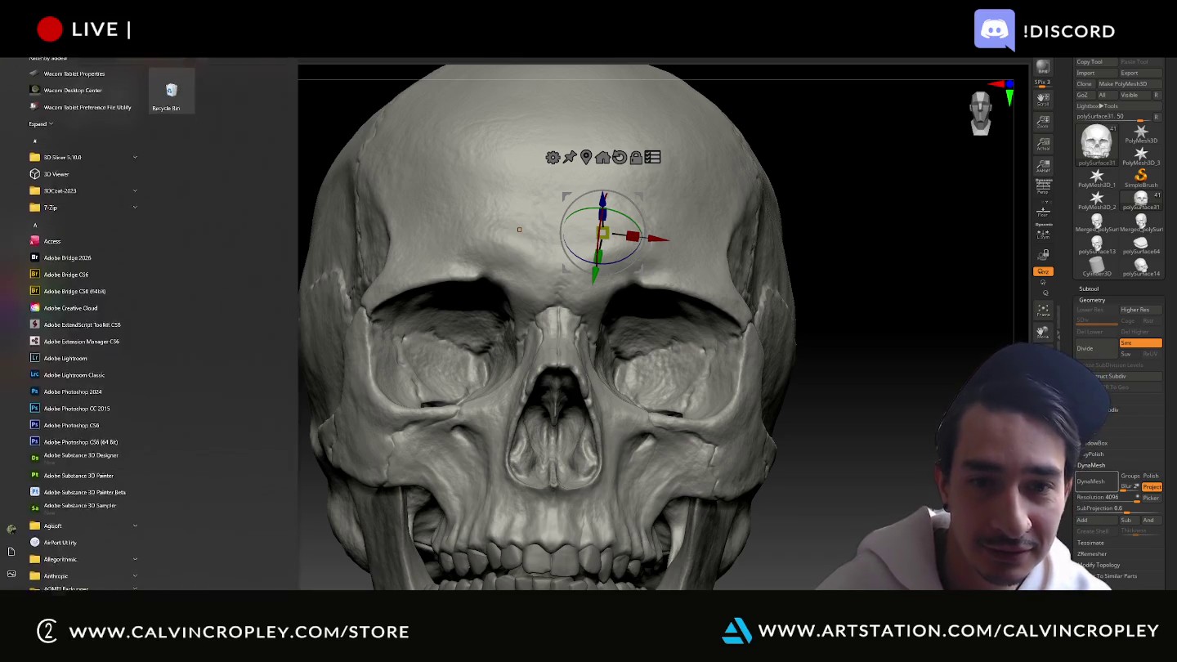
{"action": "scroll", "coordinate": [81, 327], "scroll_direction": "down", "scroll_amount": 1}
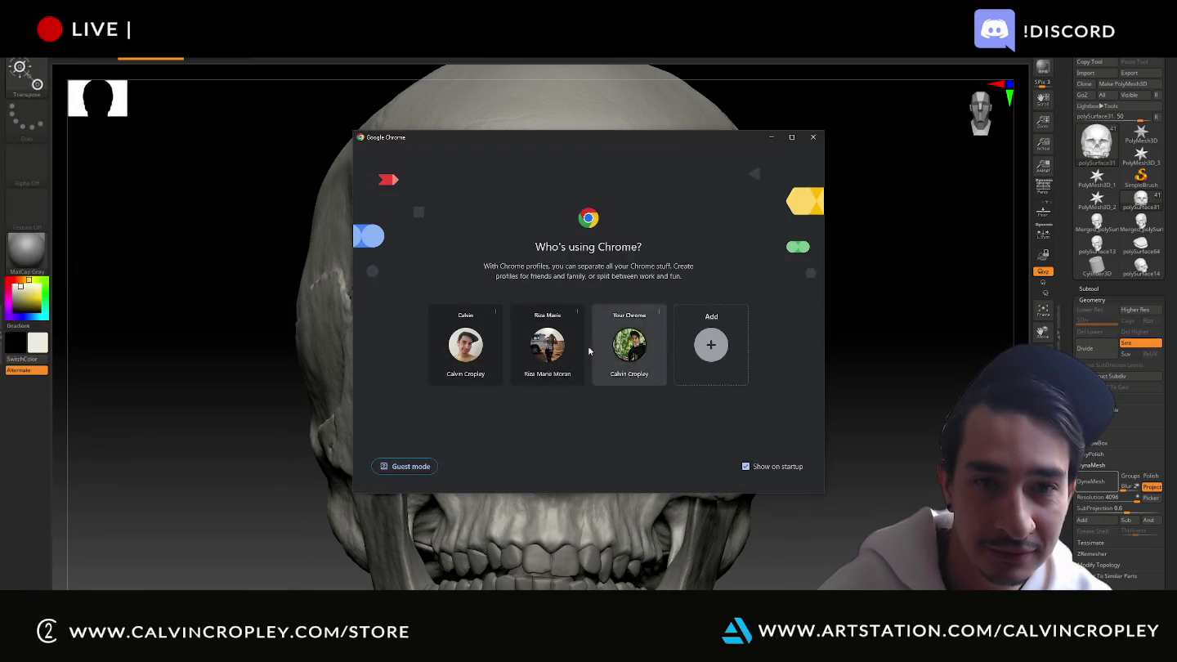
{"action": "left_click", "coordinate": [631, 347]}
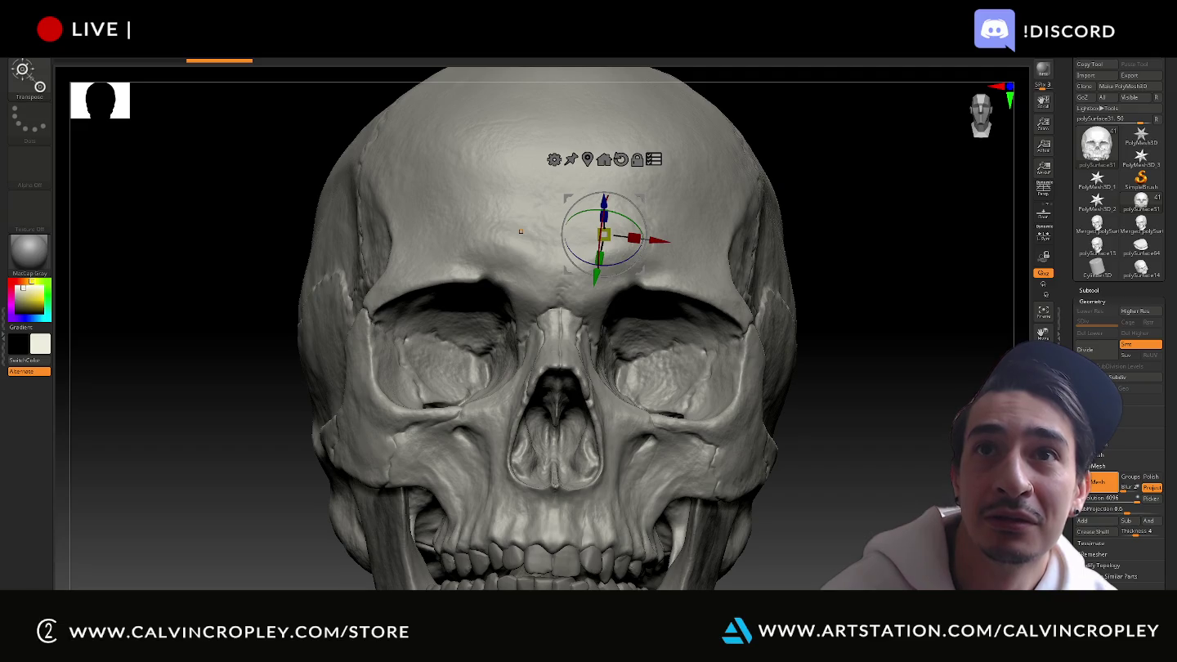
Complete the English message 'Use Google Translate so I can understand you. :)'
{"action": "key", "text": "alt+Tab"}
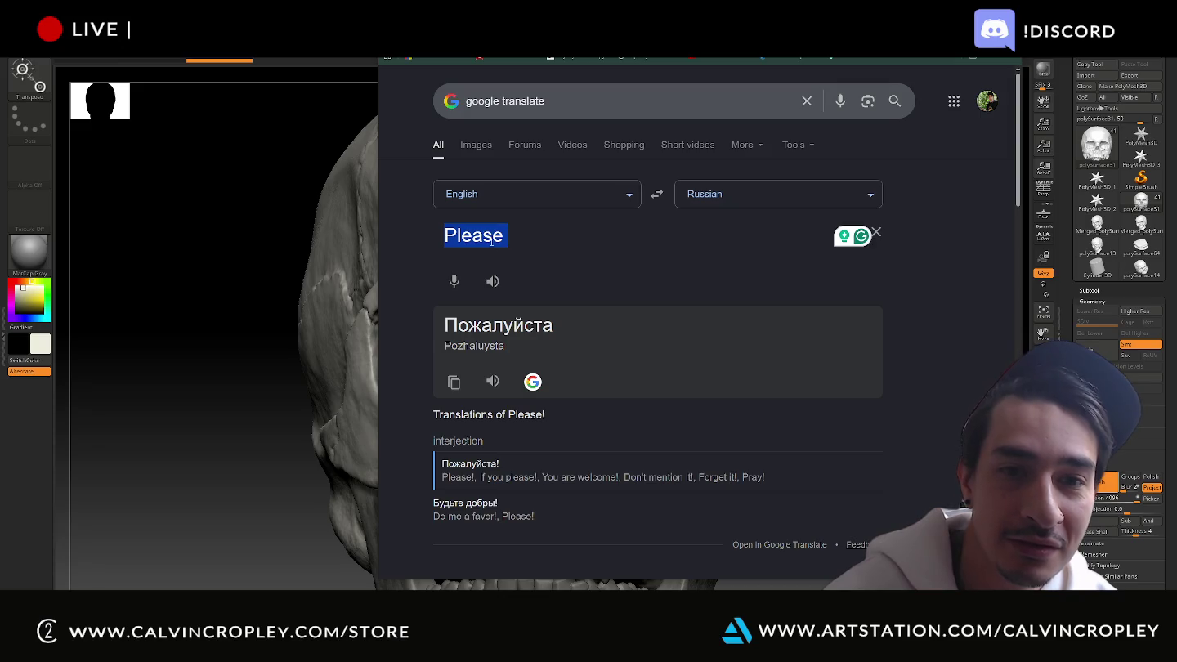
{"action": "left_click", "coordinate": [493, 236]}
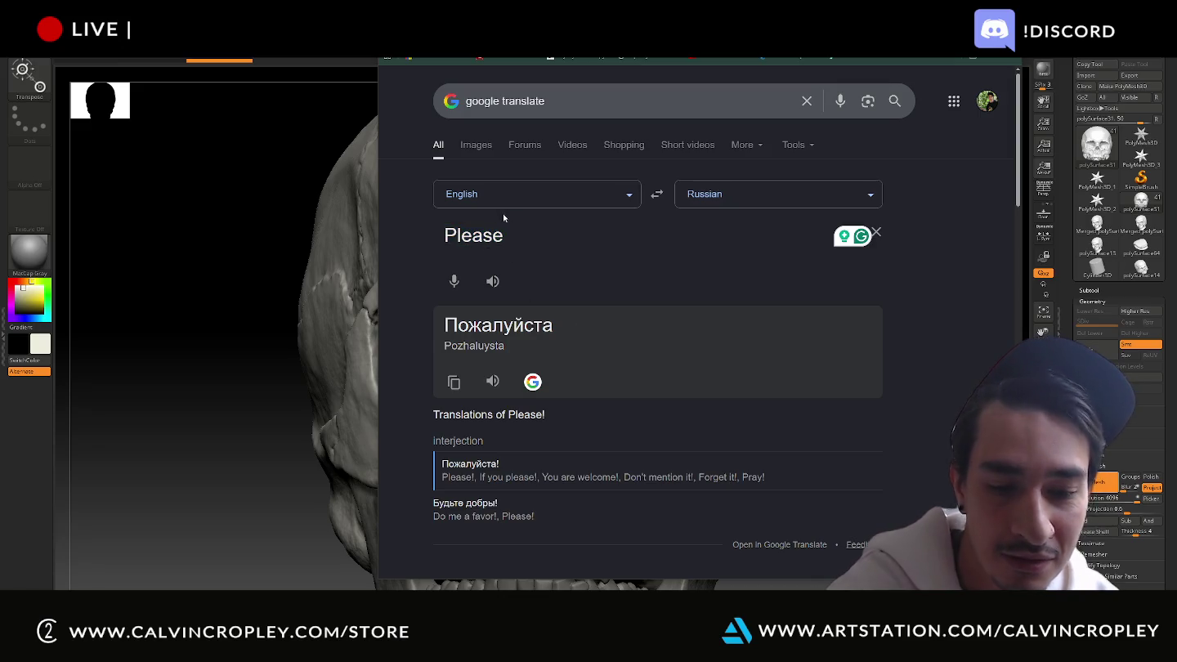
{"action": "type", "text": " Use"}
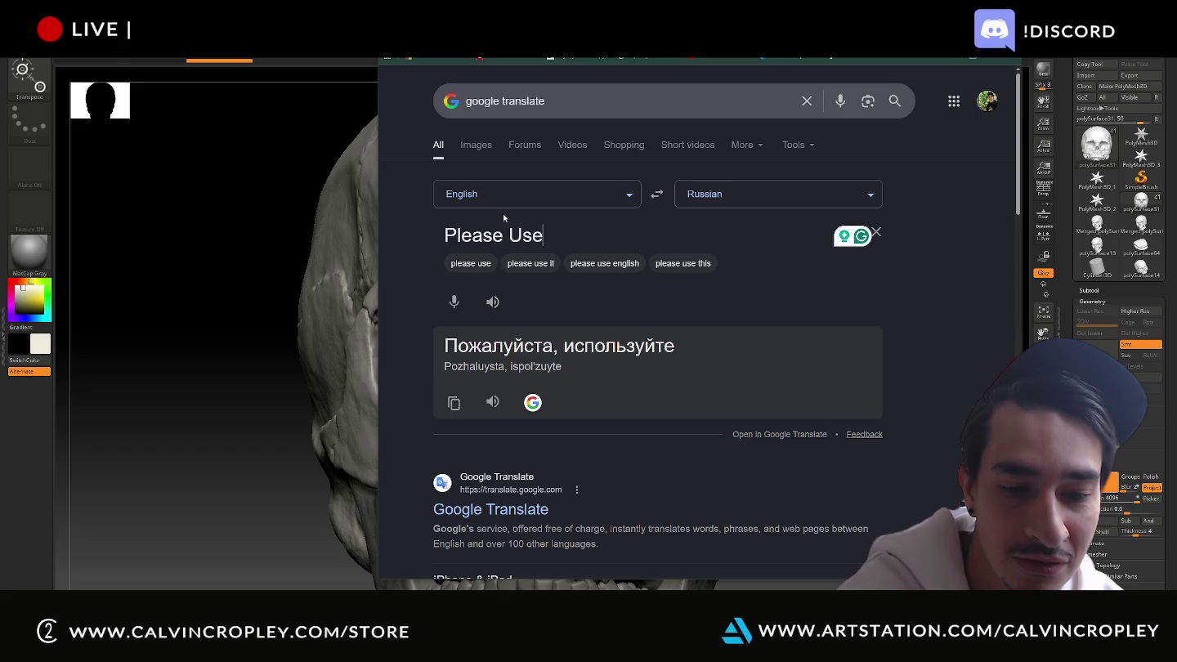
{"action": "type", "text": " Google"}
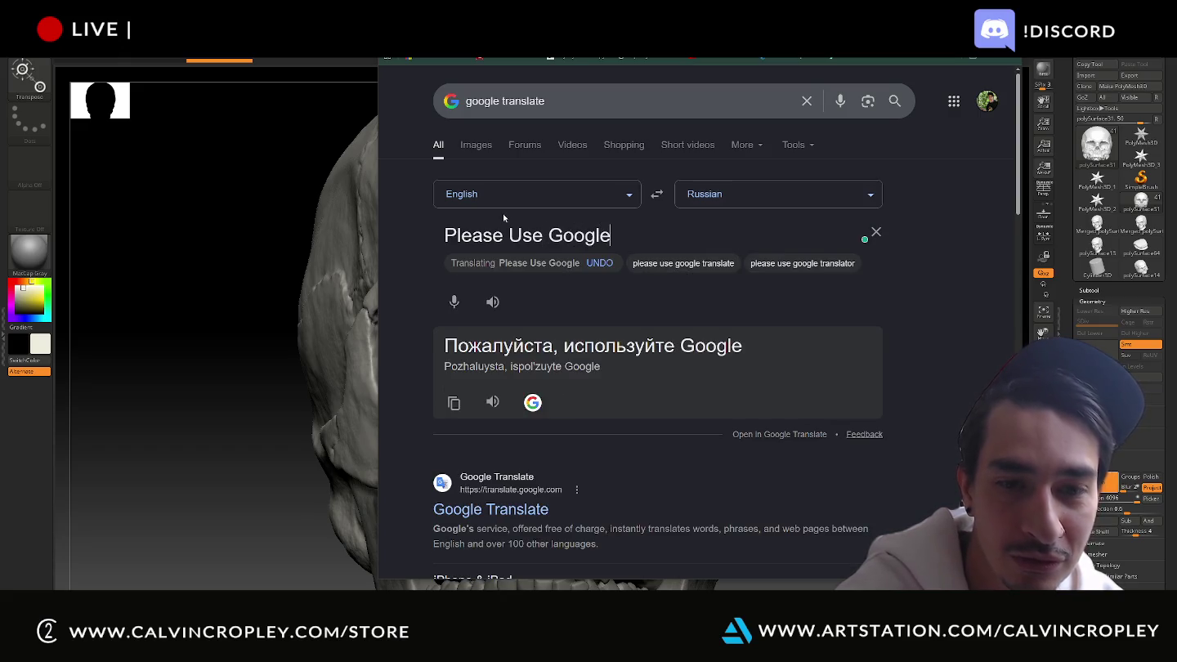
{"action": "type", "text": " Translat"}
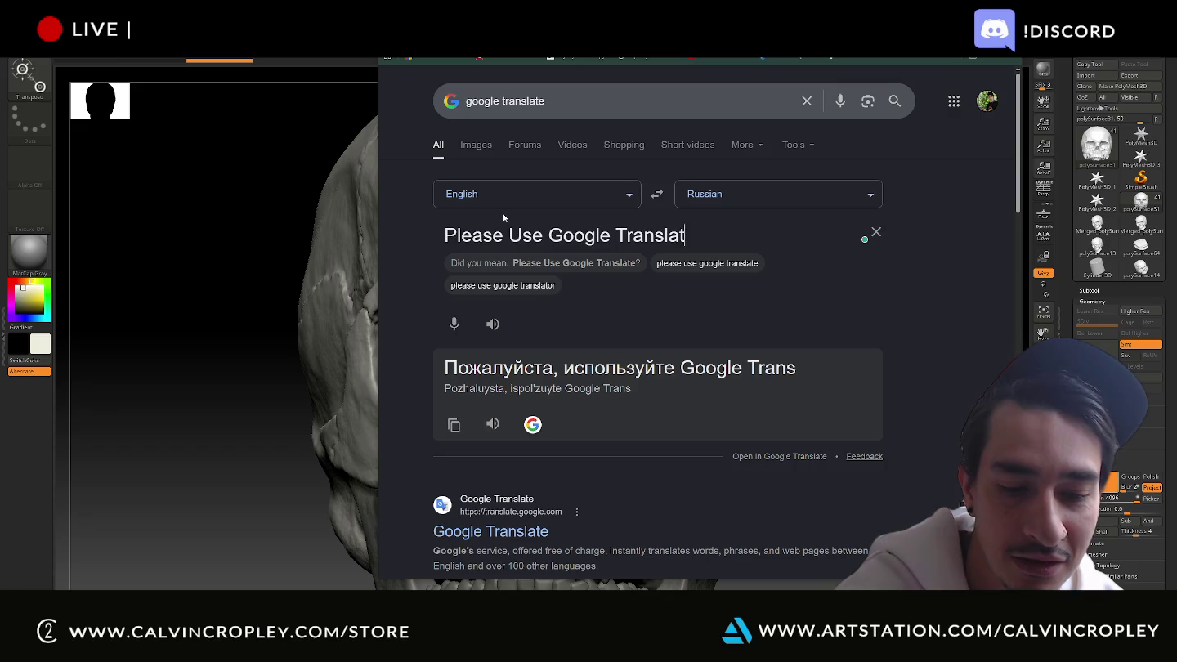
{"action": "type", "text": "e so I ca"}
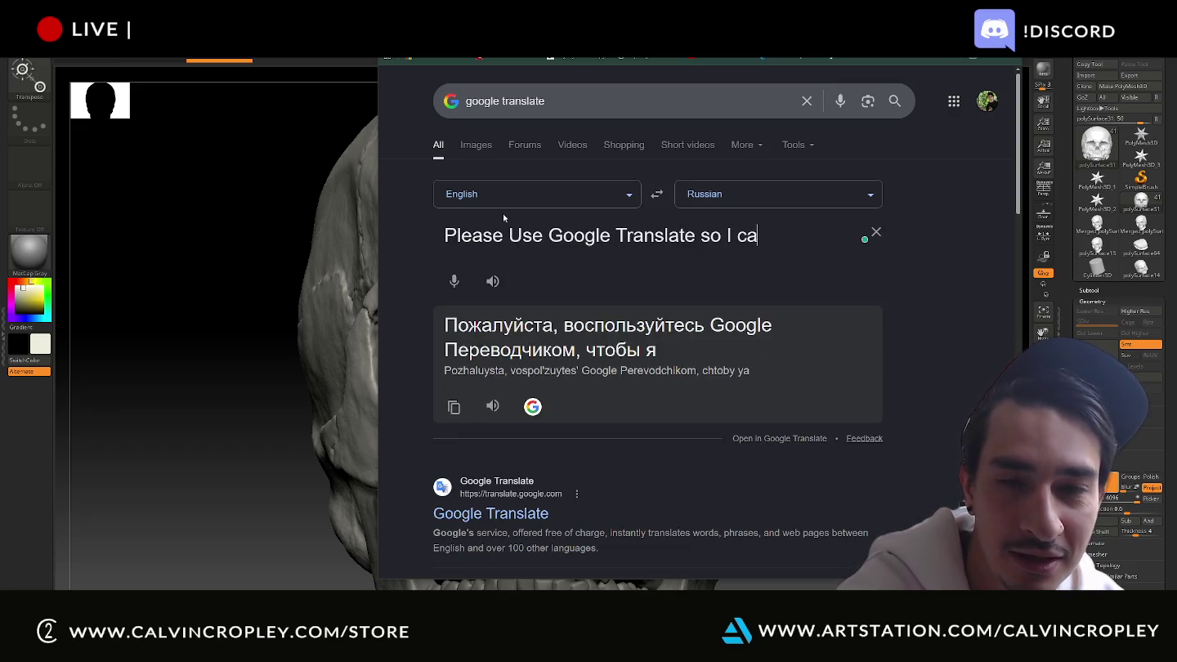
{"action": "type", "text": "n understa"}
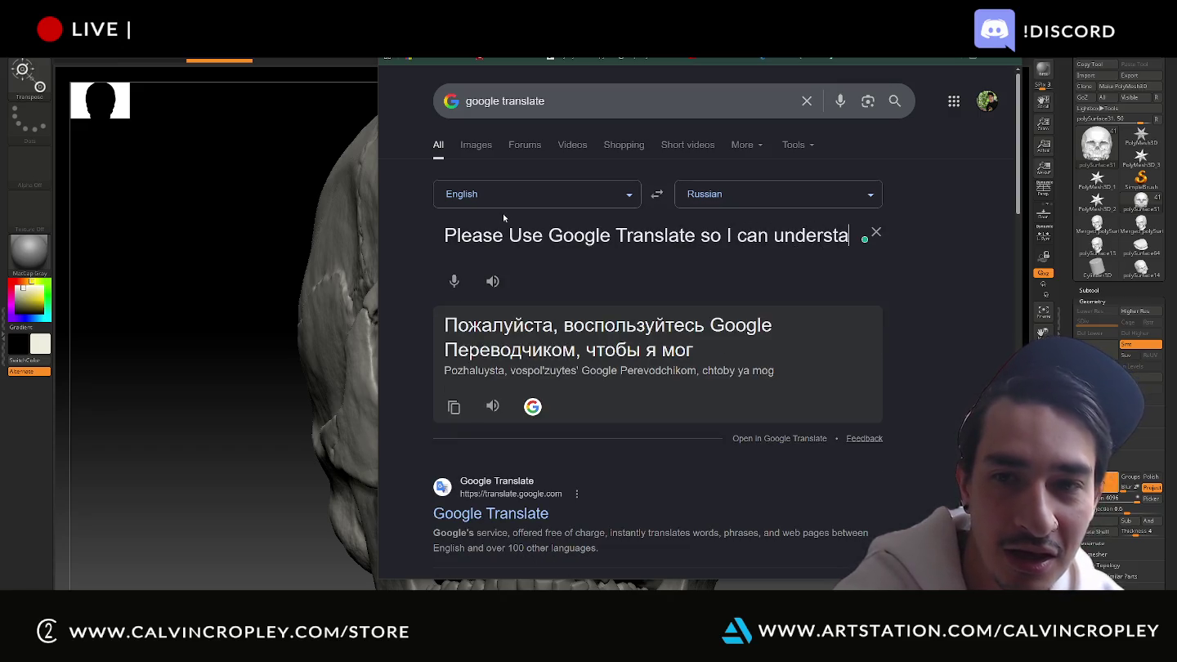
{"action": "type", "text": "nd you"}
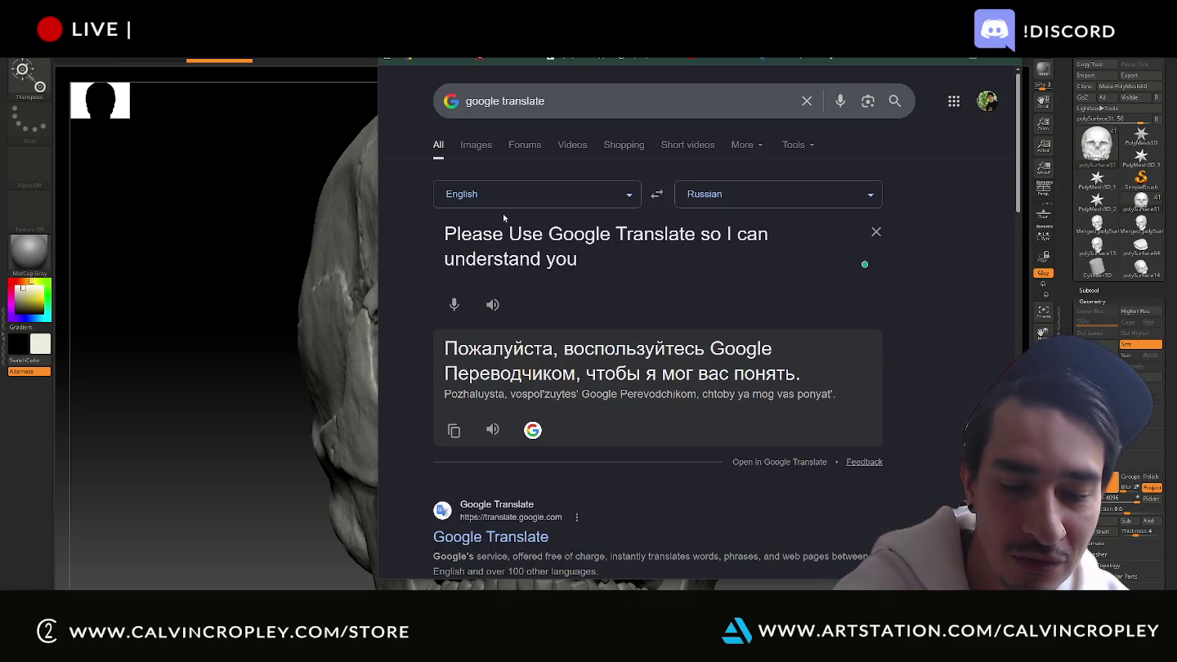
{"action": "type", "text": ". <"}
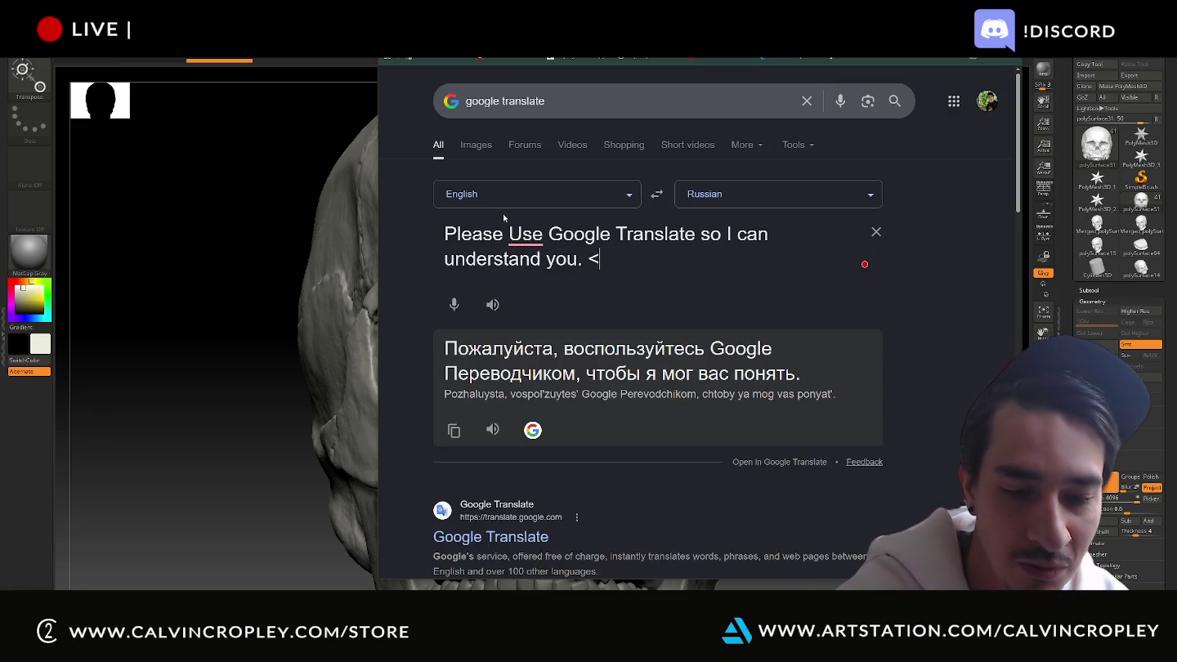
{"action": "type", "text": ")"}
{"action": "key", "text": "BackSpace"}
{"action": "key", "text": "BackSpace"}
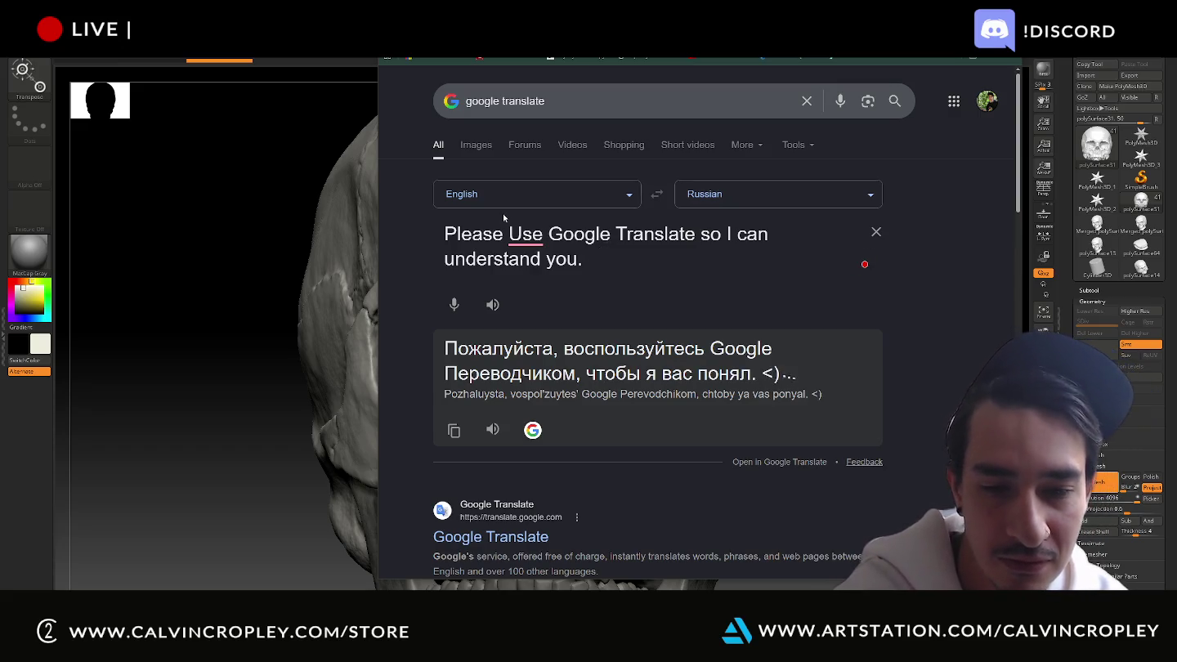
{"action": "type", "text": " :)"}
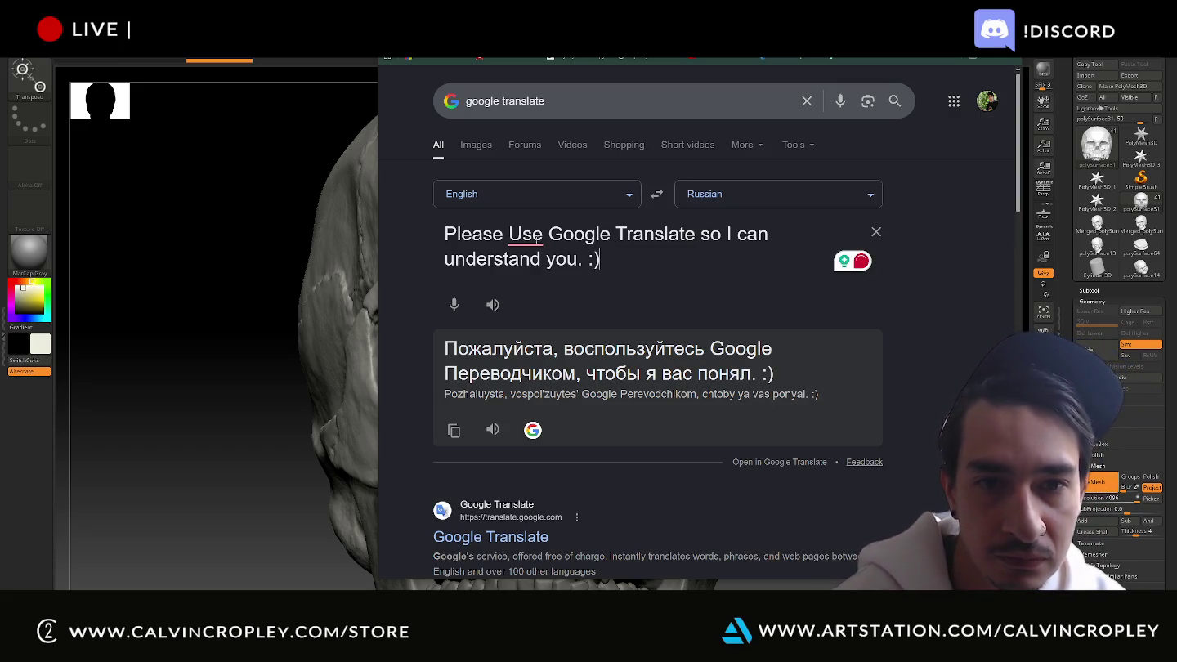
Accept the lowercase 'use' spelling fix and copy the Russian translation
{"action": "left_click", "coordinate": [526, 236]}
{"action": "left_click", "coordinate": [510, 277]}
{"action": "key", "text": "ctrl+a"}
{"action": "left_click", "coordinate": [578, 372]}
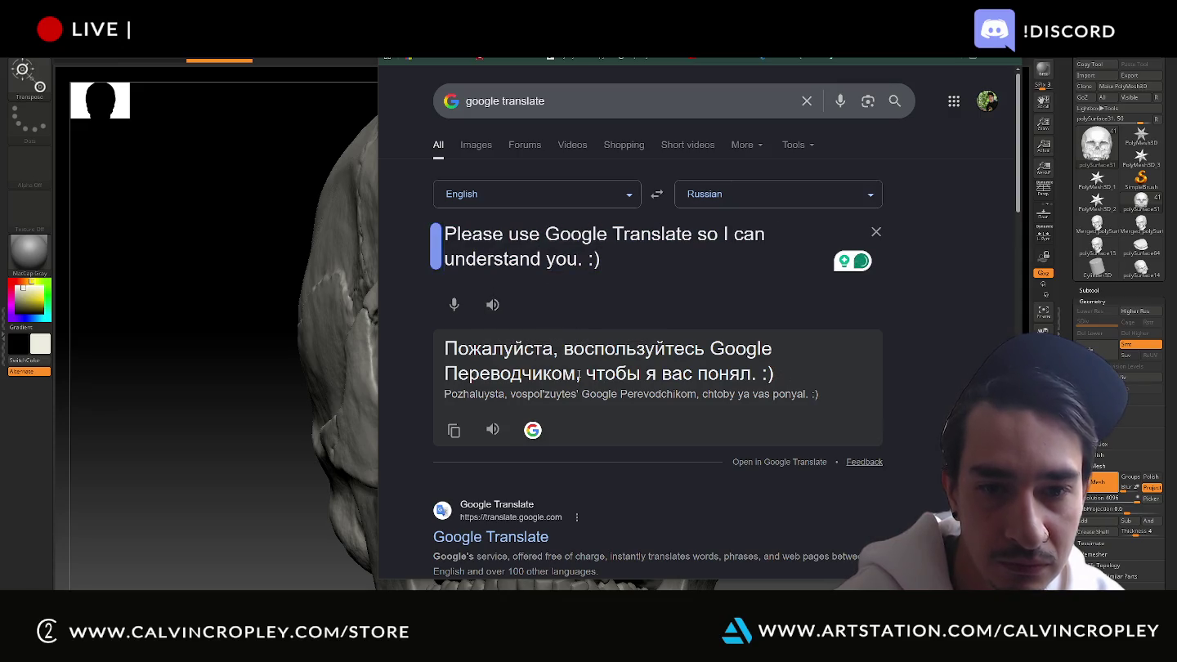
{"action": "left_click_drag", "start_coordinate": [775, 374], "coordinate": [441, 345]}
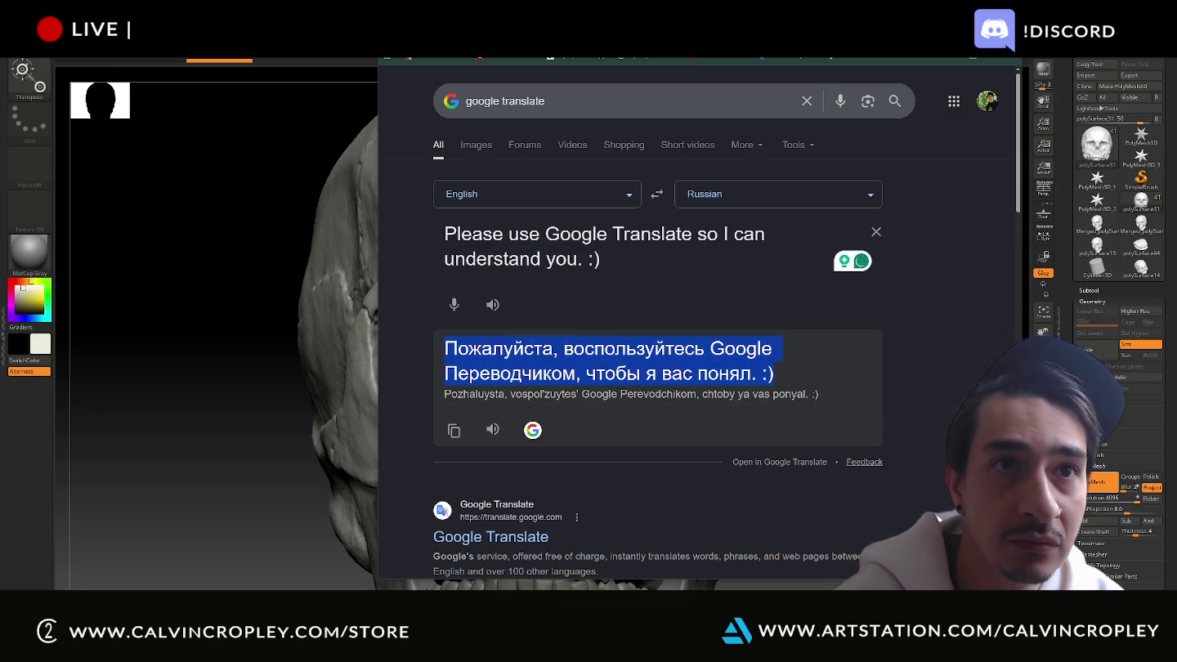
{"action": "key", "text": "alt+Tab"}
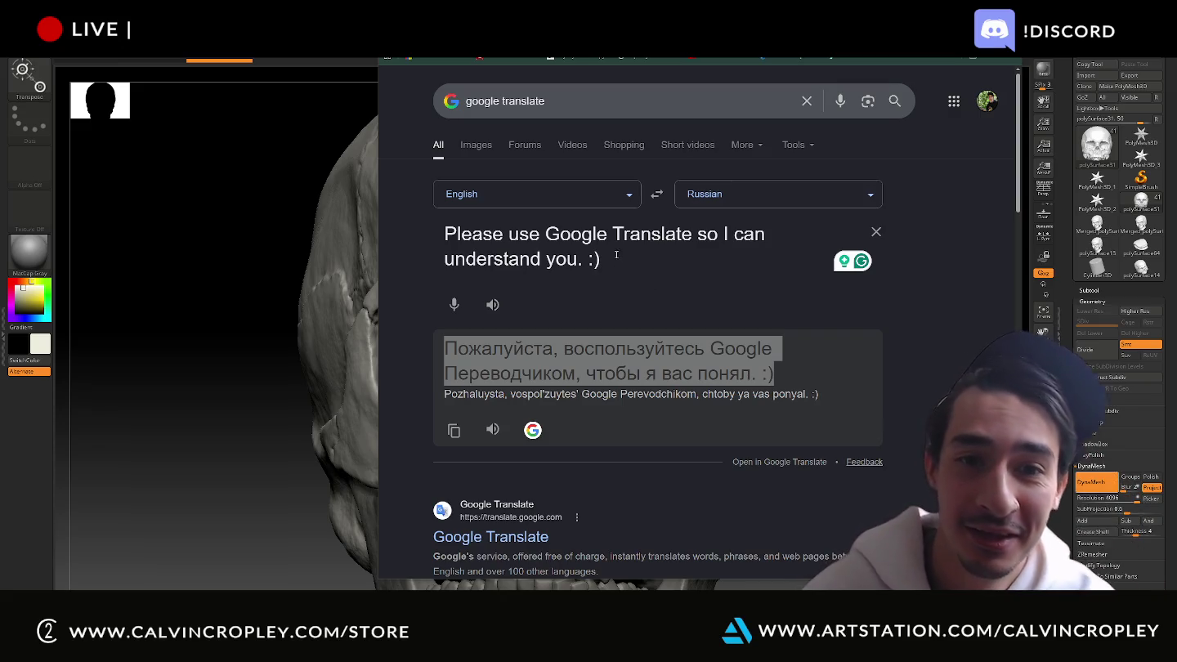
Translate 'Then paste in chat.' into Russian and copy the result
{"action": "triple_click", "coordinate": [664, 222]}
{"action": "type", "text": "Then "}
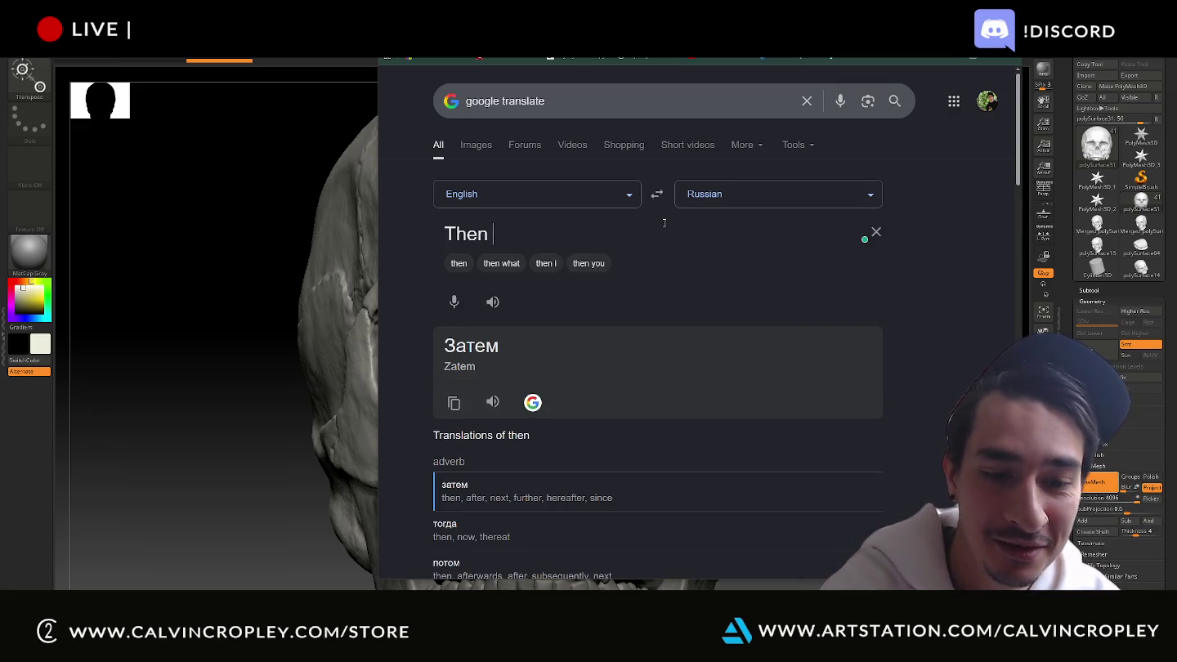
{"action": "type", "text": "paste"}
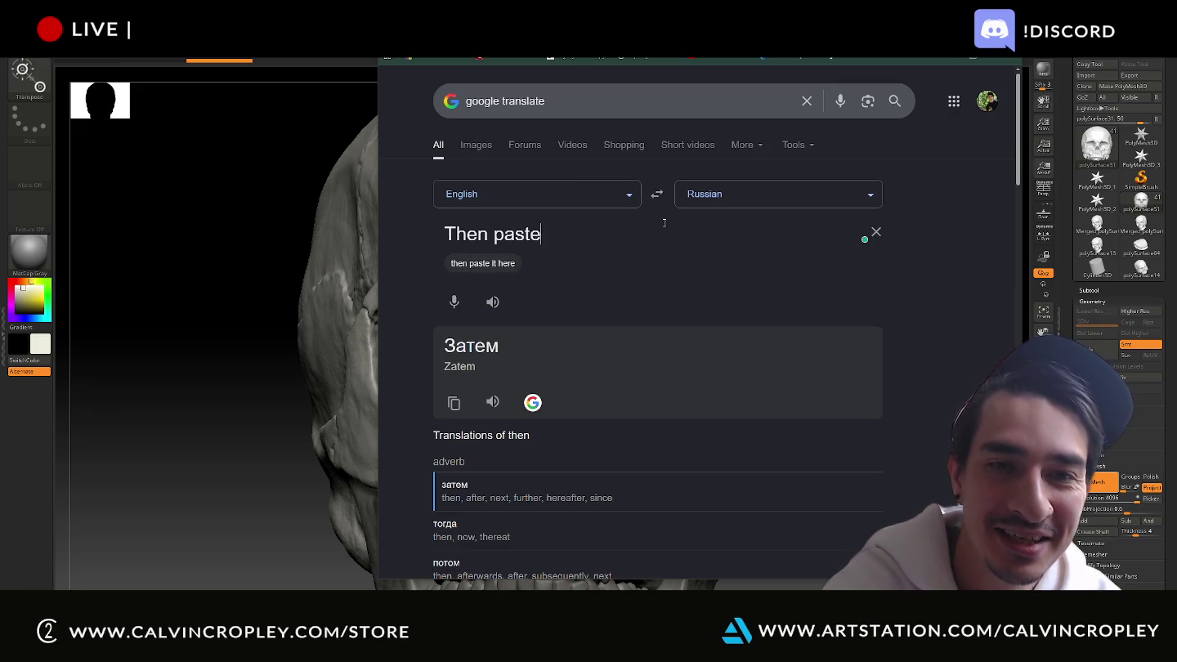
{"action": "type", "text": " in "}
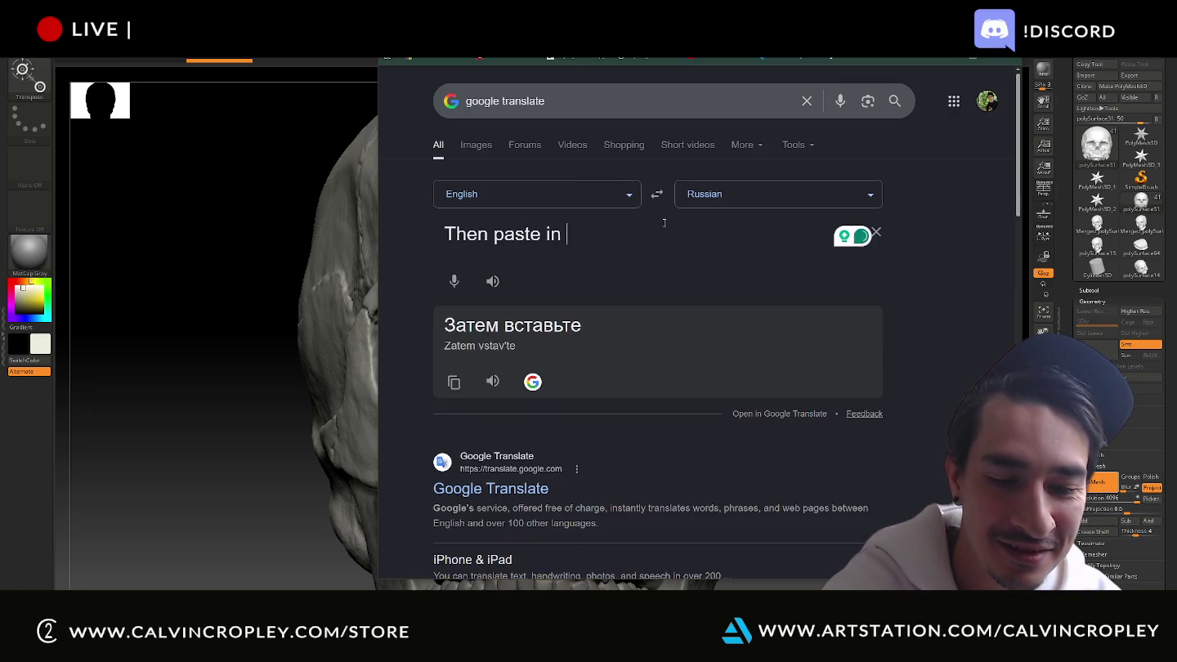
{"action": "type", "text": "chat"}
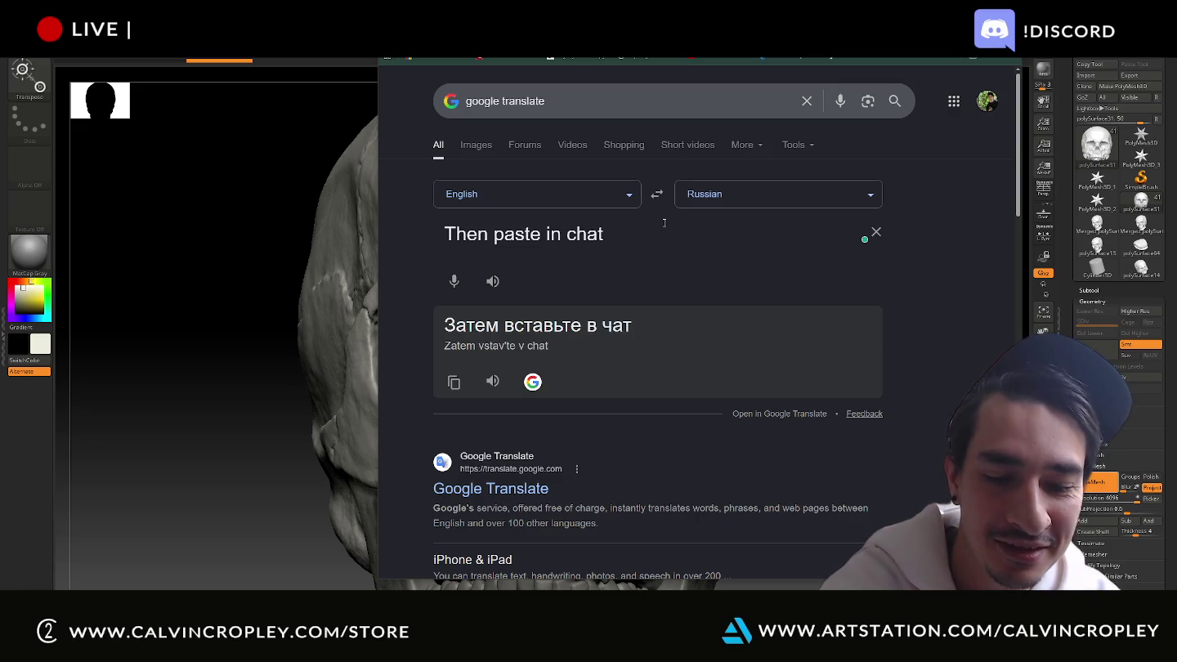
{"action": "type", "text": "."}
{"action": "key", "text": "Return"}
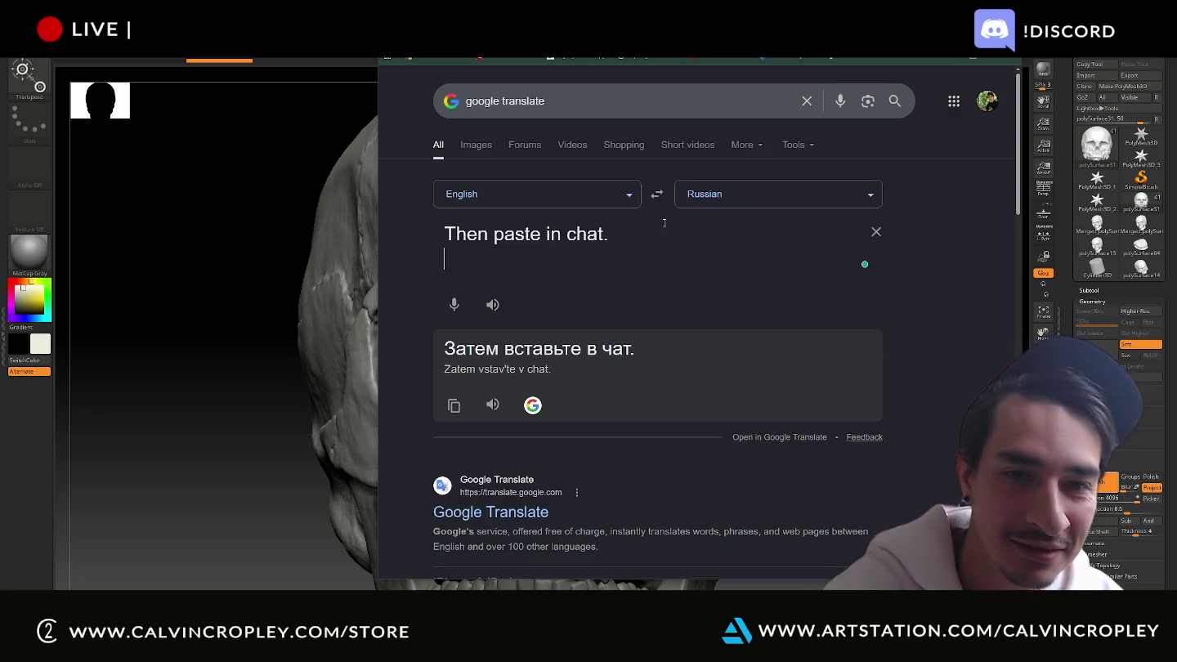
{"action": "left_click_drag", "start_coordinate": [614, 351], "coordinate": [456, 352]}
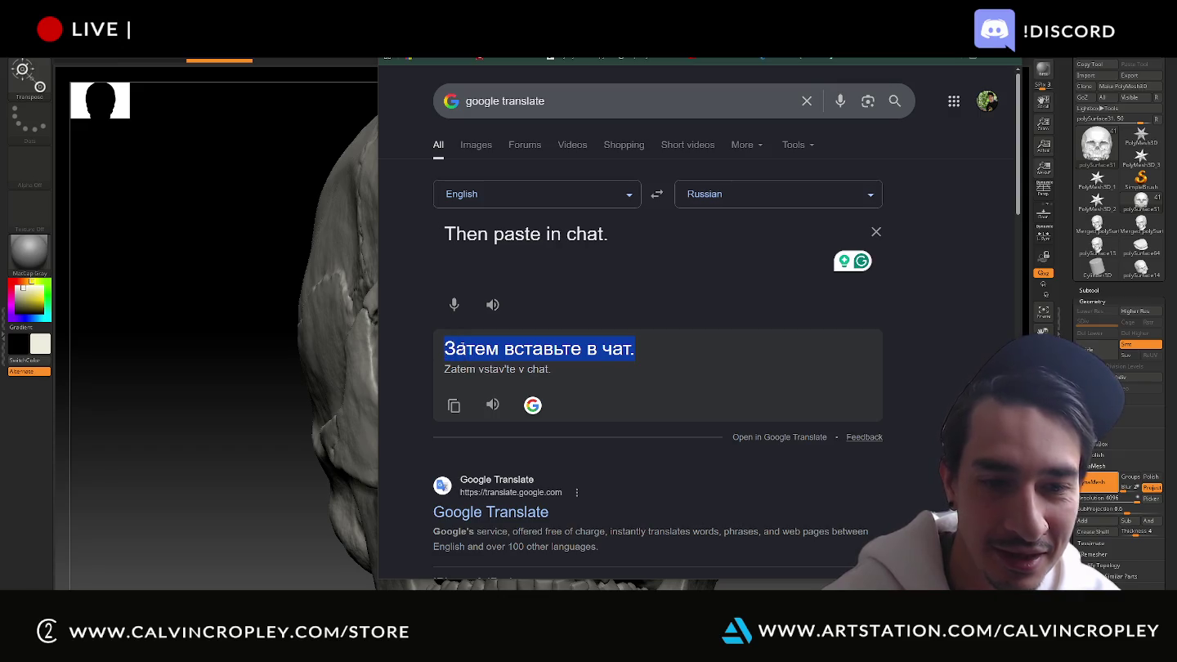
{"action": "key", "text": "alt+Tab"}
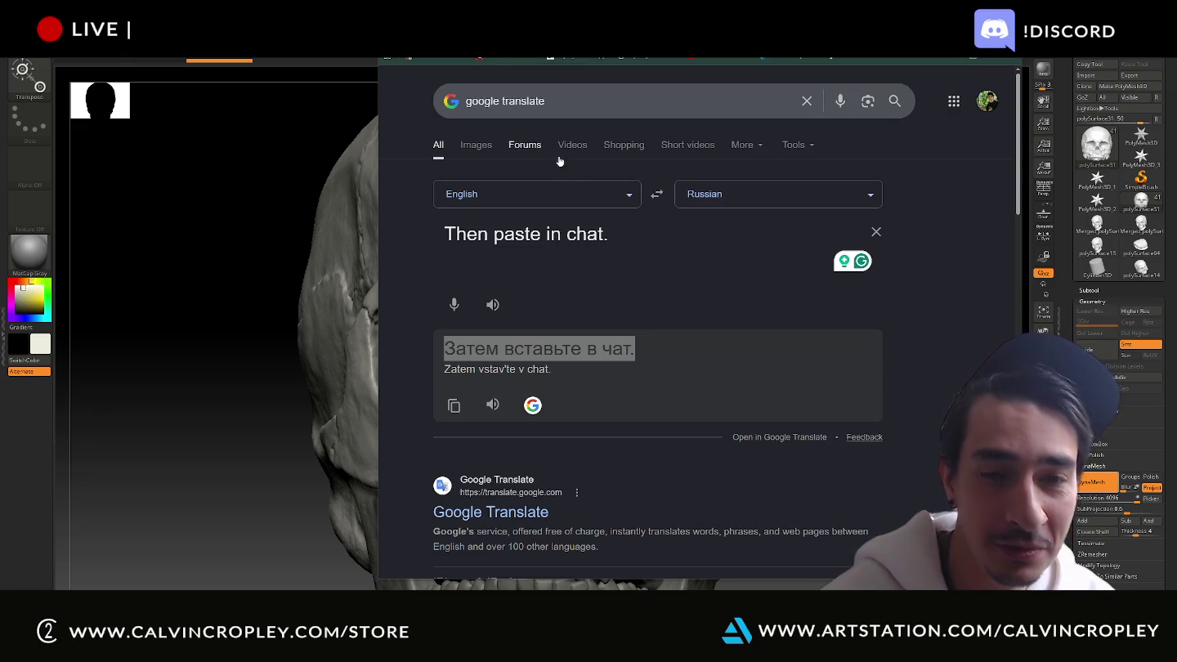
Paste a viewer's Russian chat message as the source and select its username prefix
{"action": "triple_click", "coordinate": [506, 237]}
{"action": "type", "text": "BroadcasterC2Machine: Пожалуйста, воспользуйтесь Google Переводчиком, чтобы я вас понял"}
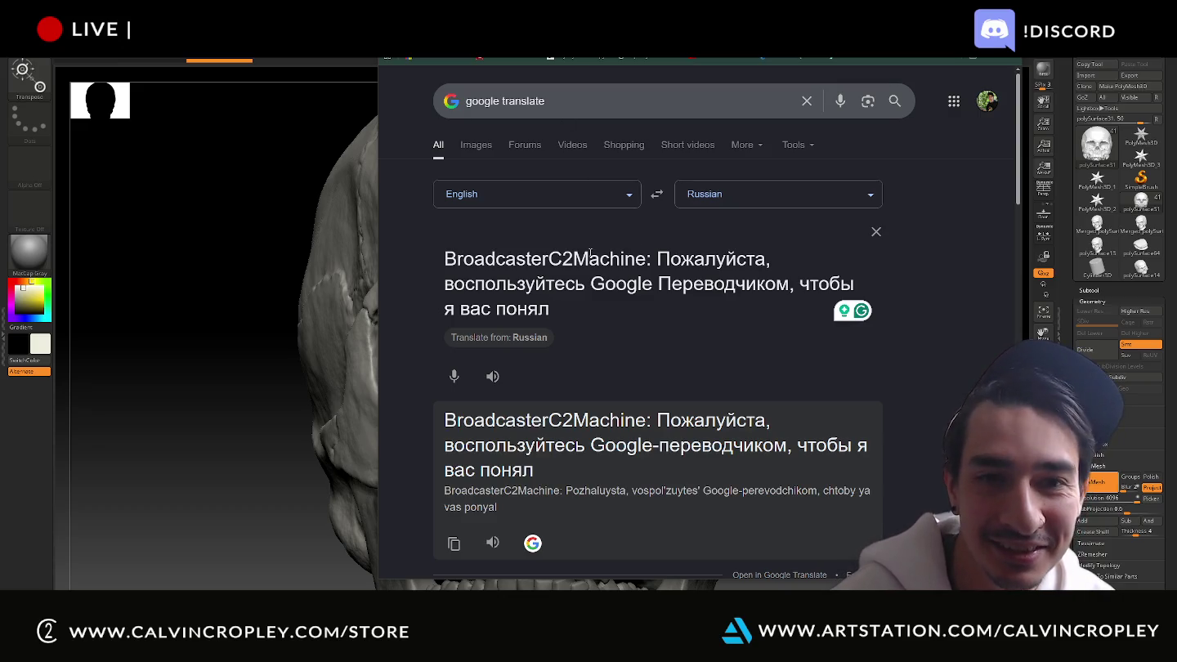
{"action": "left_click_drag", "start_coordinate": [659, 258], "coordinate": [442, 260]}
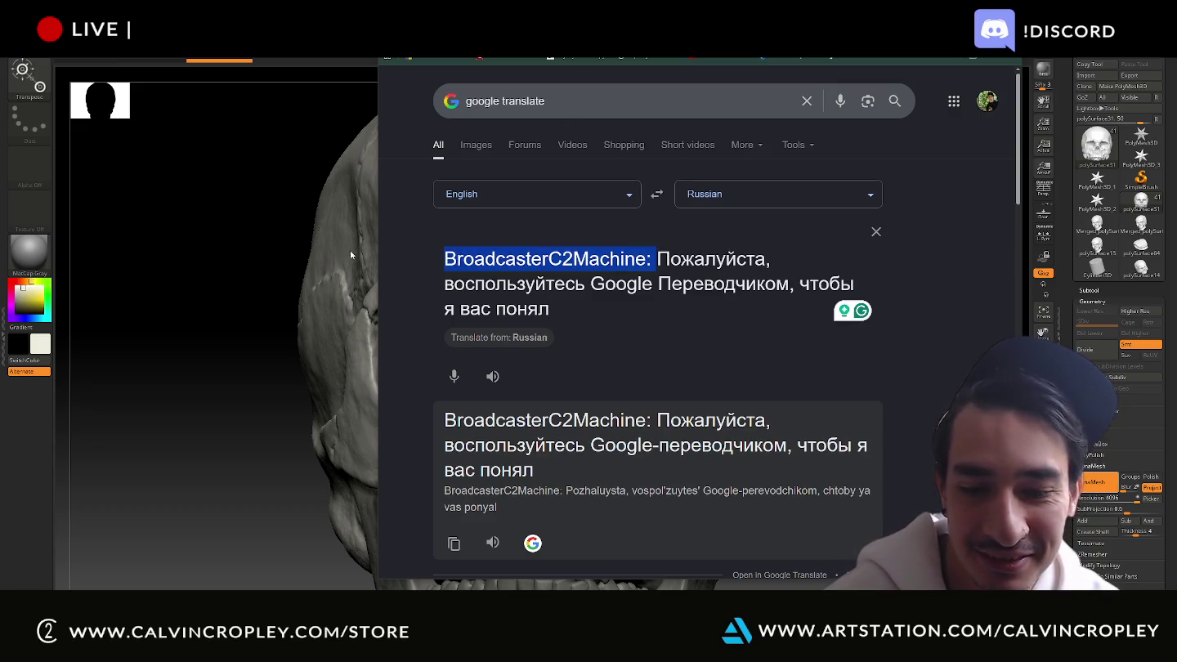
Delete the username prefix and swap the direction to Russian → English
{"action": "key", "text": "BackSpace"}
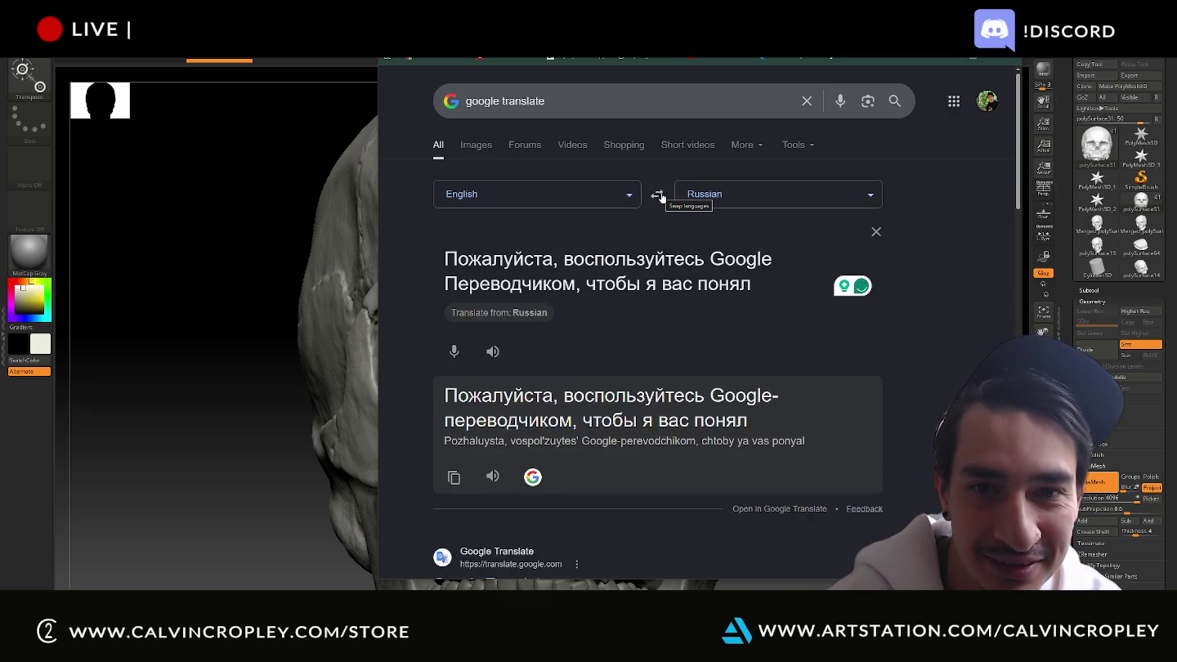
{"action": "left_click", "coordinate": [659, 196]}
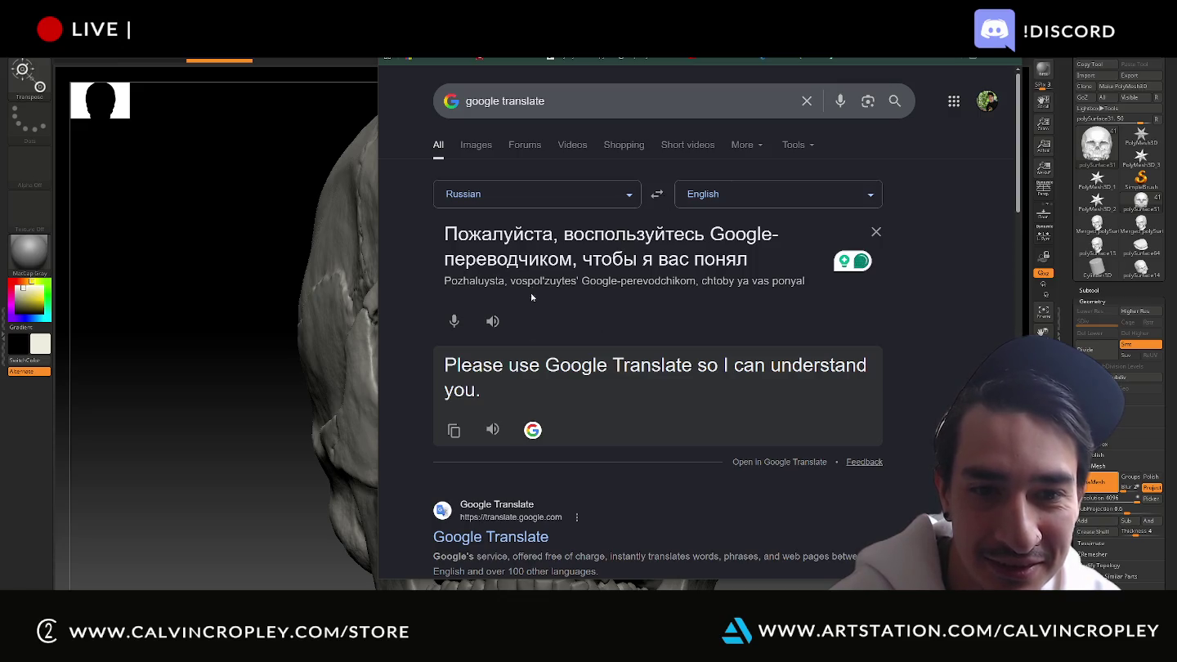
{"action": "triple_click", "coordinate": [544, 259]}
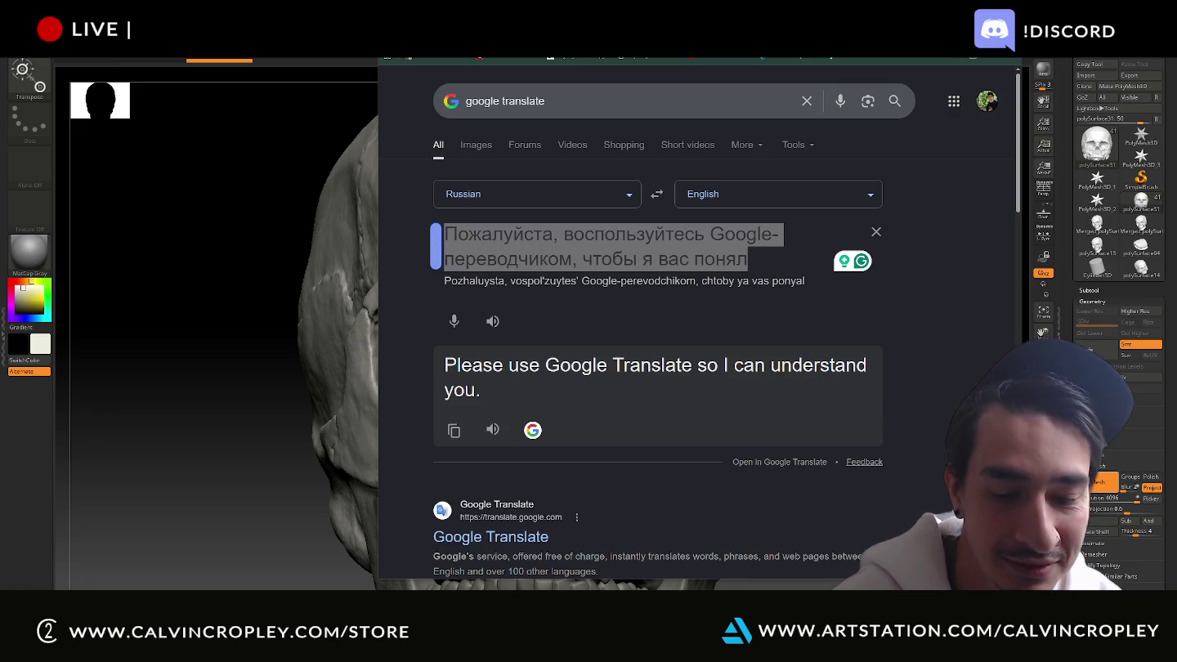
{"action": "left_click", "coordinate": [568, 242]}
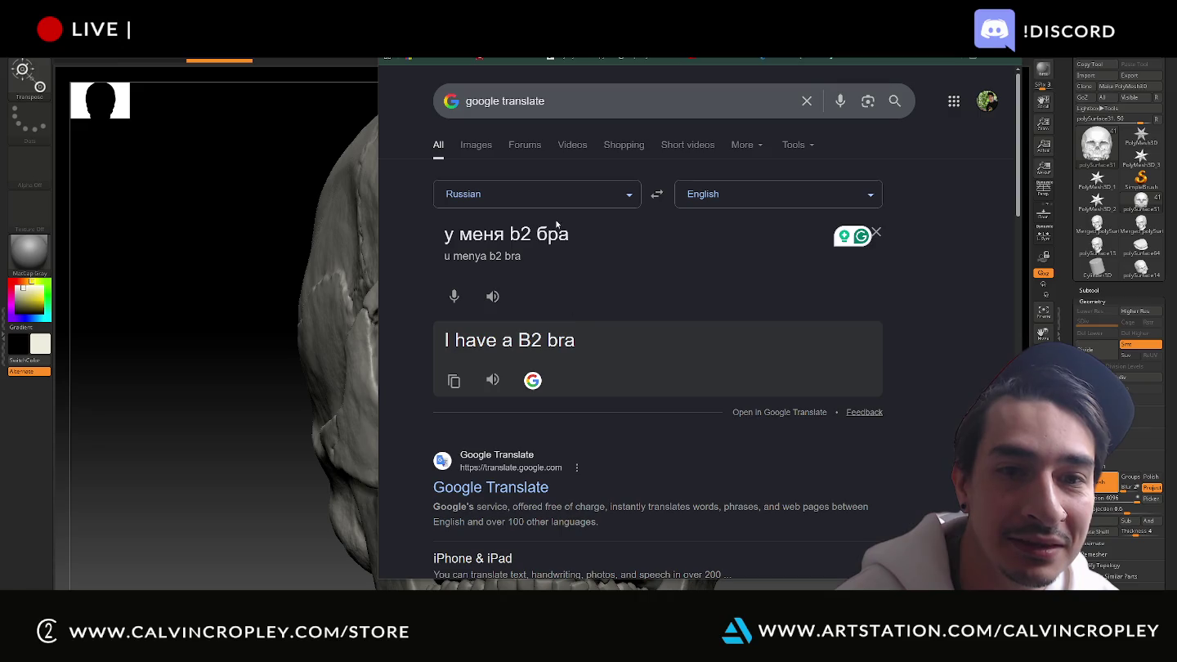
Paste two more Russian chat replies for translation, then return to ZBrush
{"action": "key", "text": "ctrl+a"}
{"action": "type", "text": "скоро всех нас AI заменят брат …"}
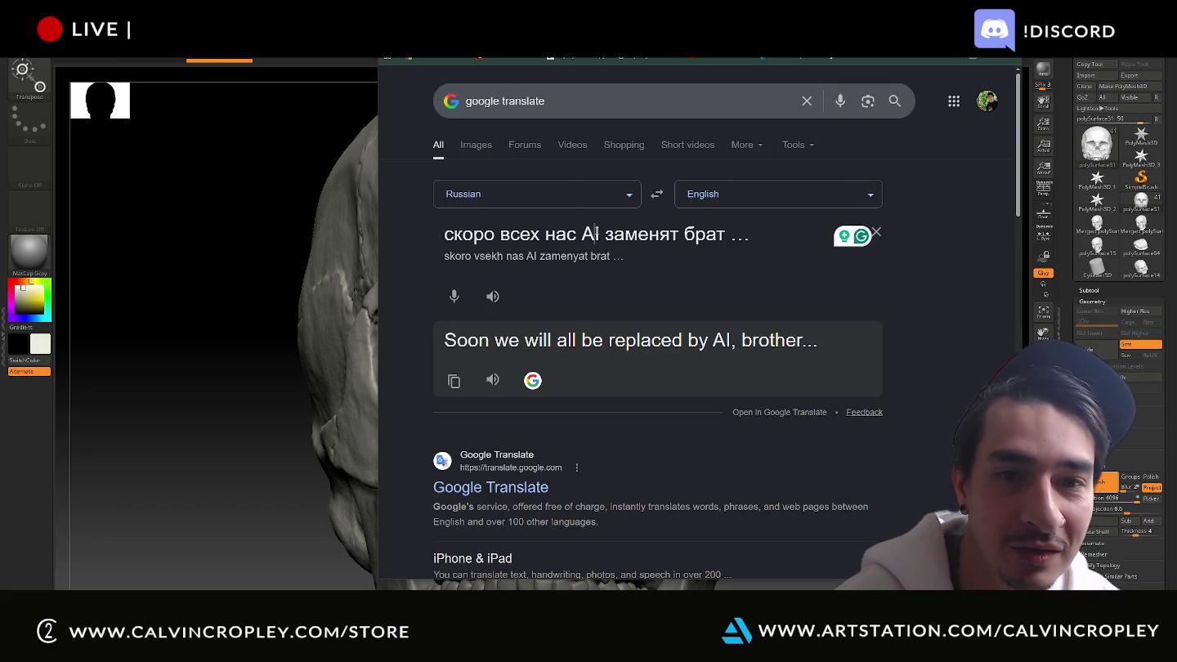
{"action": "key", "text": "ctrl+a"}
{"action": "type", "text": "а зачем брат , я итак понимаю"}
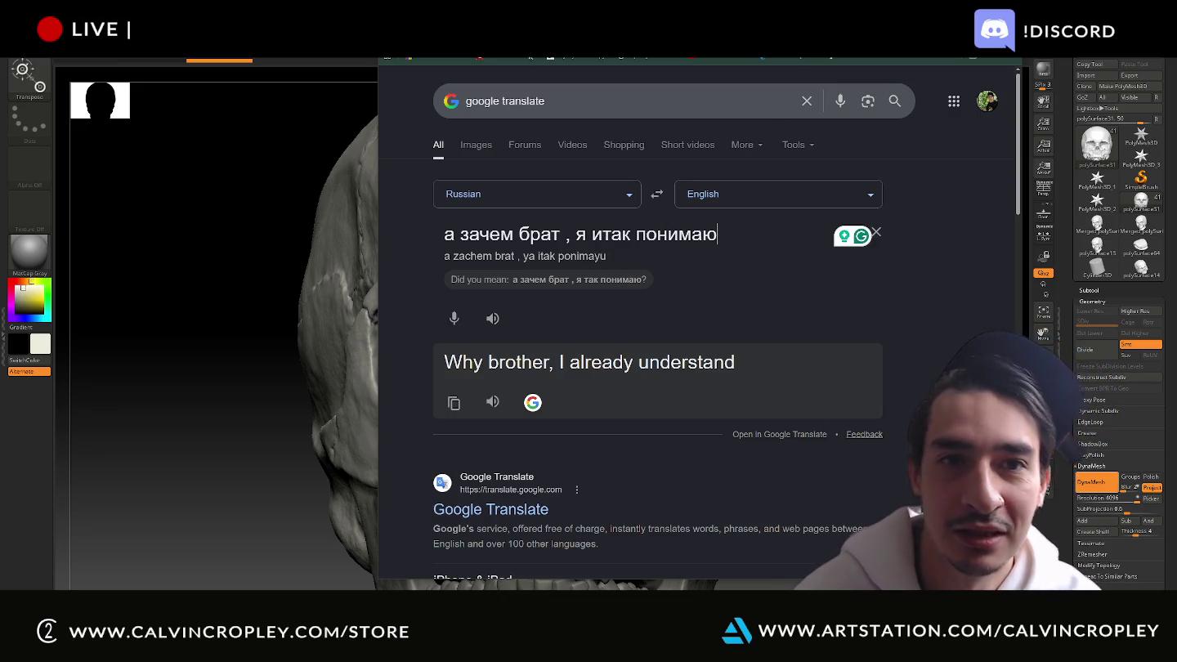
{"action": "key", "text": "alt+Tab"}
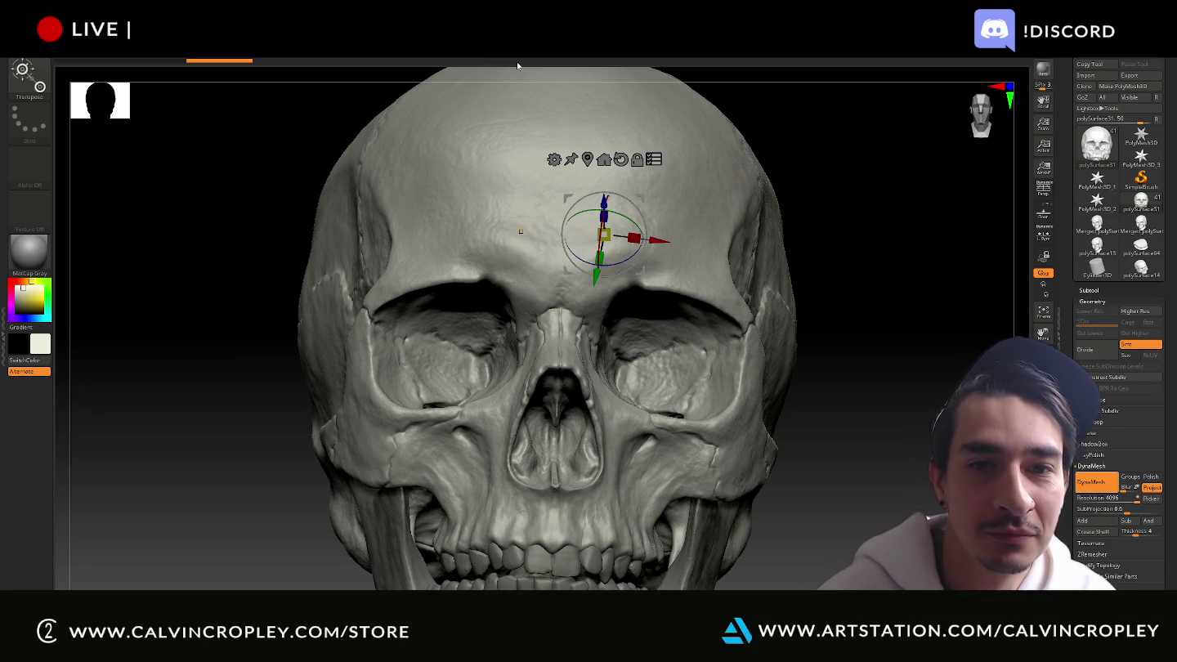
{"action": "key", "text": "alt+Tab"}
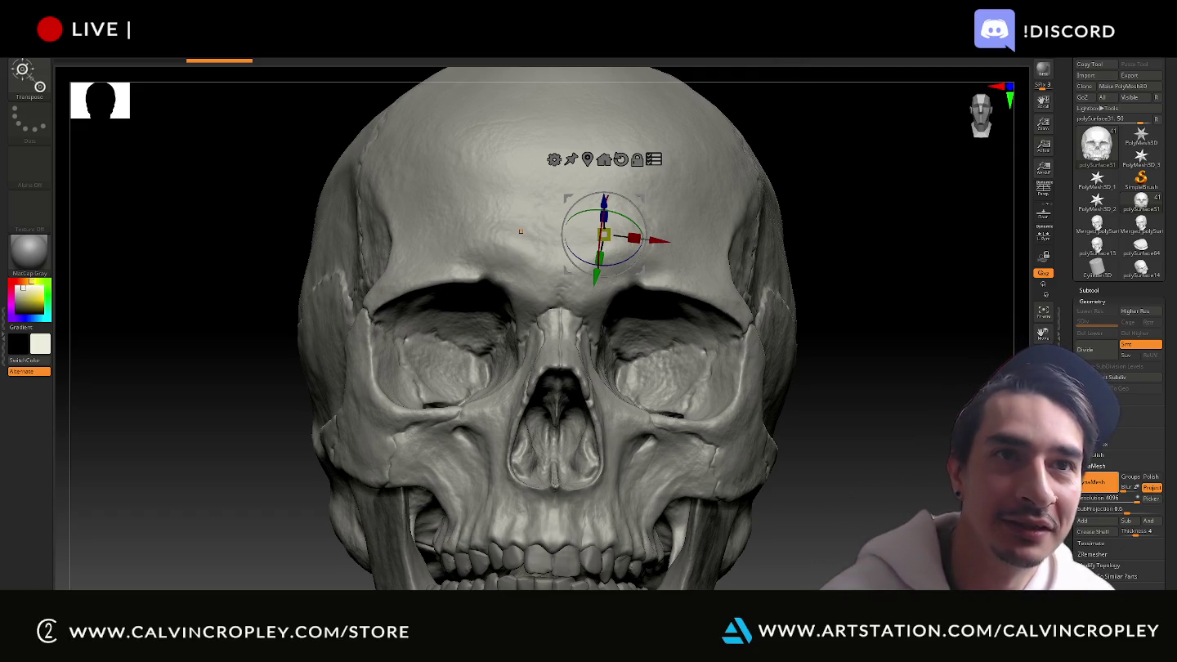
{"action": "key", "text": "alt+Tab"}
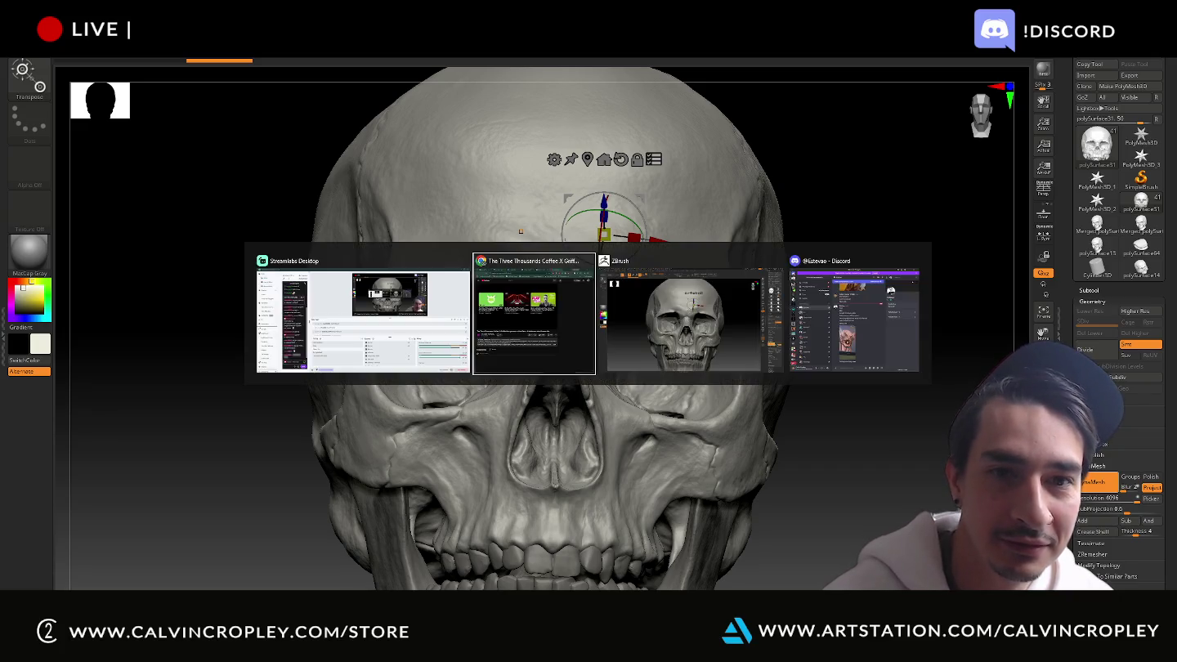
{"action": "key", "text": "Tab"}
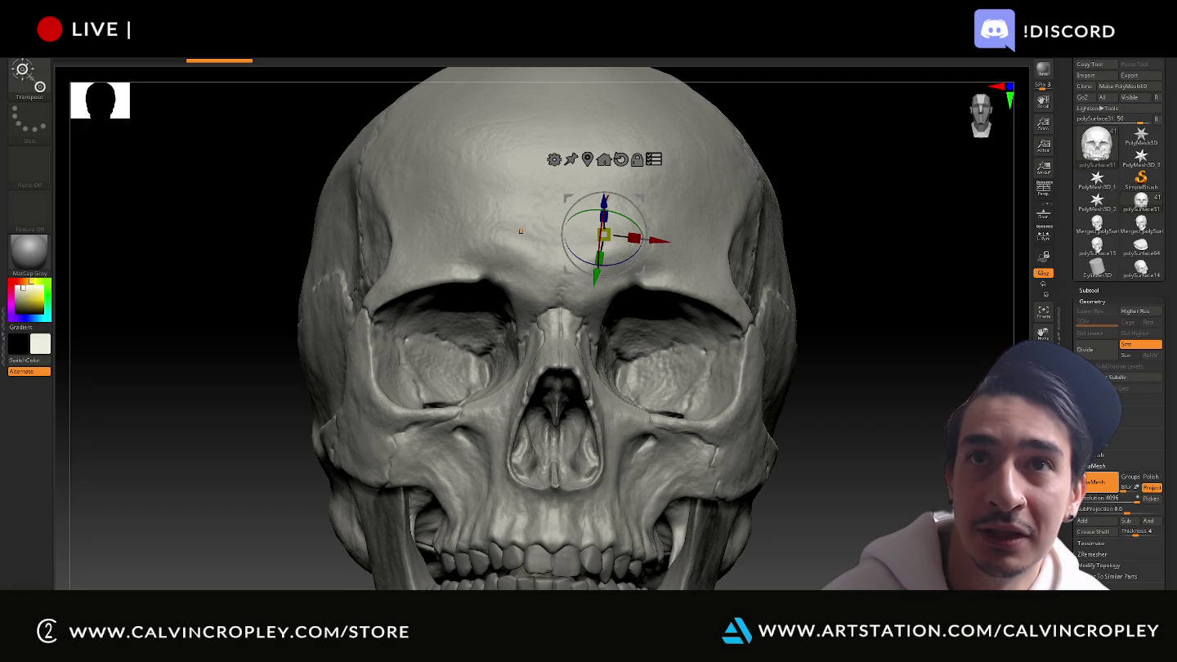
Back in the browser, replace the source text with 'Use this please.'
{"action": "key", "text": "alt+Tab"}
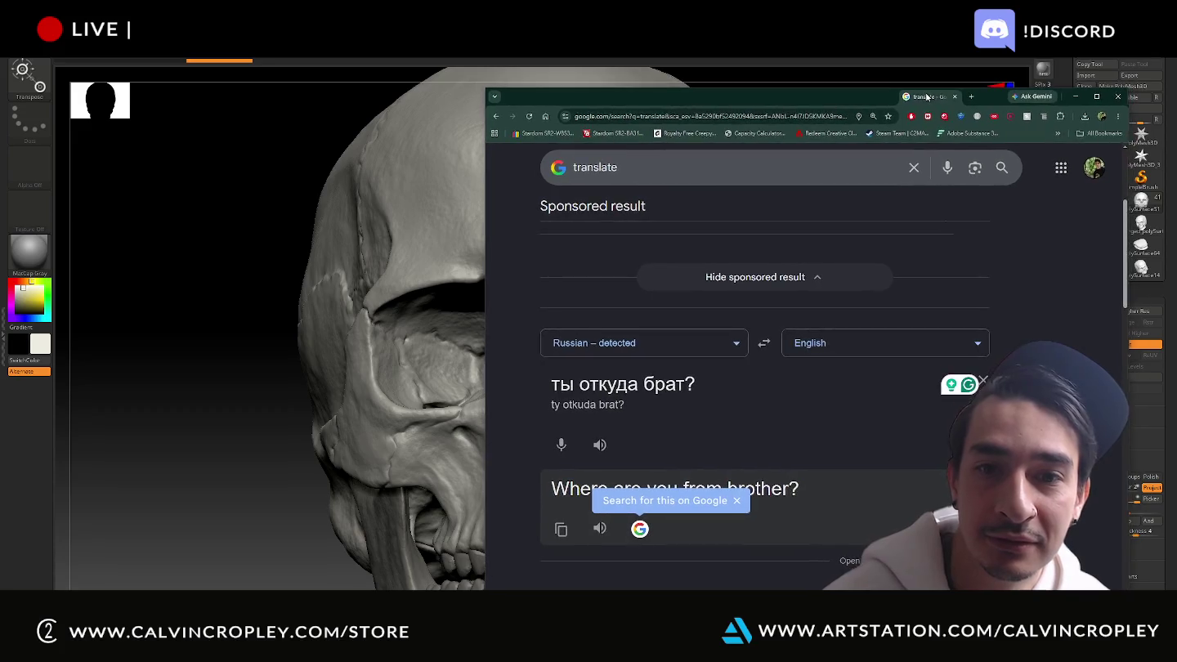
{"action": "left_click", "coordinate": [716, 117]}
{"action": "key", "text": "BackSpace"}
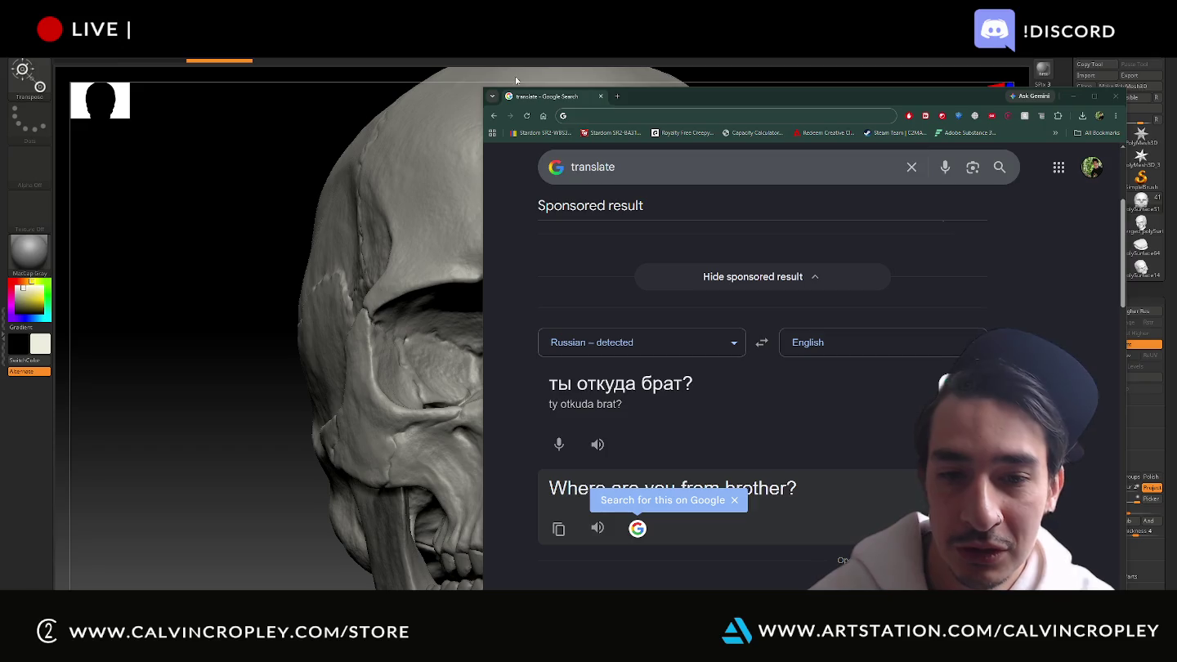
{"action": "triple_click", "coordinate": [721, 373]}
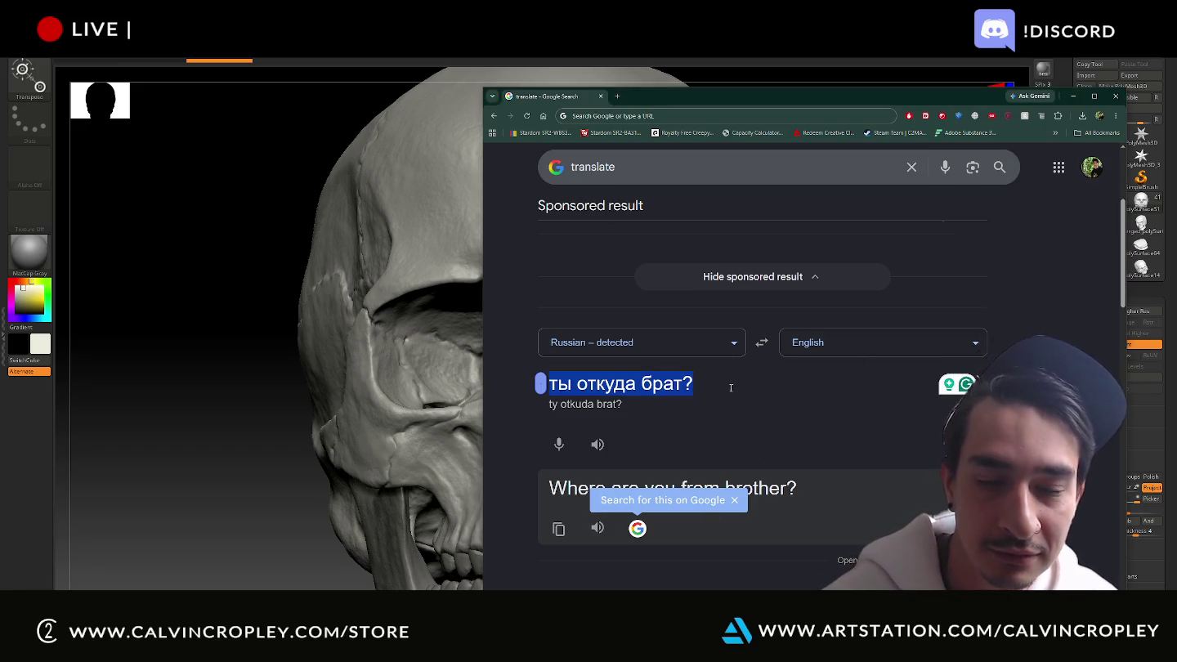
{"action": "type", "text": "Use th"}
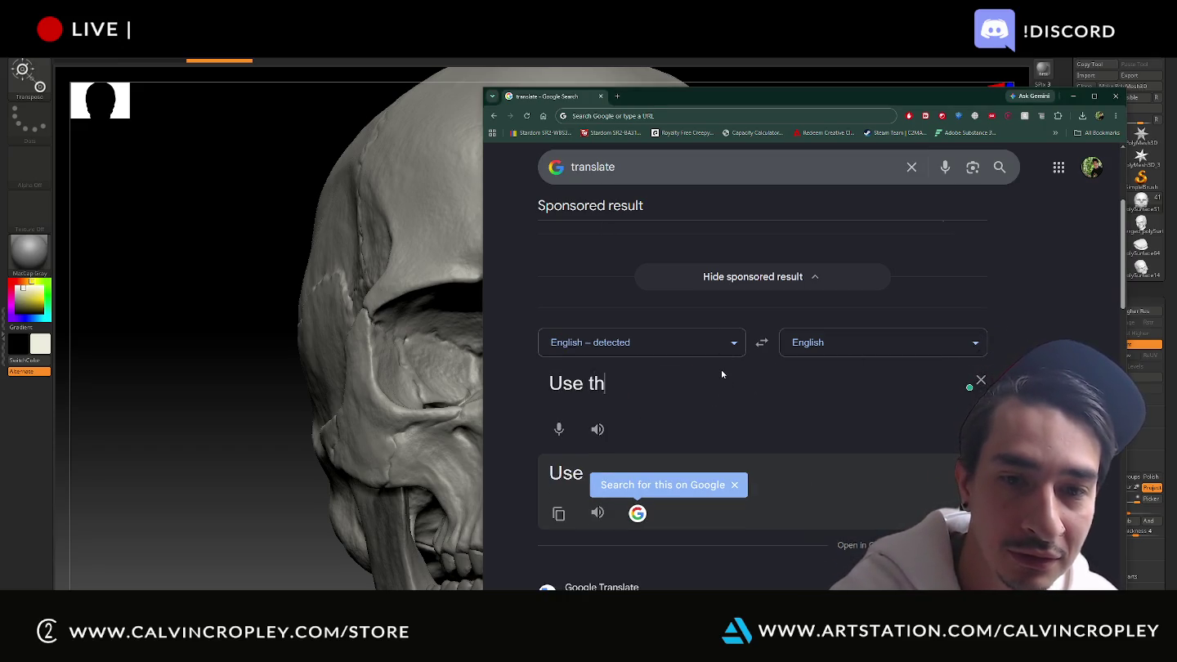
{"action": "type", "text": "is ple"}
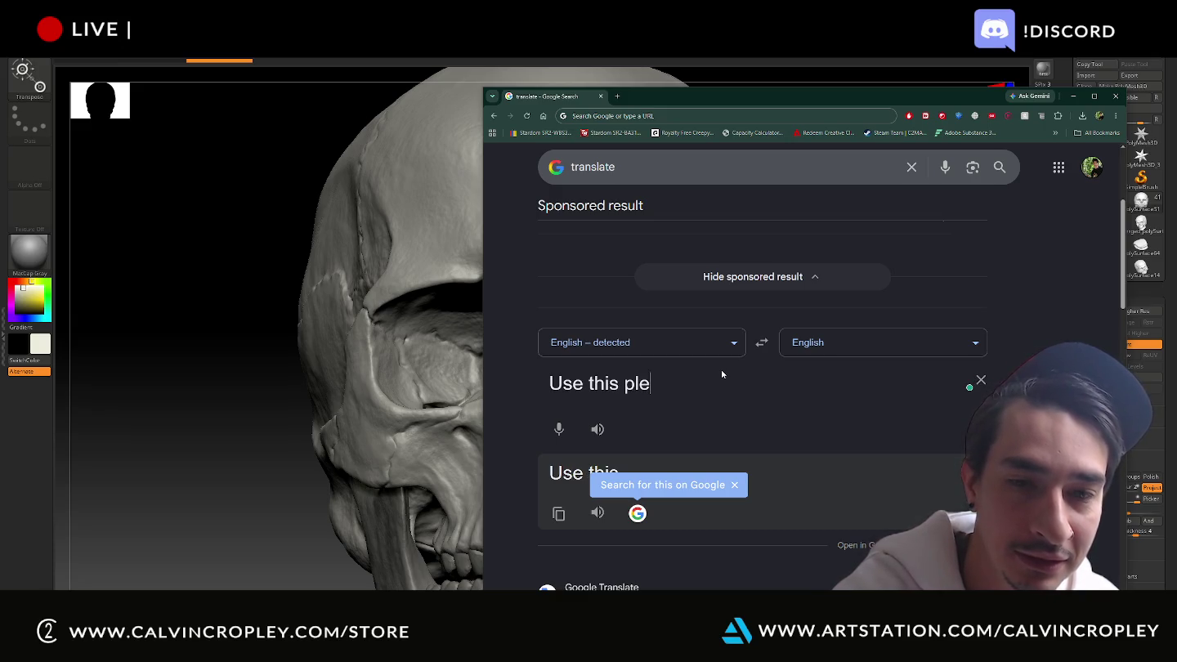
{"action": "type", "text": "ase."}
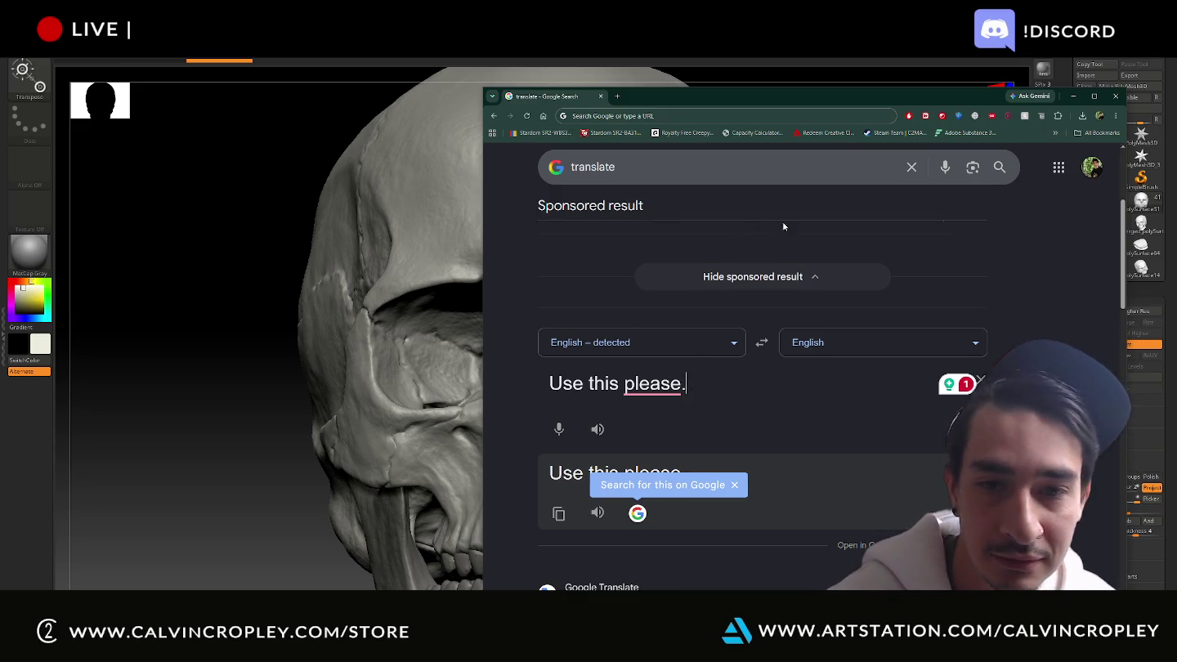
Set the target language to Russian and copy the translation of 'Use this please.'
{"action": "left_click", "coordinate": [816, 345]}
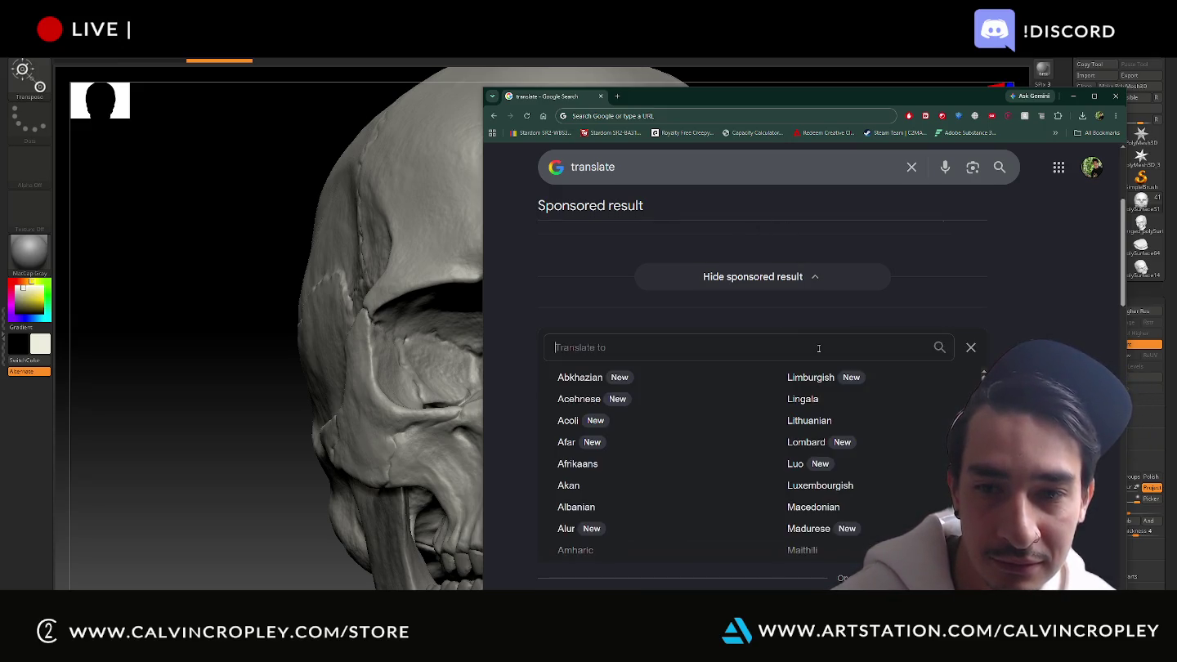
{"action": "type", "text": "rus"}
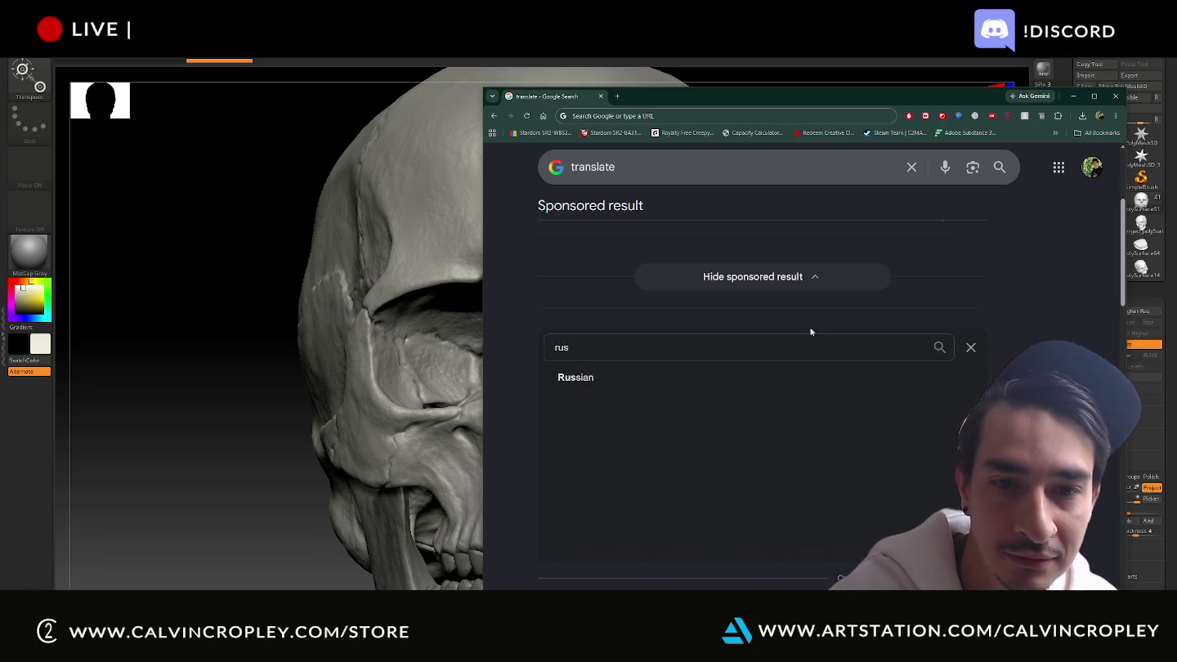
{"action": "key", "text": "Return"}
{"action": "scroll", "coordinate": [784, 350], "scroll_direction": "down", "scroll_amount": 1}
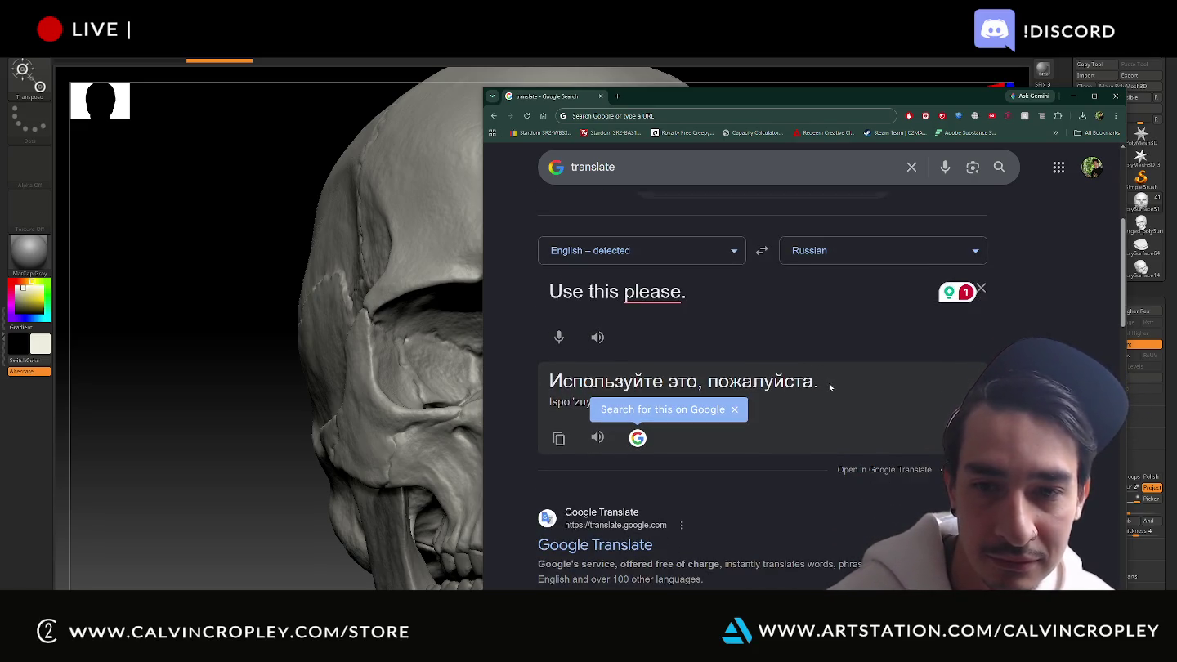
{"action": "mouse_move", "coordinate": [809, 107]}
{"action": "left_mouse_down"}
{"action": "mouse_move", "coordinate": [769, 77]}
{"action": "mouse_move", "coordinate": [669, 52]}
{"action": "left_mouse_up"}
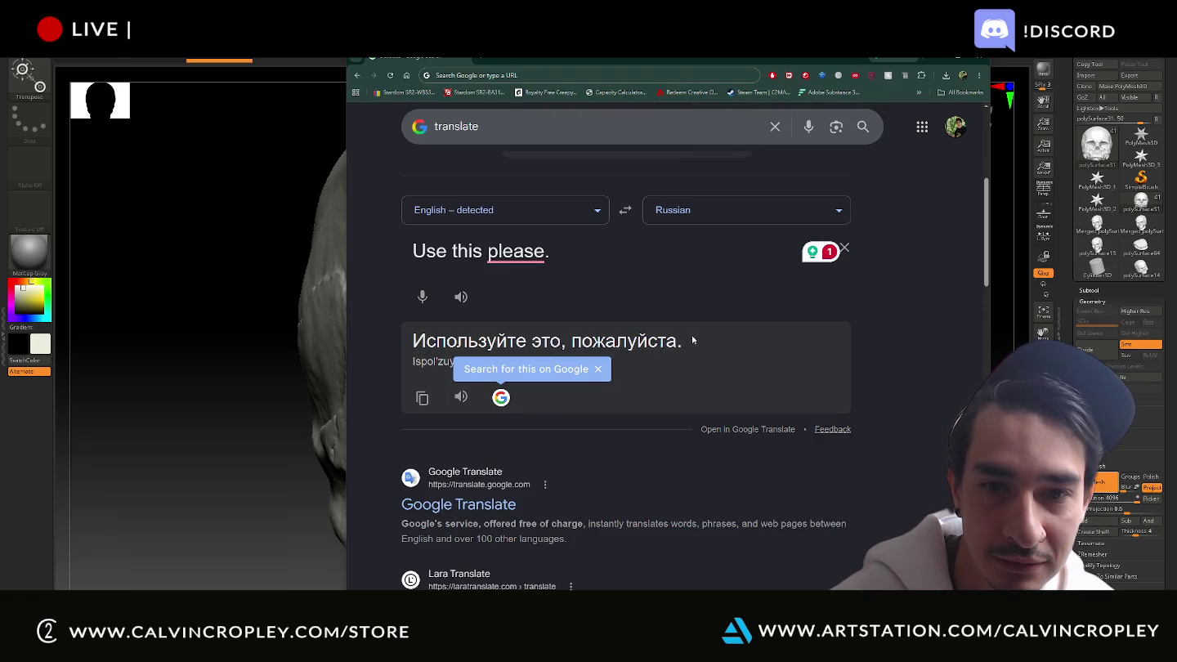
{"action": "left_click_drag", "start_coordinate": [679, 342], "coordinate": [400, 345]}
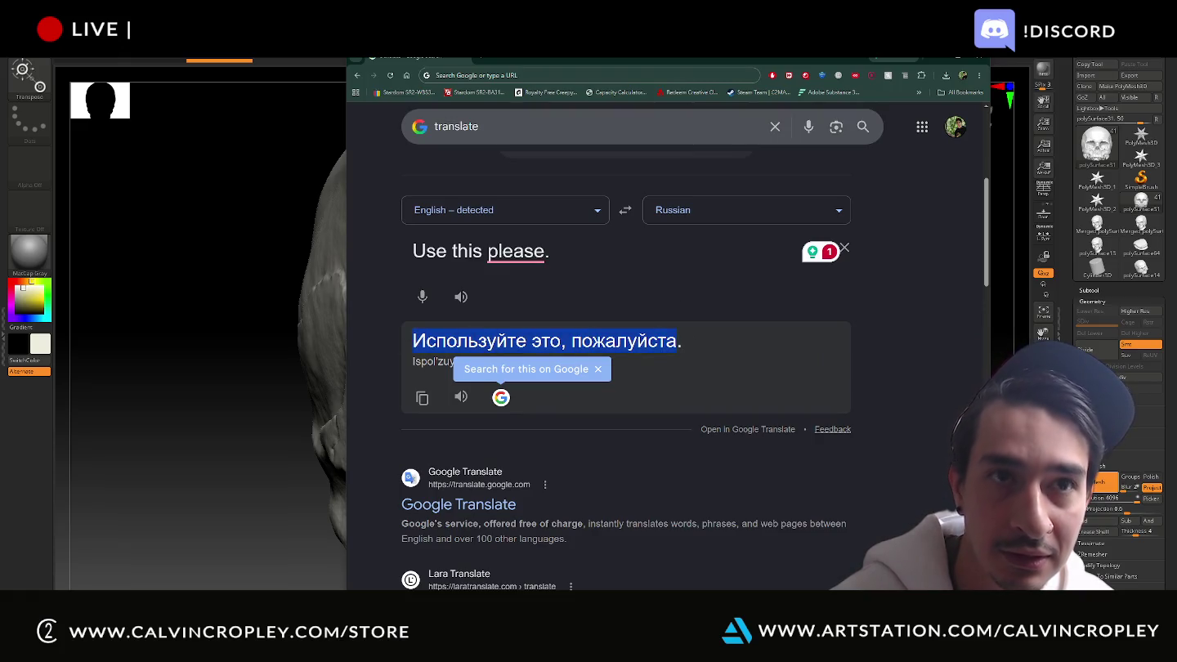
{"action": "key", "text": "alt+Tab"}
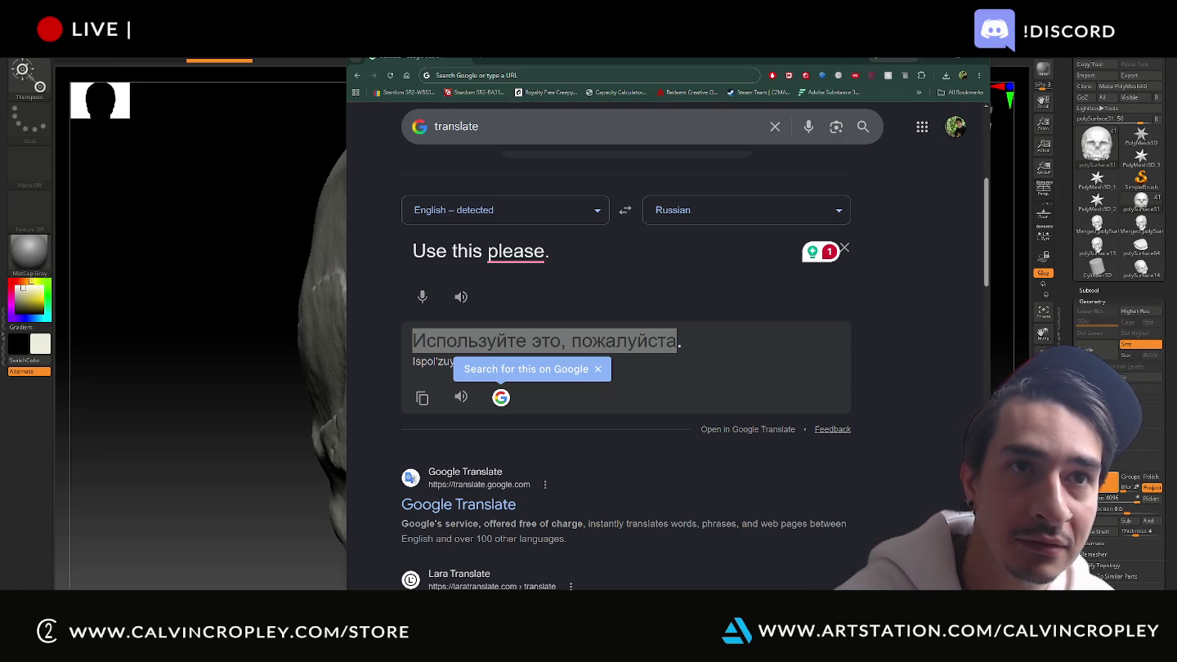
{"action": "right_click", "coordinate": [594, 343]}
{"action": "left_click", "coordinate": [620, 352]}
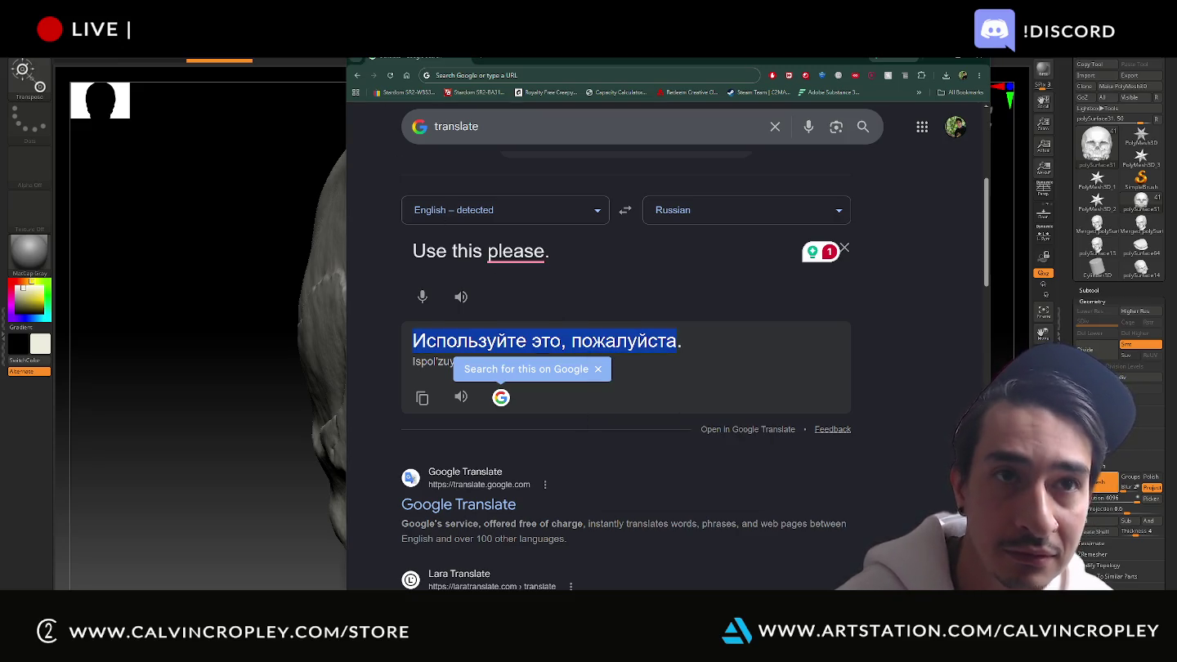
Replace the source text with the viewer's pasted Russian message
{"action": "key", "text": "alt+Tab"}
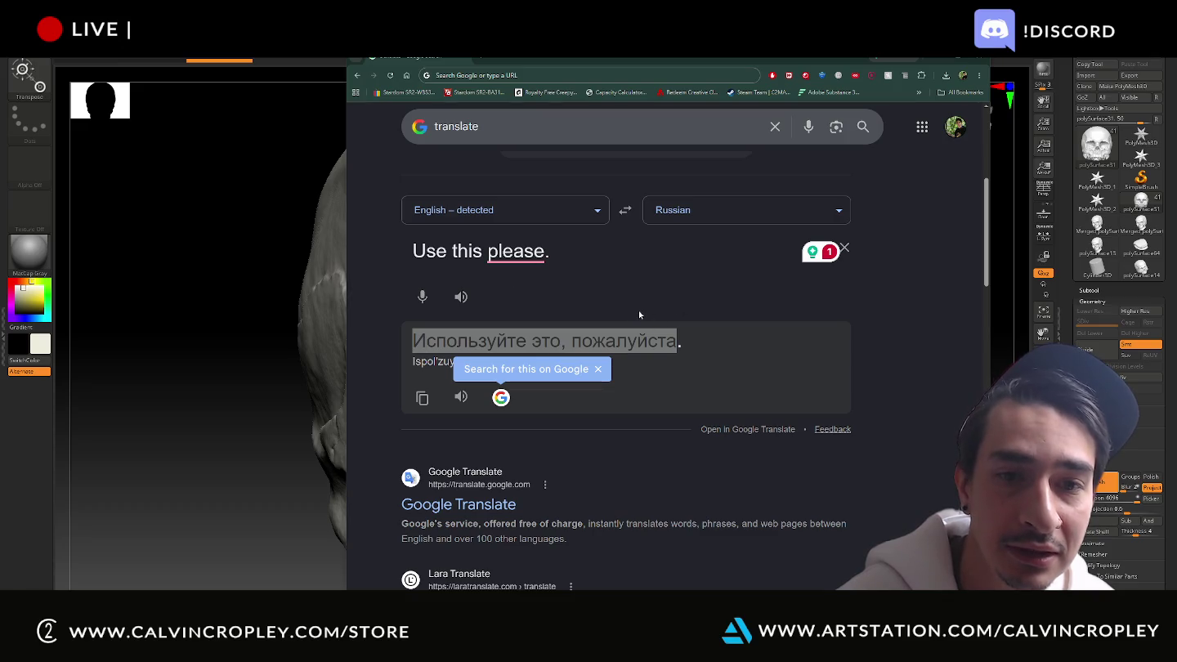
{"action": "triple_click", "coordinate": [515, 251]}
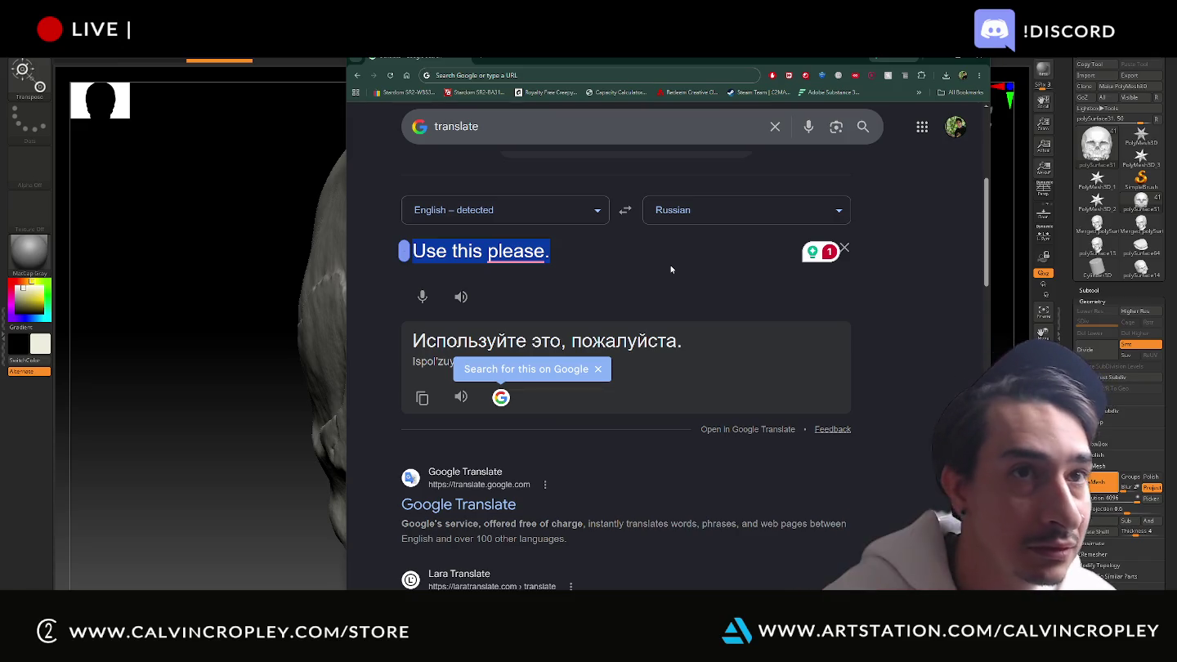
{"action": "key", "text": "alt+Tab"}
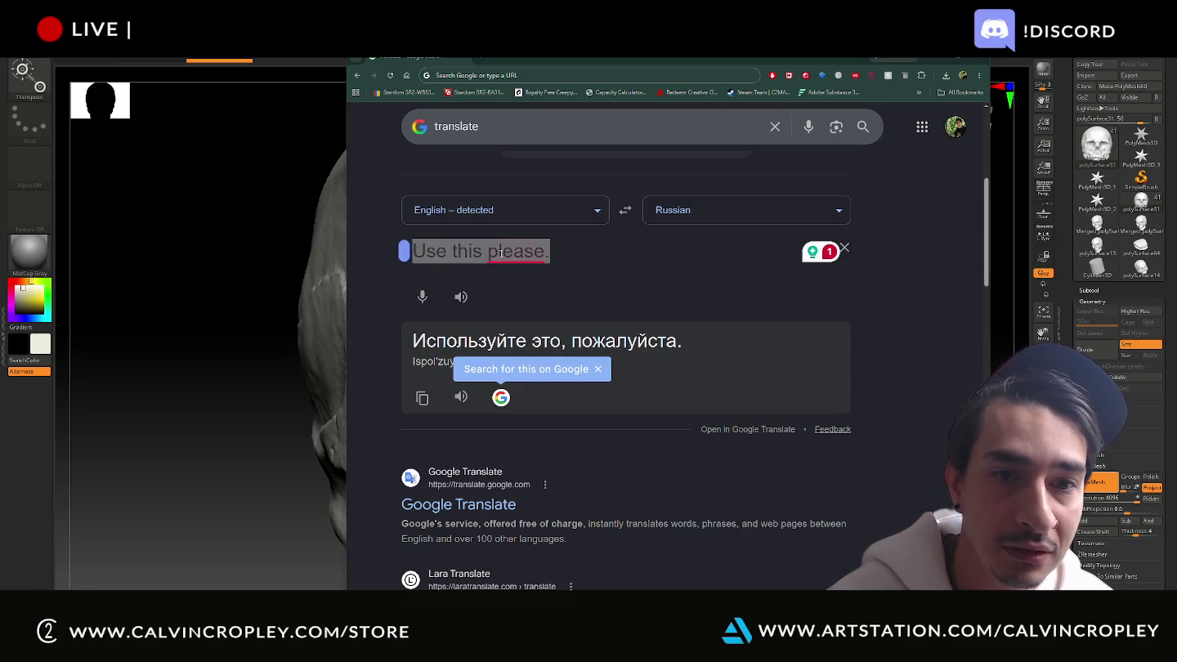
{"action": "key", "text": "alt+Tab"}
{"action": "key", "text": "ctrl+v"}
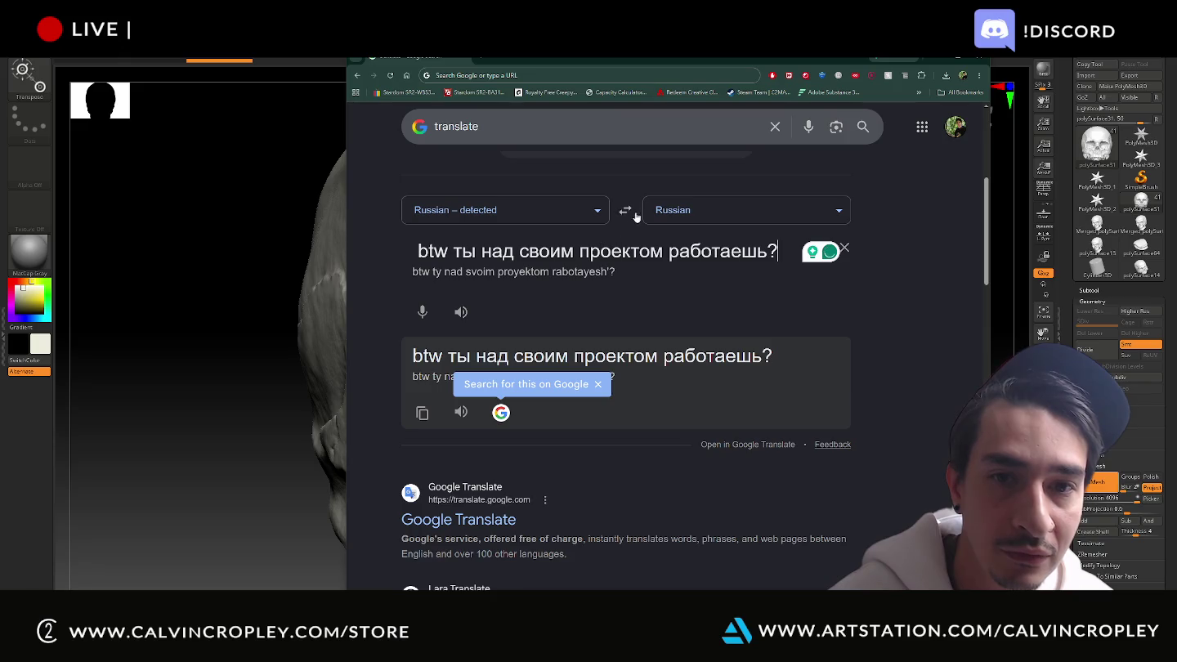
Translate the Russian message into English, then select the whole Russian source text
{"action": "left_click", "coordinate": [625, 211]}
{"action": "left_click", "coordinate": [703, 211]}
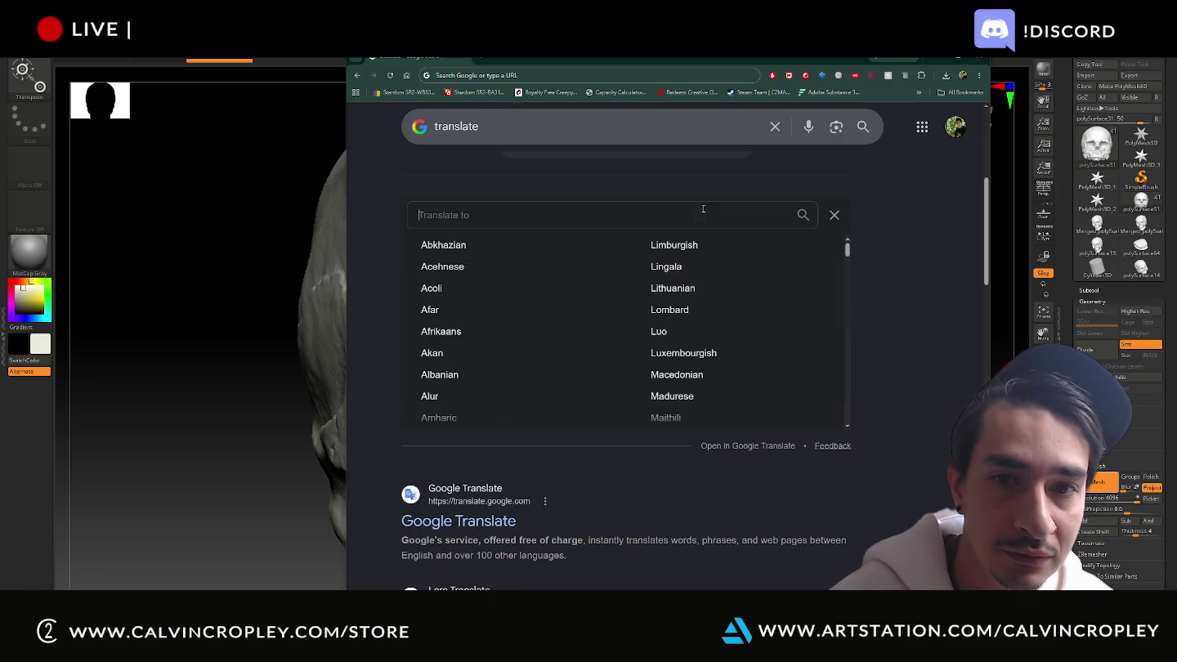
{"action": "type", "text": "e"}
{"action": "left_click", "coordinate": [480, 242]}
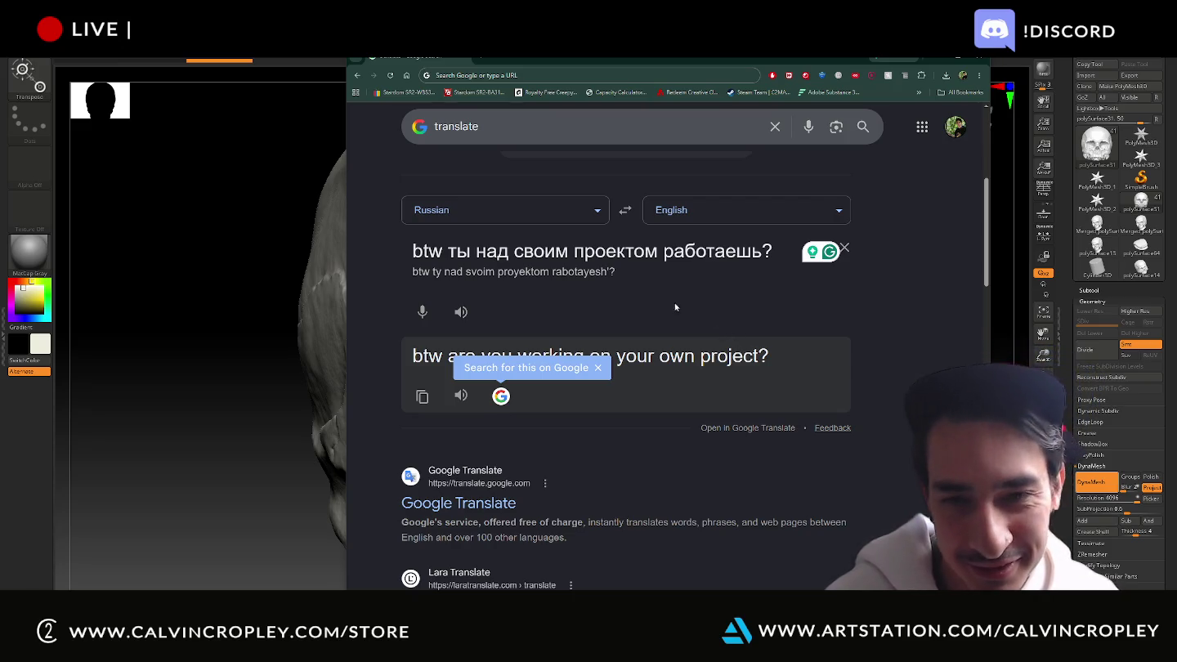
{"action": "triple_click", "coordinate": [571, 260]}
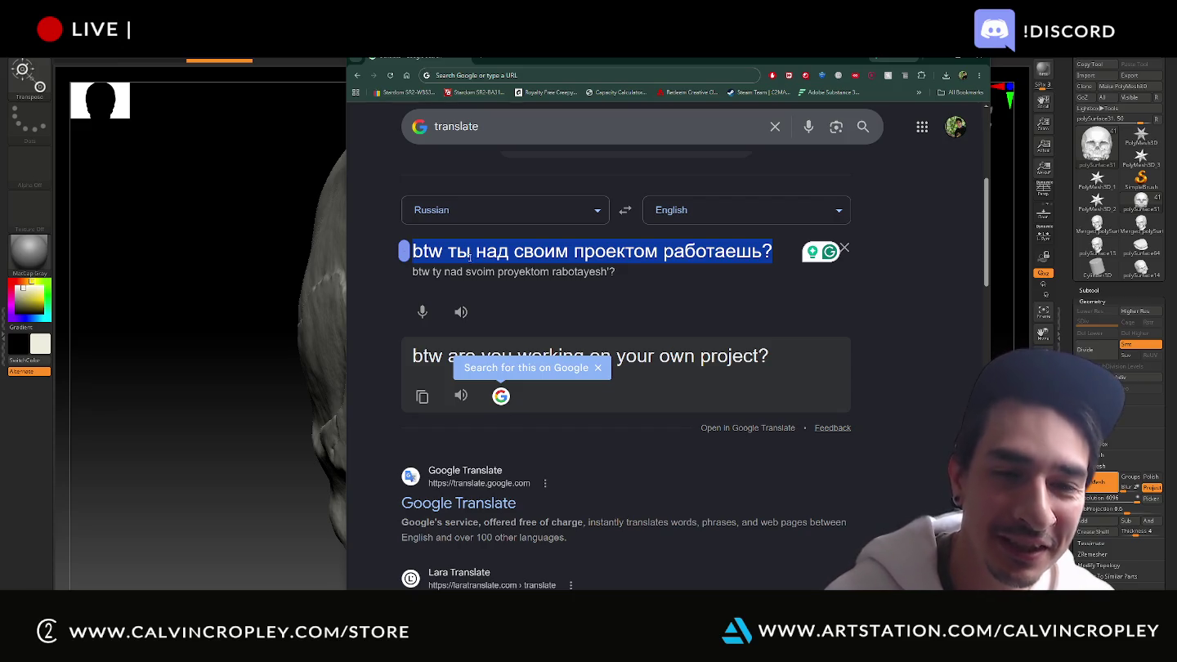
{"action": "left_click", "coordinate": [419, 255]}
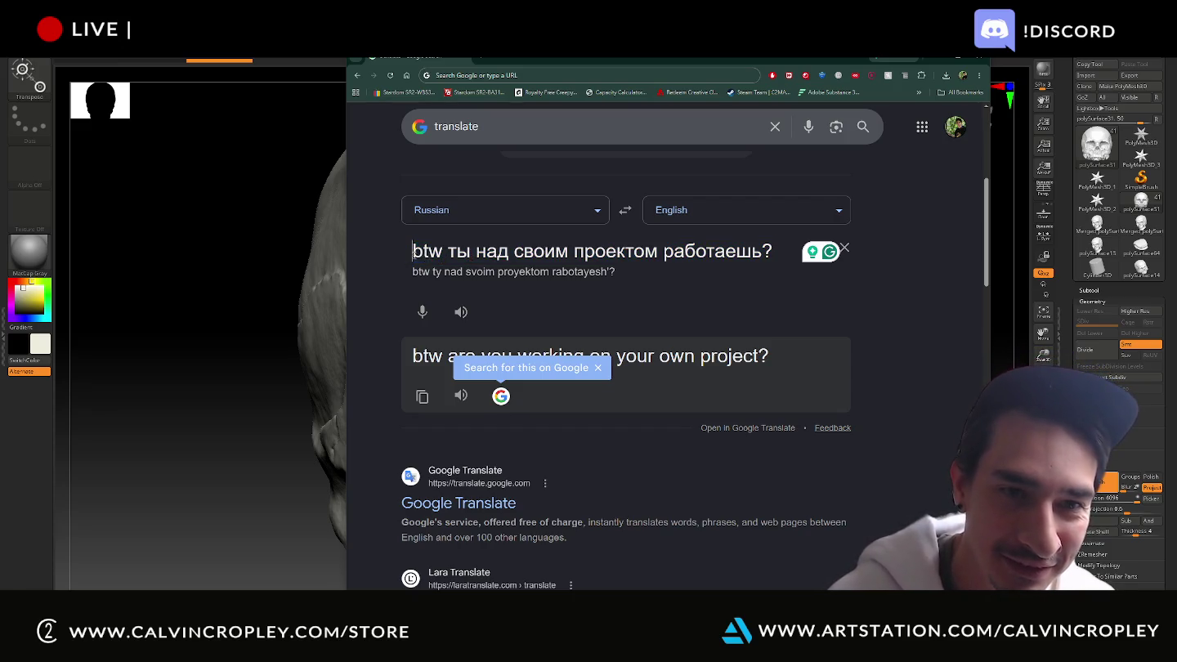
{"action": "left_click_drag", "start_coordinate": [414, 253], "coordinate": [804, 271]}
Start the English message 'plesase use' and set the target language to Russian
{"action": "type", "text": "ple"}
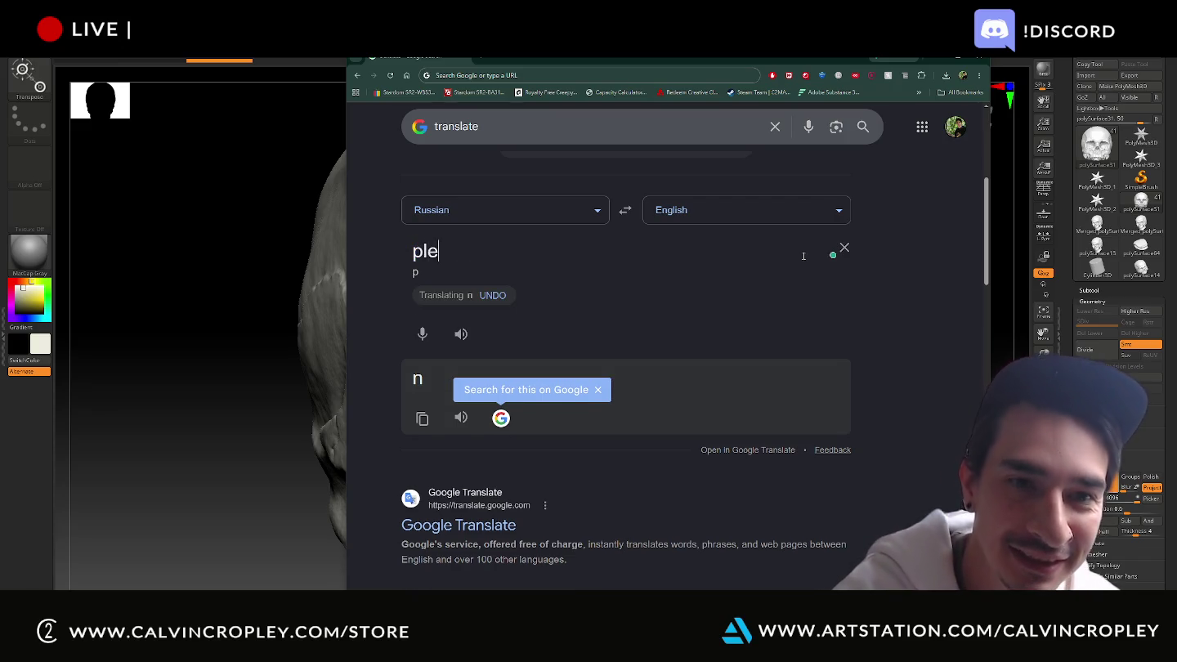
{"action": "type", "text": "saas"}
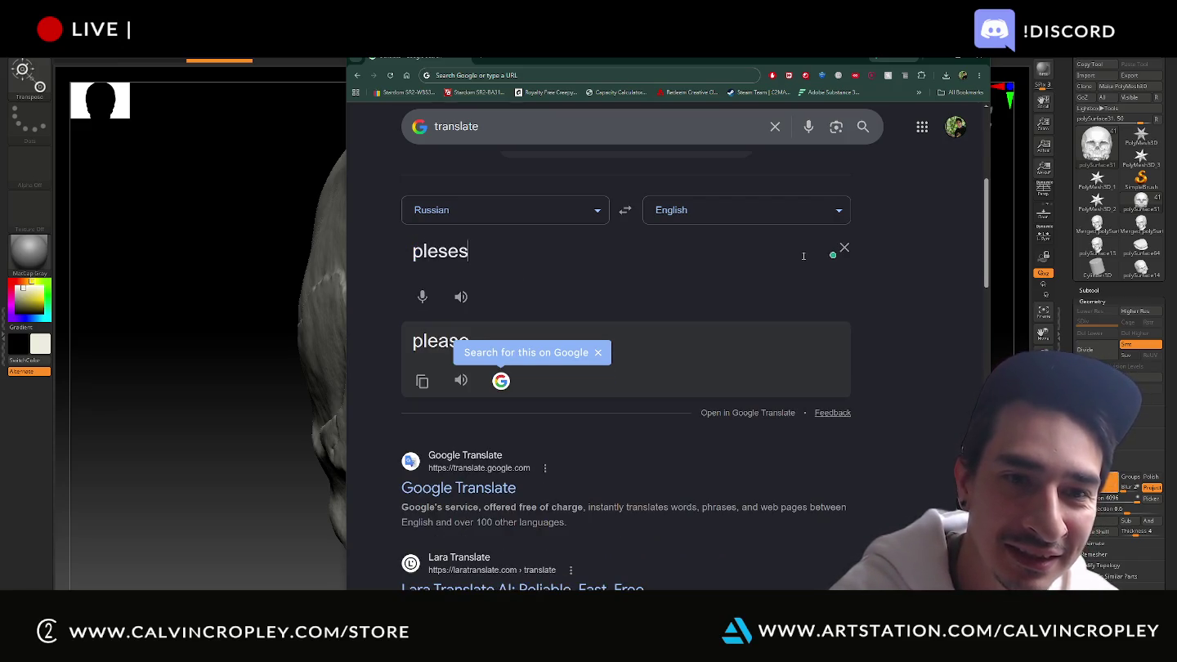
{"action": "key", "text": "BackSpace"}
{"action": "type", "text": "se use"}
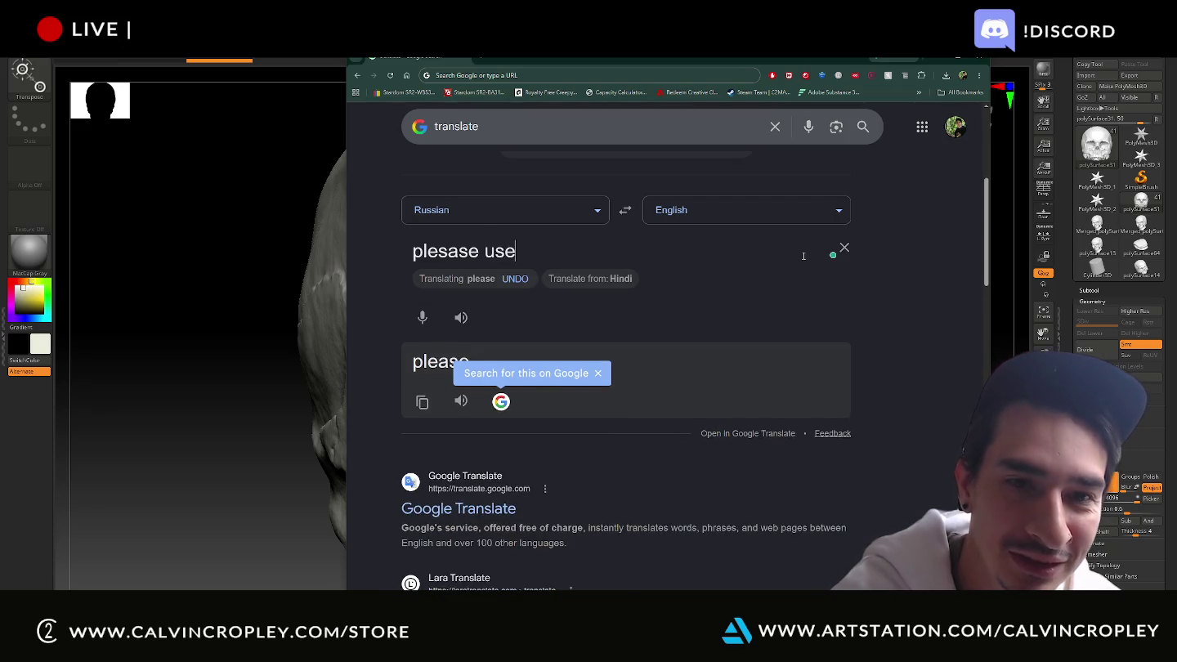
{"action": "left_click", "coordinate": [766, 226]}
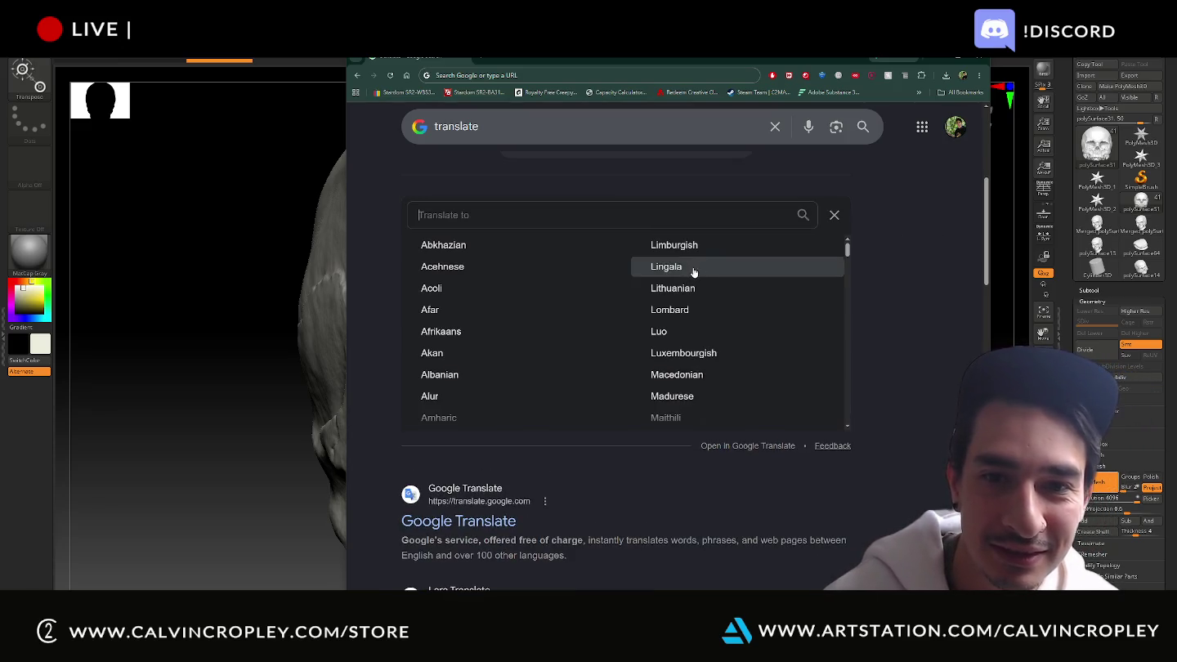
{"action": "type", "text": "ru"}
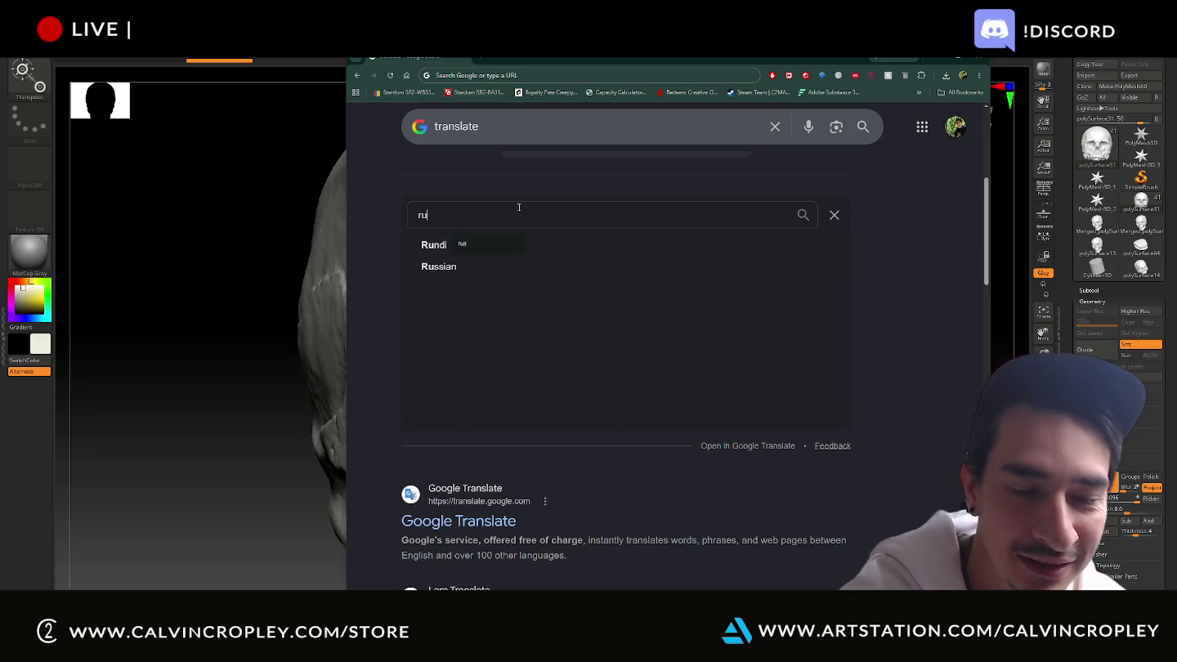
{"action": "type", "text": "ss"}
{"action": "key", "text": "Down"}
{"action": "key", "text": "Return"}
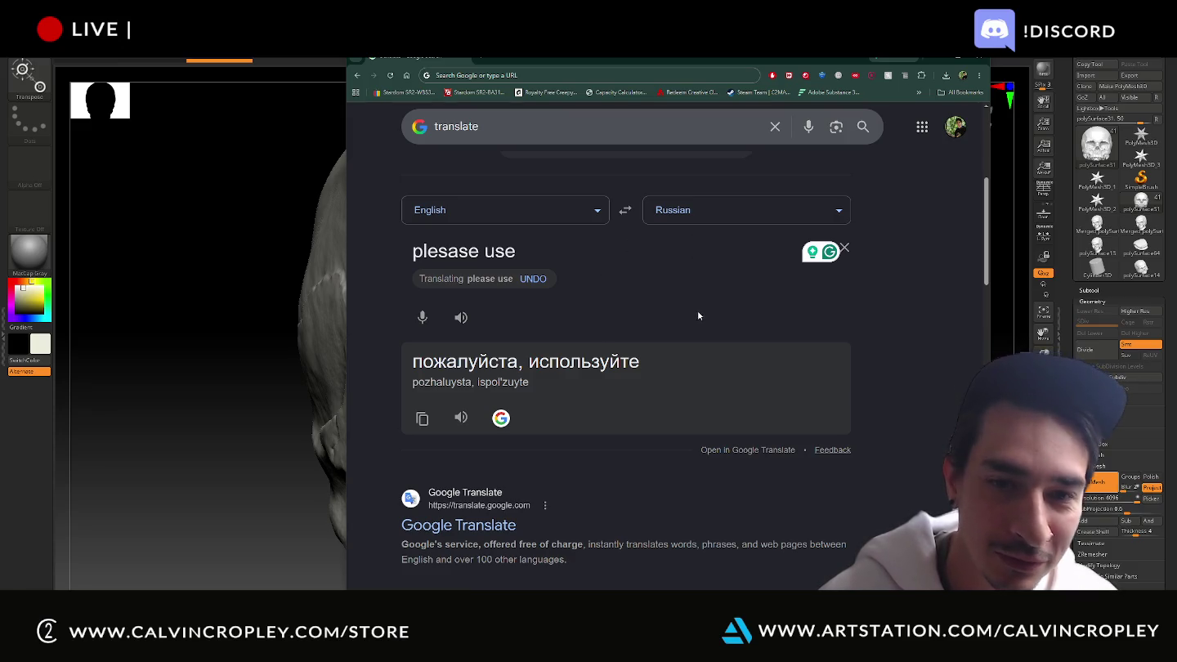
Finish the message with 'google translate, for your chats. then paste in the box'
{"action": "triple_click", "coordinate": [526, 251]}
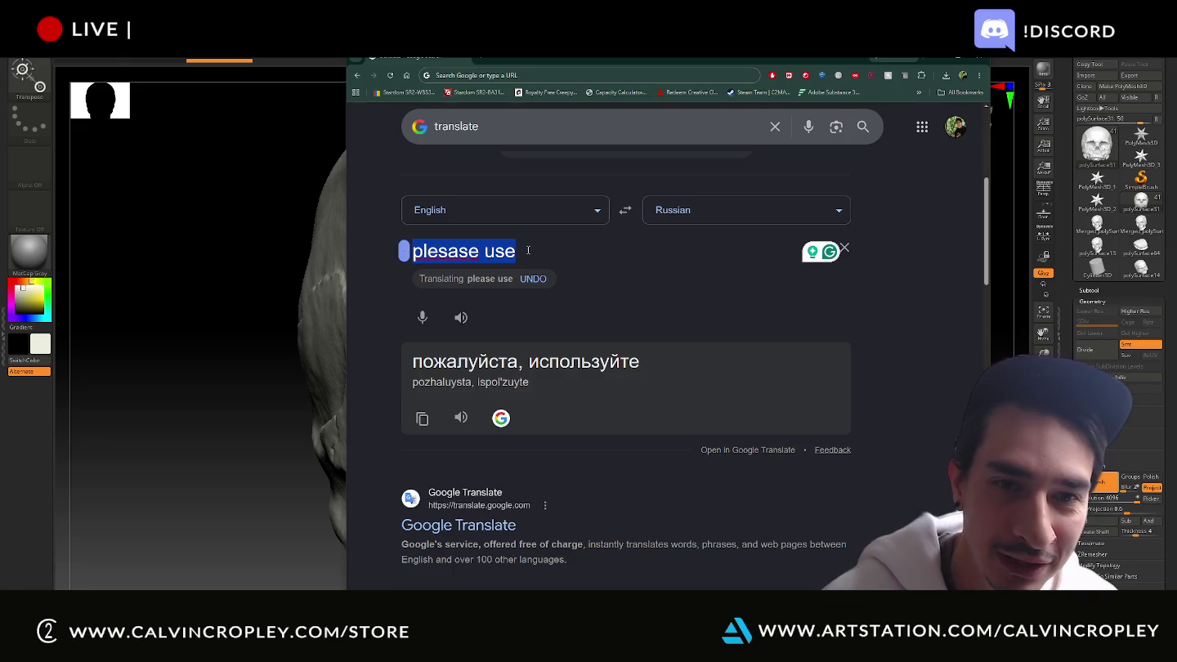
{"action": "left_click", "coordinate": [528, 249]}
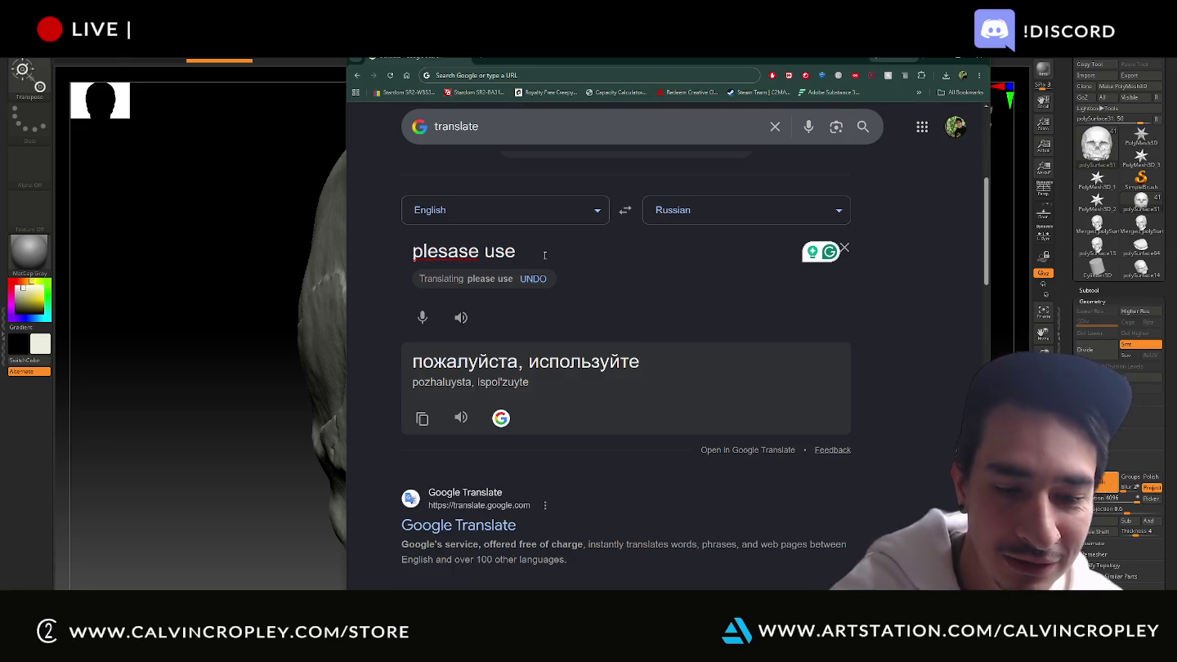
{"action": "type", "text": "google tr"}
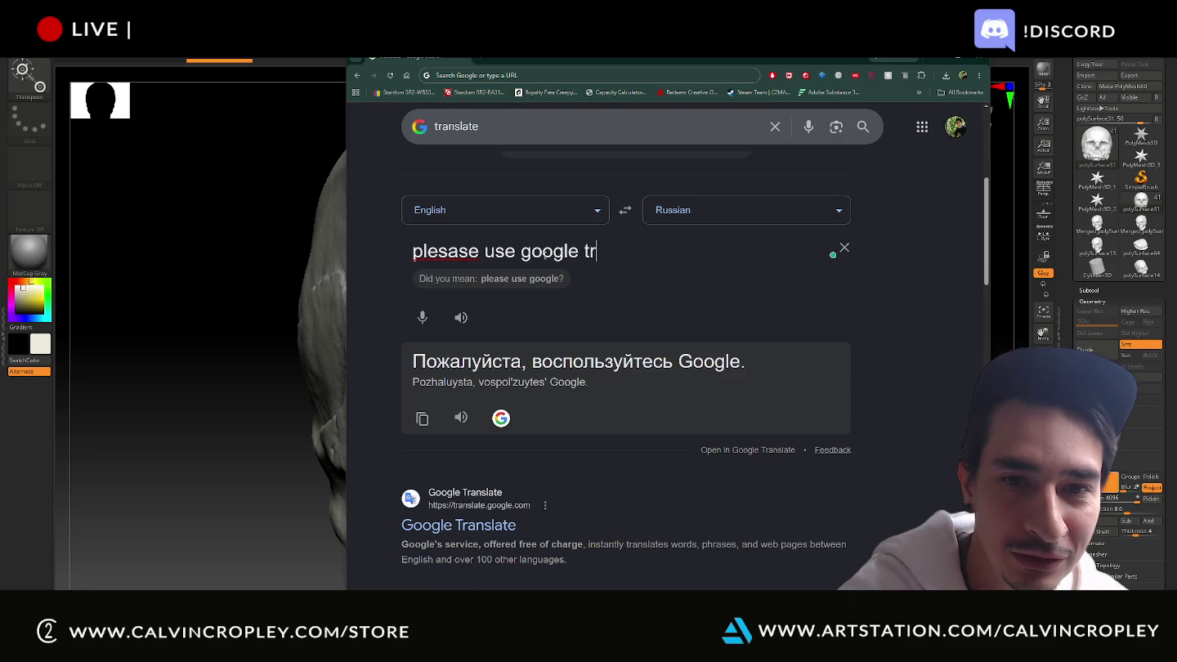
{"action": "type", "text": "anslate"}
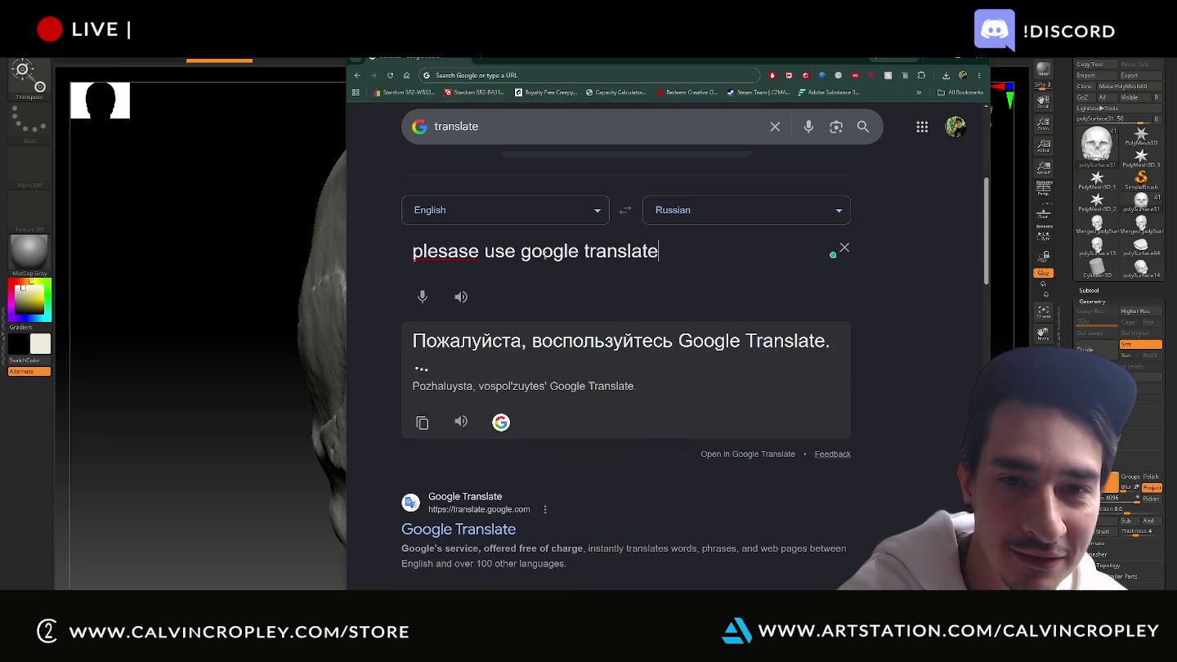
{"action": "type", "text": ", "}
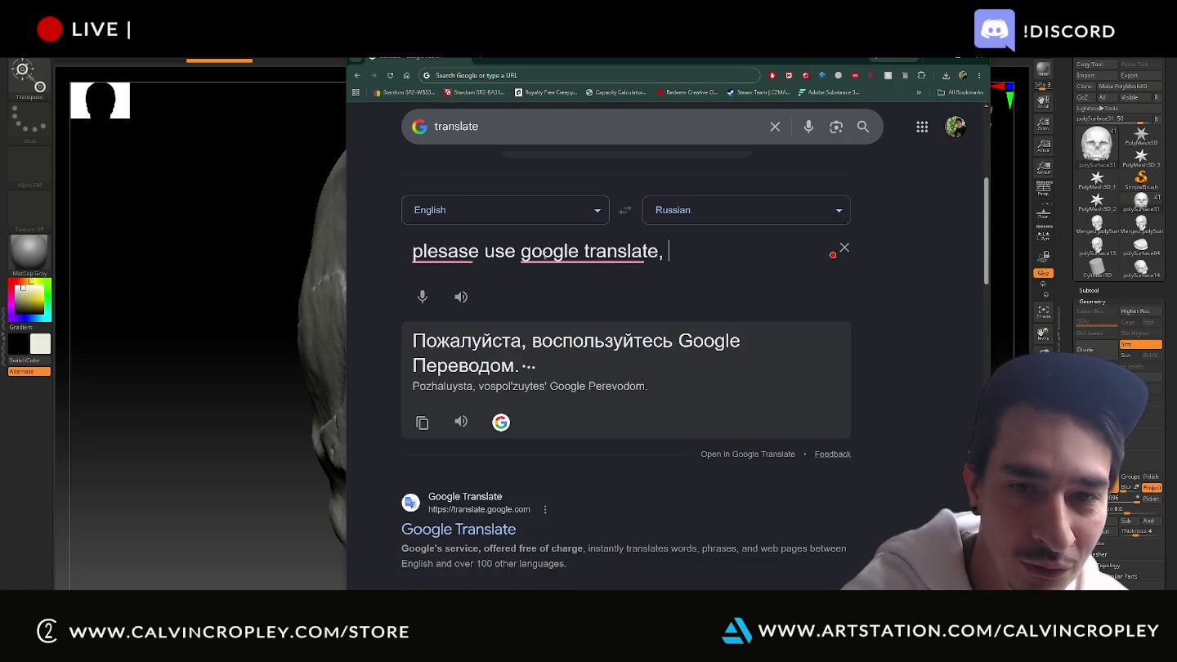
{"action": "type", "text": "for your"}
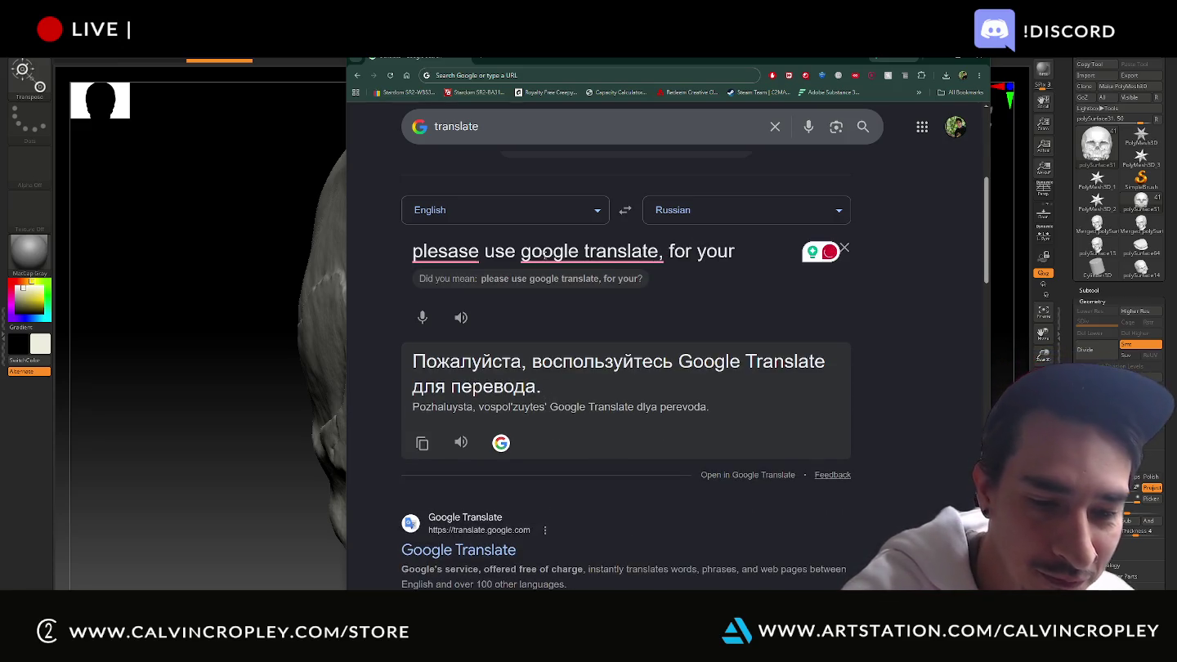
{"action": "type", "text": " chats."}
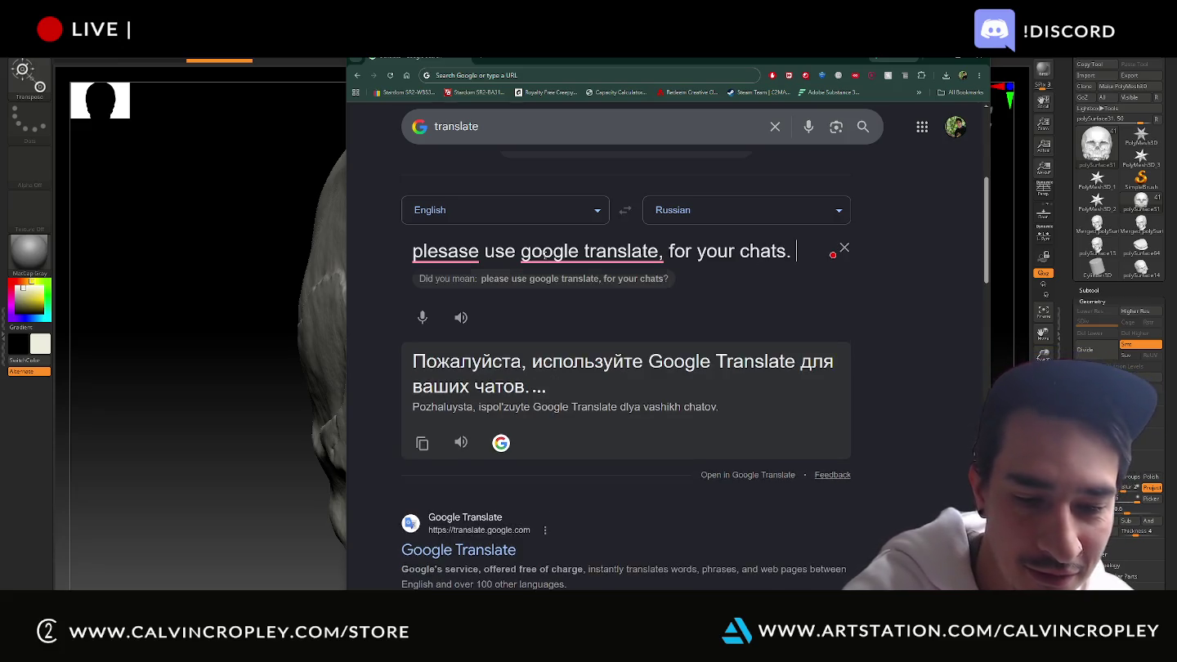
{"action": "type", "text": " then"}
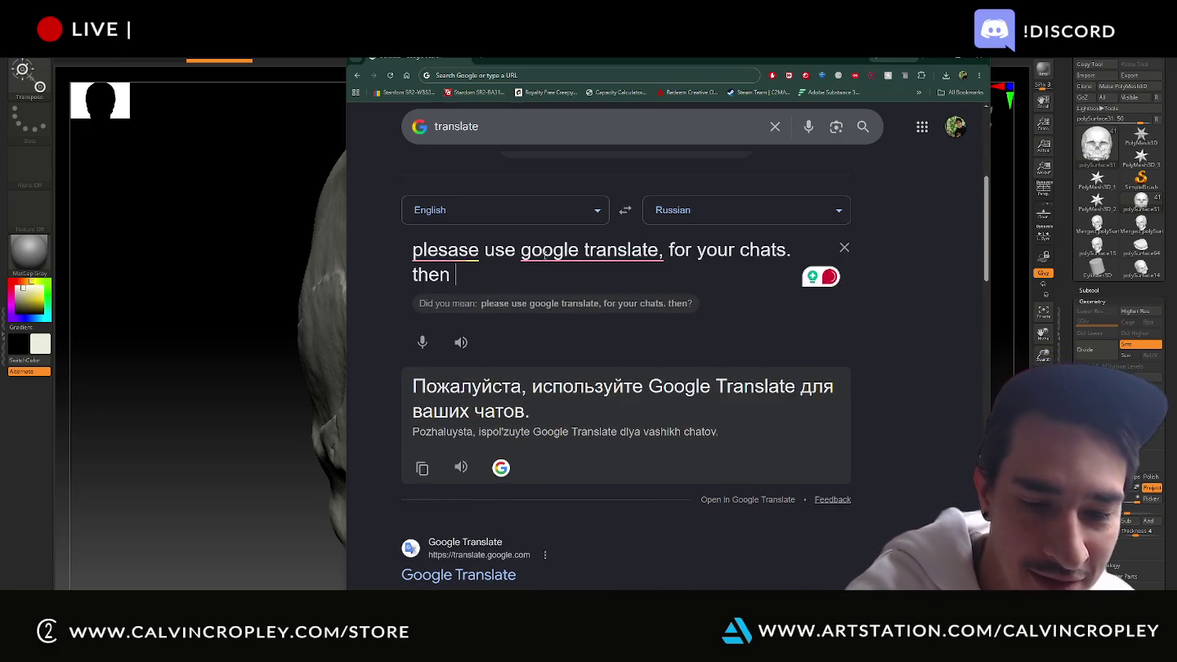
{"action": "type", "text": " paste in "}
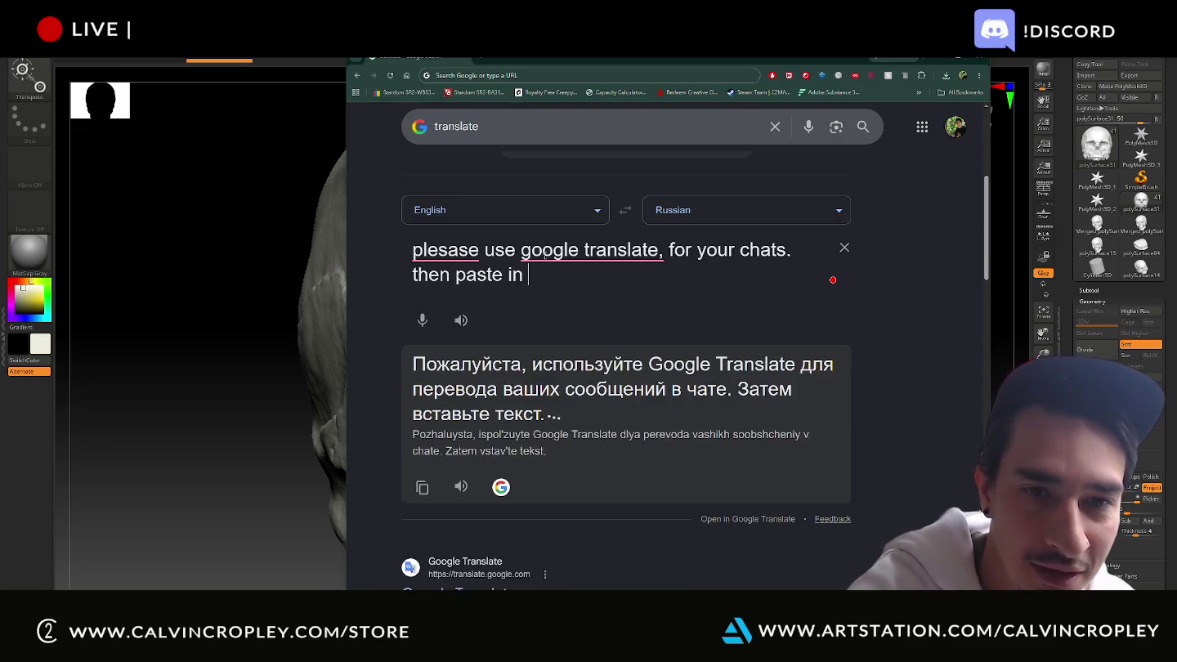
{"action": "type", "text": "the box"}
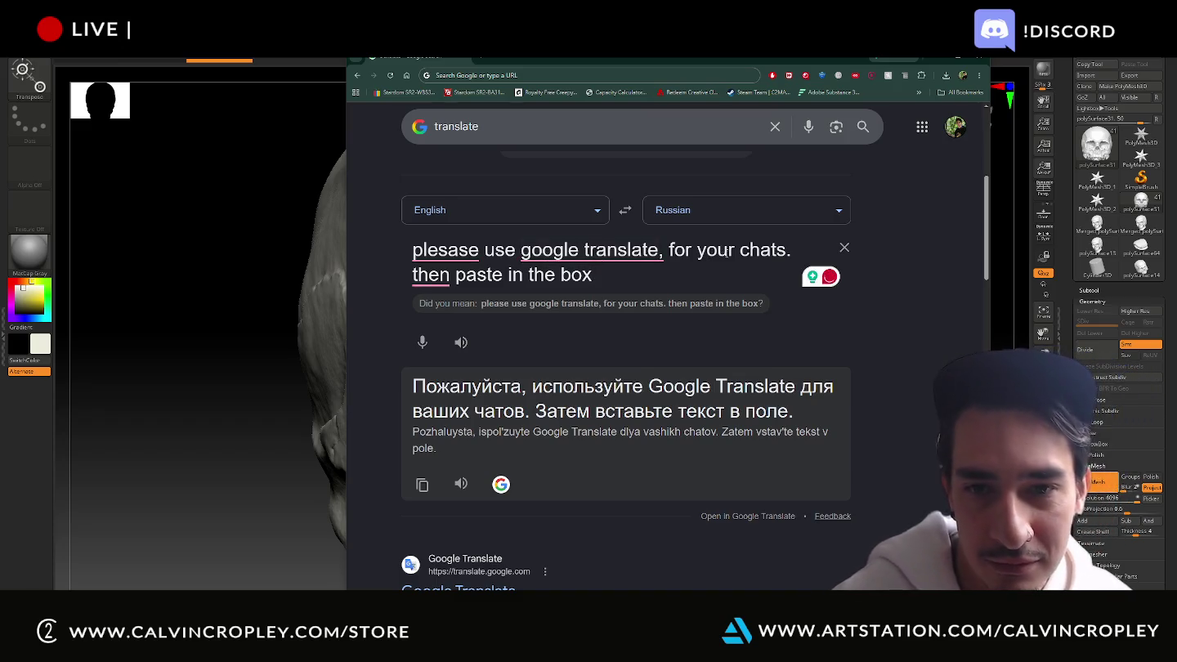
{"action": "double_click", "coordinate": [770, 251]}
{"action": "key", "text": "ctrl+a"}
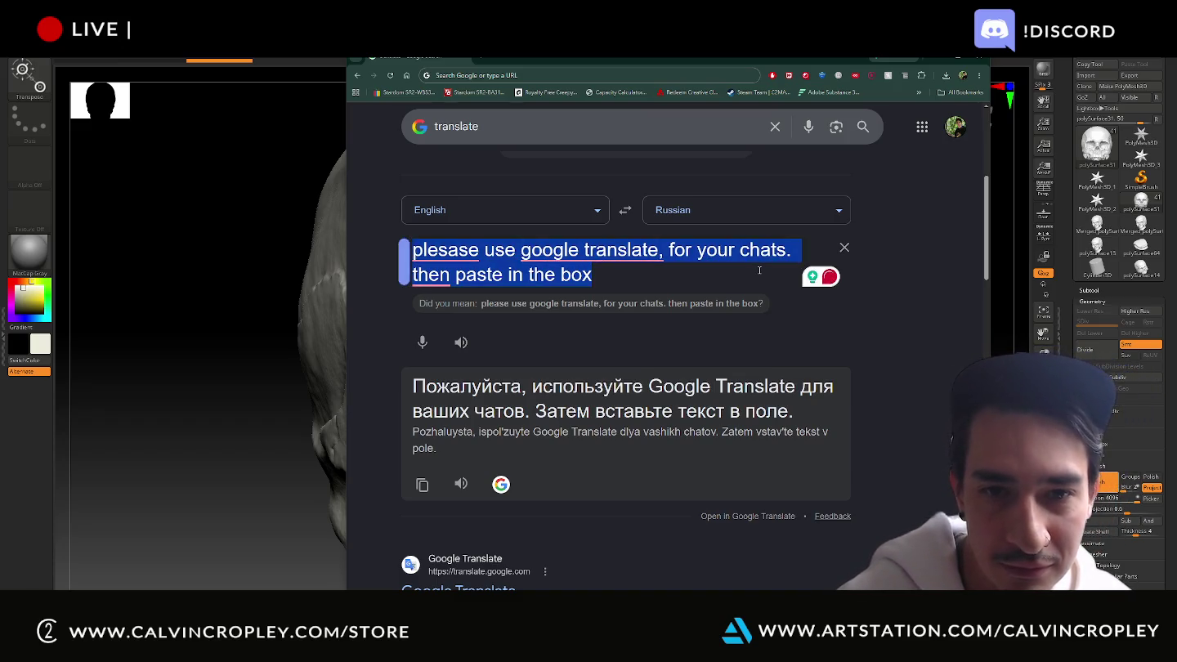
{"action": "key", "text": "Right"}
Copy the Russian translation of the finished message
{"action": "left_click_drag", "start_coordinate": [812, 415], "coordinate": [374, 379]}
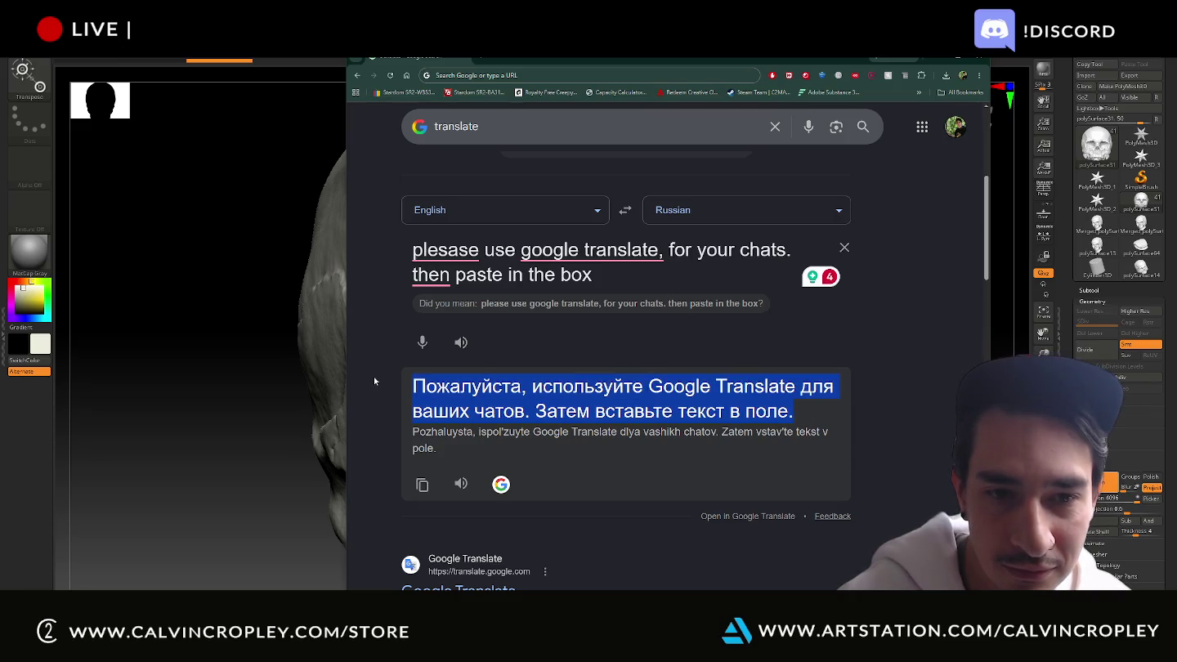
{"action": "key", "text": "alt+Tab"}
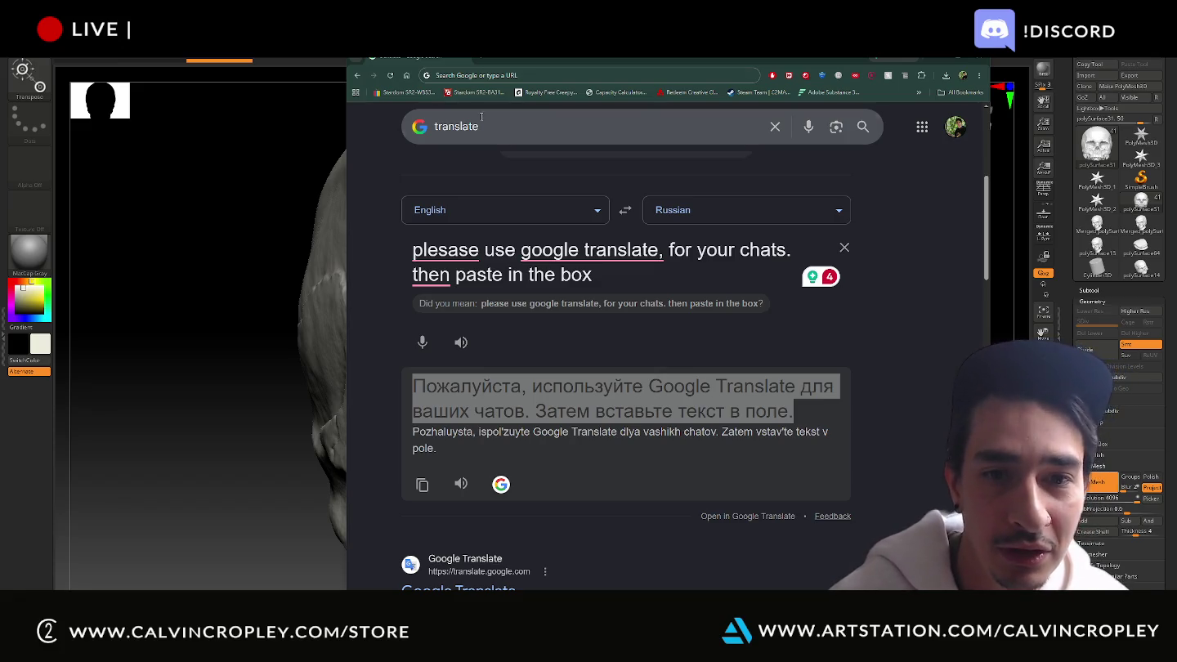
{"action": "triple_click", "coordinate": [523, 260]}
{"action": "left_click_drag", "start_coordinate": [523, 260], "coordinate": [300, 257]}
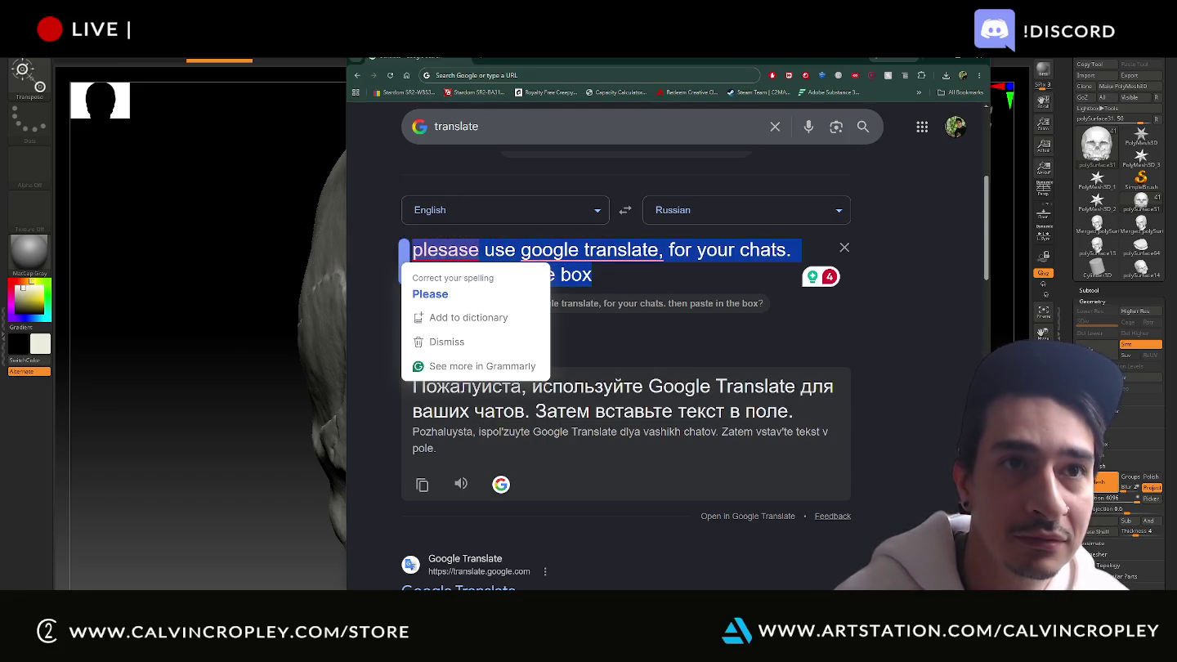
{"action": "key", "text": "alt+Tab"}
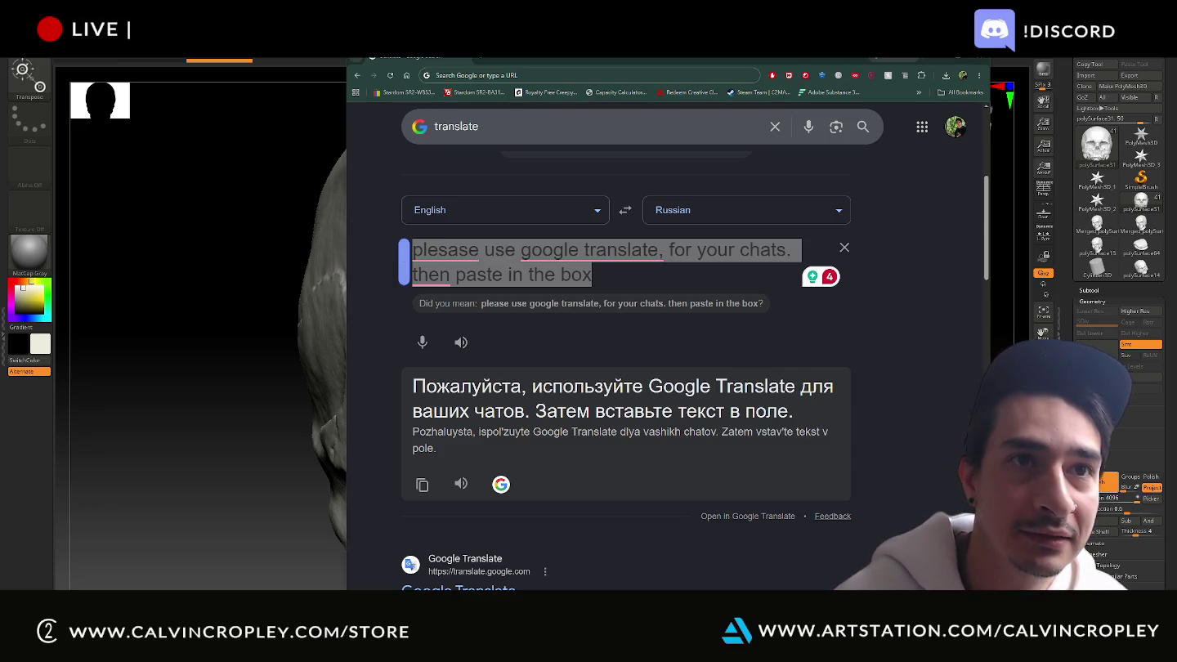
{"action": "left_click_drag", "start_coordinate": [793, 411], "coordinate": [443, 394]}
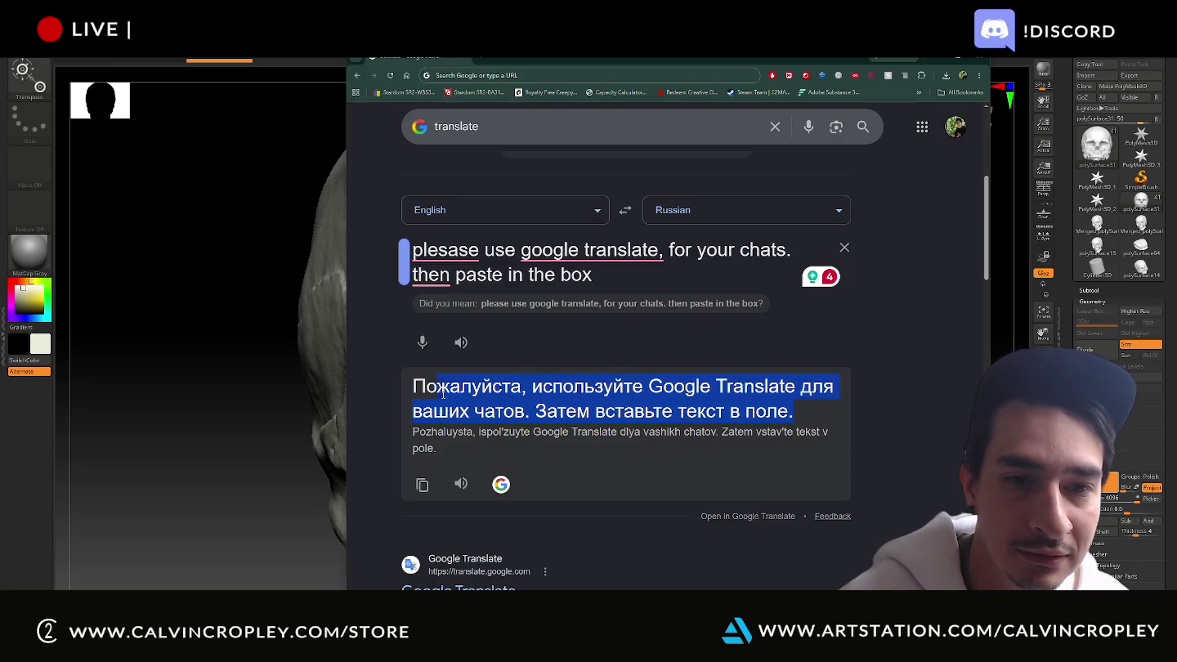
{"action": "key", "text": "alt+Tab"}
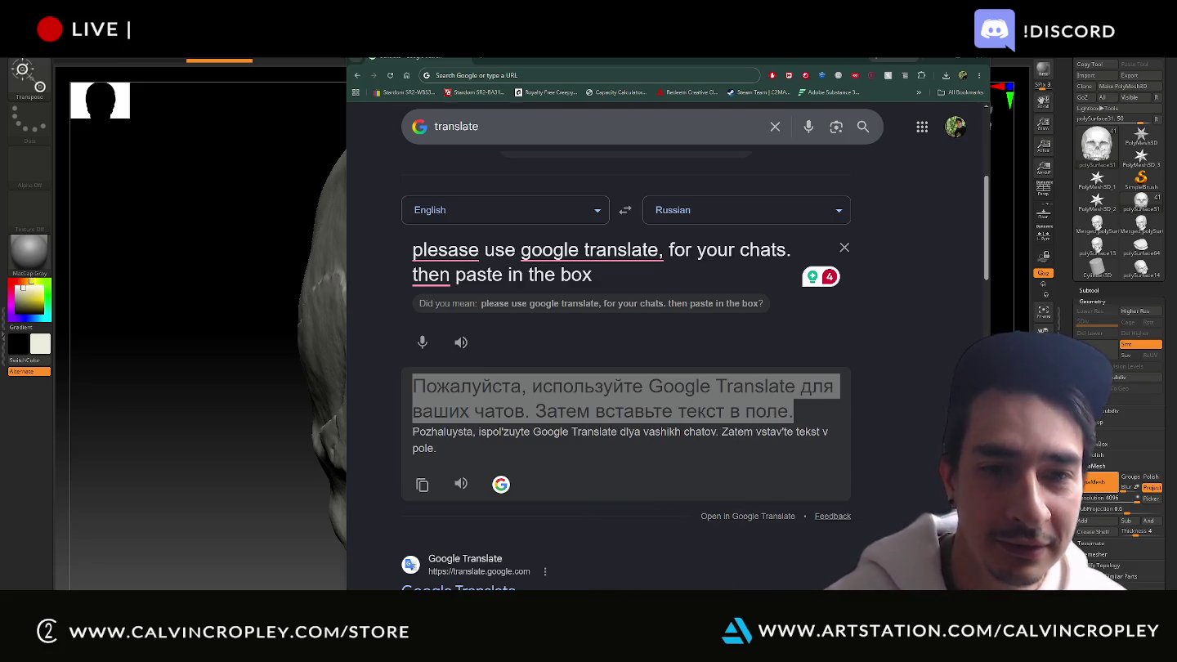
Return to ZBrush and orbit the split skull, bringing its mesh back into view
{"action": "left_click", "coordinate": [468, 57]}
{"action": "key", "text": "alt+Tab"}
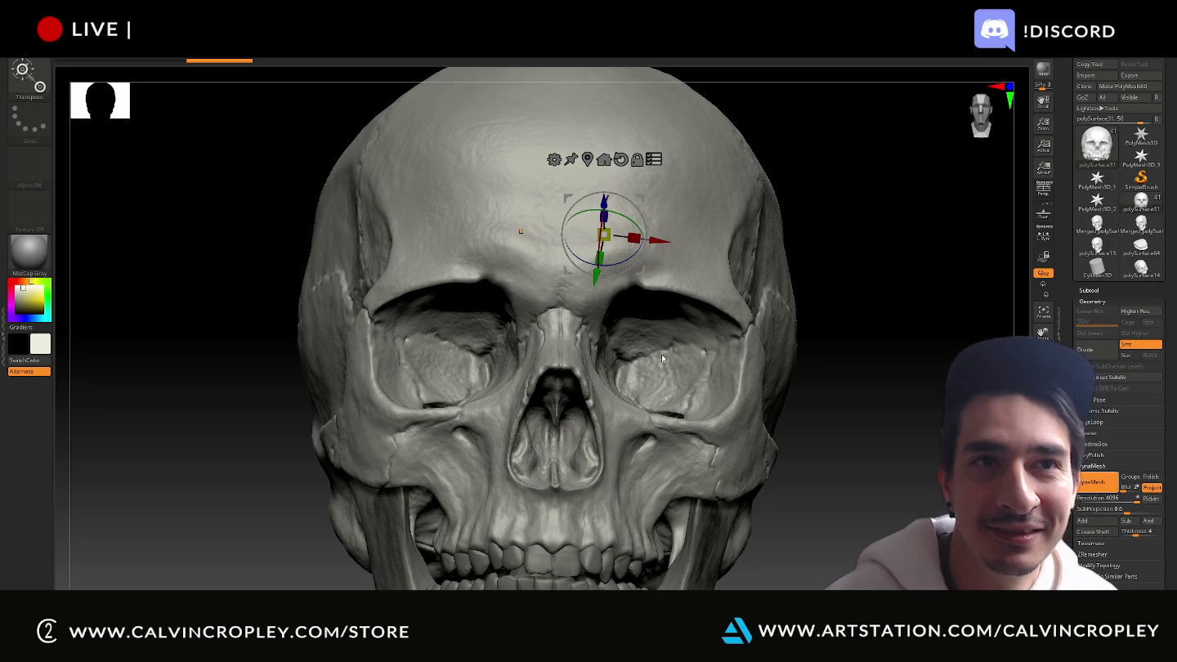
{"action": "mouse_move", "coordinate": [857, 311]}
{"action": "left_mouse_down"}
{"action": "mouse_move", "coordinate": [876, 349]}
{"action": "mouse_move", "coordinate": [867, 360]}
{"action": "mouse_move", "coordinate": [857, 333]}
{"action": "mouse_move", "coordinate": [861, 394]}
{"action": "mouse_move", "coordinate": [879, 368]}
{"action": "left_mouse_up"}
{"action": "key", "text": "alt+Tab"}
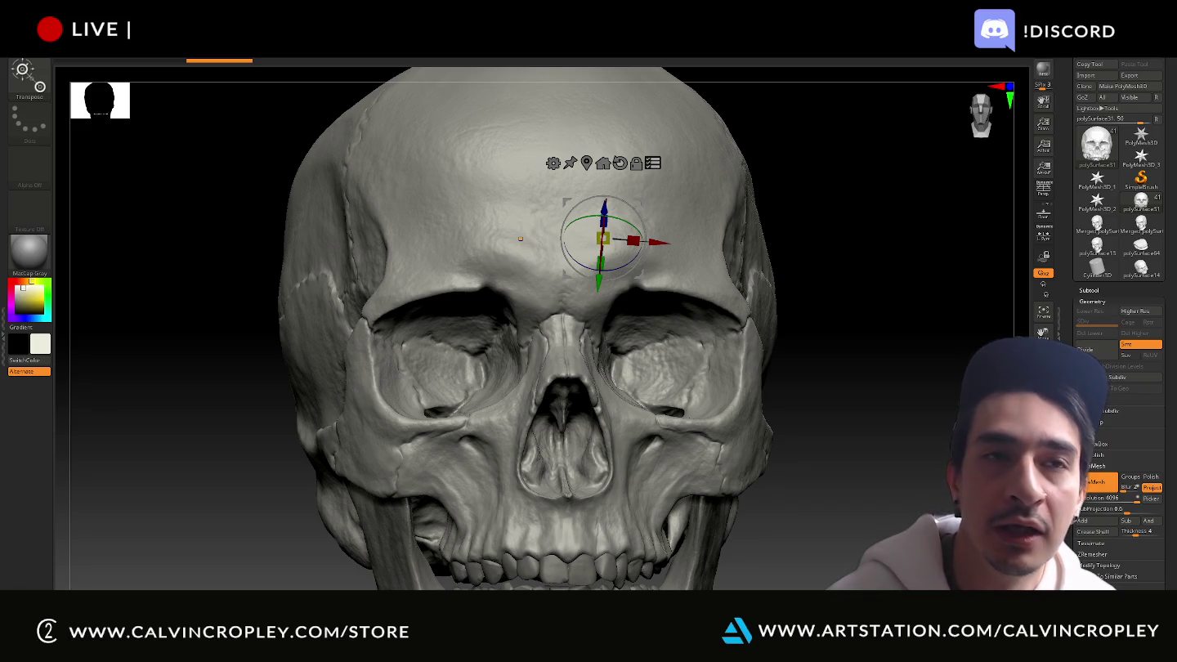
{"action": "left_click_drag", "start_coordinate": [899, 349], "coordinate": [893, 344]}
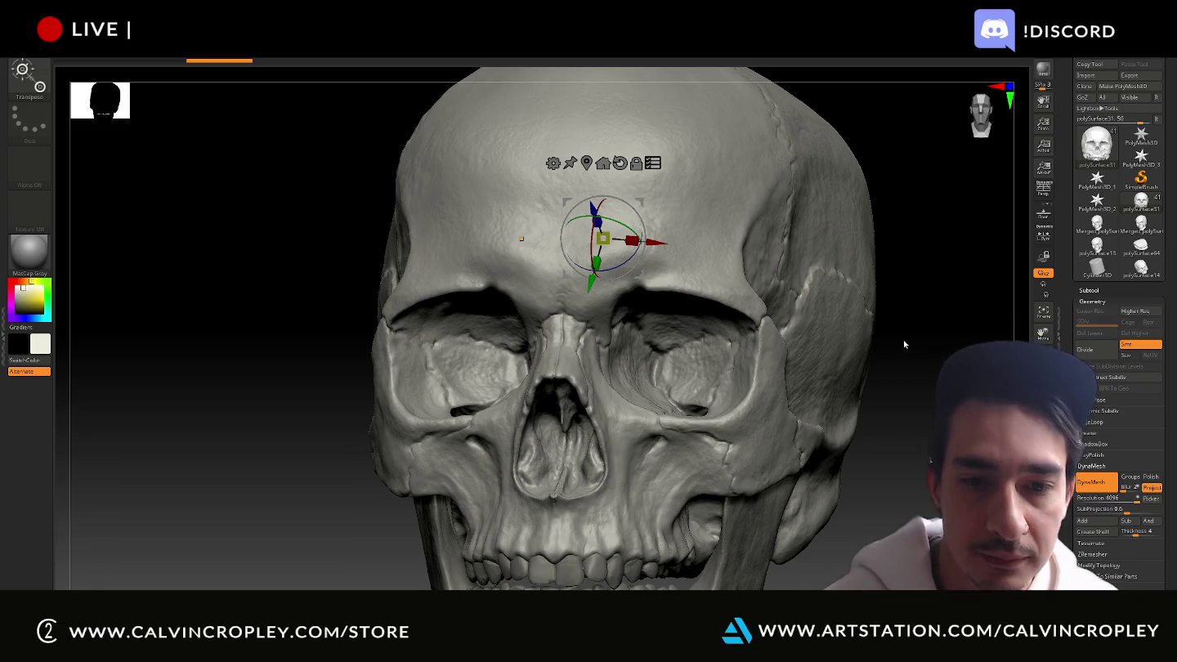
{"action": "mouse_move", "coordinate": [906, 385]}
{"action": "left_mouse_down", "text": "alt"}
{"action": "mouse_move", "coordinate": [835, 396]}
{"action": "mouse_move", "coordinate": [888, 390]}
{"action": "mouse_move", "coordinate": [862, 418]}
{"action": "mouse_move", "coordinate": [832, 421]}
{"action": "mouse_move", "coordinate": [871, 404]}
{"action": "left_mouse_up", "text": "alt"}
{"action": "left_click", "coordinate": [809, 433], "text": "ctrl+shift"}
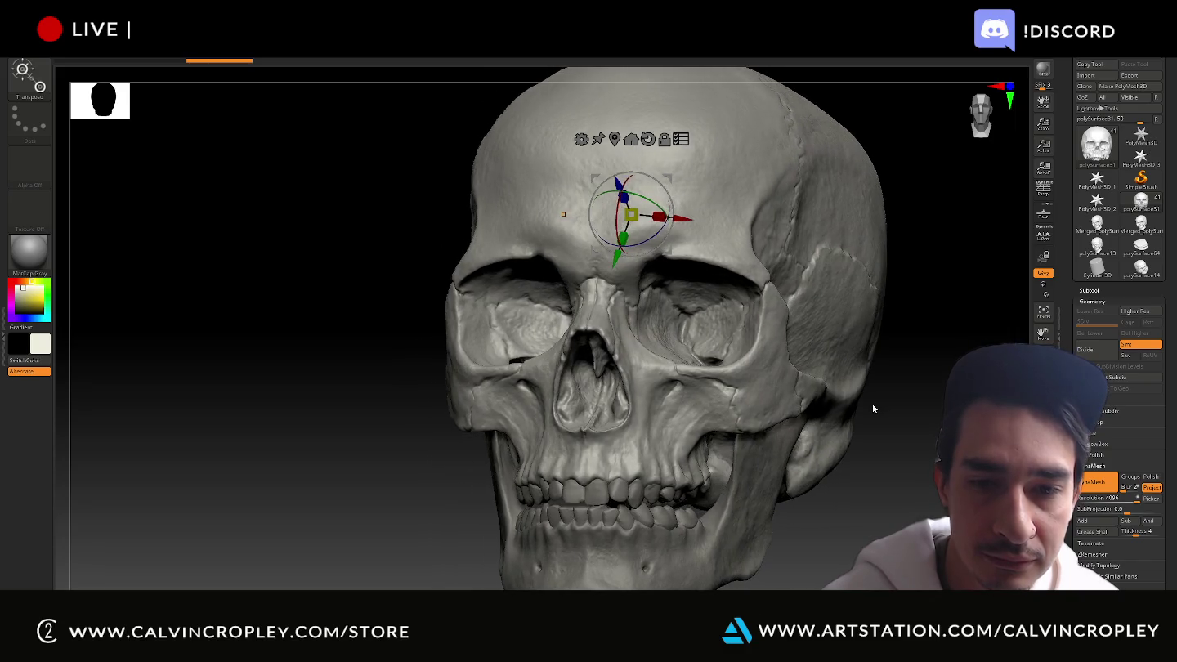
{"action": "left_click_drag", "start_coordinate": [922, 370], "coordinate": [852, 393]}
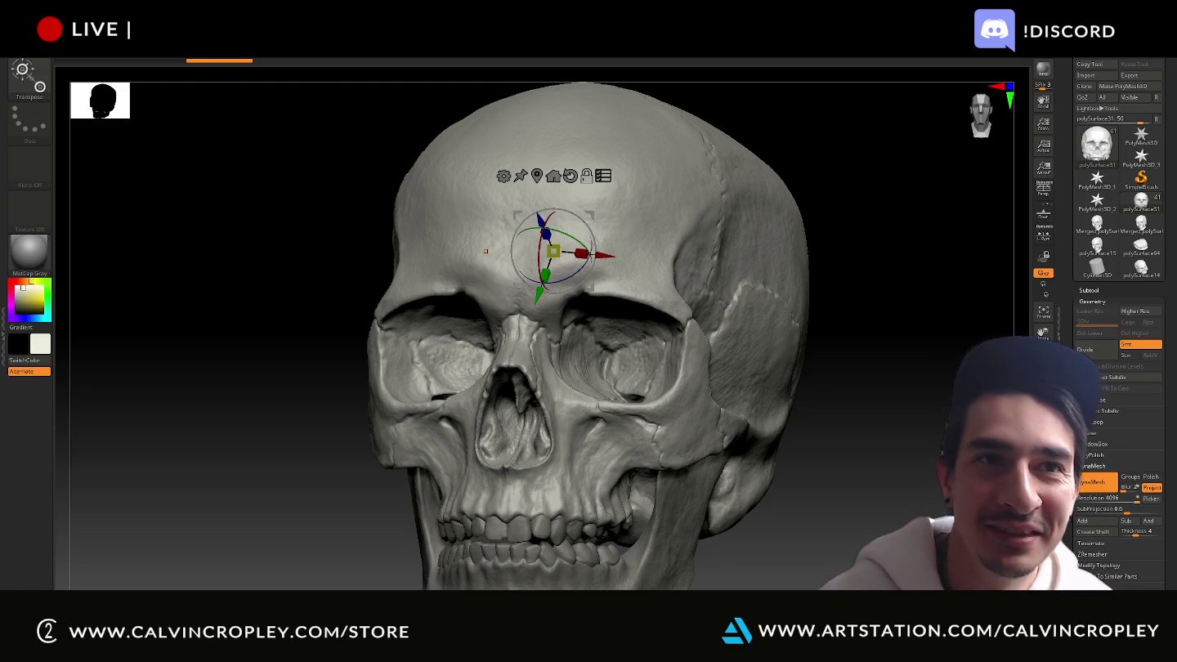
Face the skull head-on, realign the gizmo with the screen, and undo a trial upward move
{"action": "mouse_move", "coordinate": [899, 270]}
{"action": "left_mouse_down"}
{"action": "mouse_move", "coordinate": [912, 244]}
{"action": "mouse_move", "coordinate": [938, 242]}
{"action": "mouse_move", "coordinate": [938, 255]}
{"action": "left_mouse_up"}
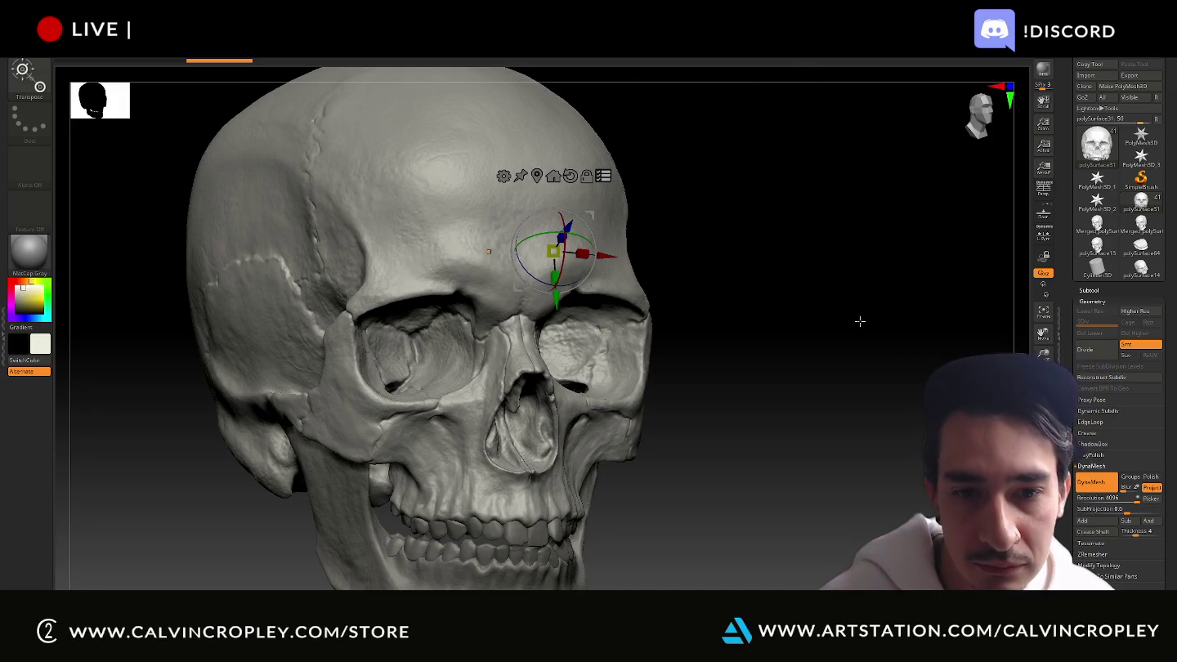
{"action": "mouse_move", "coordinate": [859, 320]}
{"action": "left_mouse_down", "text": "shift"}
{"action": "mouse_move", "coordinate": [841, 322]}
{"action": "mouse_move", "coordinate": [627, 143]}
{"action": "left_mouse_up", "text": "shift"}
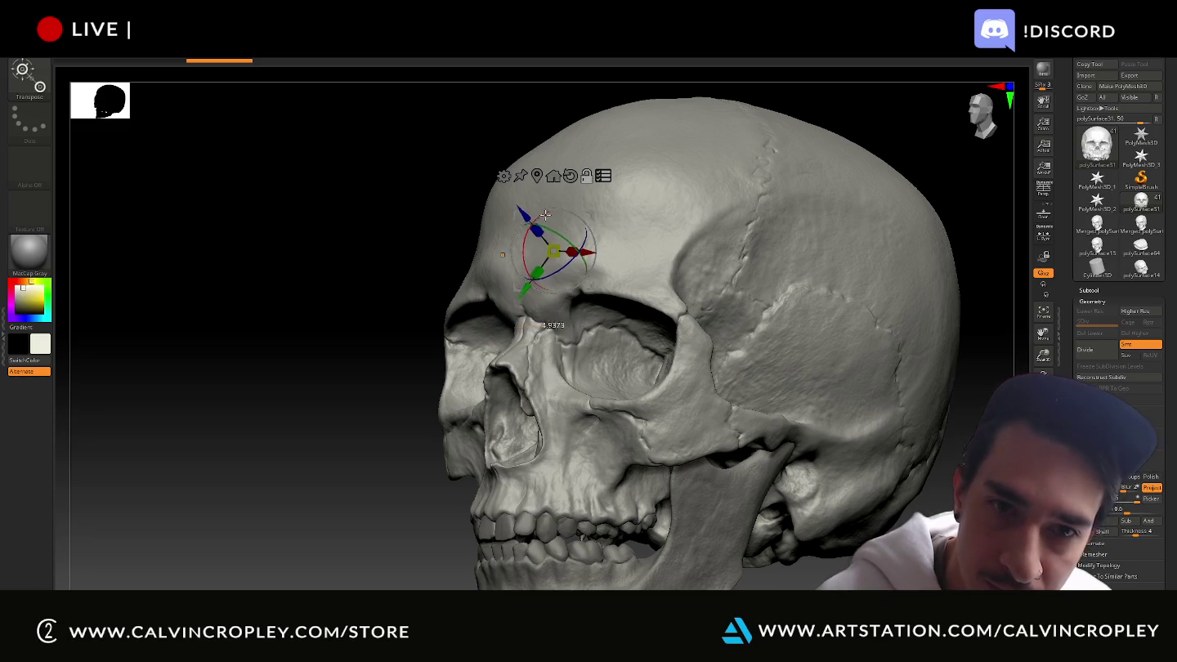
{"action": "left_click_drag", "start_coordinate": [528, 207], "coordinate": [574, 203], "text": "alt"}
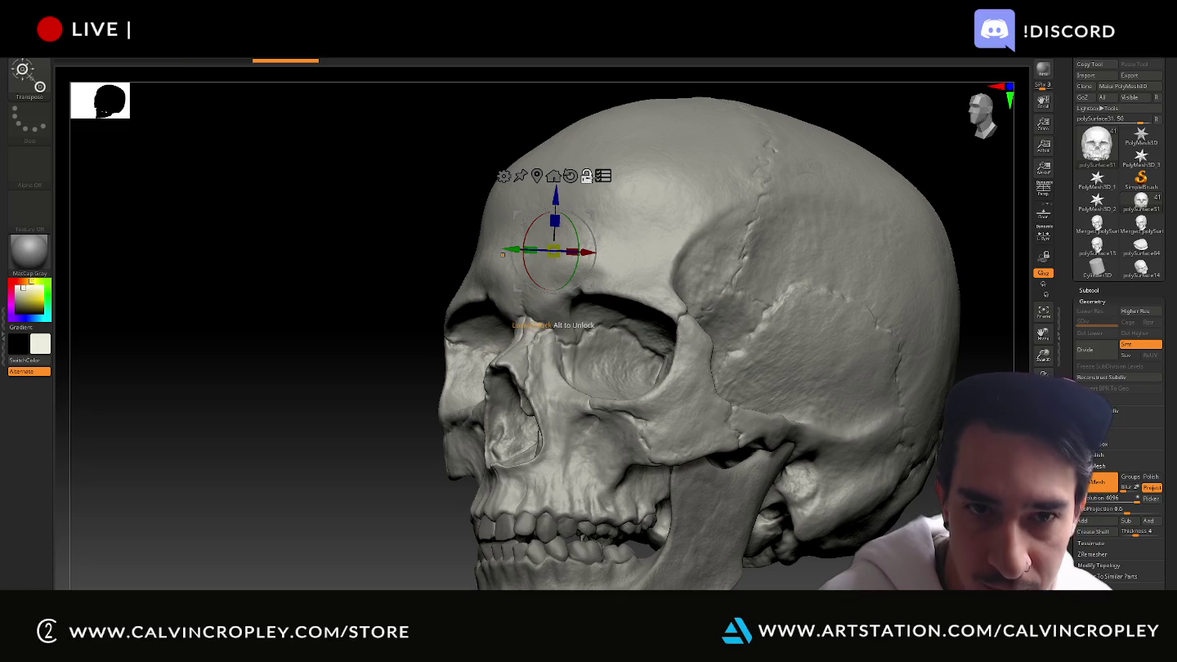
{"action": "left_click_drag", "start_coordinate": [353, 214], "coordinate": [478, 208]}
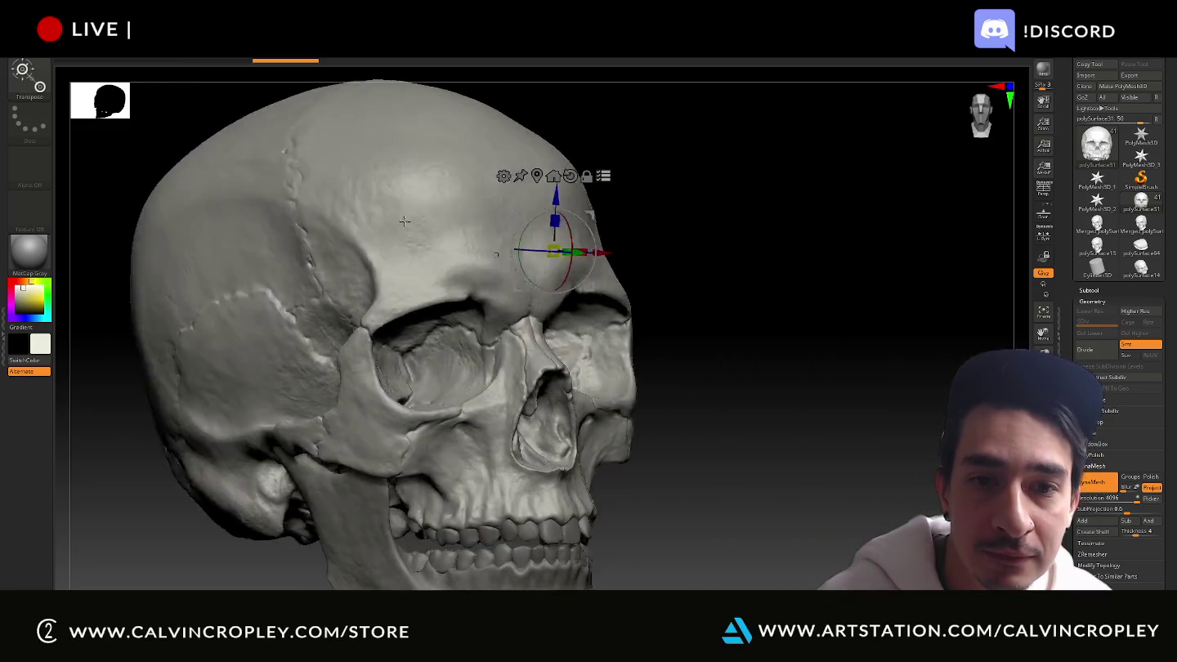
{"action": "left_click_drag", "start_coordinate": [553, 197], "coordinate": [555, 175]}
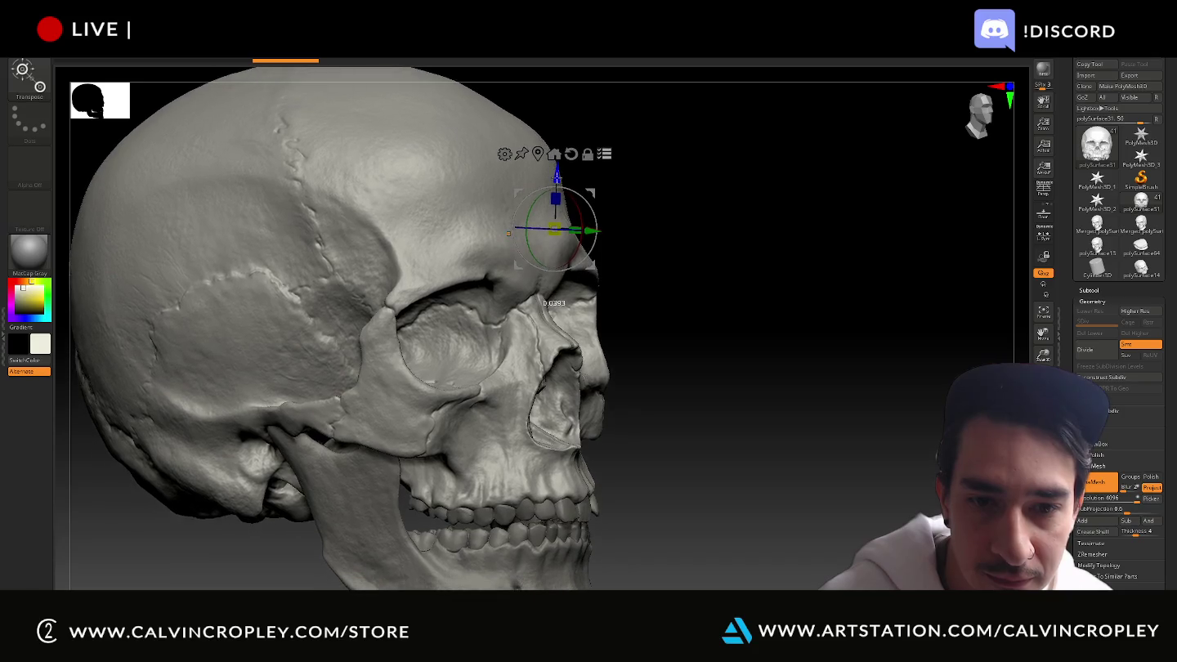
{"action": "key", "text": "ctrl+z"}
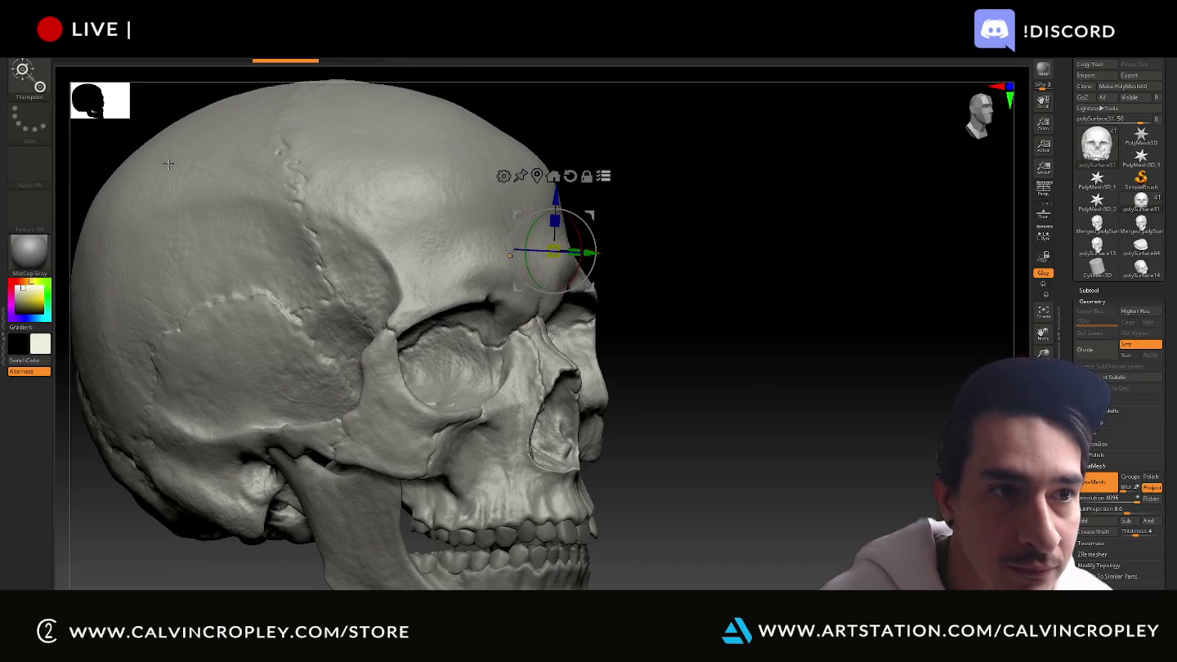
Pick TransposeClassic from the brush palette filtered to brushes starting with T
{"action": "left_click", "coordinate": [39, 88]}
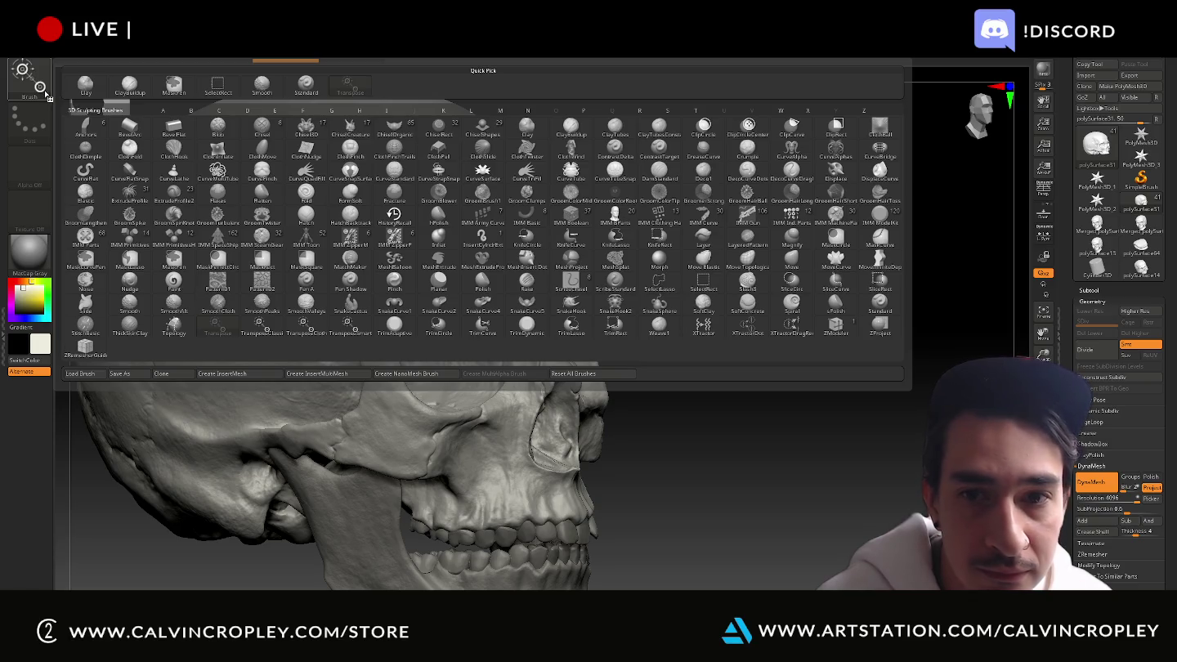
{"action": "key", "text": "t"}
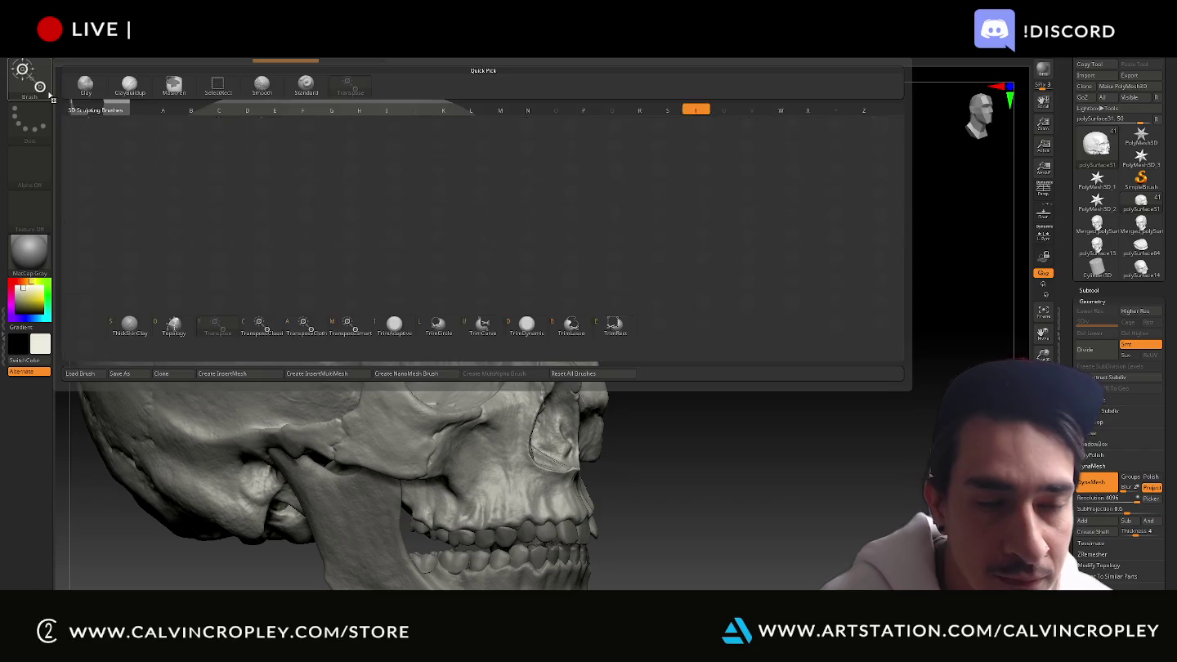
{"action": "key", "text": "Escape"}
{"action": "left_click", "coordinate": [31, 84]}
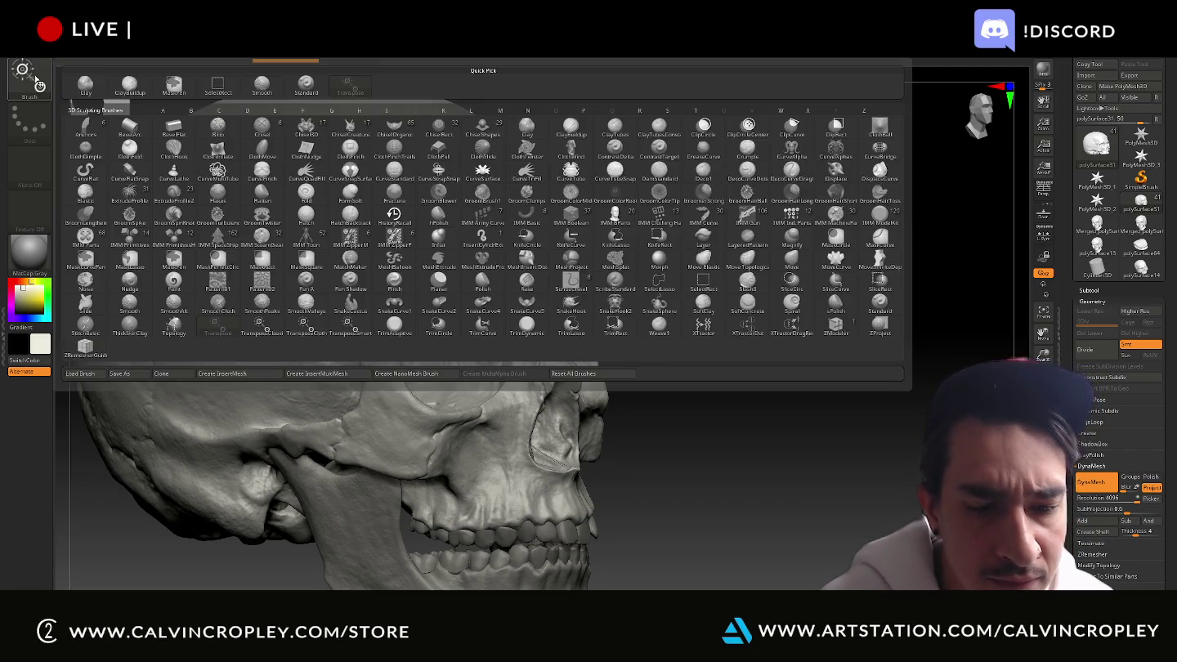
{"action": "key", "text": "t"}
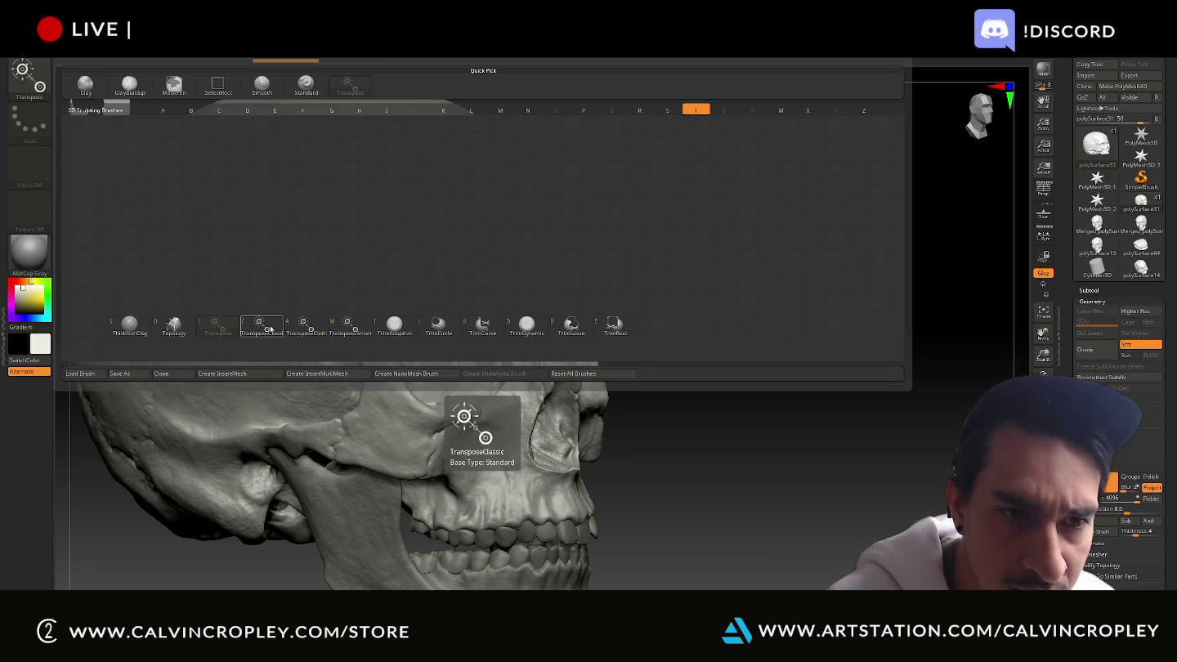
{"action": "left_click", "coordinate": [262, 327]}
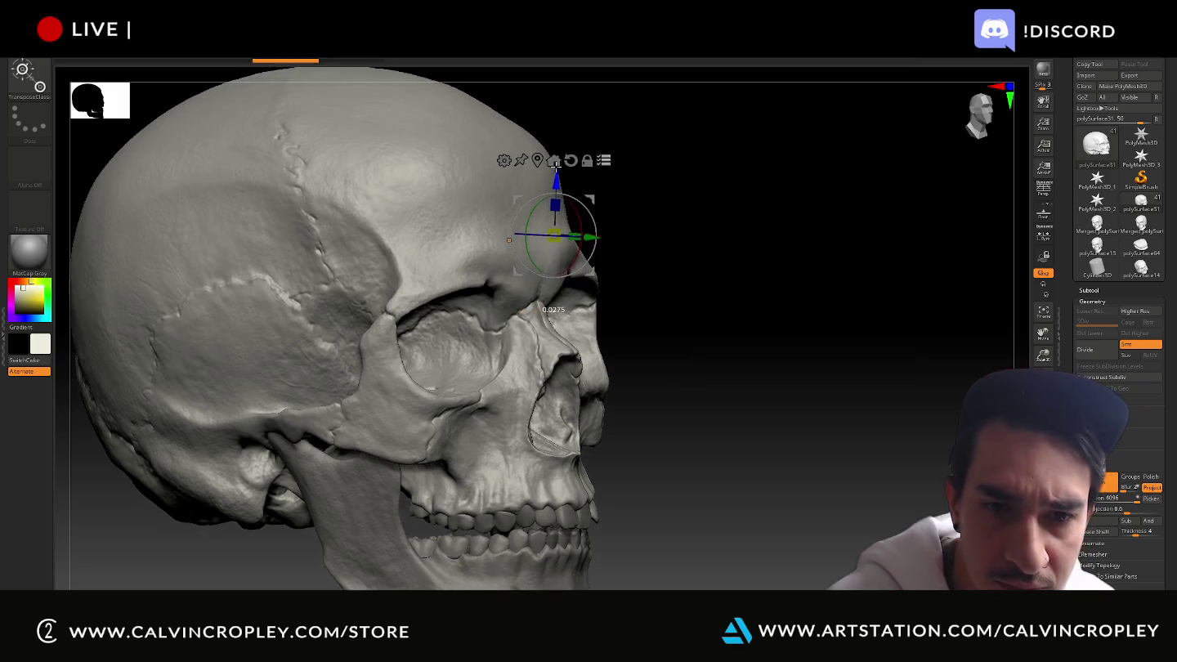
Turn the skull to a front view and expand the Subtool list showing polySurface31
{"action": "mouse_move", "coordinate": [755, 279]}
{"action": "left_mouse_down", "text": "alt"}
{"action": "mouse_move", "coordinate": [755, 254]}
{"action": "mouse_move", "coordinate": [801, 284]}
{"action": "mouse_move", "coordinate": [772, 278]}
{"action": "mouse_move", "coordinate": [785, 281]}
{"action": "left_mouse_up", "text": "alt"}
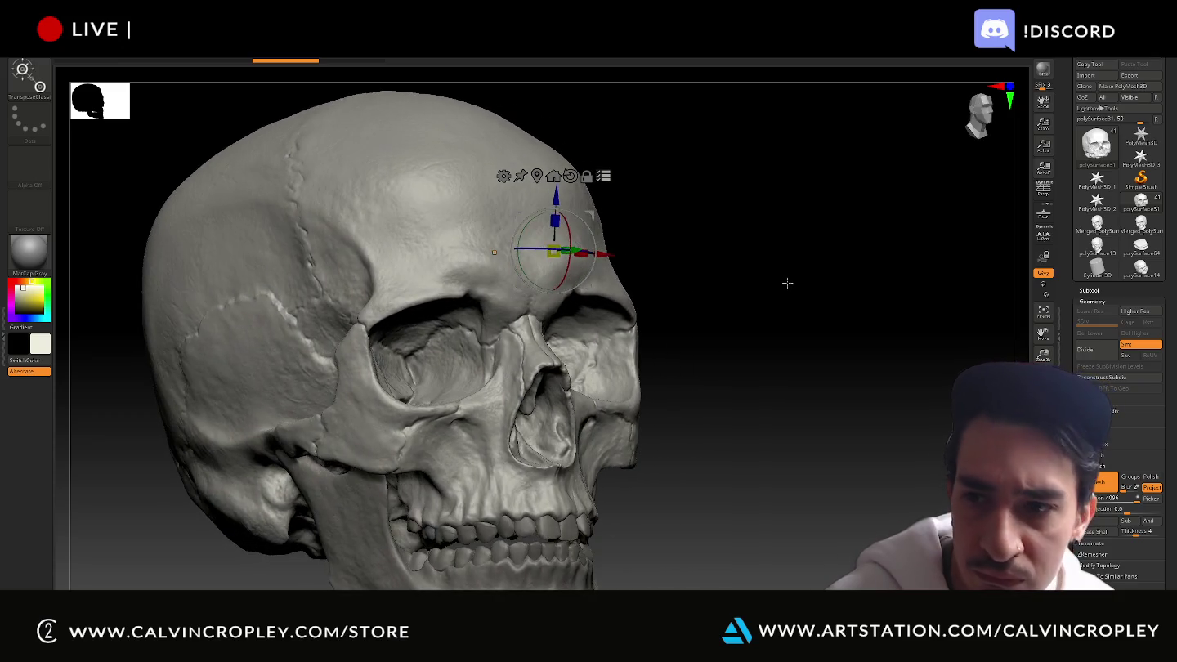
{"action": "left_click", "coordinate": [350, 62]}
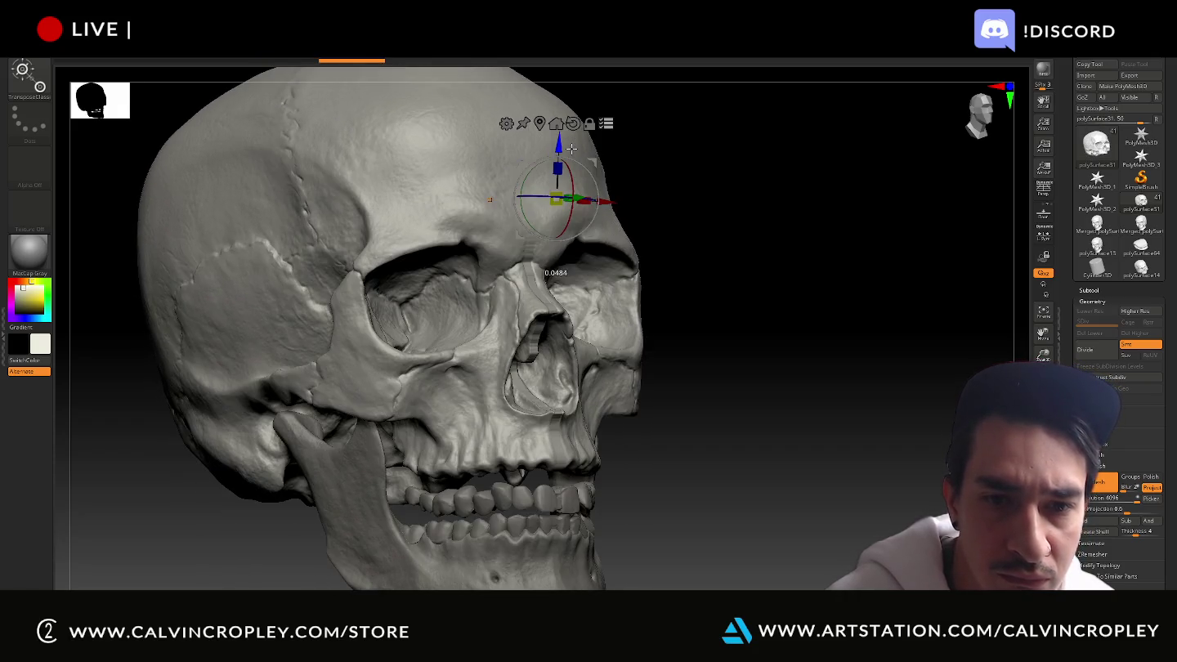
{"action": "key", "text": "ctrl"}
{"action": "key", "text": "ctrl"}
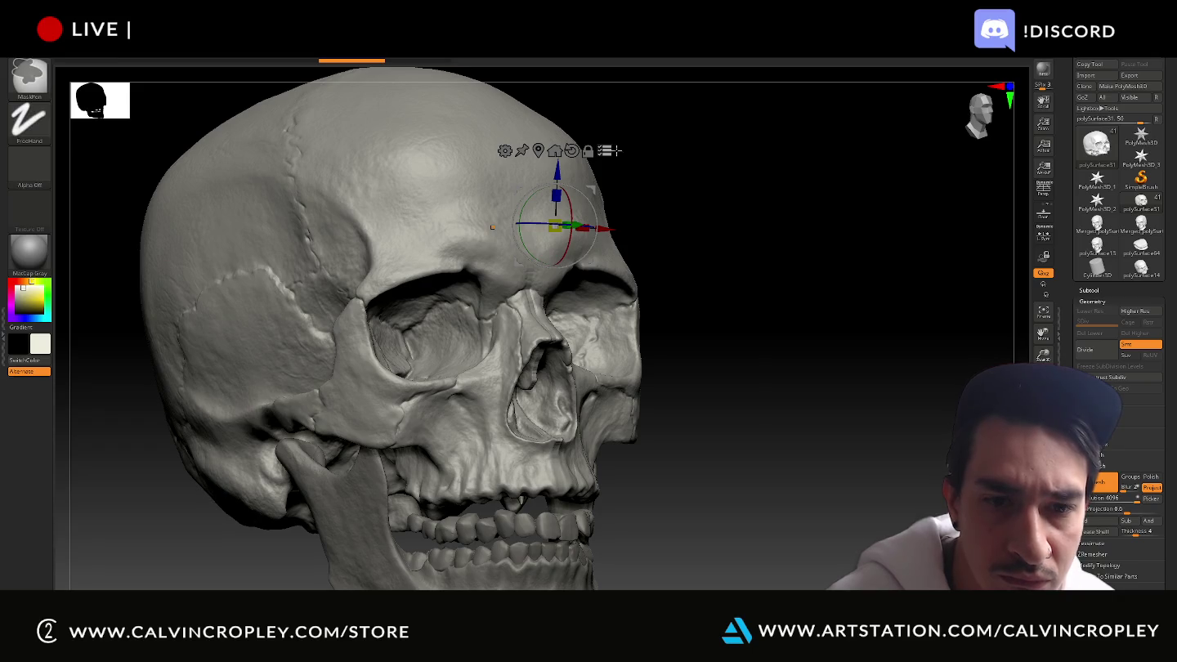
{"action": "left_click_drag", "start_coordinate": [711, 218], "coordinate": [726, 223], "text": "shift"}
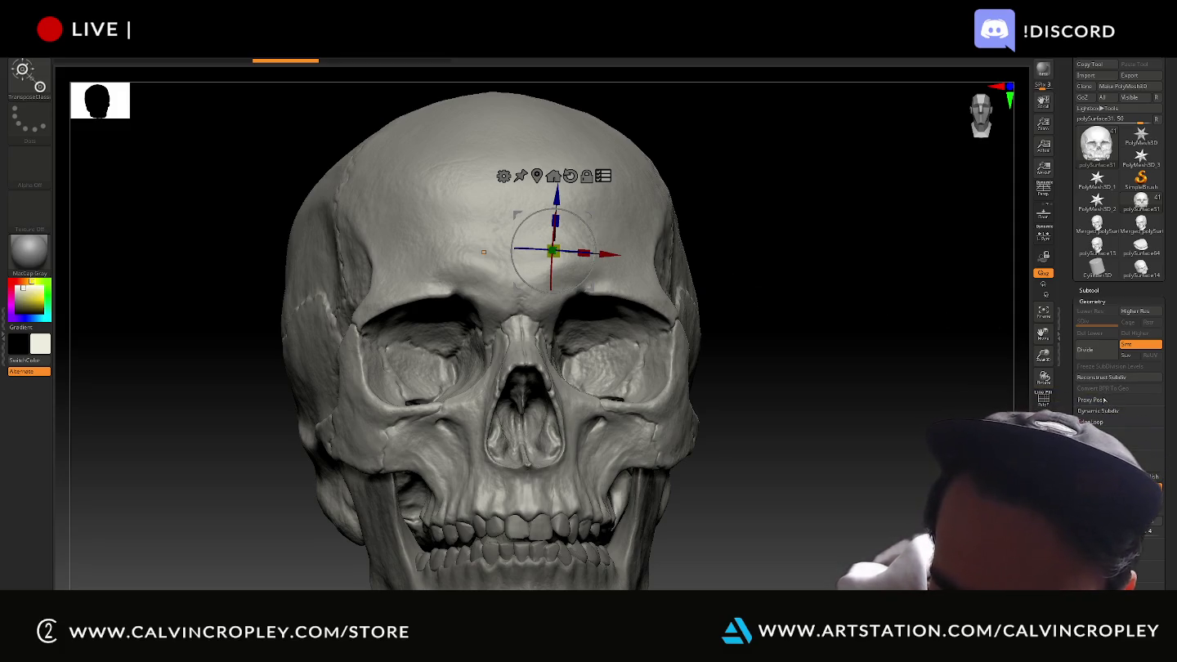
{"action": "left_click", "coordinate": [1088, 290]}
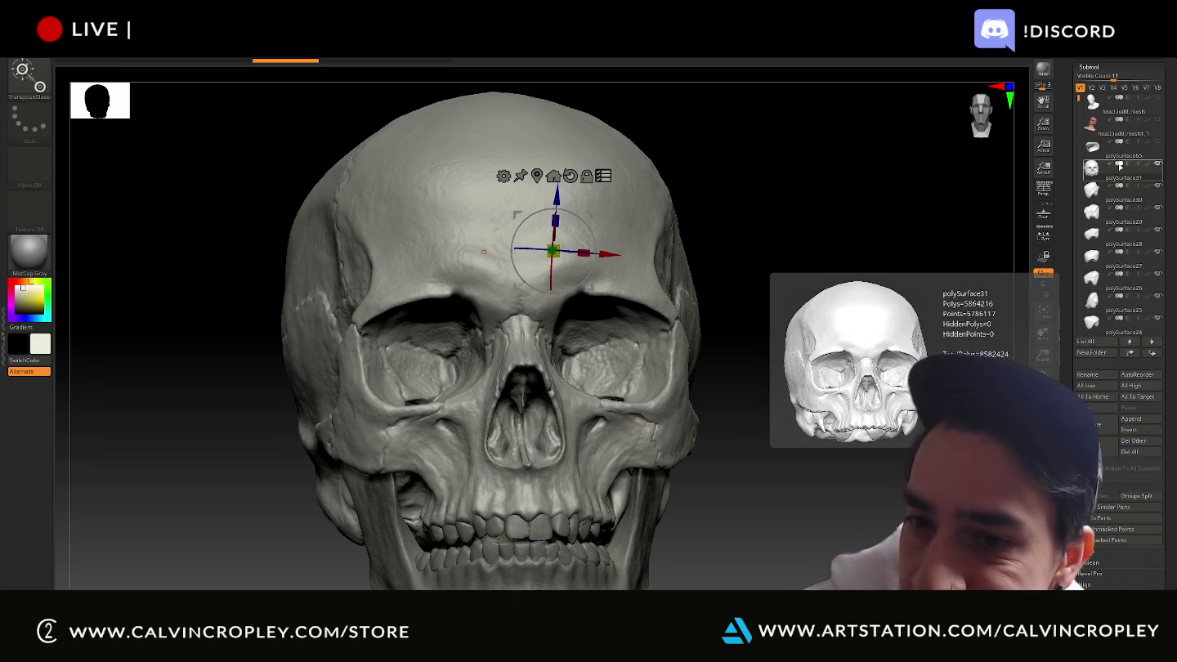
{"action": "mouse_move", "coordinate": [1113, 168]}
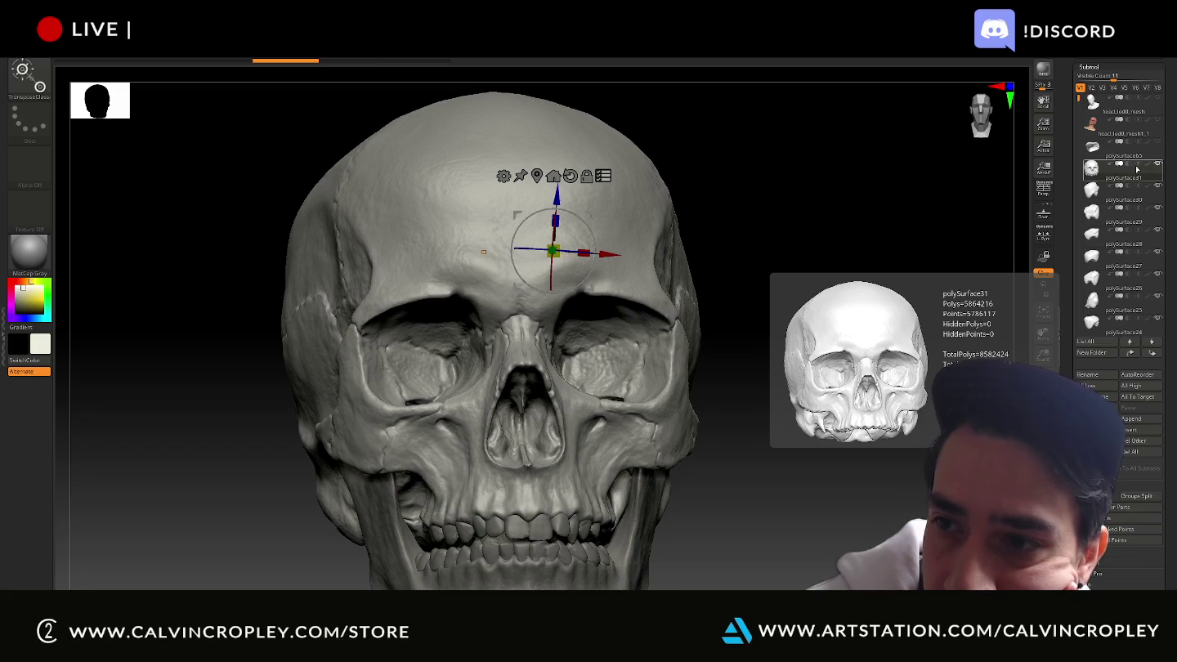
Lift the cranium away from the jaw with the gizmo, then undo the move
{"action": "left_click_drag", "start_coordinate": [556, 200], "coordinate": [556, 198]}
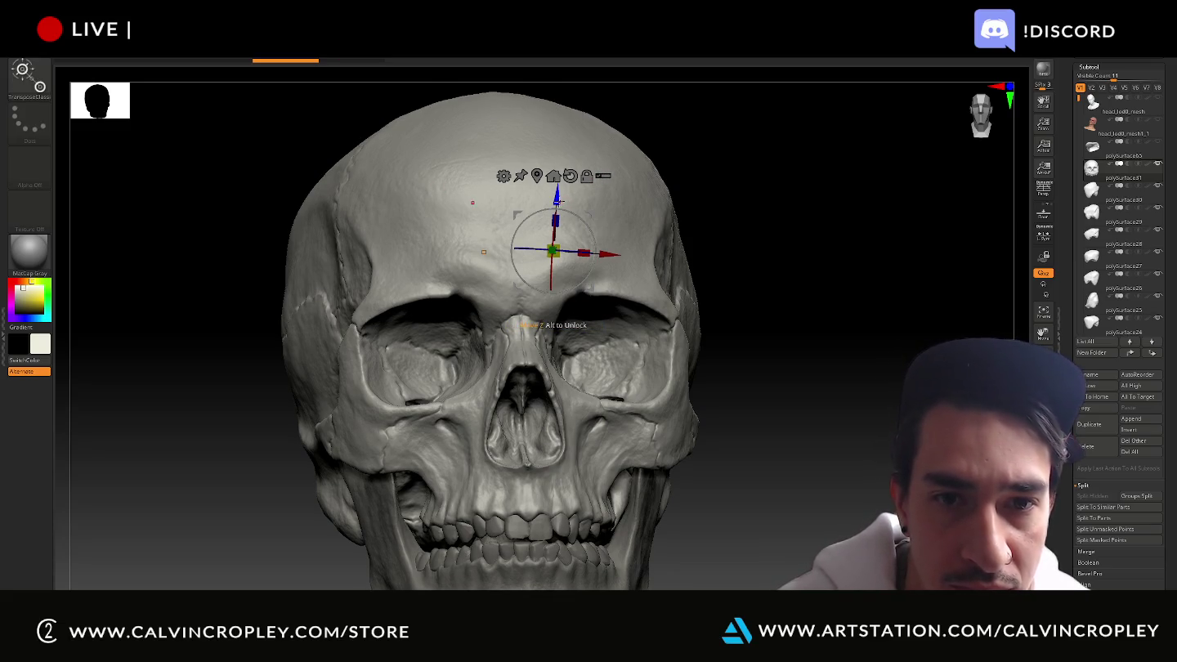
{"action": "left_click_drag", "start_coordinate": [556, 193], "coordinate": [560, 82]}
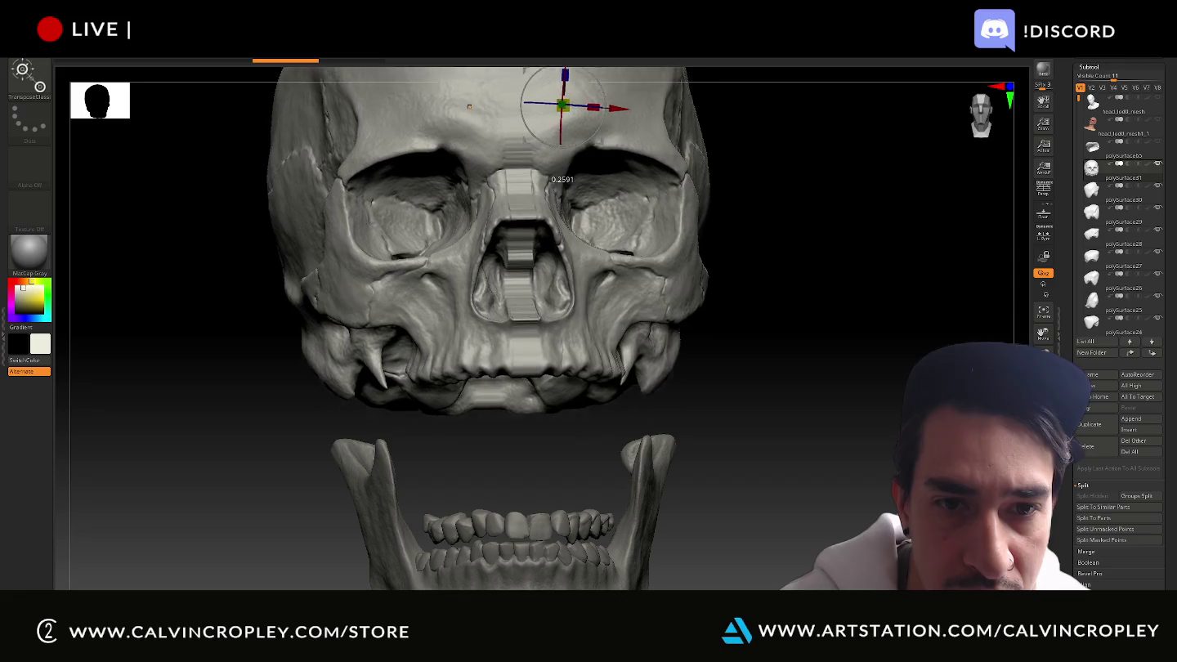
{"action": "left_click_drag", "start_coordinate": [751, 298], "coordinate": [844, 207]}
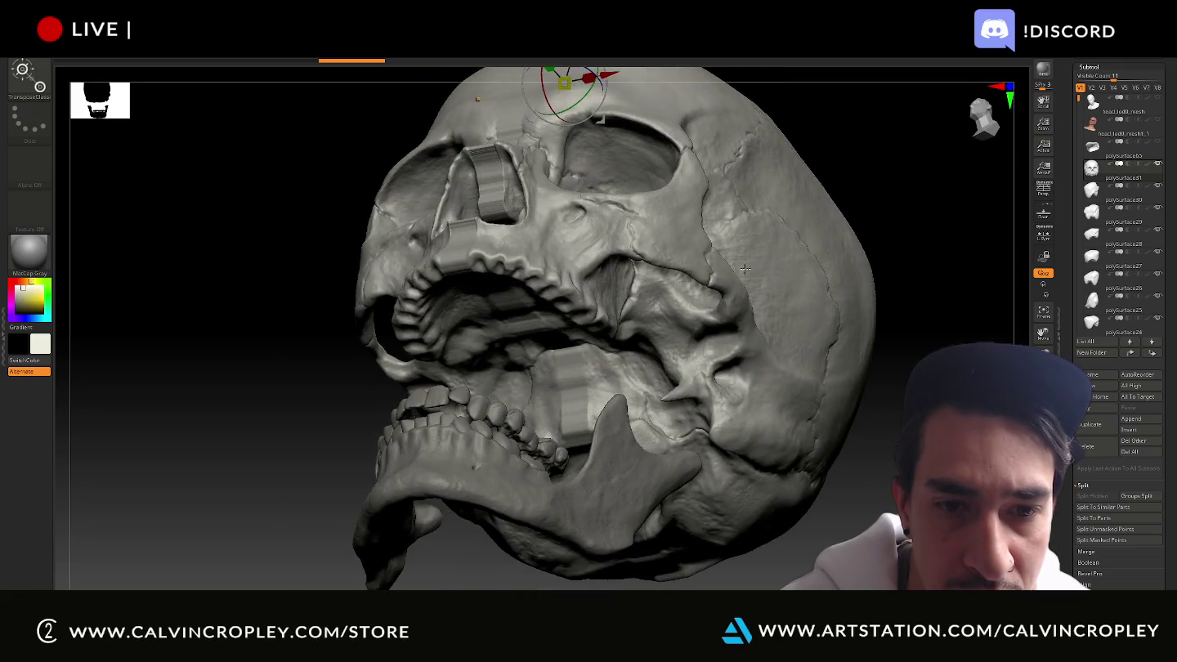
{"action": "key", "text": "ctrl+z"}
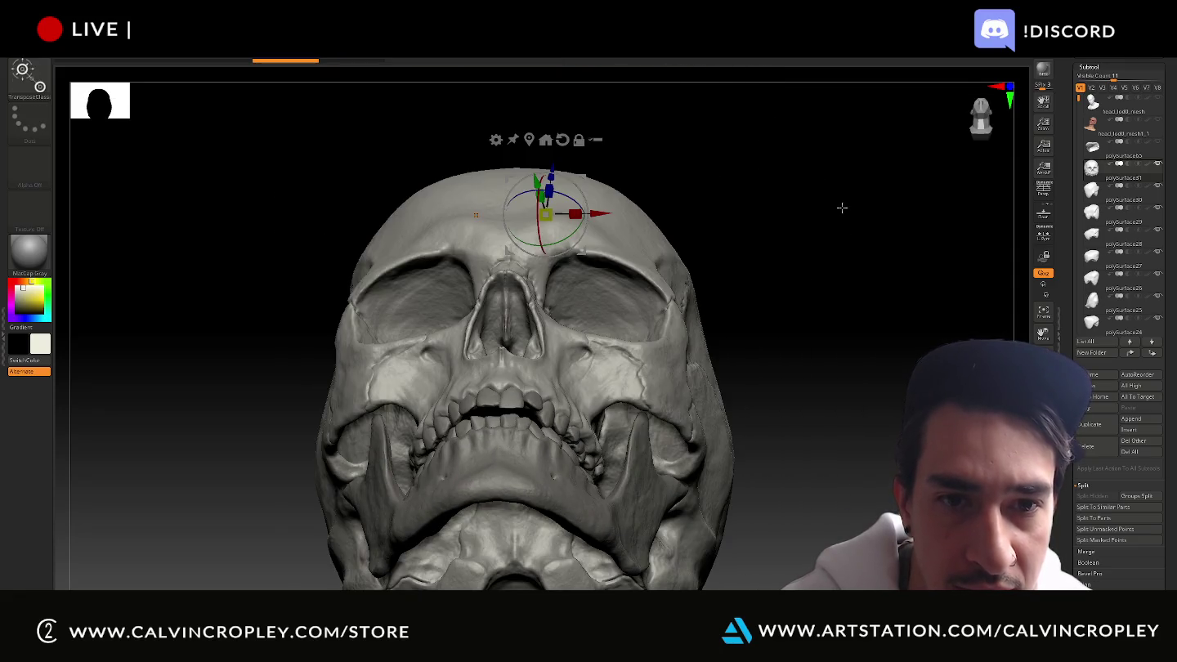
{"action": "left_click_drag", "start_coordinate": [774, 158], "coordinate": [774, 188]}
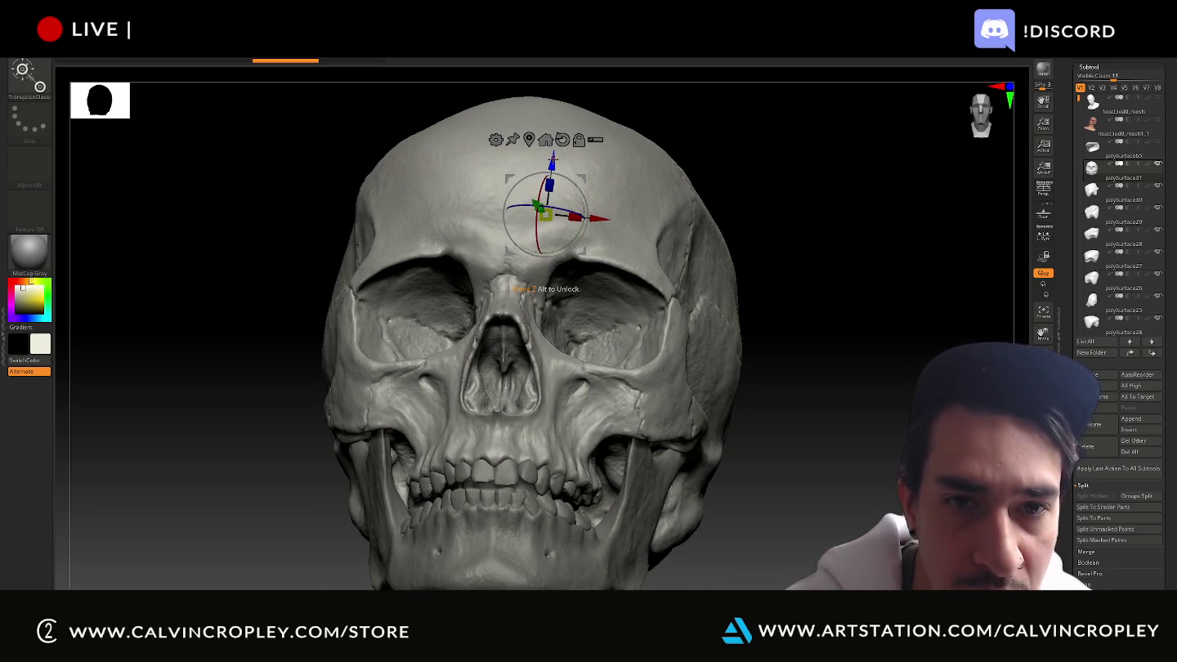
Lift the cranium again, undo back through the edits, and select the textured head subtool
{"action": "left_click_drag", "start_coordinate": [546, 278], "coordinate": [551, 238]}
{"action": "key", "text": "ctrl+z"}
{"action": "key", "text": "ctrl+z"}
{"action": "key", "text": "ctrl+z"}
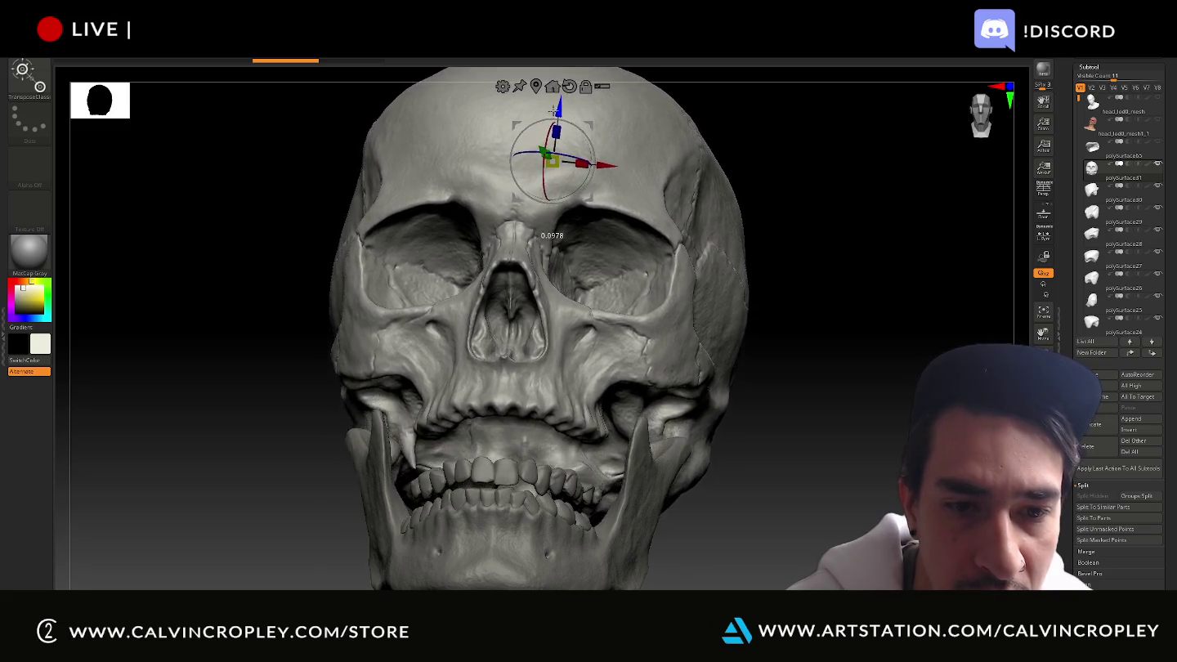
{"action": "key", "text": "ctrl+z"}
{"action": "key", "text": "ctrl+z"}
{"action": "key", "text": "ctrl+z"}
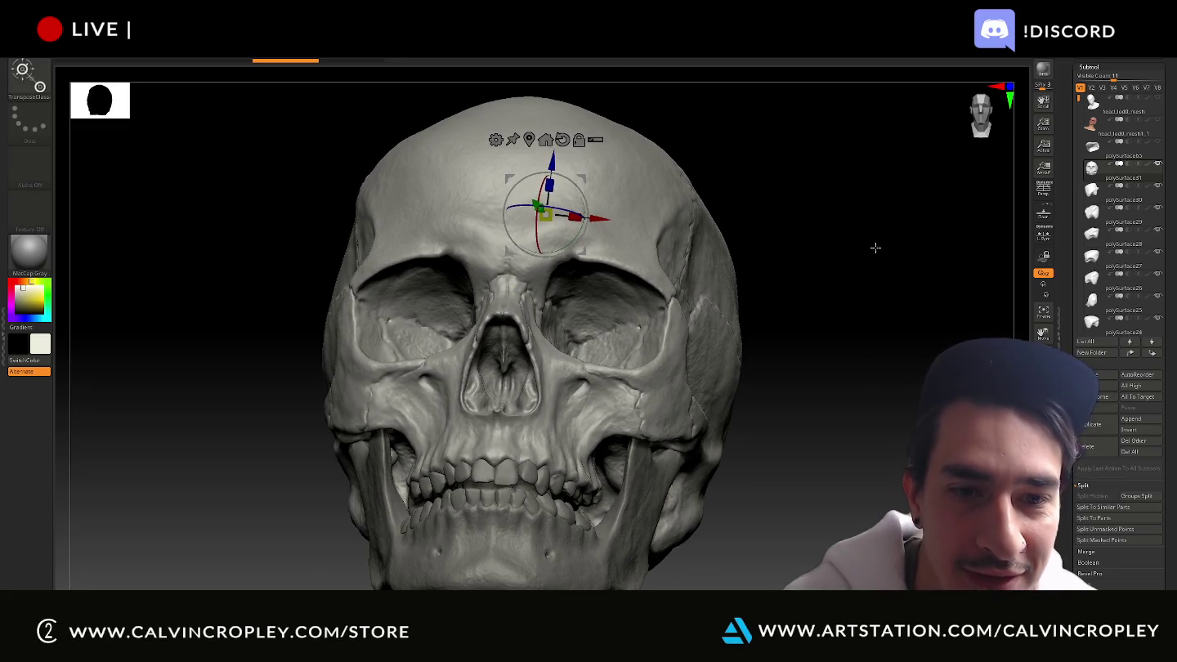
{"action": "key", "text": "ctrl+z"}
{"action": "key", "text": "ctrl+z"}
{"action": "key", "text": "ctrl+z"}
{"action": "left_click", "coordinate": [1095, 127]}
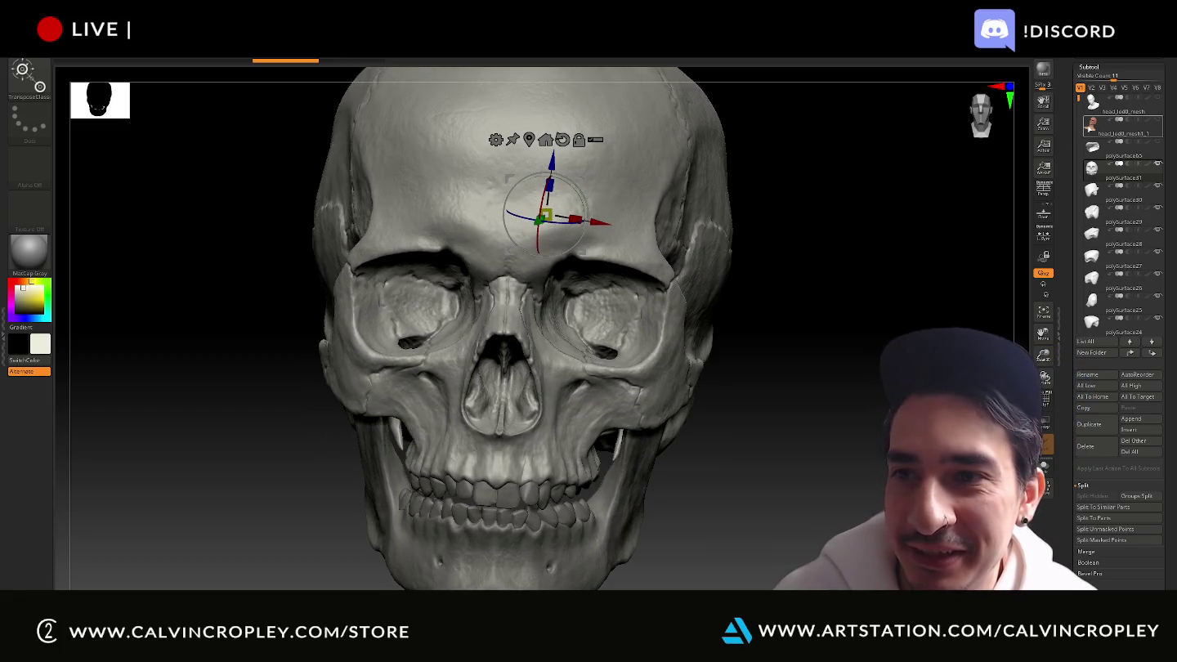
Select the skull subtool and move it upward inside the visible head
{"action": "left_click_drag", "start_coordinate": [915, 376], "coordinate": [967, 300]}
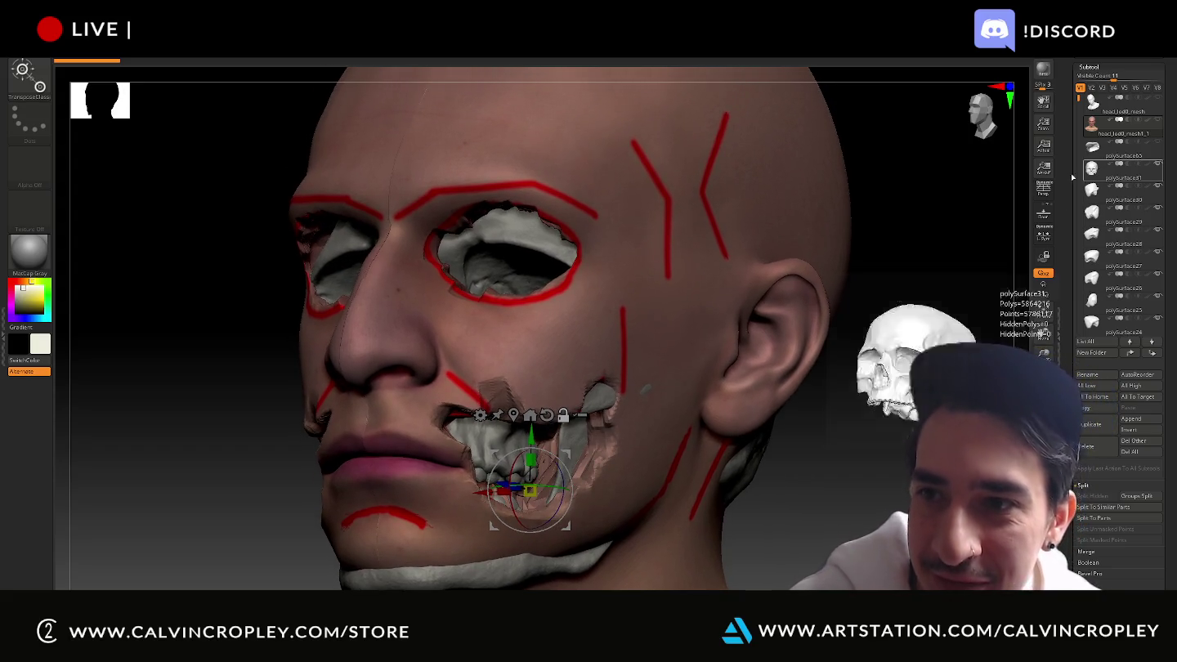
{"action": "left_click_drag", "start_coordinate": [530, 426], "coordinate": [530, 430]}
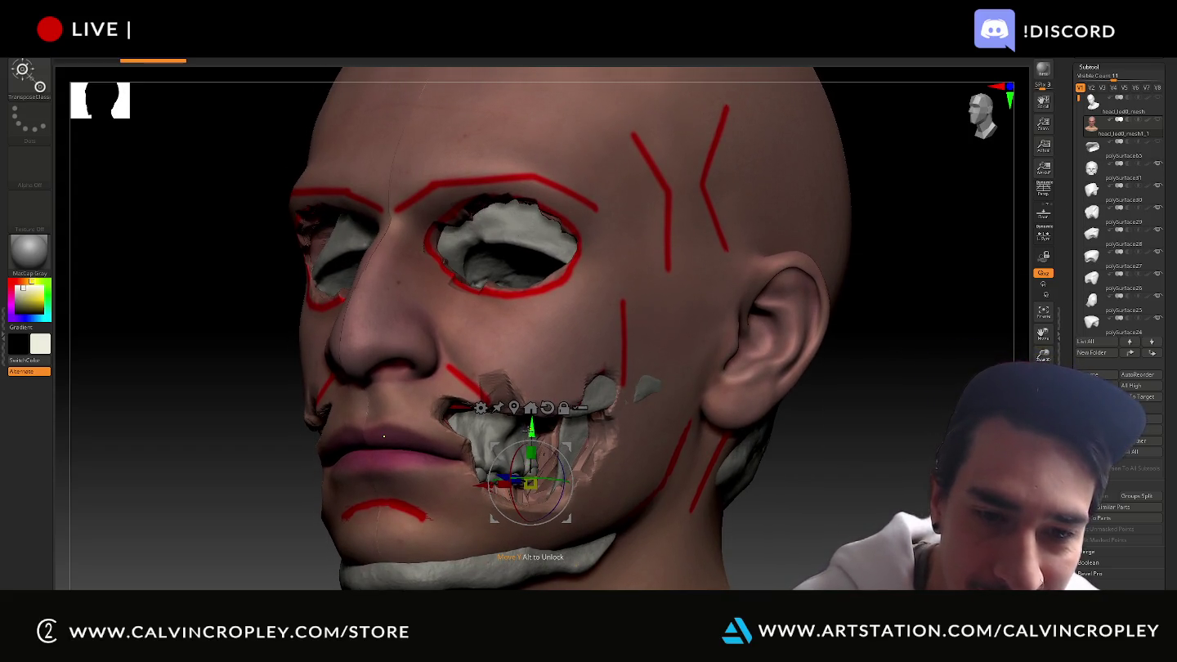
{"action": "left_click", "coordinate": [514, 428], "text": "alt"}
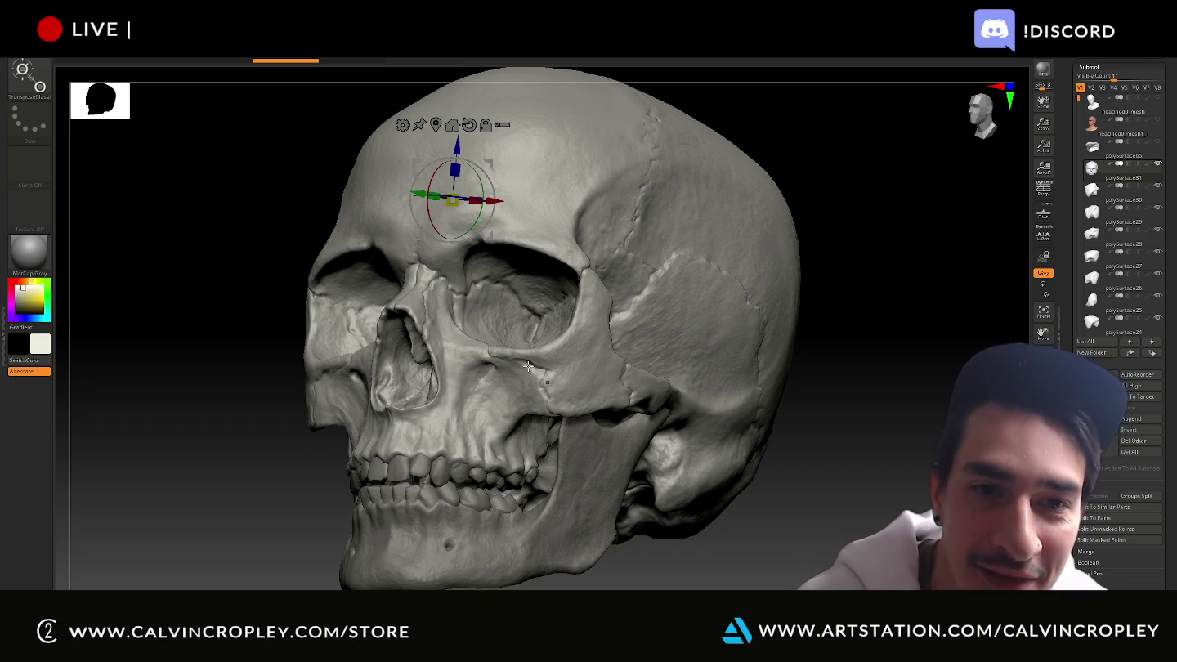
{"action": "mouse_move", "coordinate": [902, 269]}
{"action": "left_mouse_down"}
{"action": "mouse_move", "coordinate": [888, 316]}
{"action": "mouse_move", "coordinate": [903, 313]}
{"action": "mouse_move", "coordinate": [875, 305]}
{"action": "left_mouse_up"}
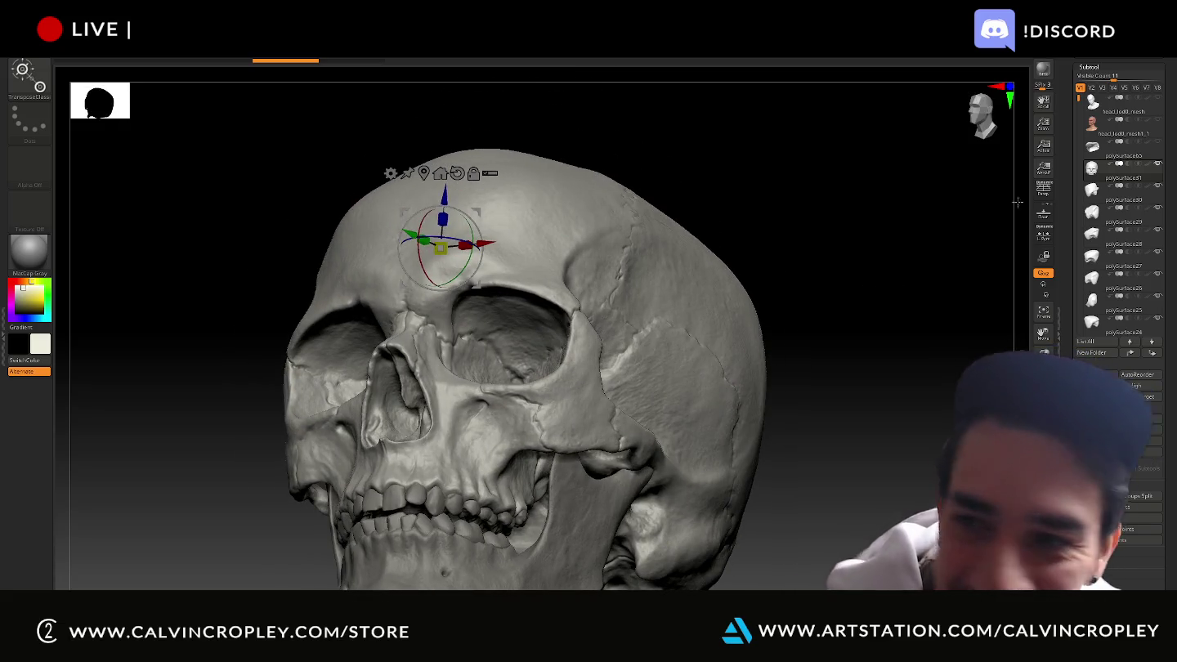
{"action": "left_click", "coordinate": [1159, 122]}
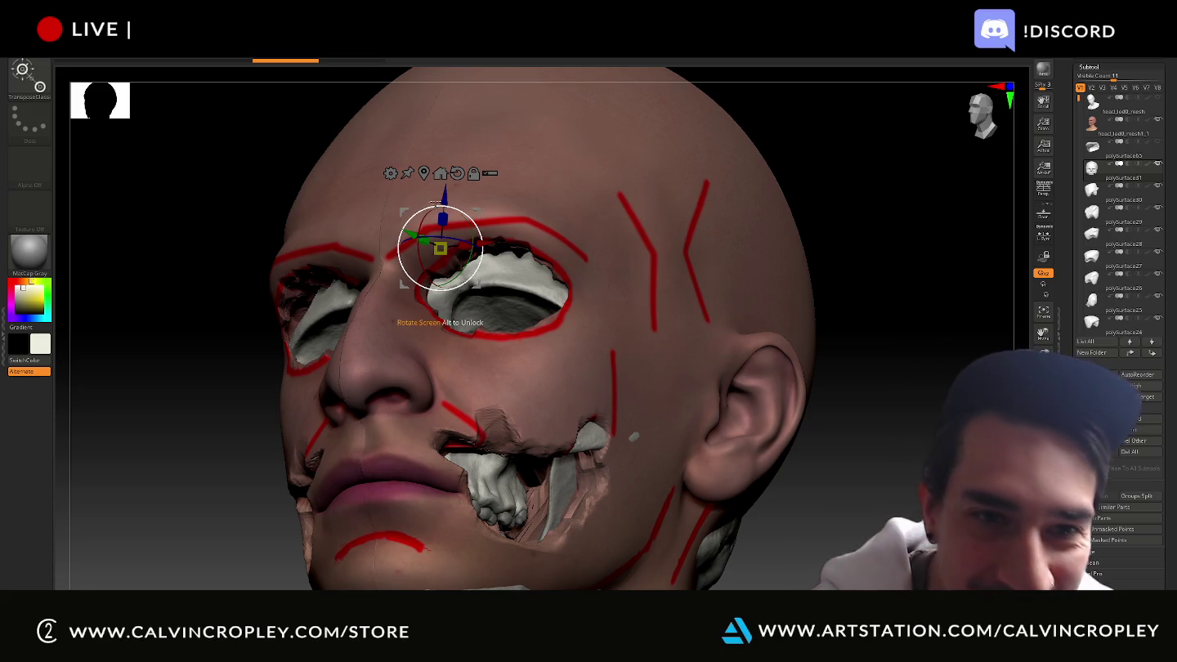
{"action": "left_click_drag", "start_coordinate": [447, 193], "coordinate": [437, 157]}
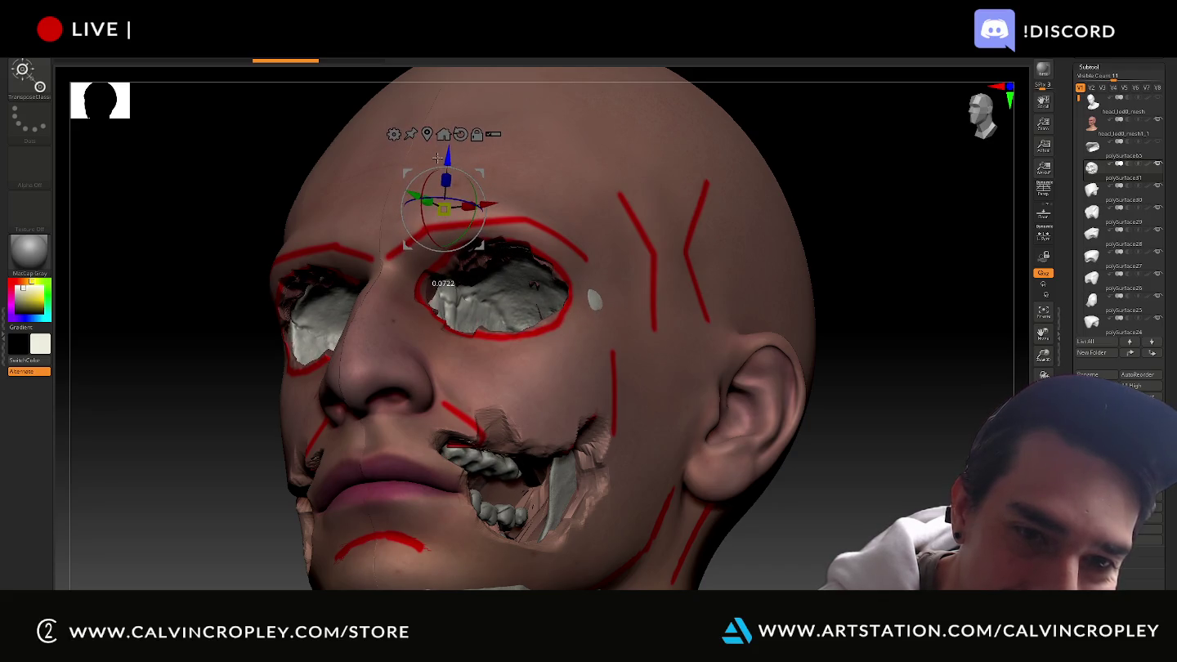
Select the jaw subtool, lower it slightly, and check the fit from the front
{"action": "mouse_move", "coordinate": [930, 370]}
{"action": "left_mouse_down", "text": "alt"}
{"action": "mouse_move", "coordinate": [944, 351]}
{"action": "mouse_move", "coordinate": [572, 489]}
{"action": "left_mouse_up", "text": "alt"}
{"action": "left_click", "coordinate": [483, 556], "text": "alt"}
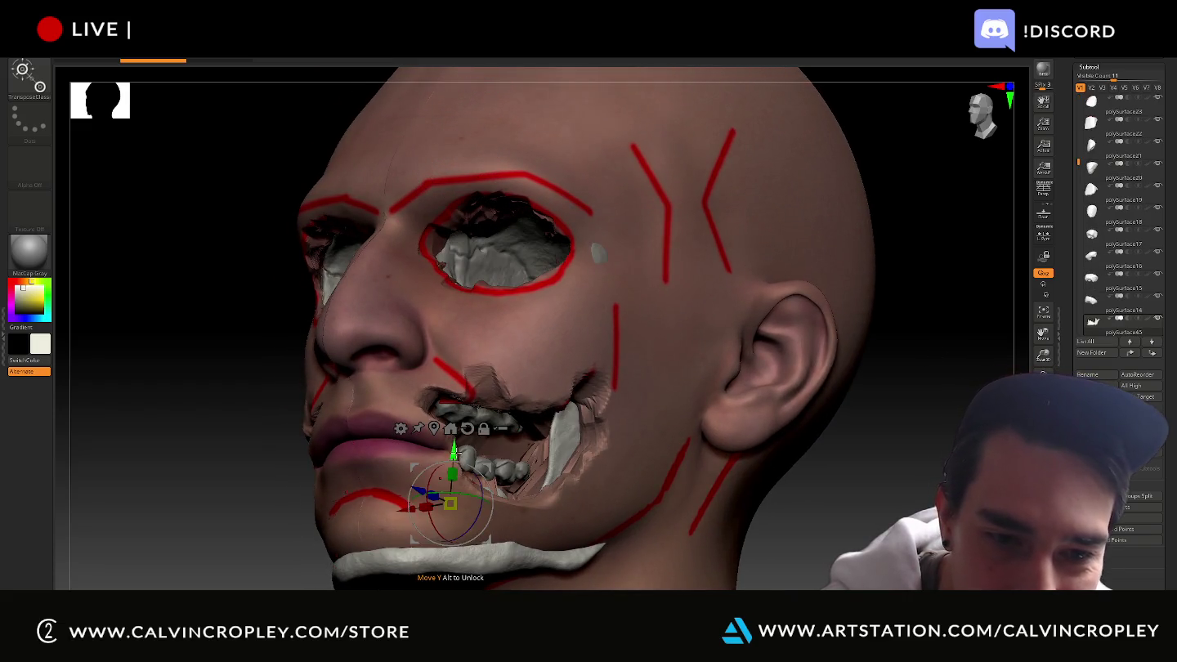
{"action": "left_click_drag", "start_coordinate": [452, 446], "coordinate": [441, 428]}
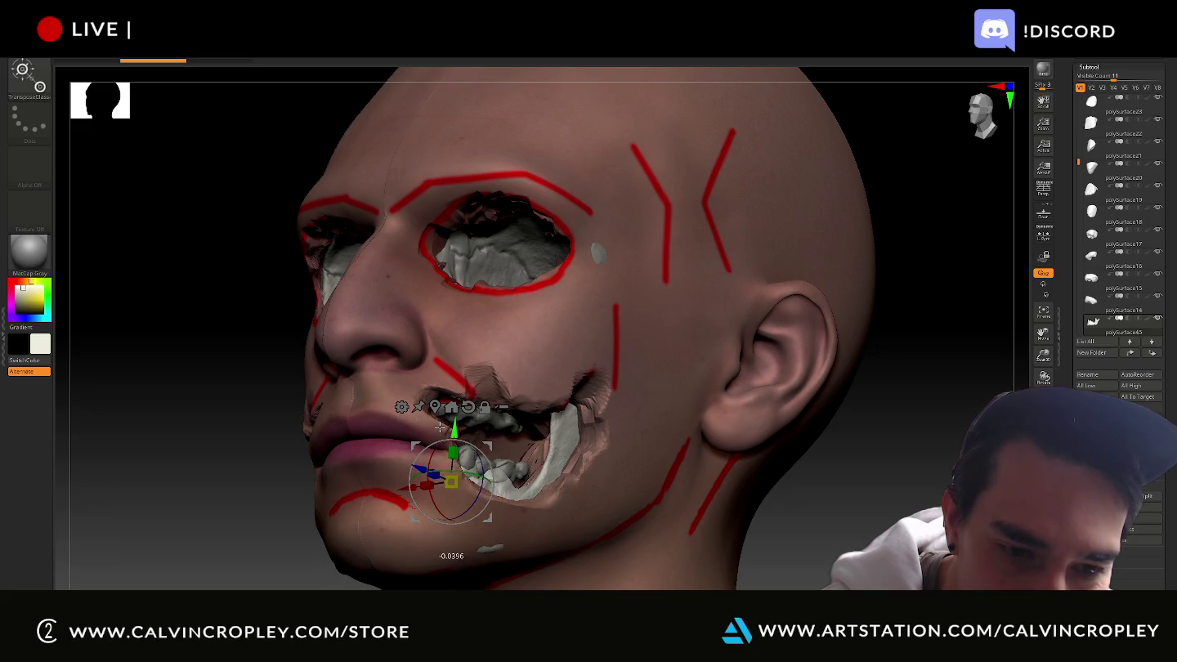
{"action": "left_click_drag", "start_coordinate": [197, 379], "coordinate": [783, 410], "text": "shift"}
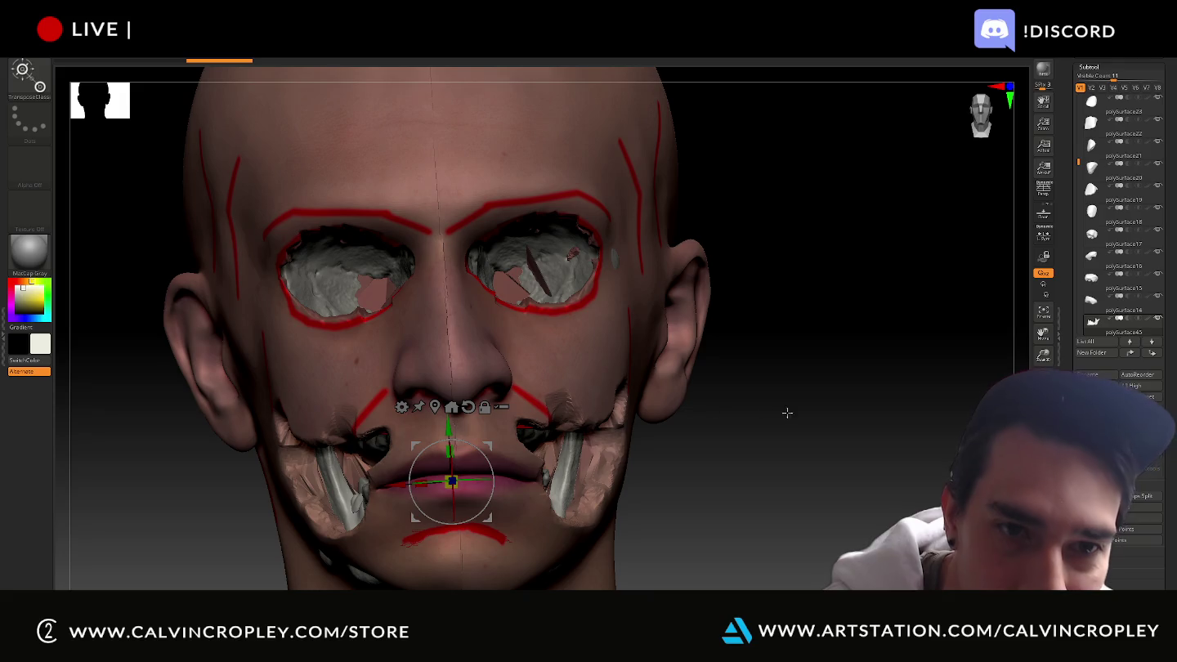
{"action": "left_click_drag", "start_coordinate": [822, 460], "coordinate": [819, 477]}
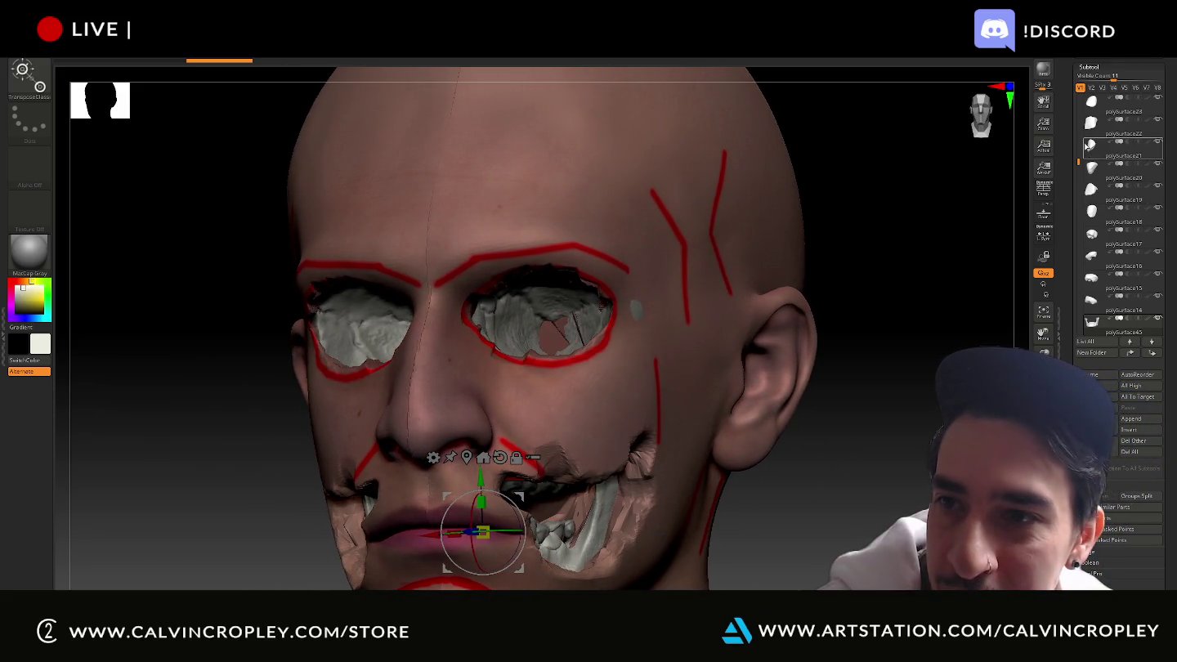
{"action": "left_click_drag", "start_coordinate": [1079, 164], "coordinate": [1078, 140]}
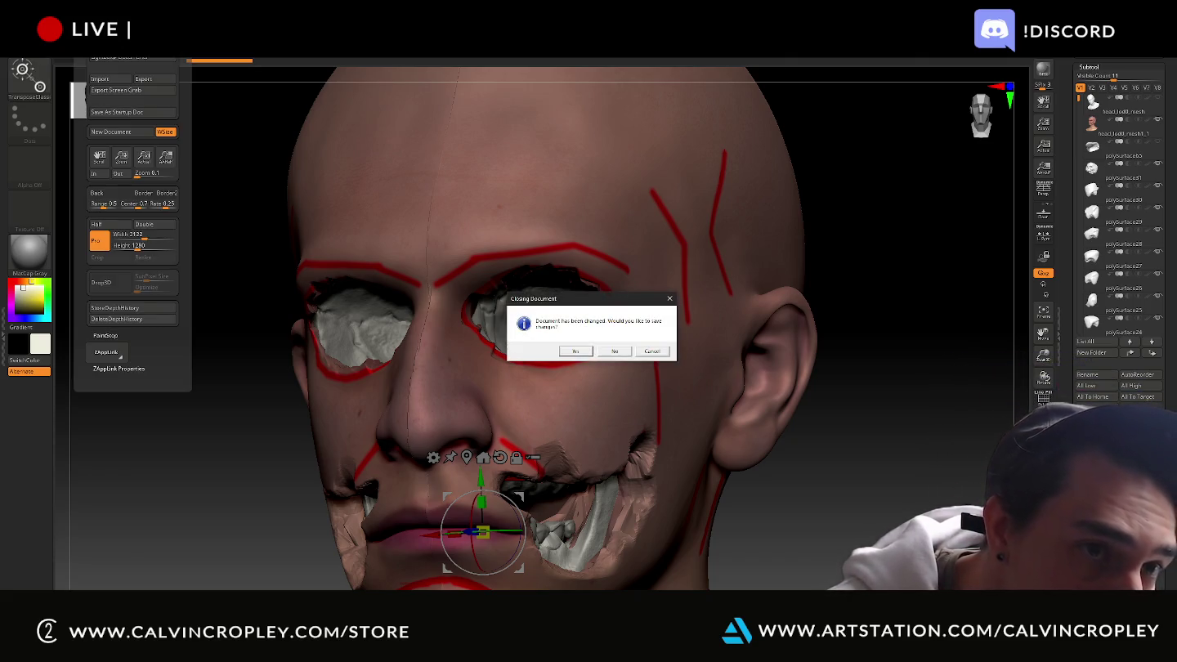
Close the current project via Ctrl+O, answering the save-changes prompt to reach the file browser
{"action": "key", "text": "Return"}
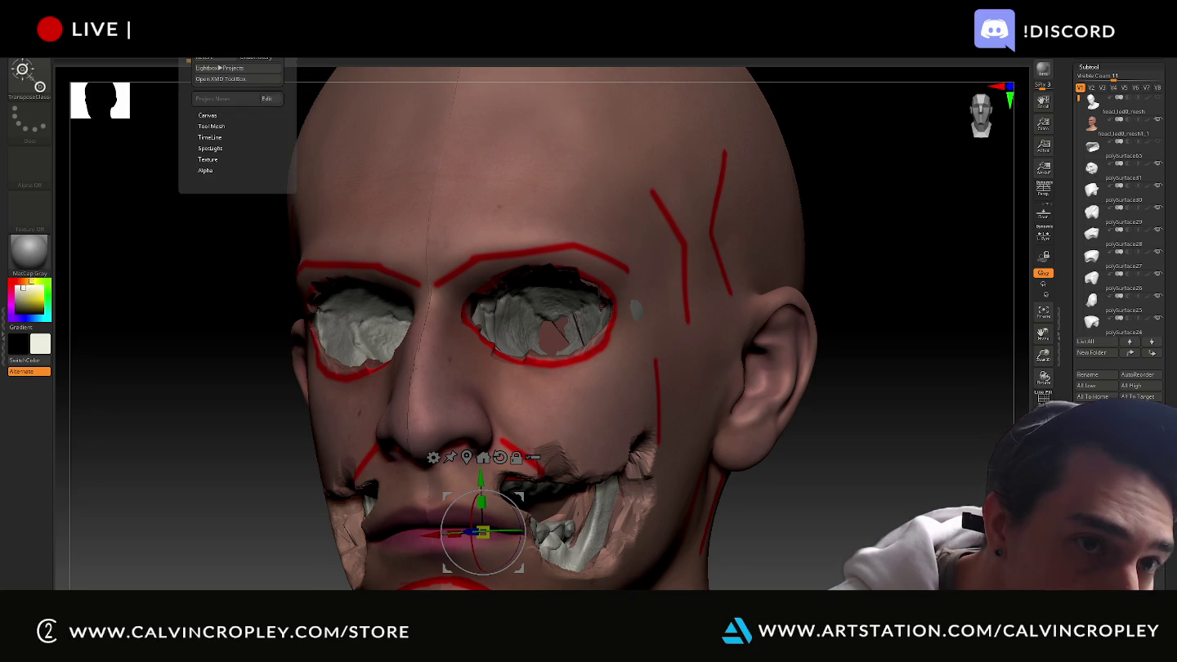
{"action": "key", "text": "ctrl+o"}
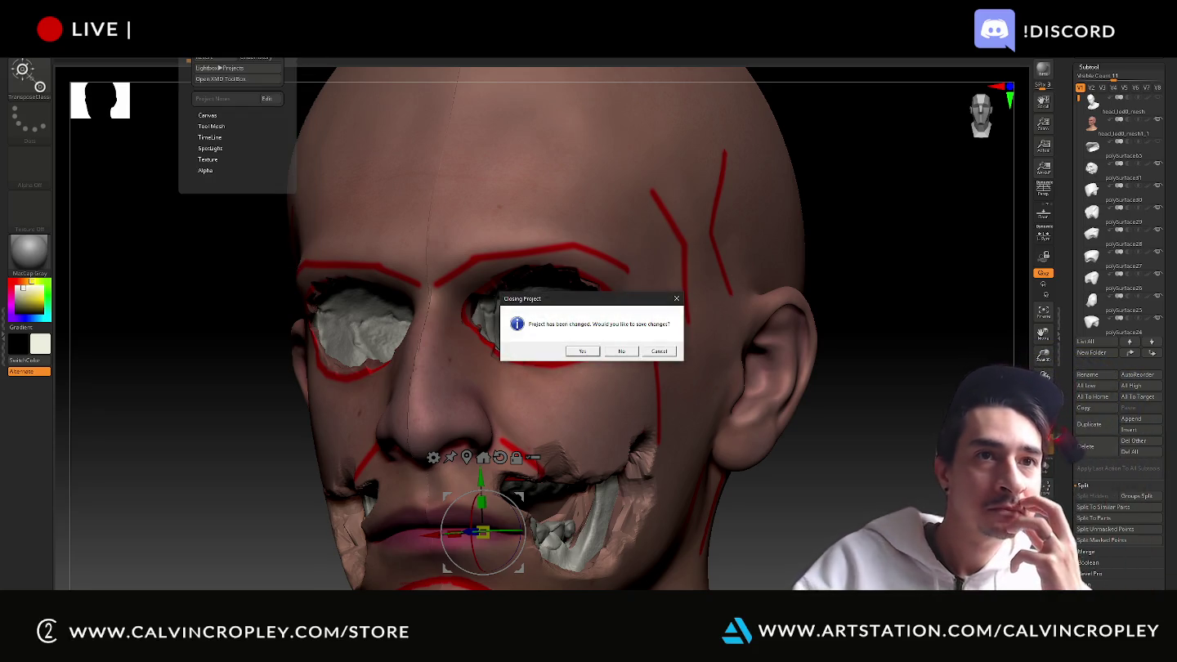
{"action": "left_click", "coordinate": [626, 352]}
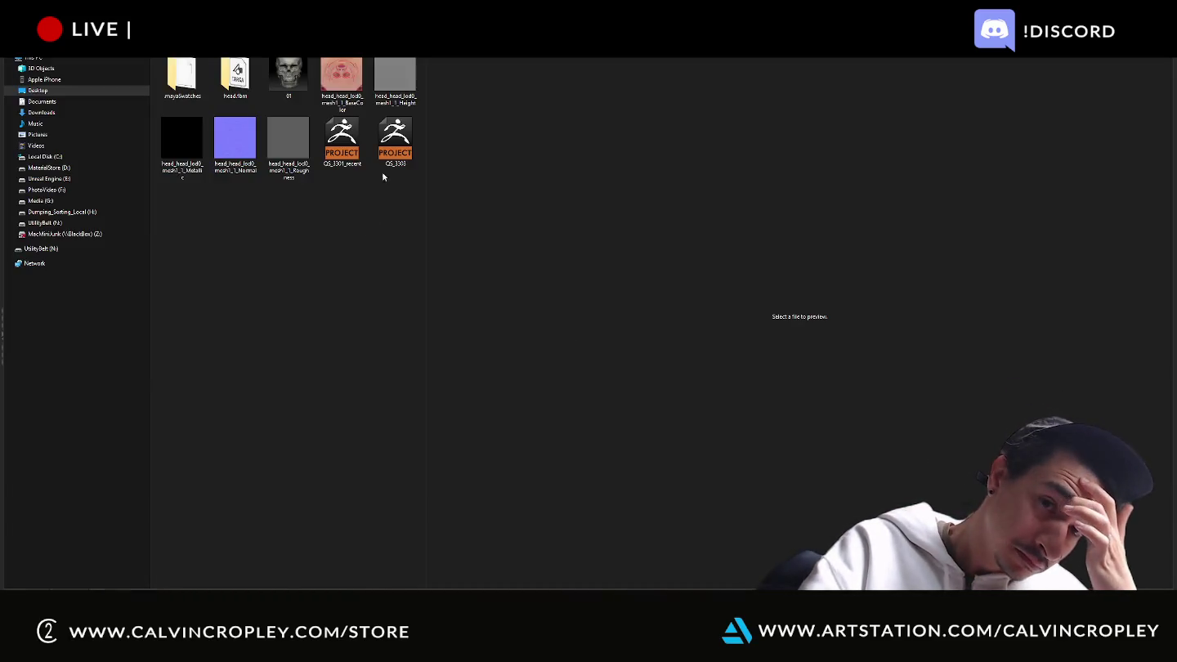
Open the QS_3301 ZPR project file from the desktop
{"action": "double_click", "coordinate": [385, 160]}
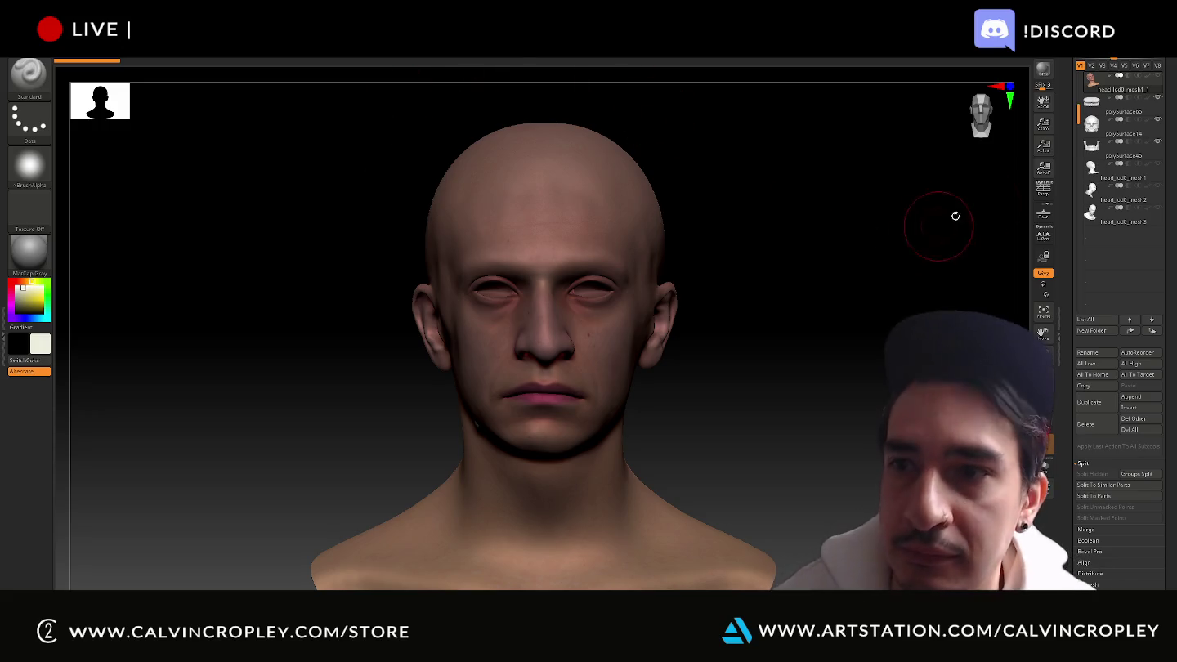
Select head_lod0_mesh3 and import the BaseColor image as its texture map
{"action": "left_click", "coordinate": [1120, 214]}
{"action": "scroll", "coordinate": [1072, 341], "scroll_direction": "down", "scroll_amount": 5}
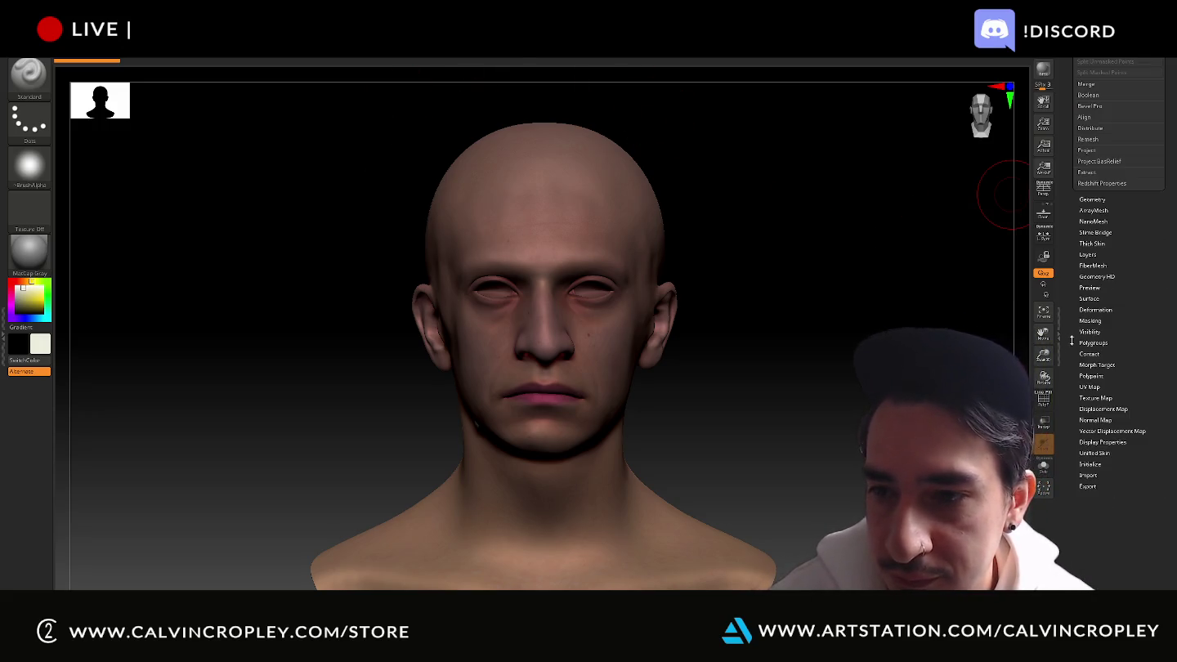
{"action": "left_click", "coordinate": [1096, 398]}
{"action": "left_click", "coordinate": [1092, 261]}
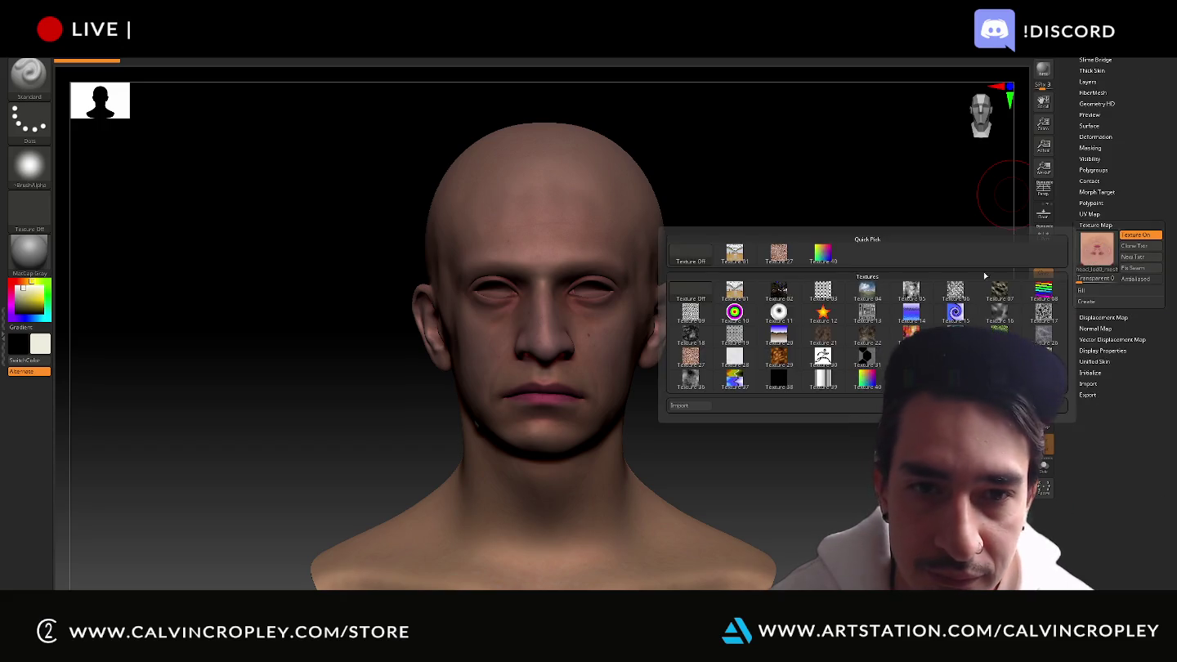
{"action": "left_click", "coordinate": [702, 406]}
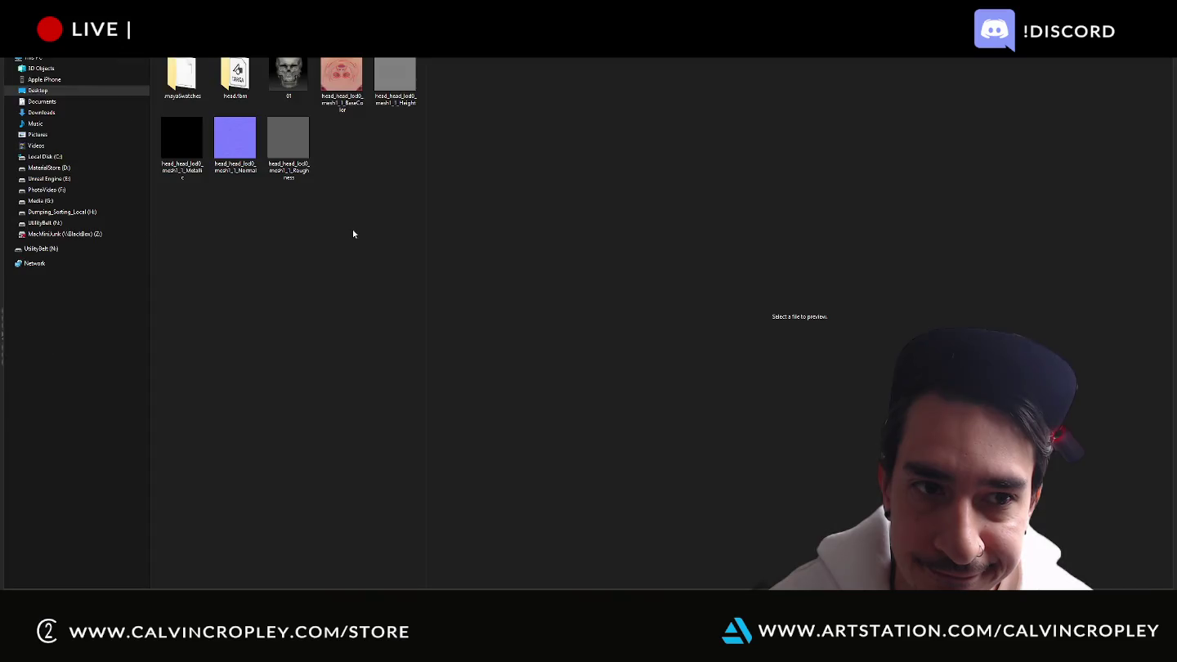
{"action": "double_click", "coordinate": [347, 87]}
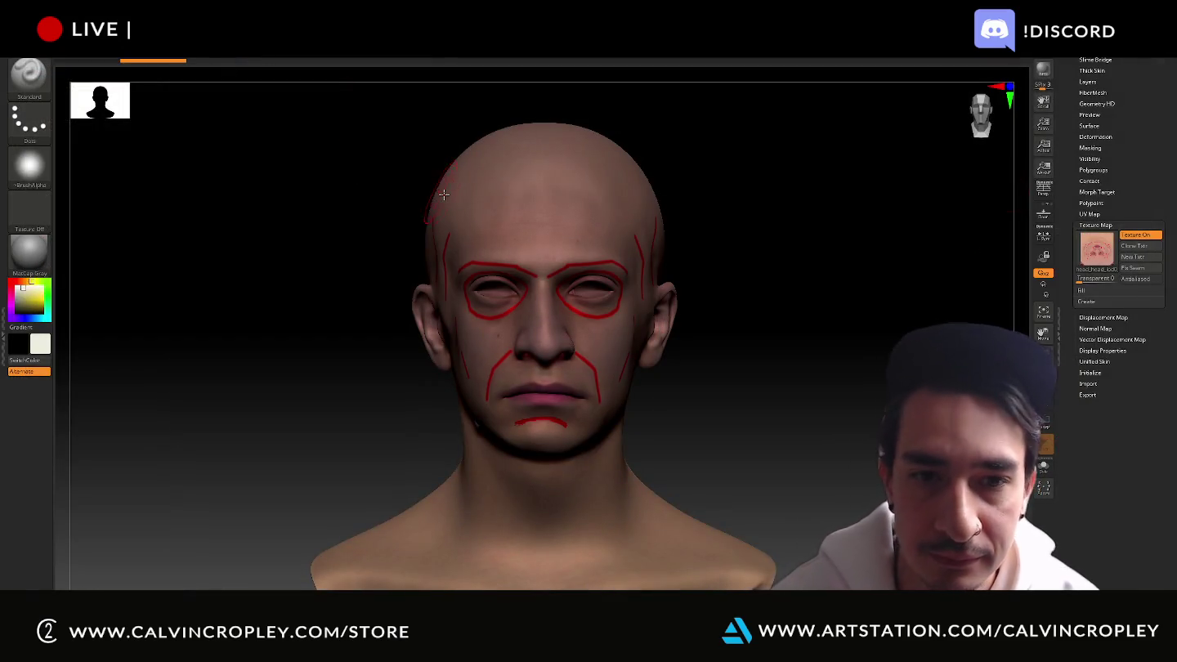
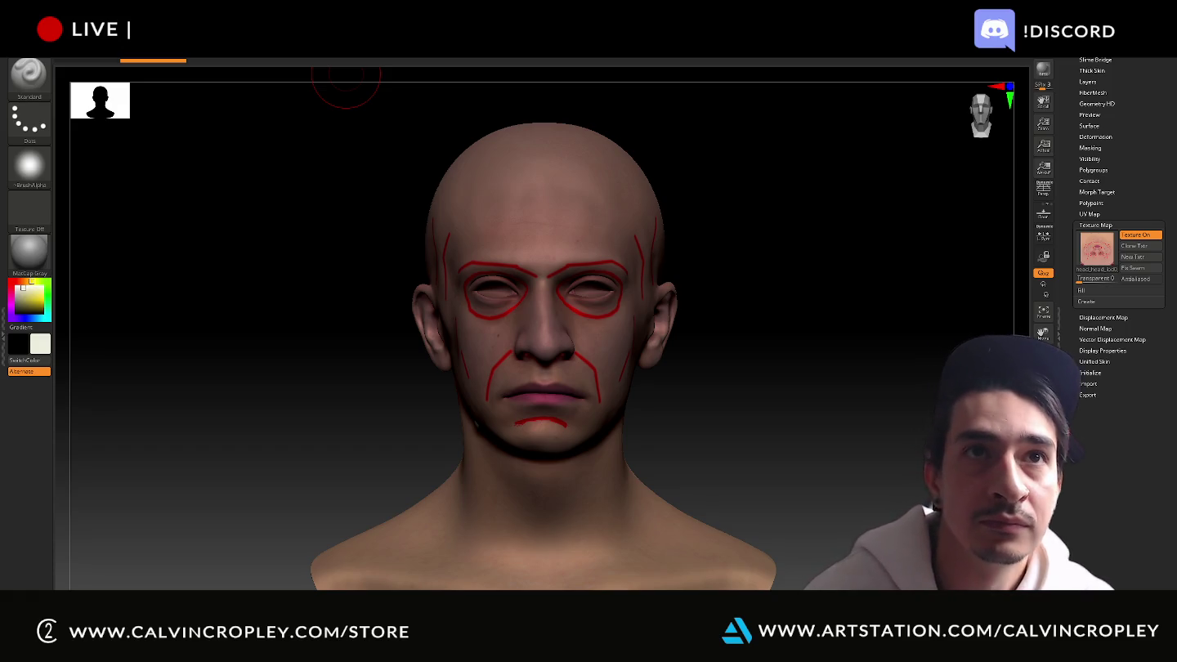
View the polySurface14 skull subtool on its own, then return to the textured head
{"action": "left_click_drag", "start_coordinate": [799, 263], "coordinate": [848, 260]}
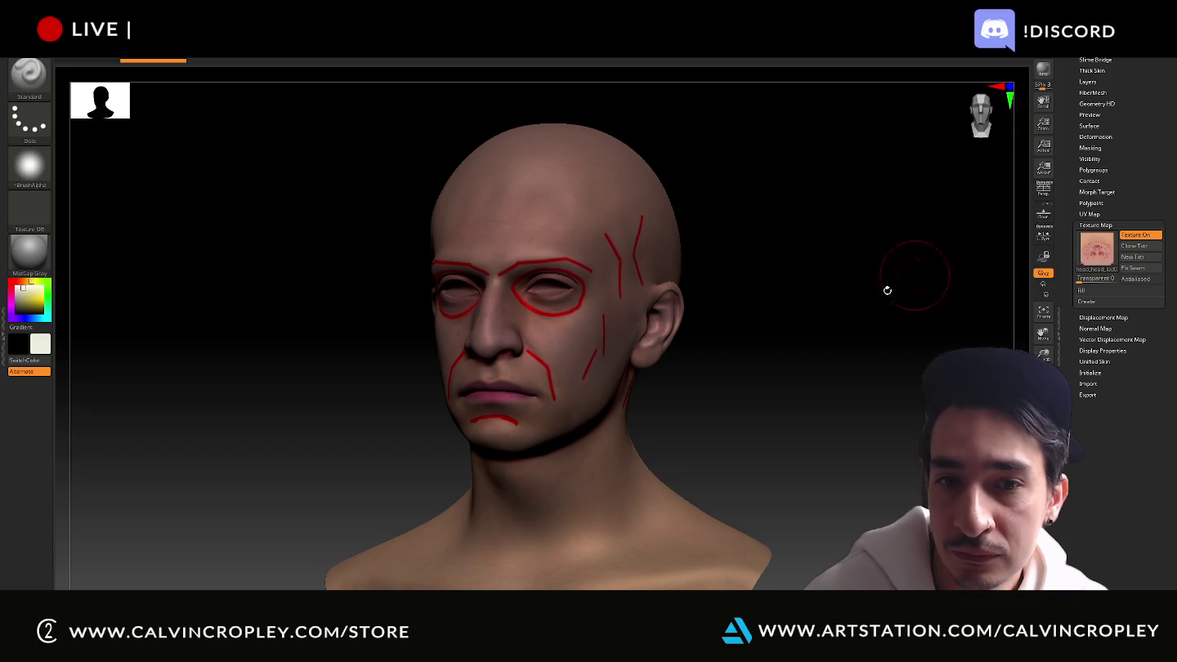
{"action": "scroll", "coordinate": [1083, 76], "scroll_direction": "up", "scroll_amount": 3}
{"action": "scroll", "coordinate": [1083, 75], "scroll_direction": "up", "scroll_amount": 3}
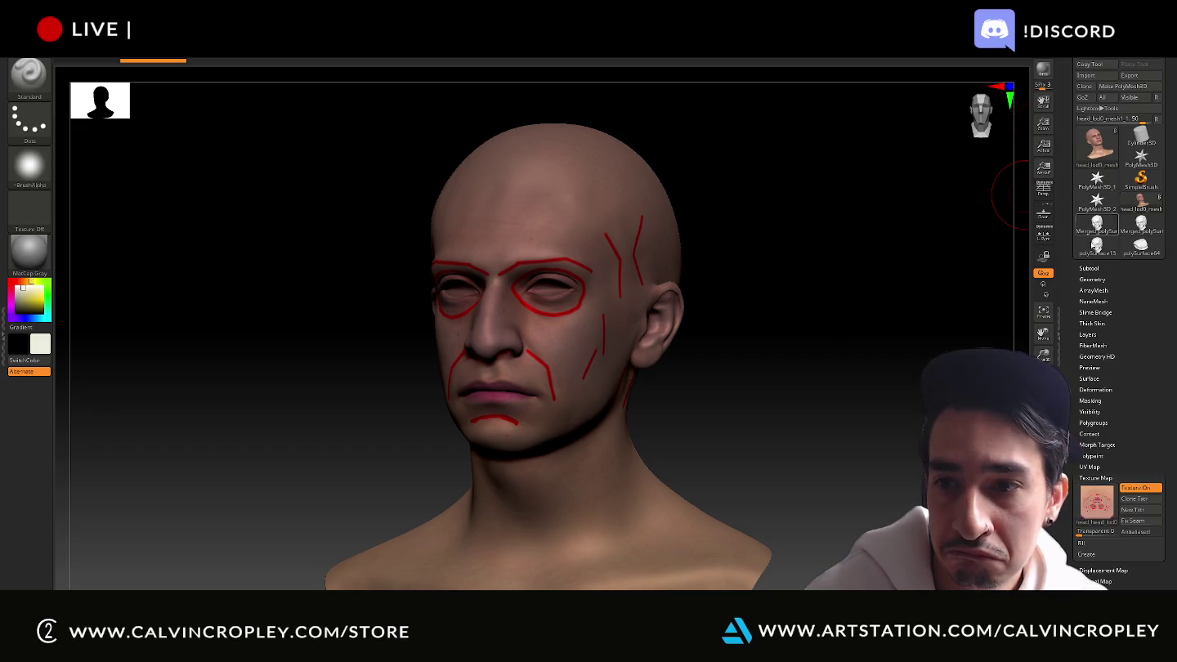
{"action": "left_click", "coordinate": [1090, 269]}
{"action": "mouse_move", "coordinate": [1120, 148]}
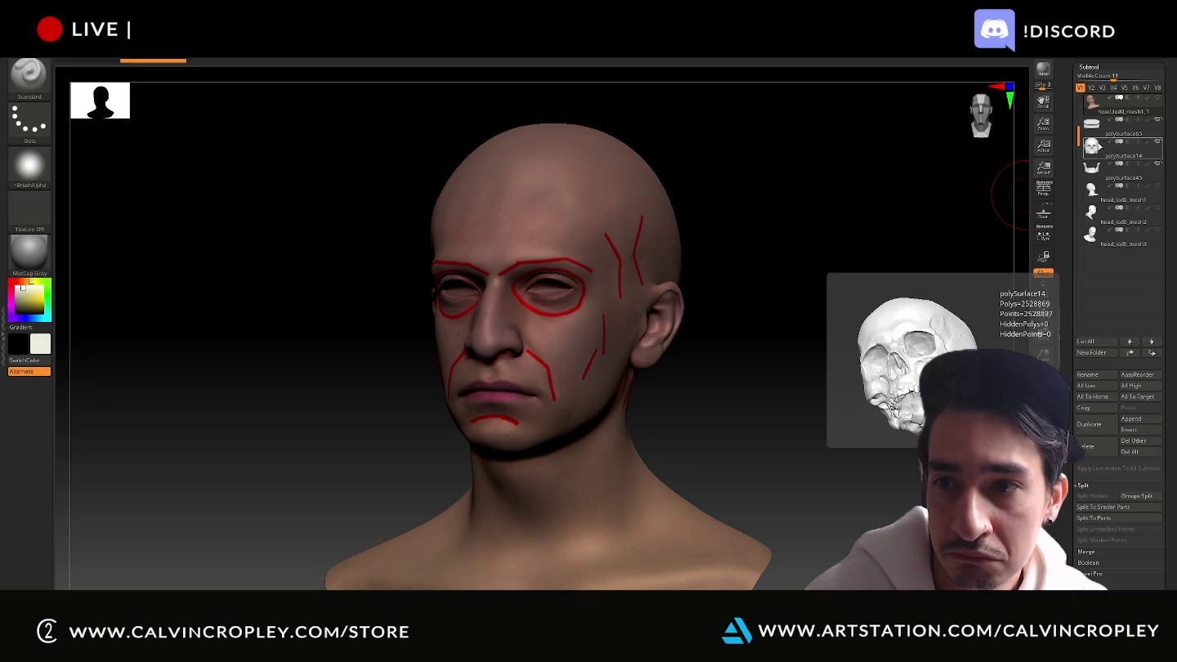
{"action": "left_click", "coordinate": [1095, 147]}
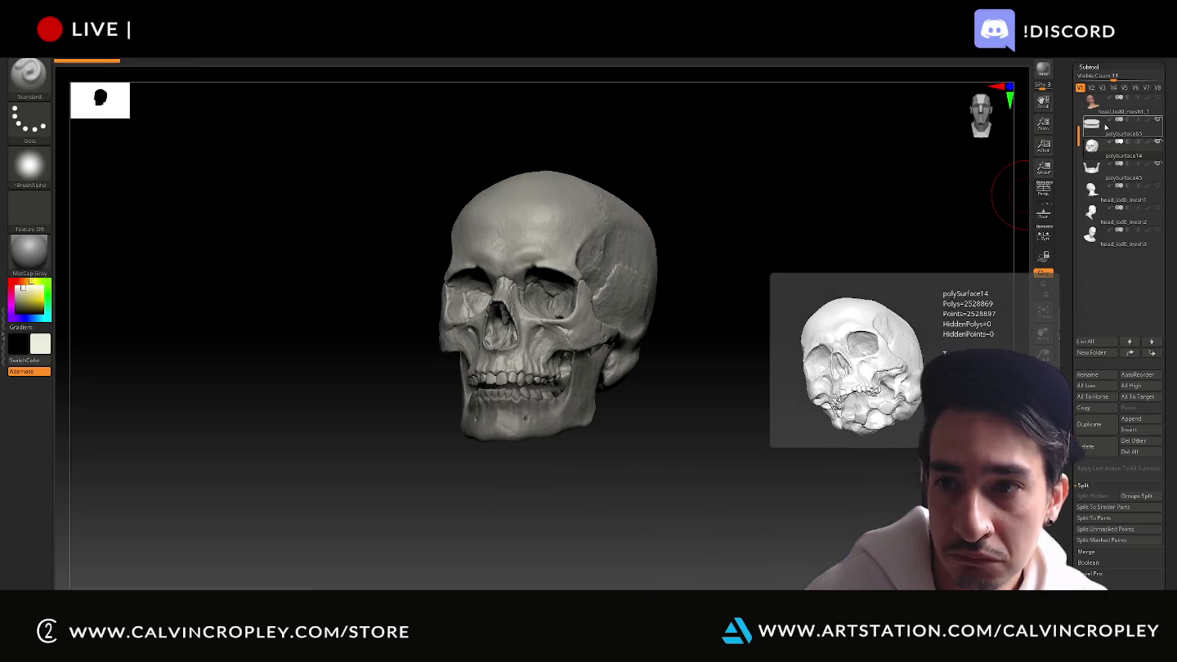
{"action": "left_click", "coordinate": [1158, 102]}
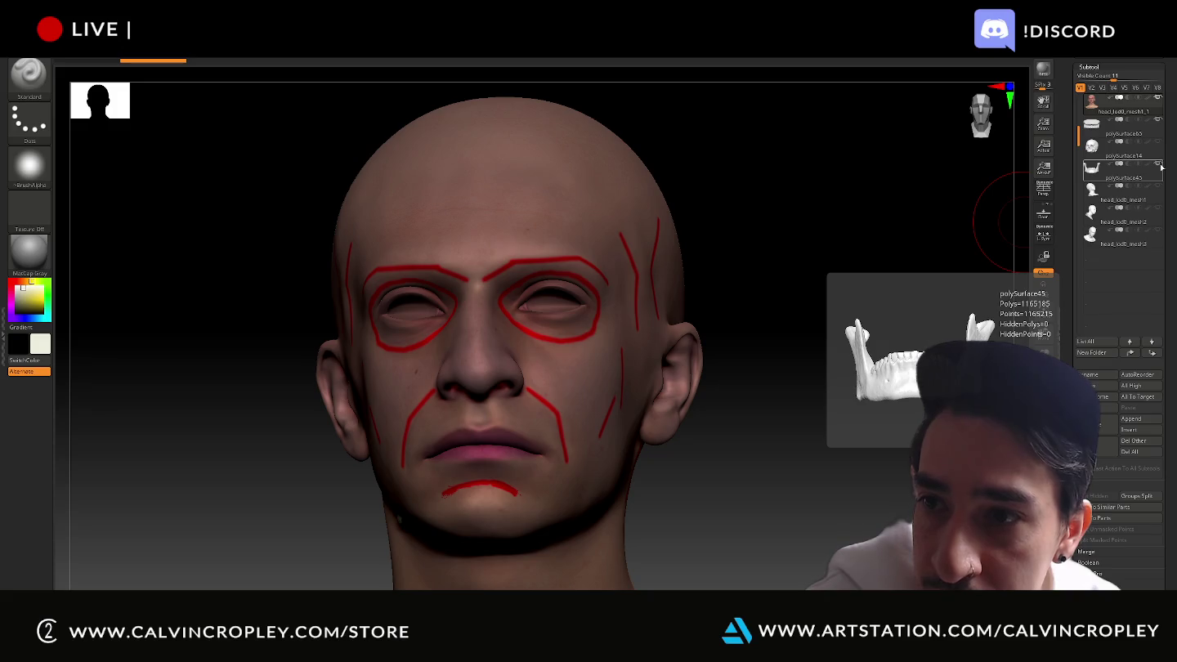
Choose KnifeLasso as the cutting selection brush
{"action": "left_click", "coordinate": [29, 78]}
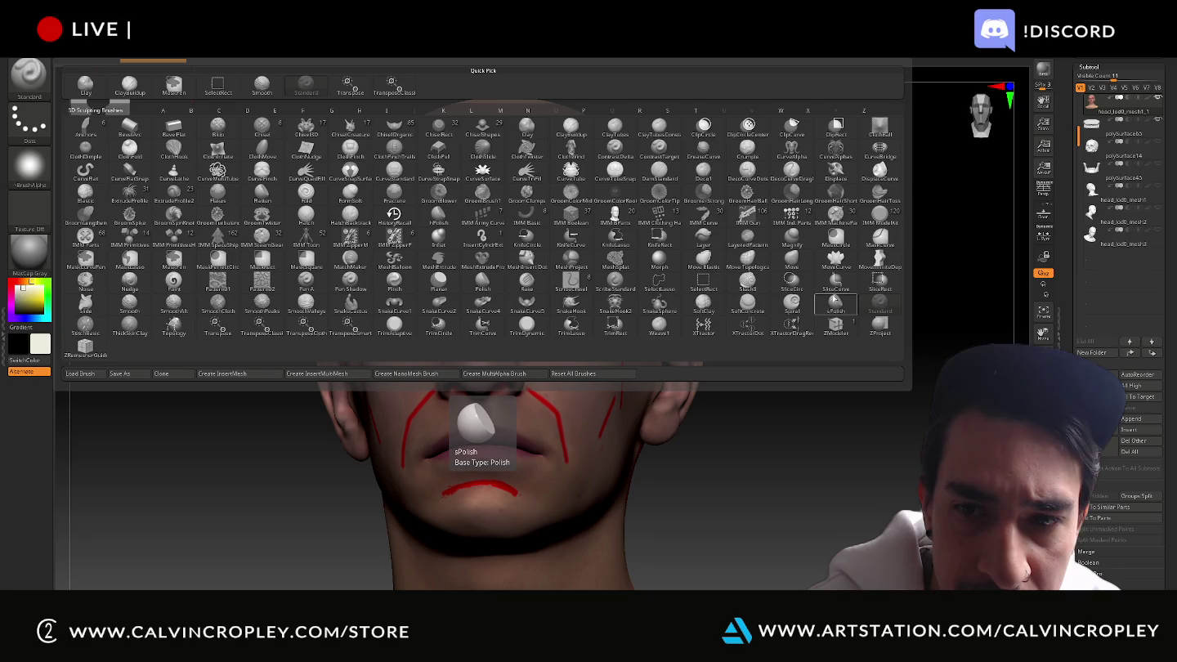
{"action": "left_click", "coordinate": [619, 239]}
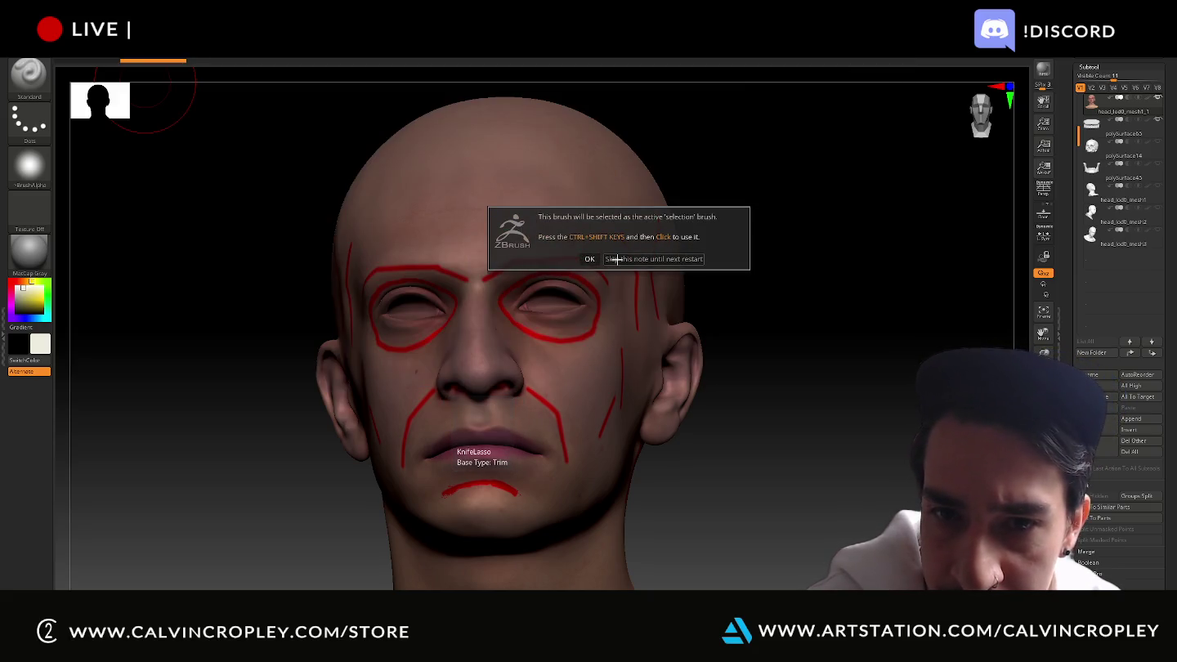
{"action": "left_click", "coordinate": [589, 258]}
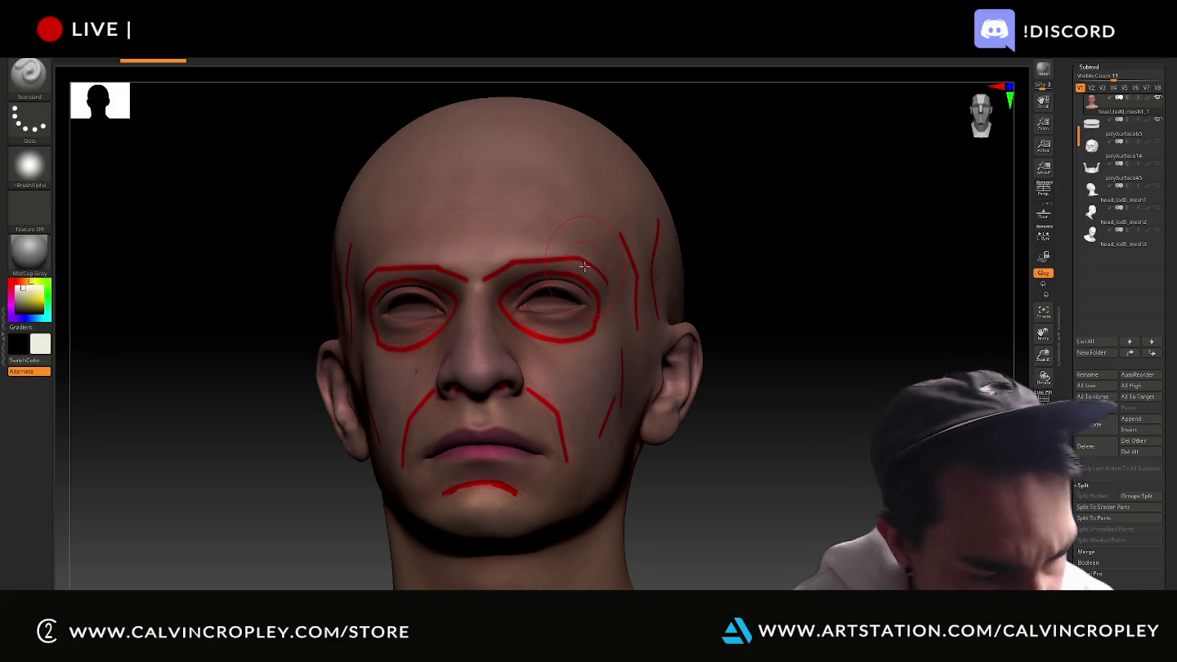
Face the head front and trial a knife-lasso outline over the eye socket without cutting
{"action": "mouse_move", "coordinate": [797, 273]}
{"action": "left_mouse_down"}
{"action": "mouse_move", "coordinate": [839, 307]}
{"action": "mouse_move", "coordinate": [828, 255]}
{"action": "left_mouse_up"}
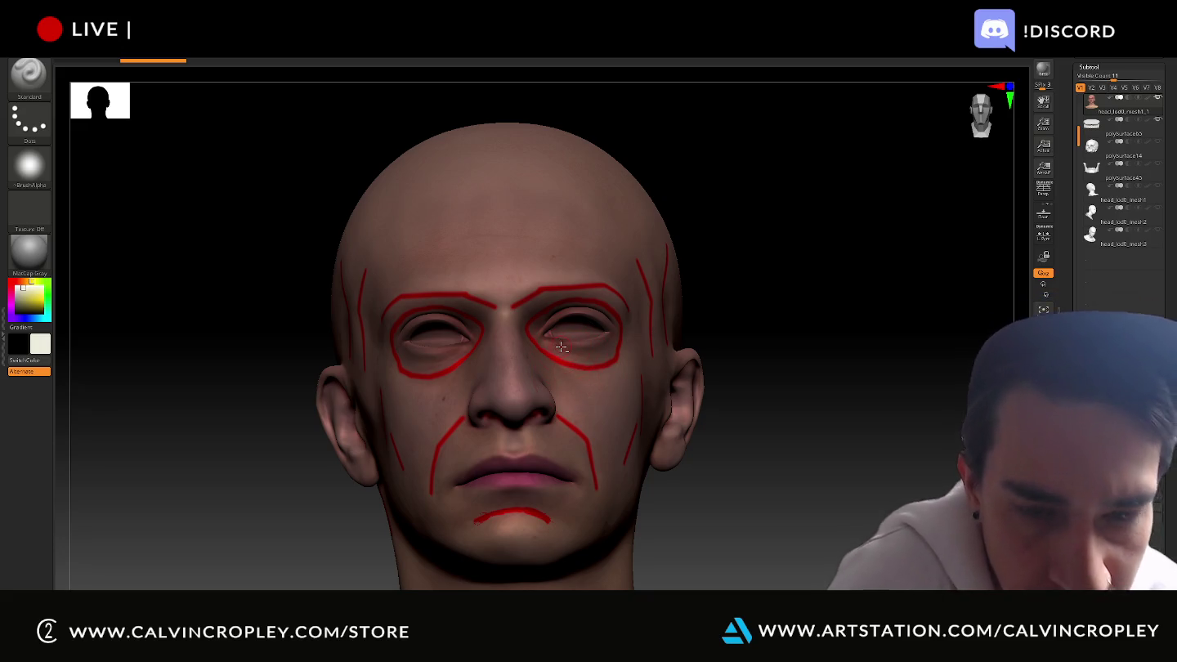
{"action": "key", "text": "ctrl+shift"}
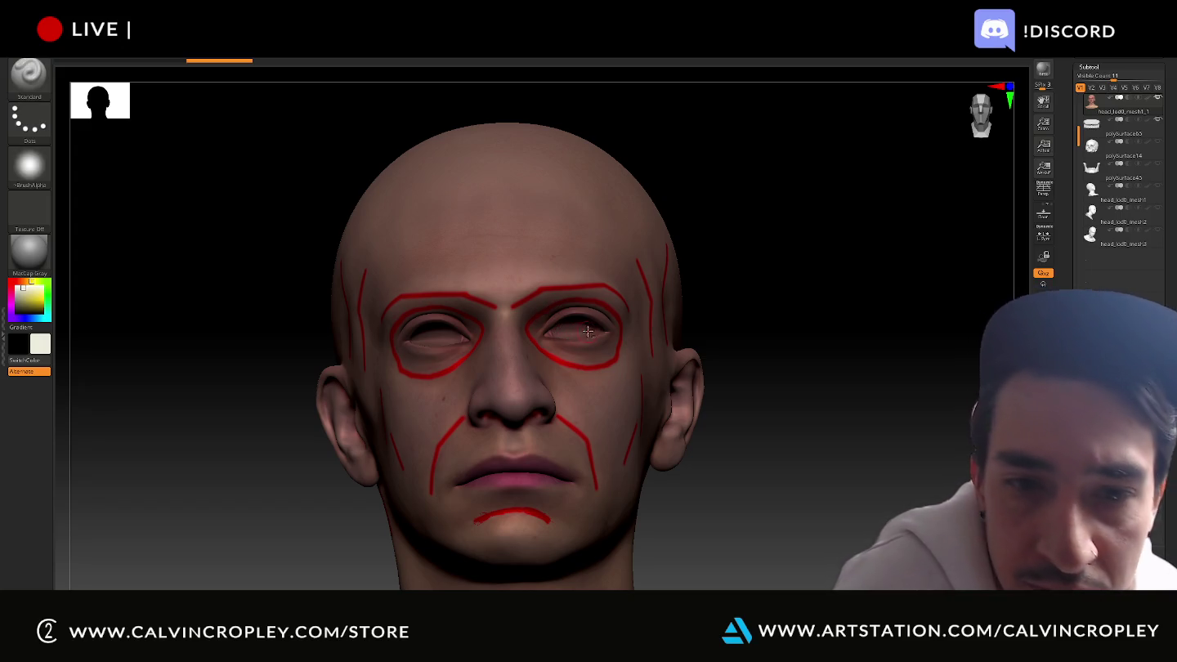
{"action": "key", "text": "ctrl"}
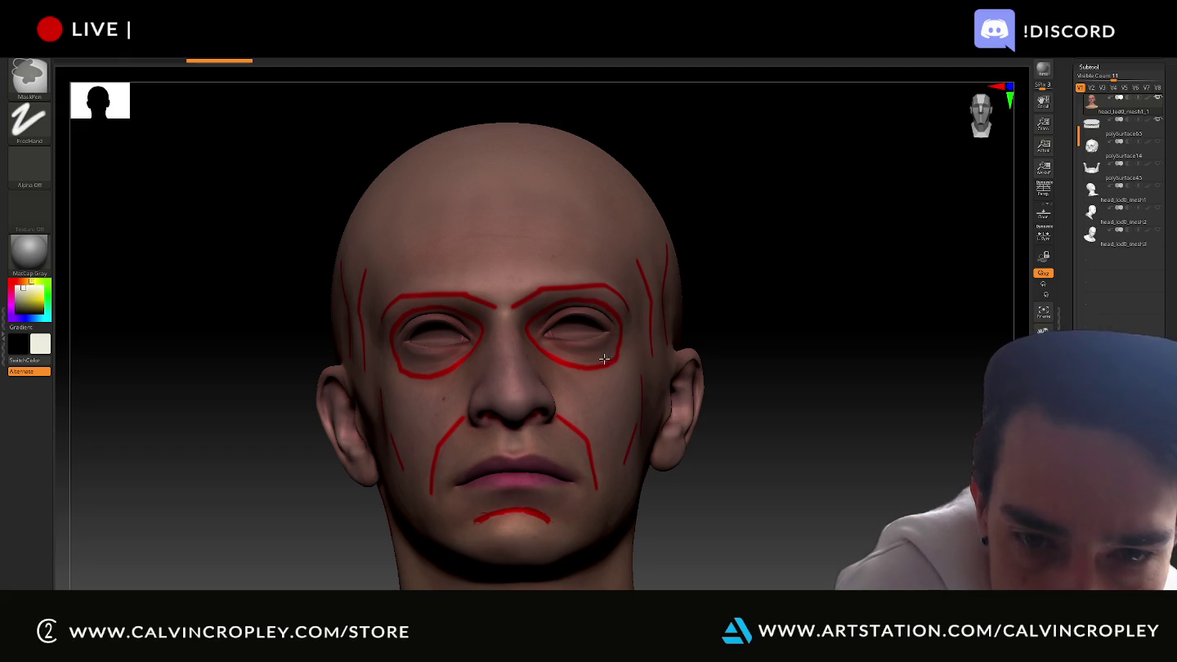
{"action": "key", "text": "ctrl+shift"}
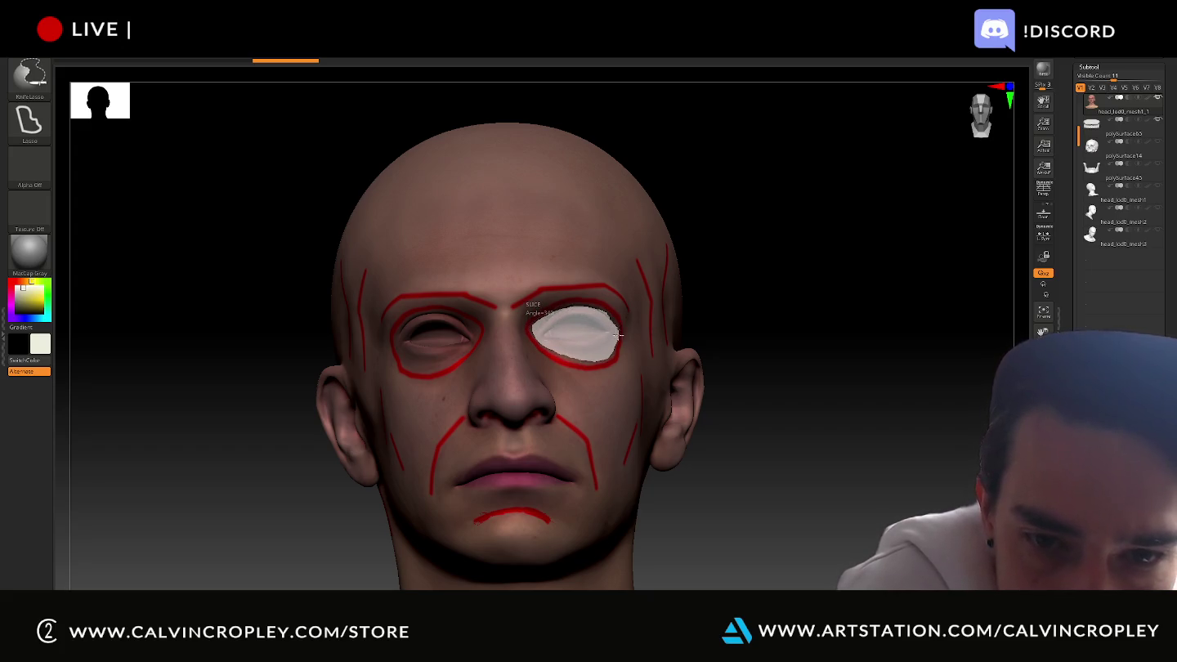
{"action": "left_click_drag", "start_coordinate": [618, 334], "coordinate": [623, 336]}
{"action": "left_click", "coordinate": [29, 75]}
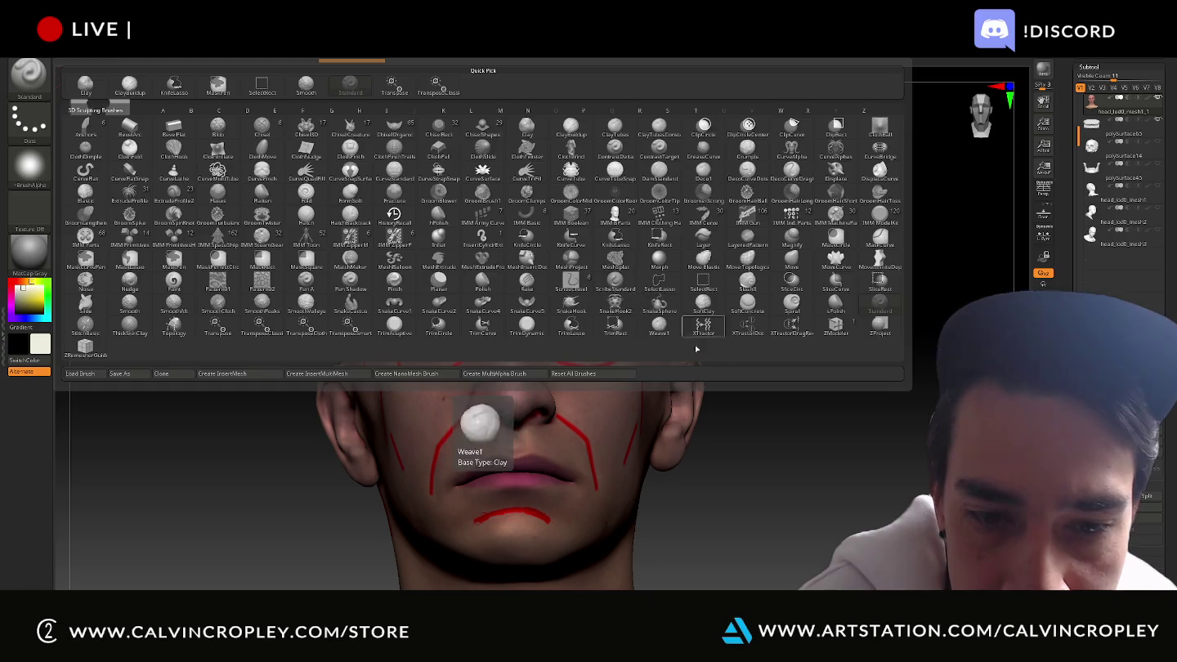
{"action": "key", "text": "ctrl"}
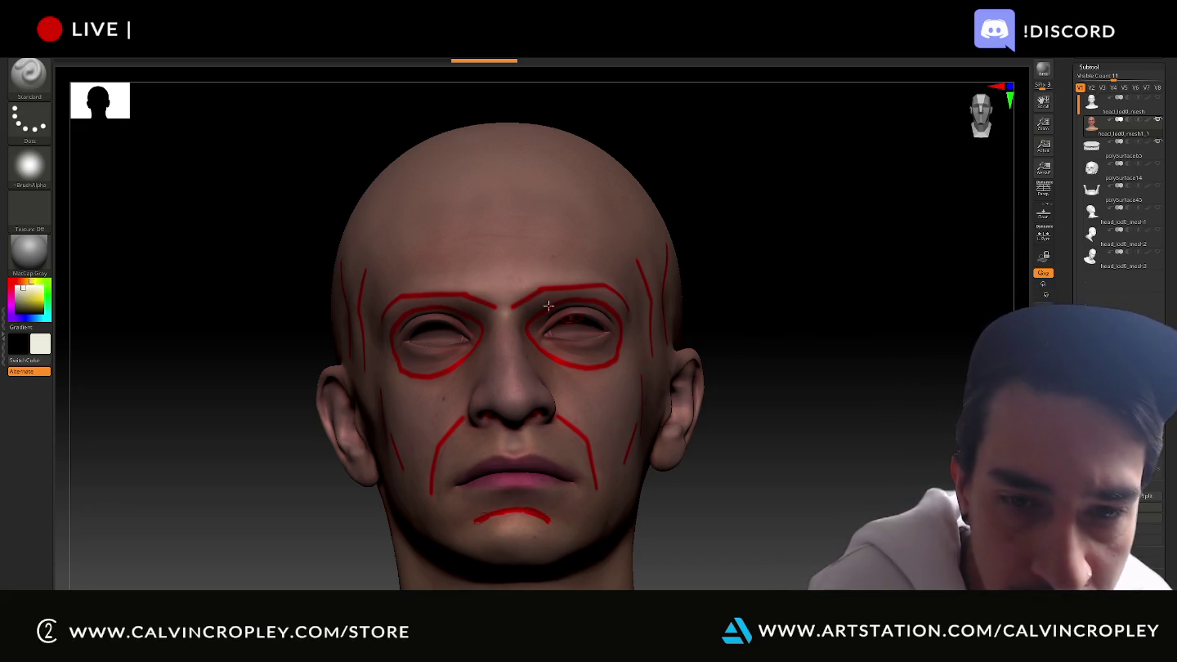
Choose TrimLasso as the cutting selection brush
{"action": "left_click", "coordinate": [33, 92]}
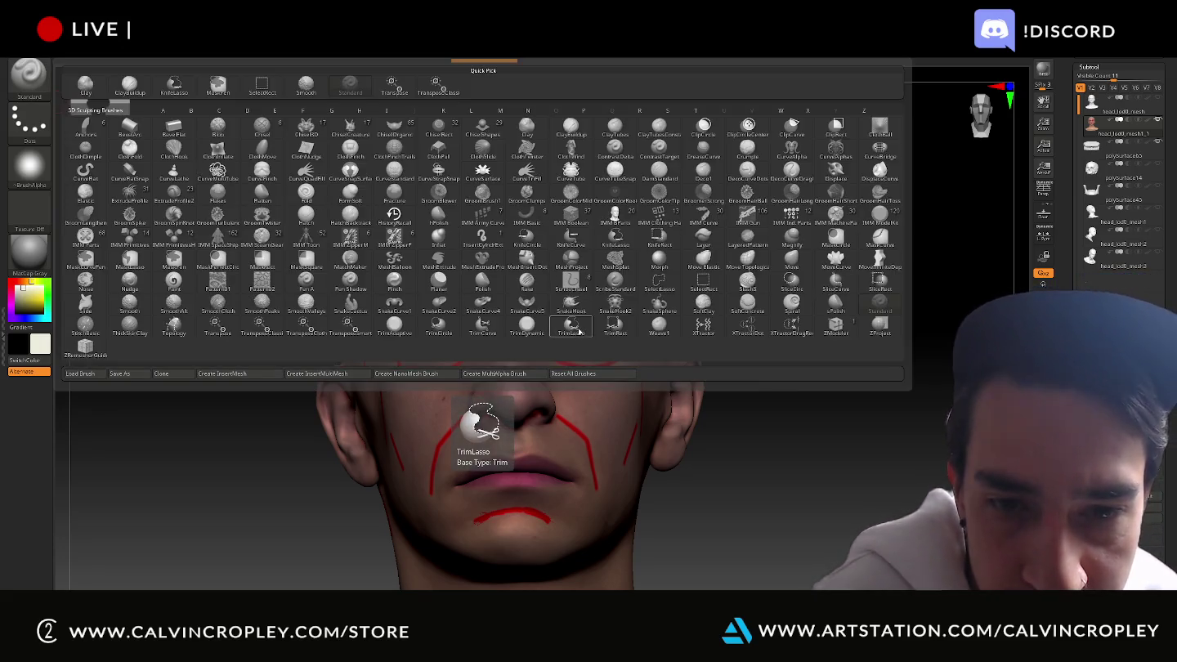
{"action": "left_click", "coordinate": [579, 330]}
{"action": "left_click", "coordinate": [591, 332]}
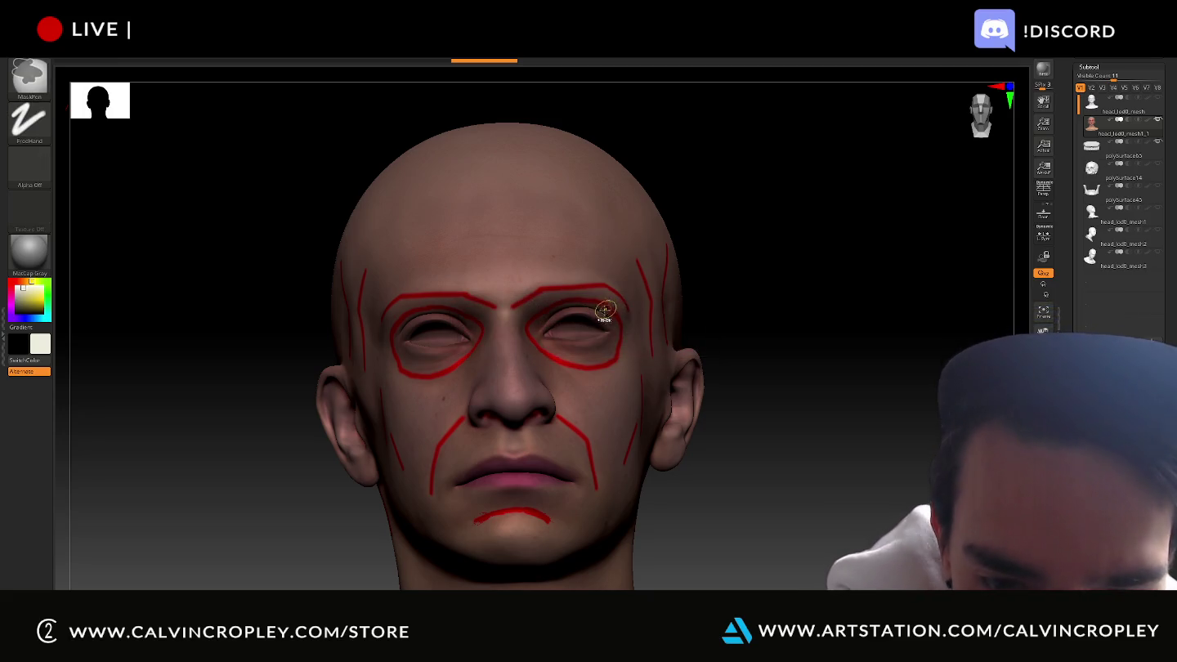
Trial several trim-lasso outlines around the eye socket, cancel them, and turn the head three-quarter
{"action": "key", "text": "ctrl+shift"}
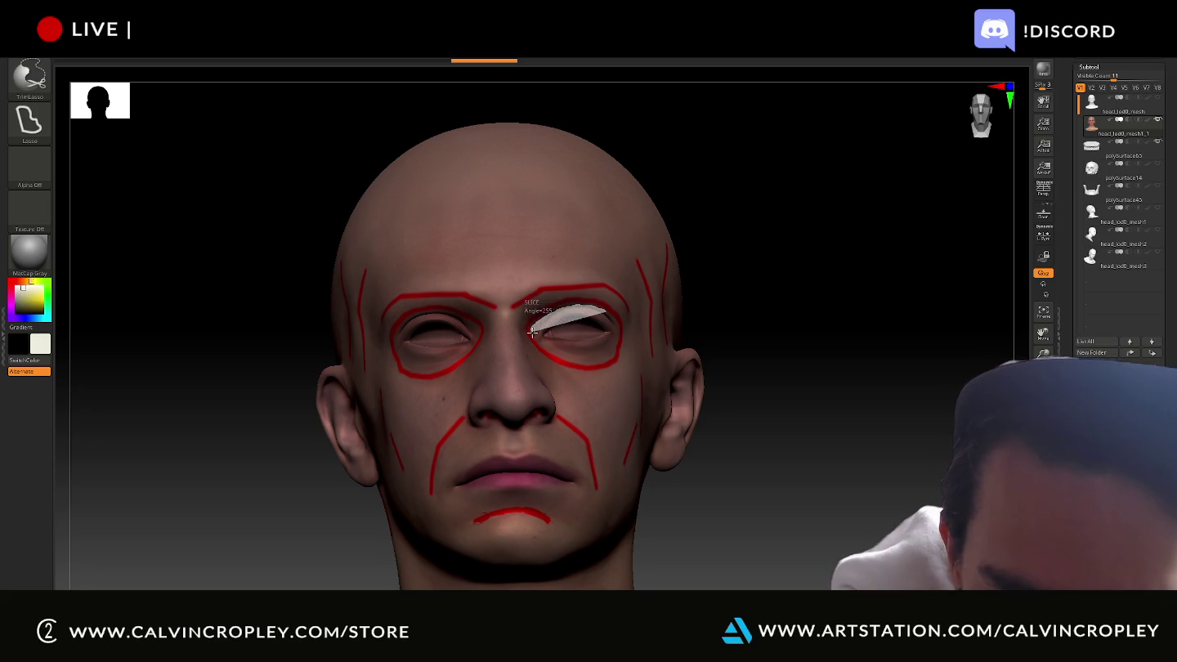
{"action": "left_click_drag", "start_coordinate": [532, 331], "coordinate": [537, 344], "text": "ctrl+shift"}
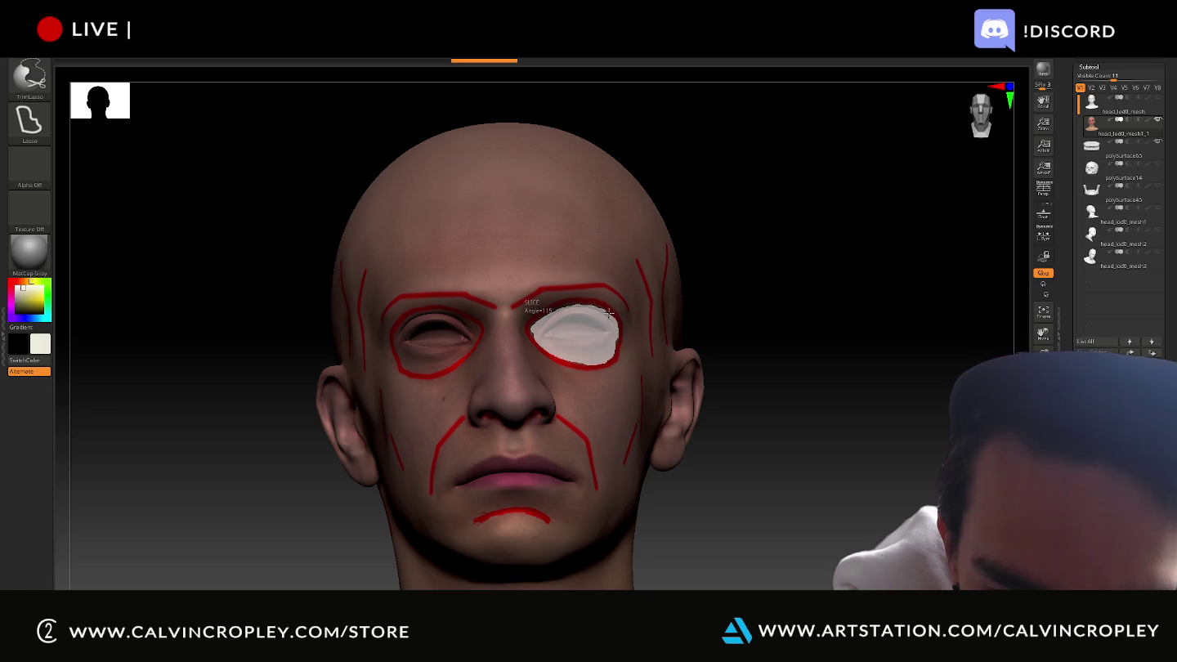
{"action": "left_click_drag", "start_coordinate": [609, 313], "coordinate": [591, 358], "text": "ctrl+shift"}
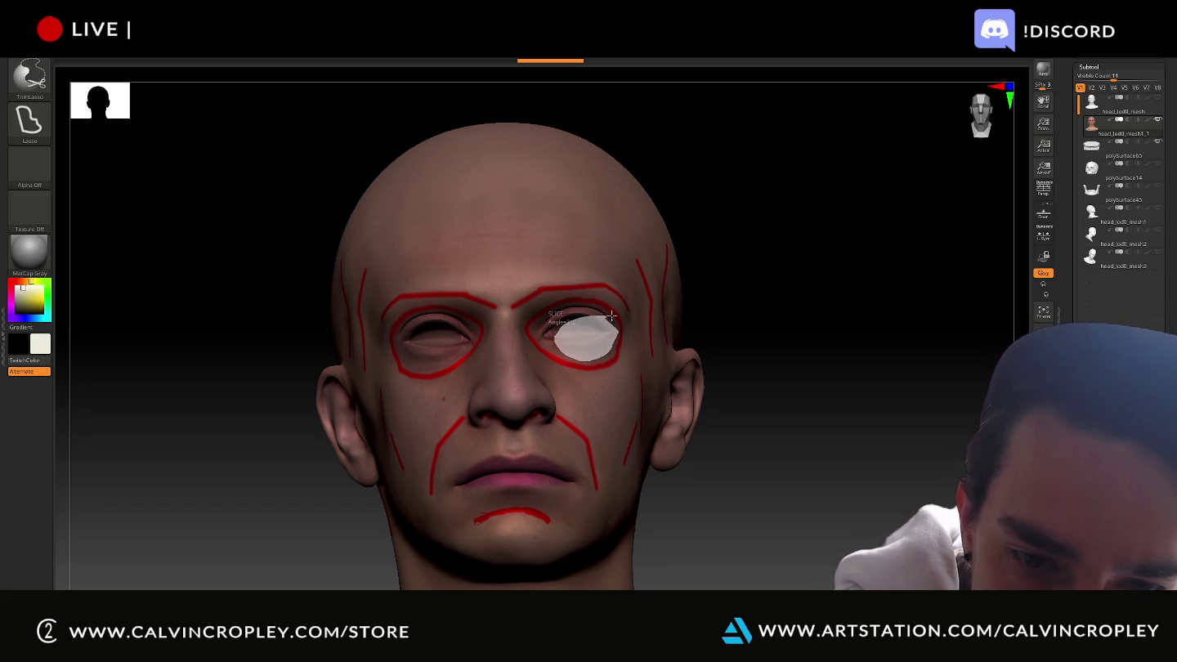
{"action": "left_click_drag", "start_coordinate": [611, 315], "coordinate": [617, 336], "text": "ctrl+shift"}
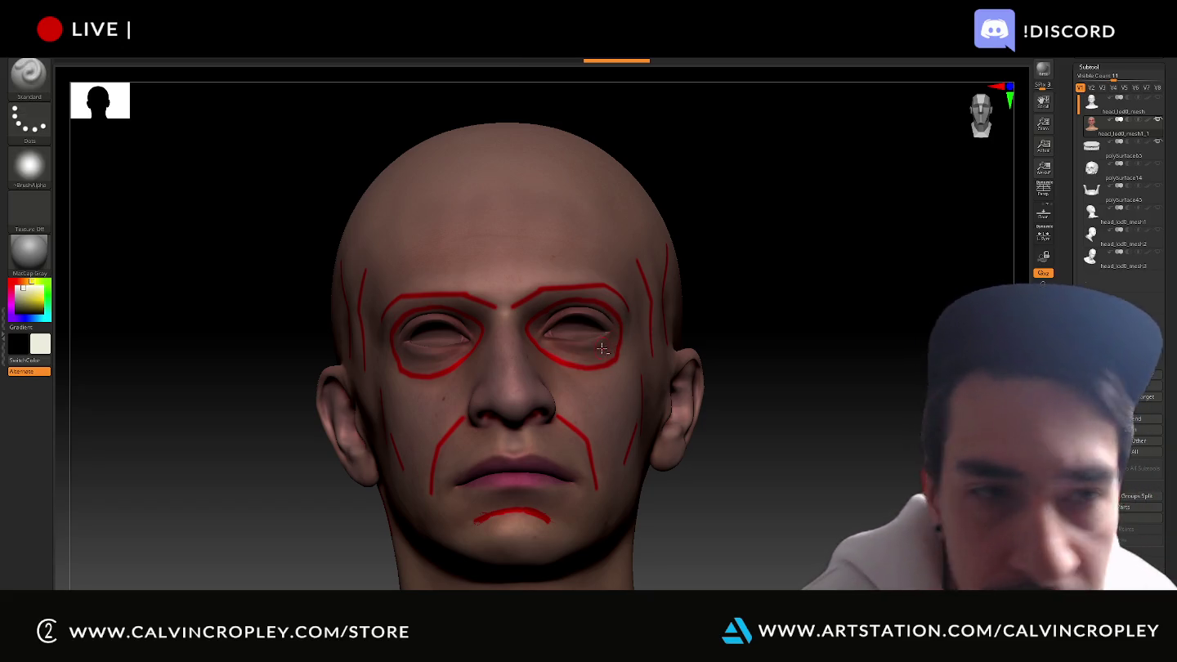
{"action": "key", "text": "ctrl+shift"}
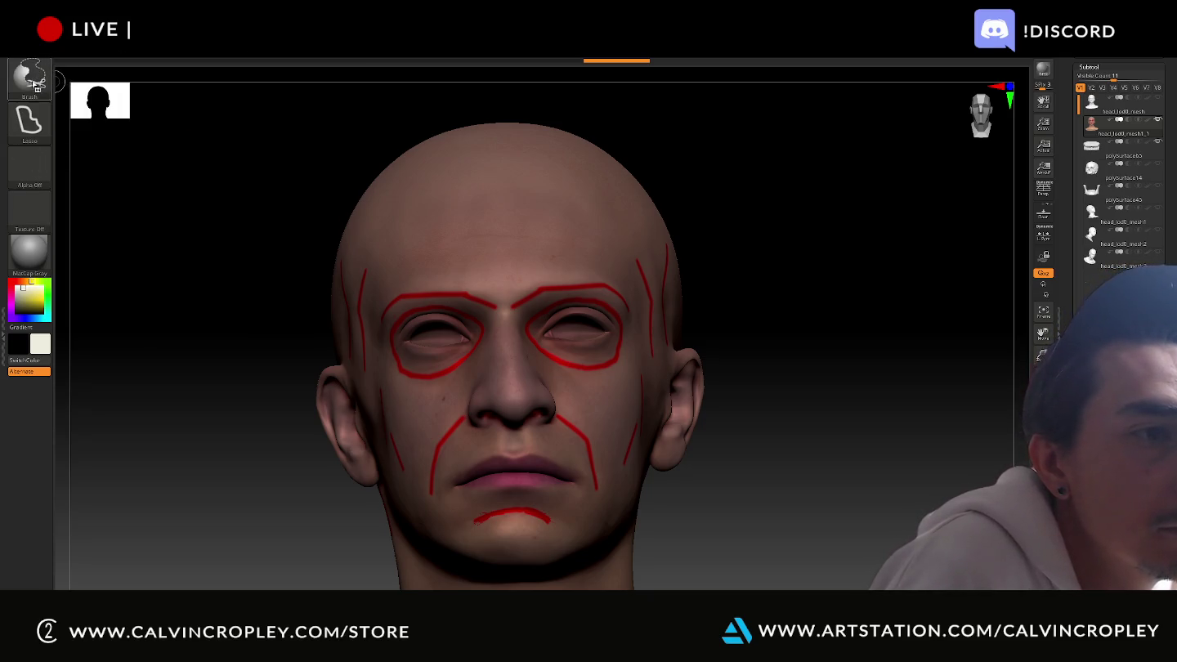
{"action": "left_click", "coordinate": [34, 82]}
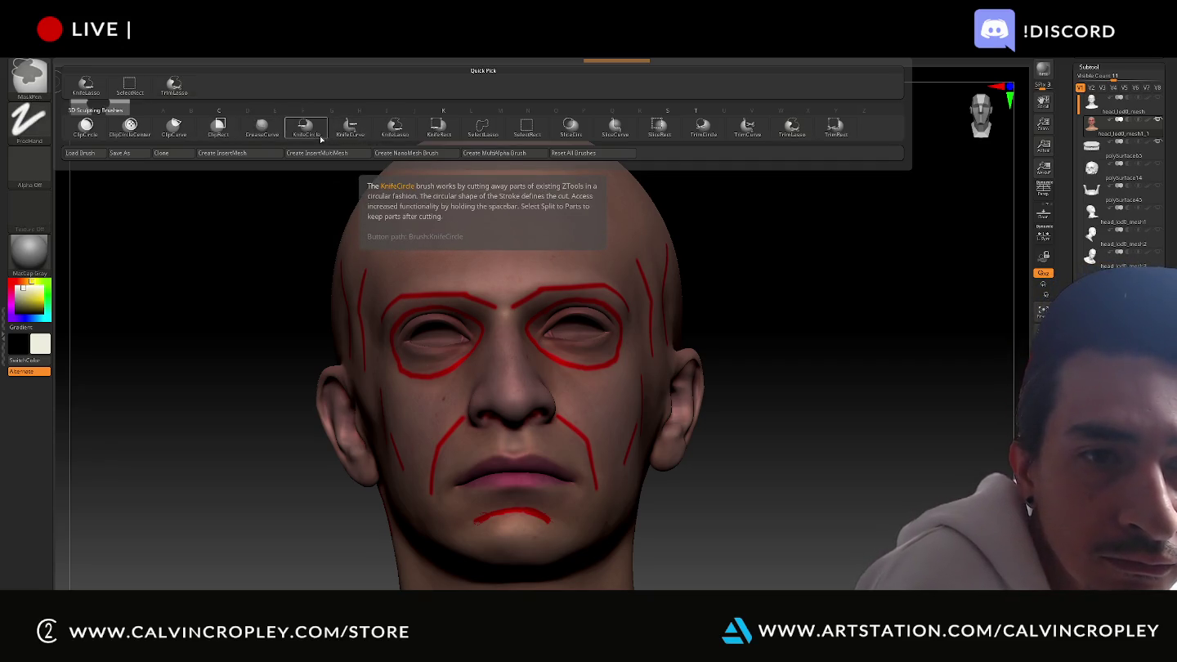
{"action": "mouse_move", "coordinate": [823, 249]}
{"action": "left_mouse_down"}
{"action": "mouse_move", "coordinate": [803, 264]}
{"action": "mouse_move", "coordinate": [760, 234]}
{"action": "mouse_move", "coordinate": [792, 270]}
{"action": "mouse_move", "coordinate": [831, 264]}
{"action": "mouse_move", "coordinate": [824, 274]}
{"action": "left_mouse_up"}
{"action": "key", "text": "ctrl+shift"}
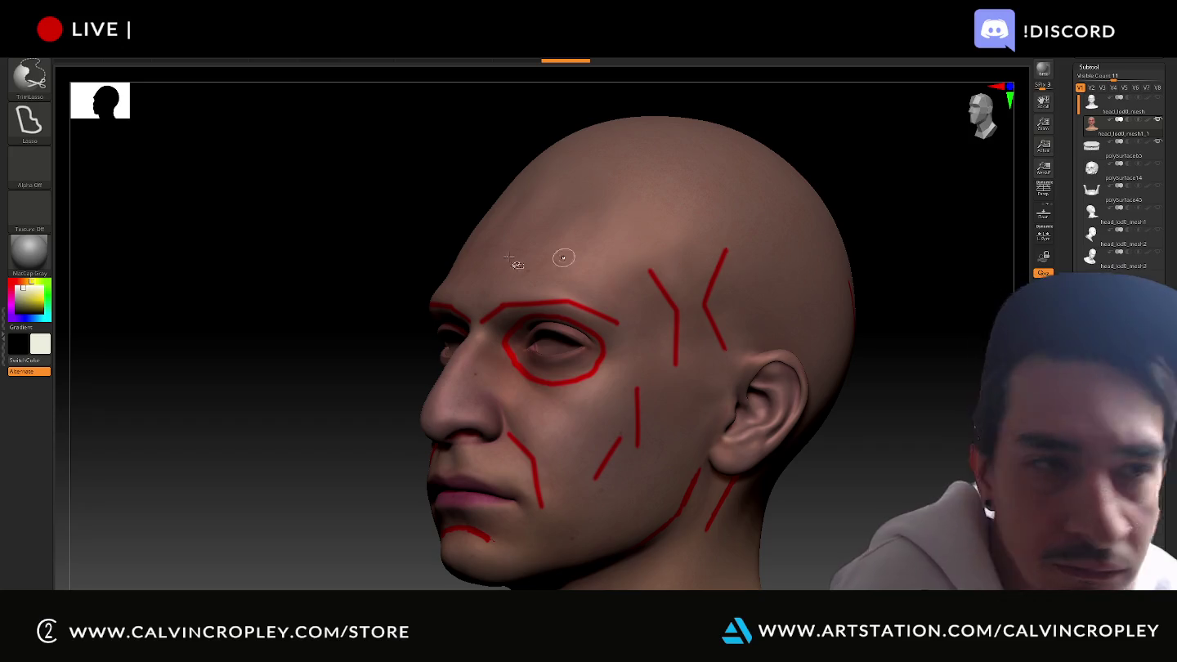
Switch back to KnifeLasso and trial lasso cuts on the forehead
{"action": "left_click", "coordinate": [37, 80]}
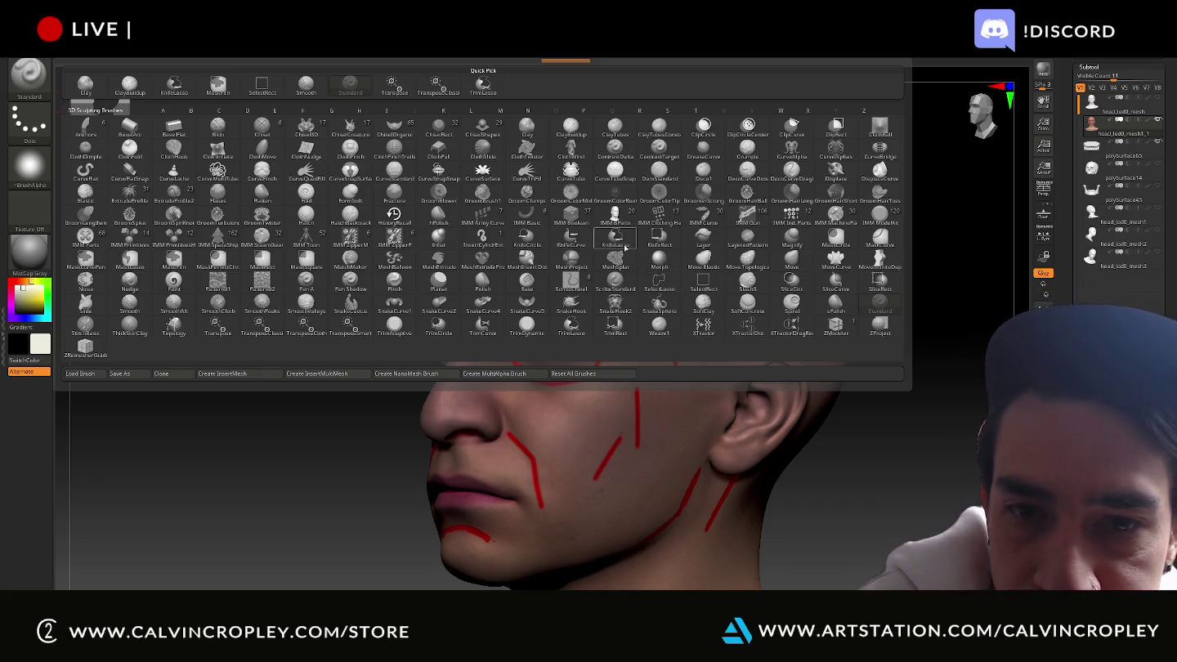
{"action": "left_click", "coordinate": [630, 241]}
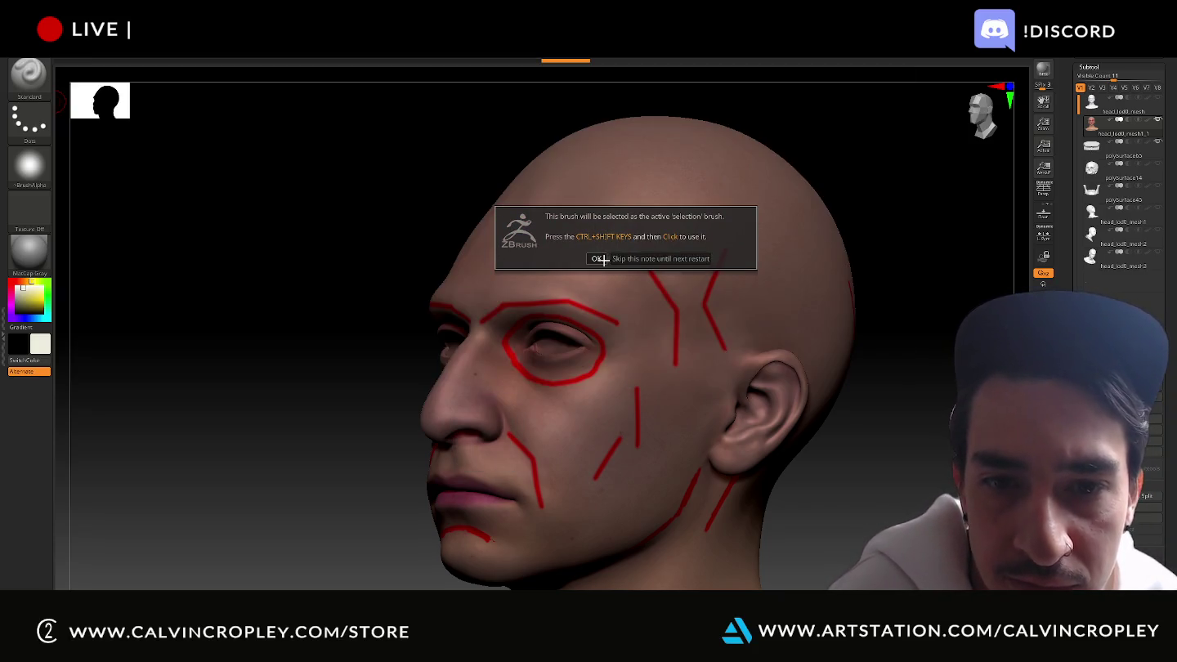
{"action": "left_click", "coordinate": [622, 258]}
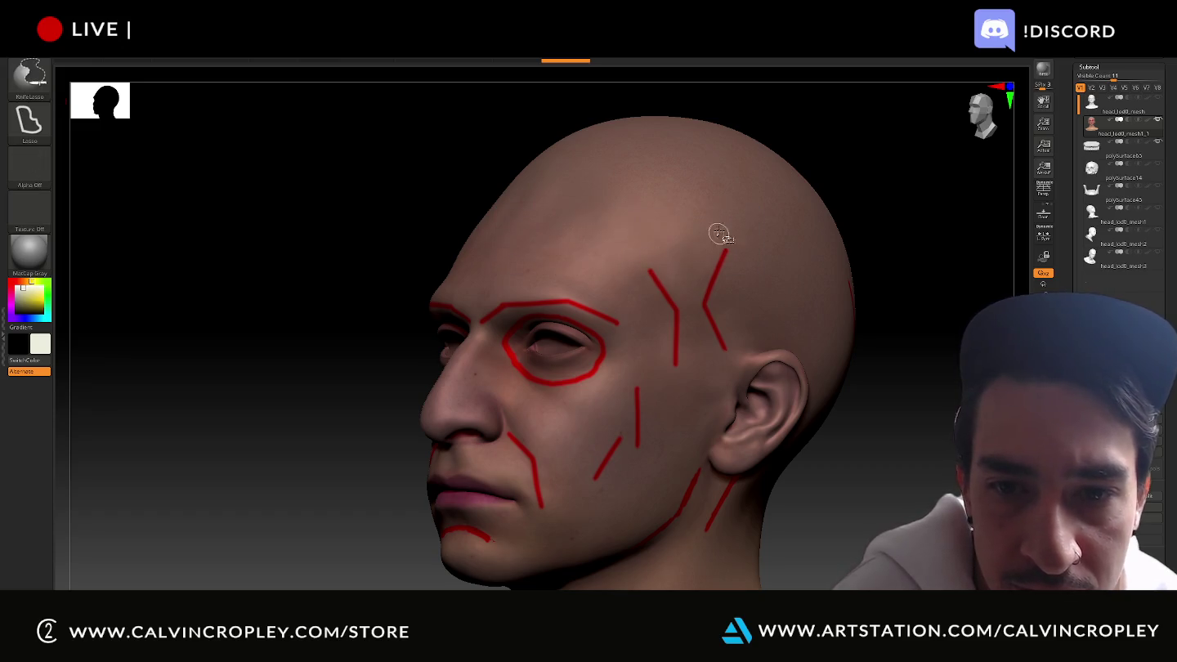
{"action": "mouse_move", "coordinate": [701, 268]}
{"action": "left_mouse_down"}
{"action": "mouse_move", "coordinate": [679, 260]}
{"action": "mouse_move", "coordinate": [719, 233]}
{"action": "left_mouse_up"}
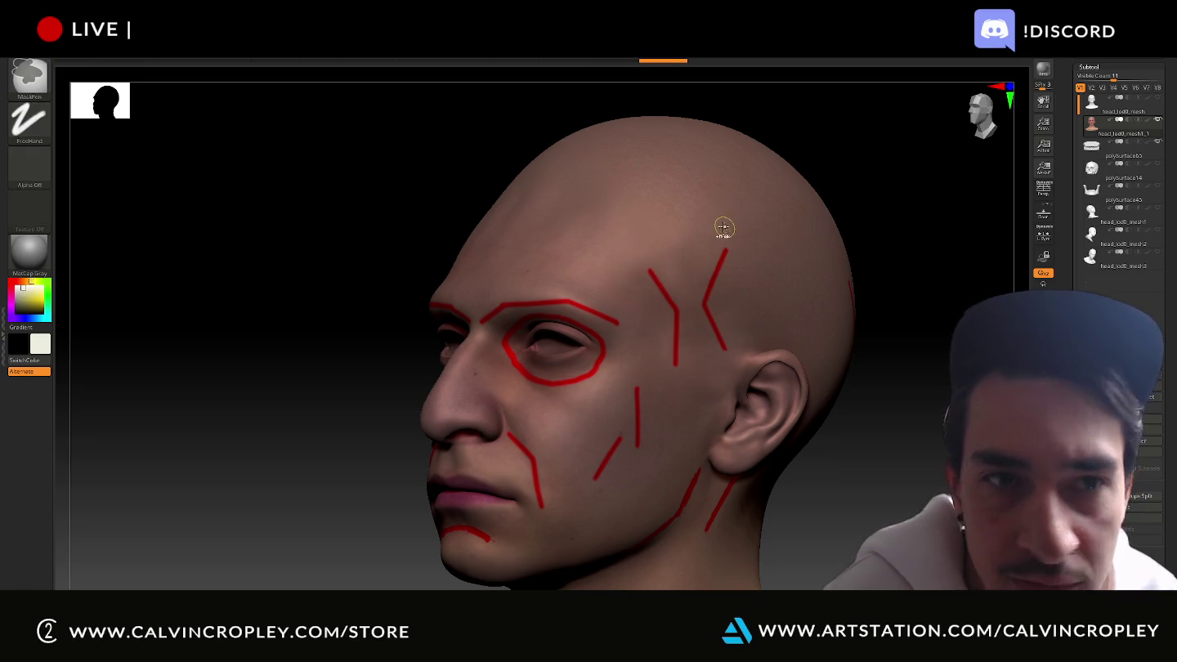
{"action": "left_click_drag", "start_coordinate": [691, 202], "coordinate": [659, 267], "text": "ctrl+shift"}
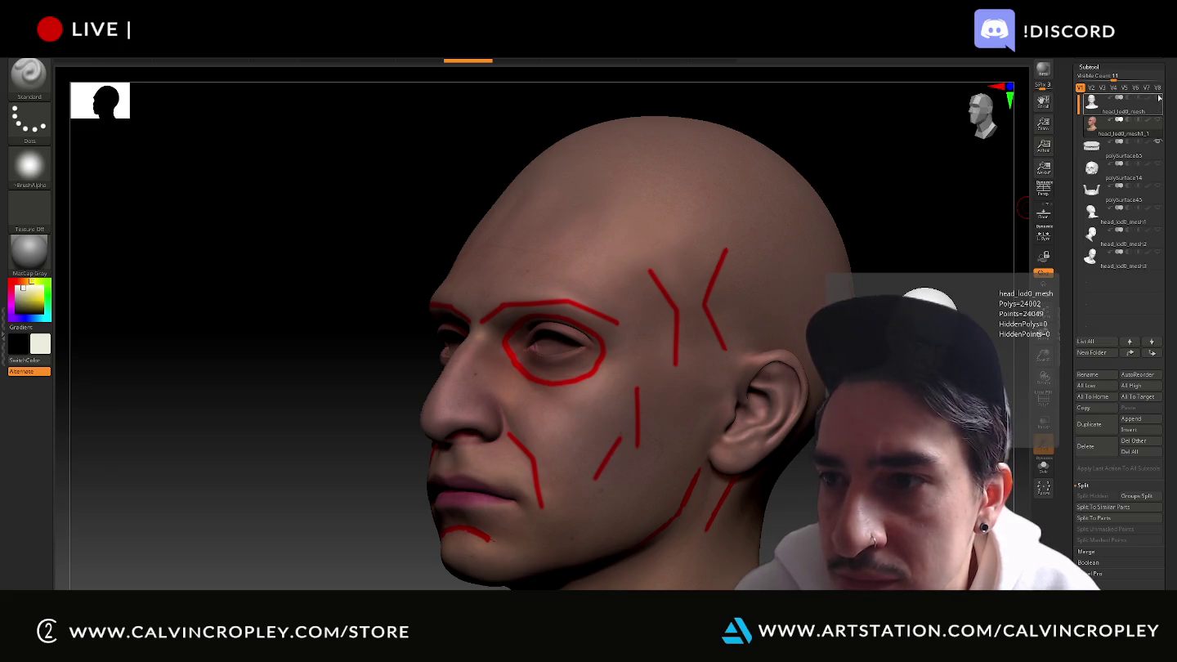
{"action": "mouse_move", "coordinate": [1117, 134]}
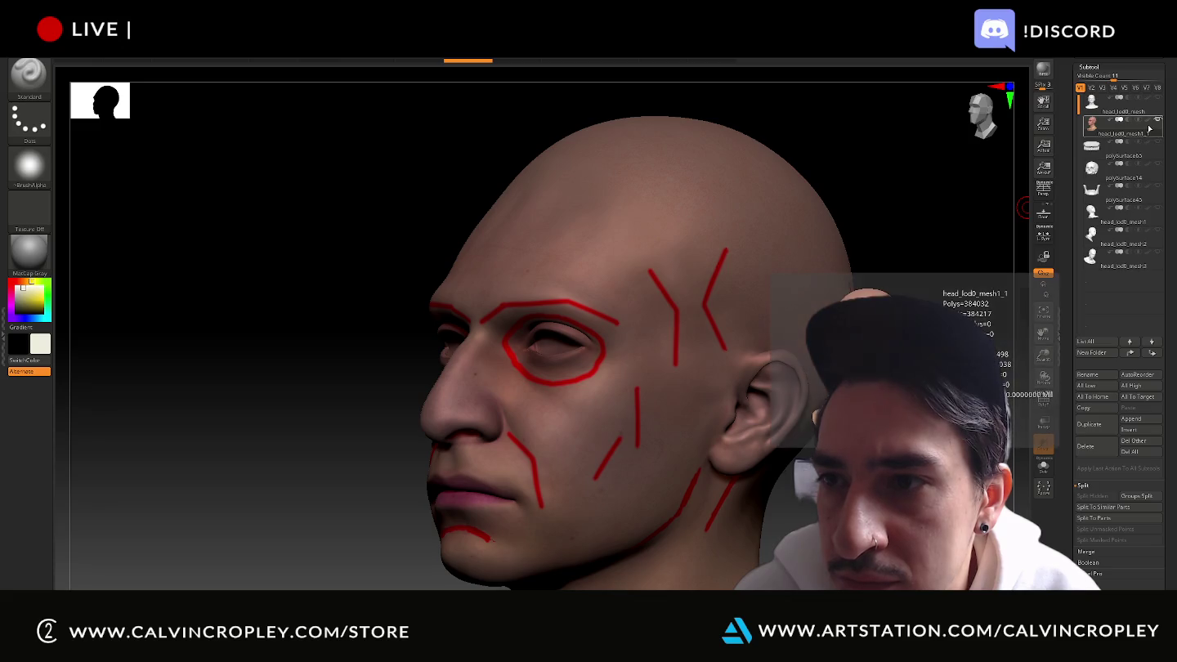
Trial knife slices across the top of the grey head, then show the textured head again
{"action": "left_click", "coordinate": [1097, 101]}
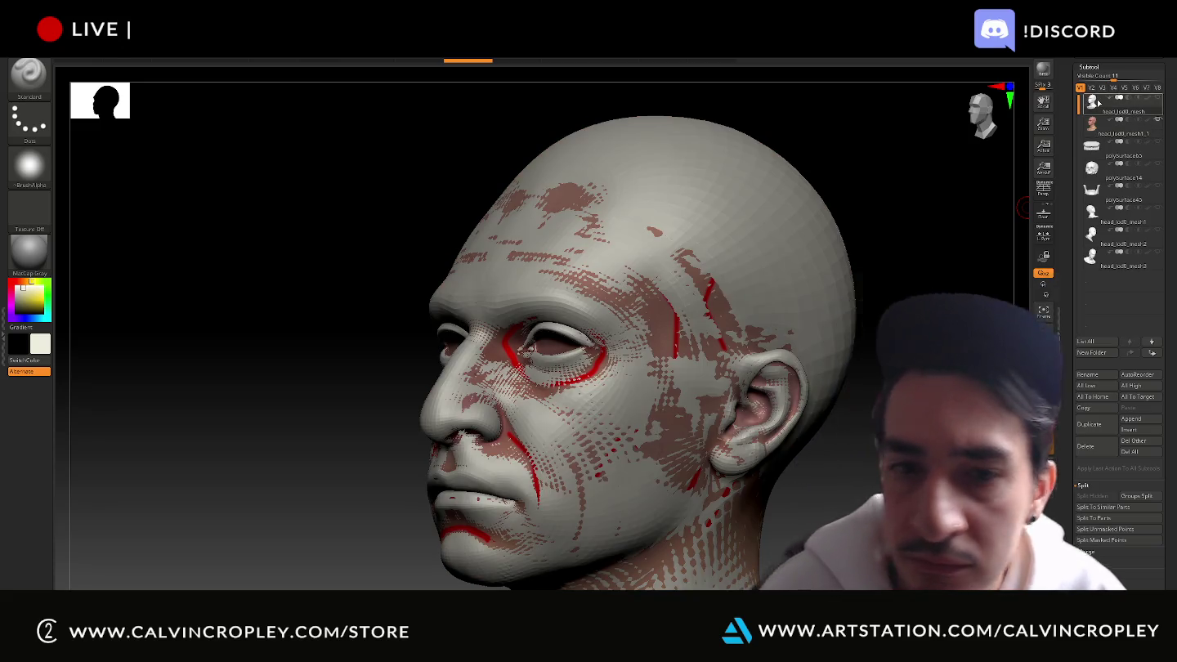
{"action": "key", "text": "ctrl+shift"}
{"action": "left_click_drag", "start_coordinate": [772, 226], "coordinate": [784, 237], "text": "ctrl+shift"}
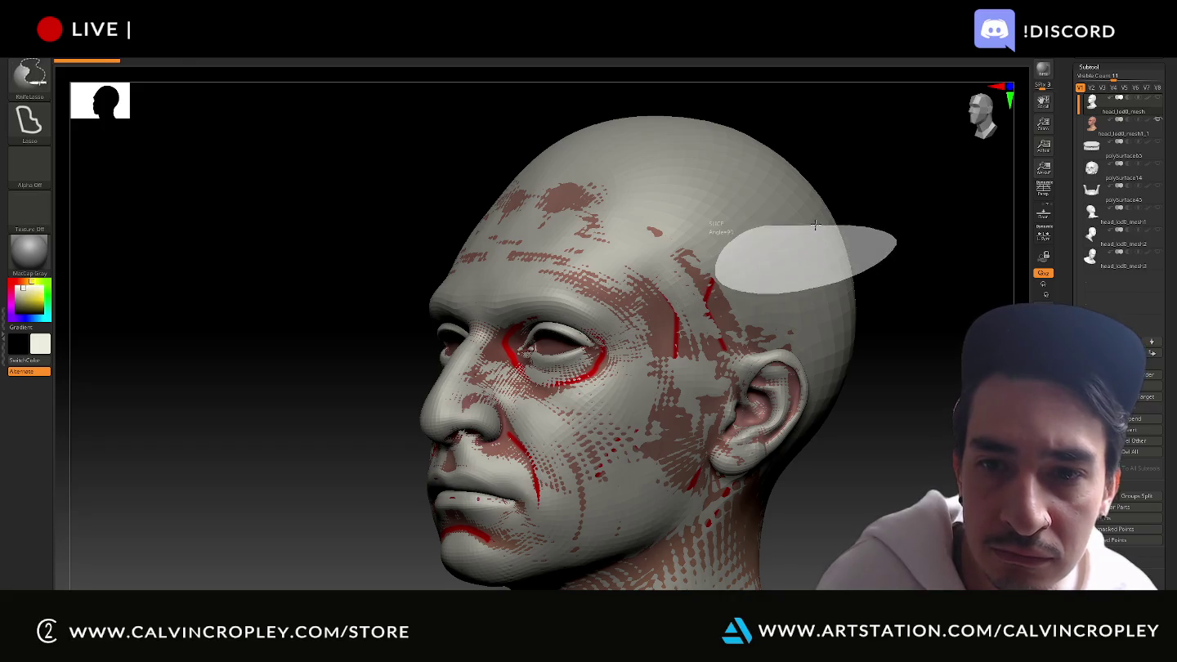
{"action": "left_click_drag", "start_coordinate": [858, 228], "coordinate": [872, 196], "text": "ctrl+shift"}
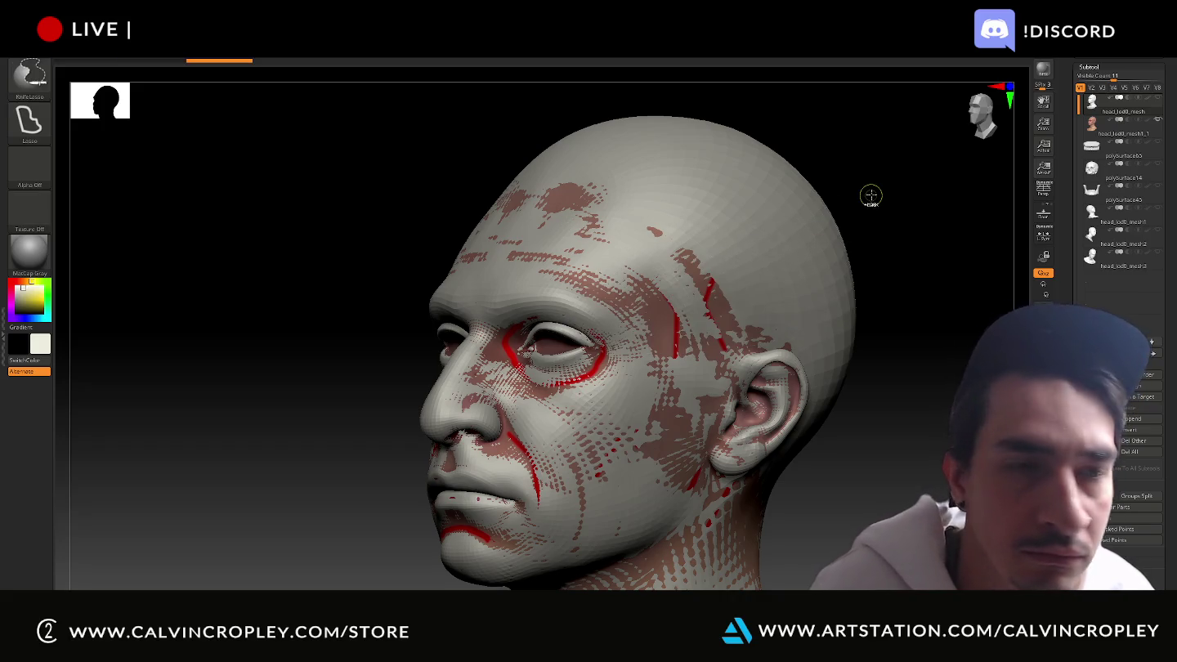
{"action": "left_click", "coordinate": [1093, 131]}
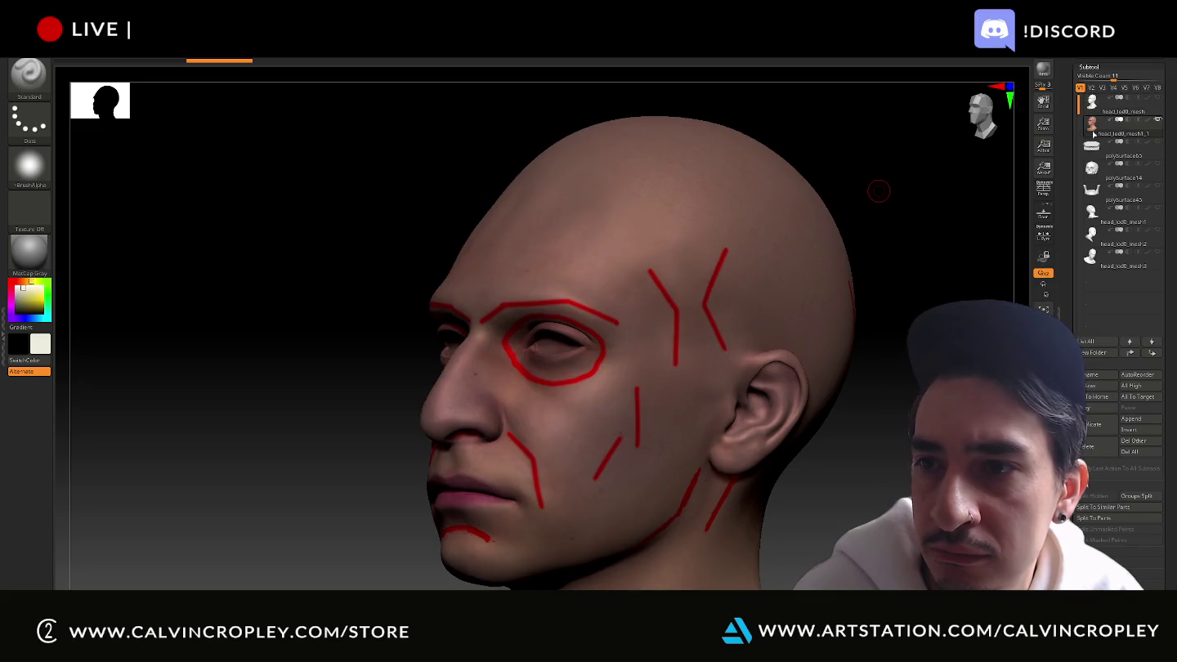
{"action": "left_click", "coordinate": [28, 78]}
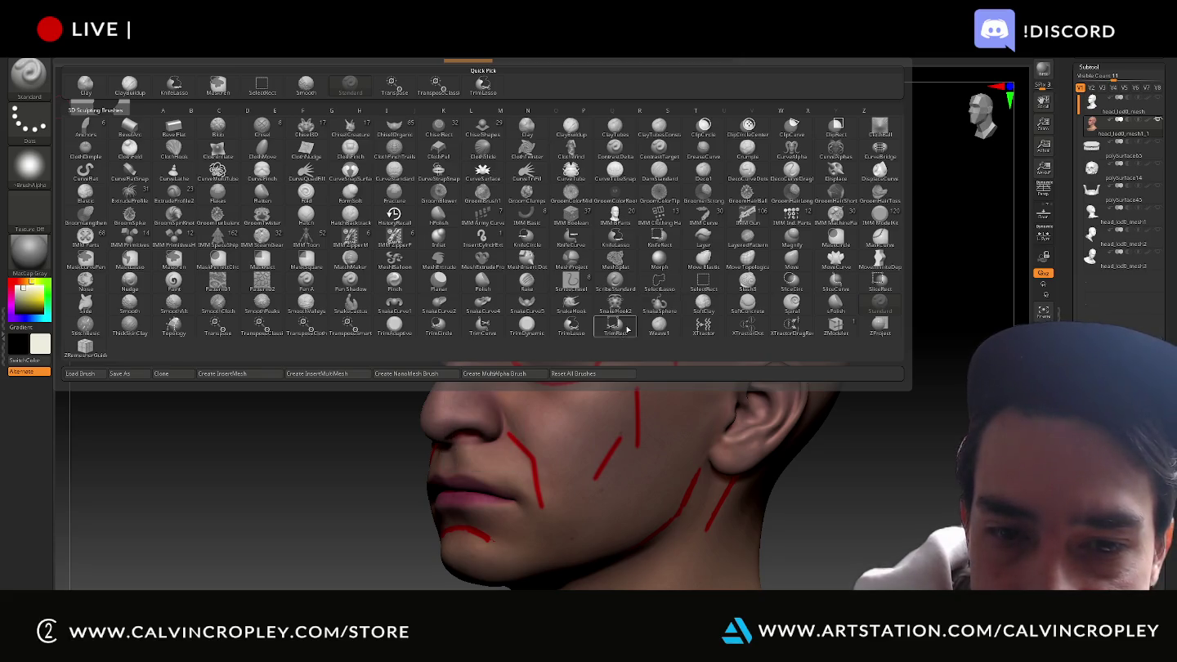
Switch from TrimLasso to KnifeLasso and draw test knife cuts across the head's side
{"action": "left_click", "coordinate": [557, 332]}
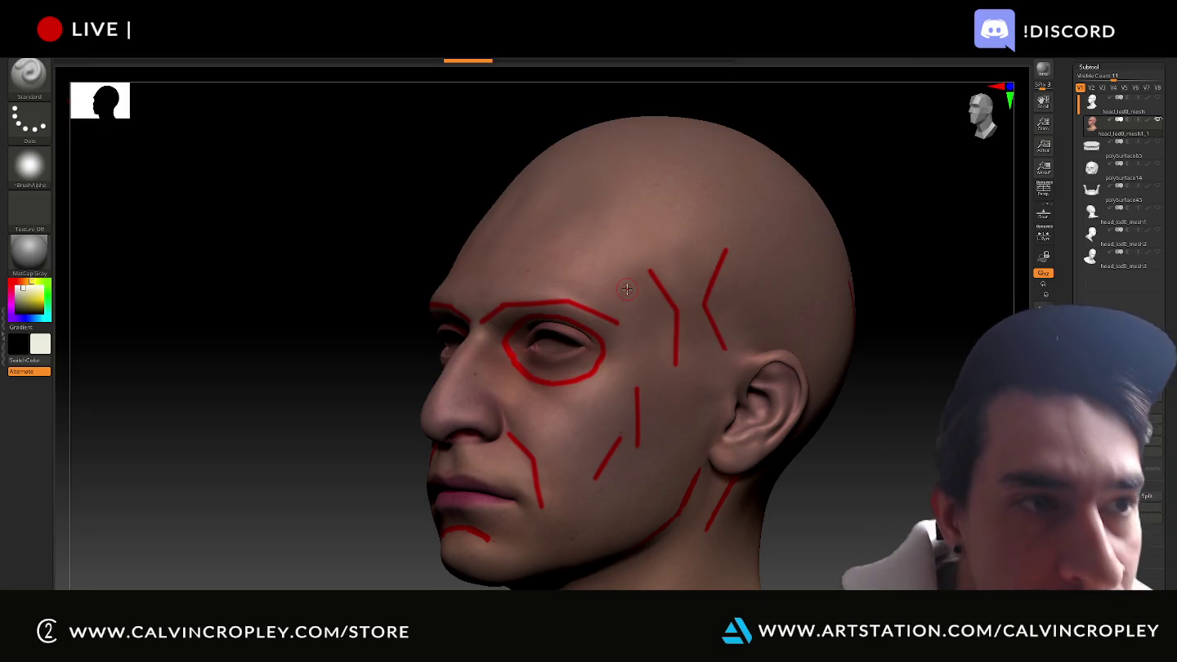
{"action": "key", "text": "ctrl+shift"}
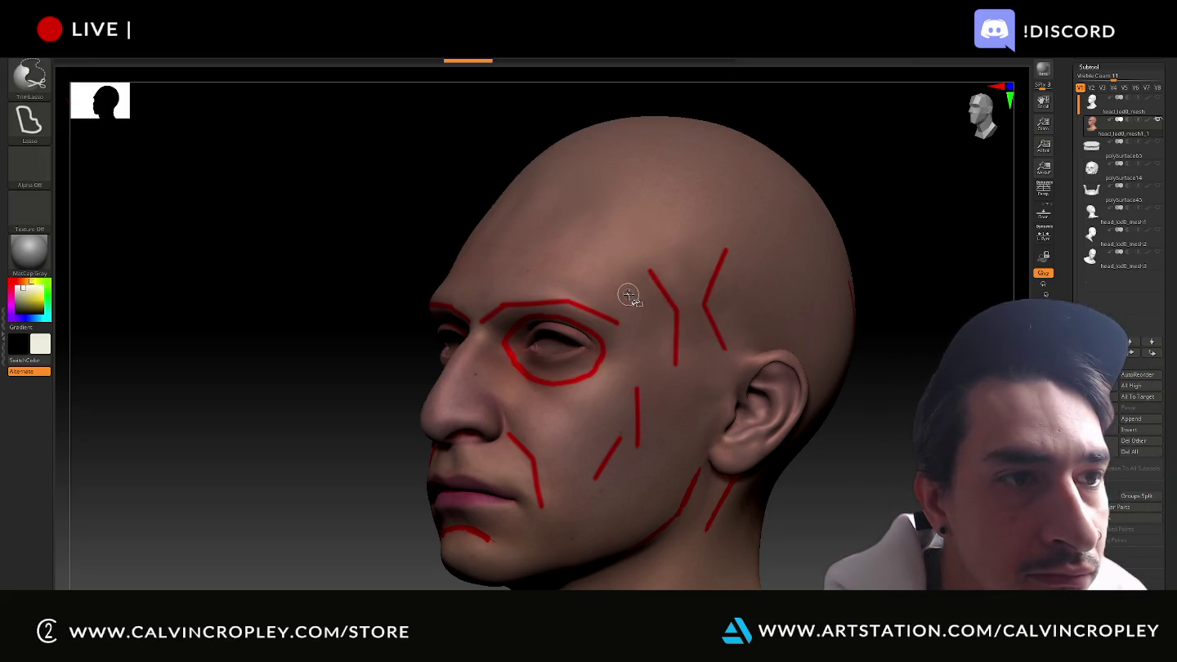
{"action": "left_click", "coordinate": [27, 79]}
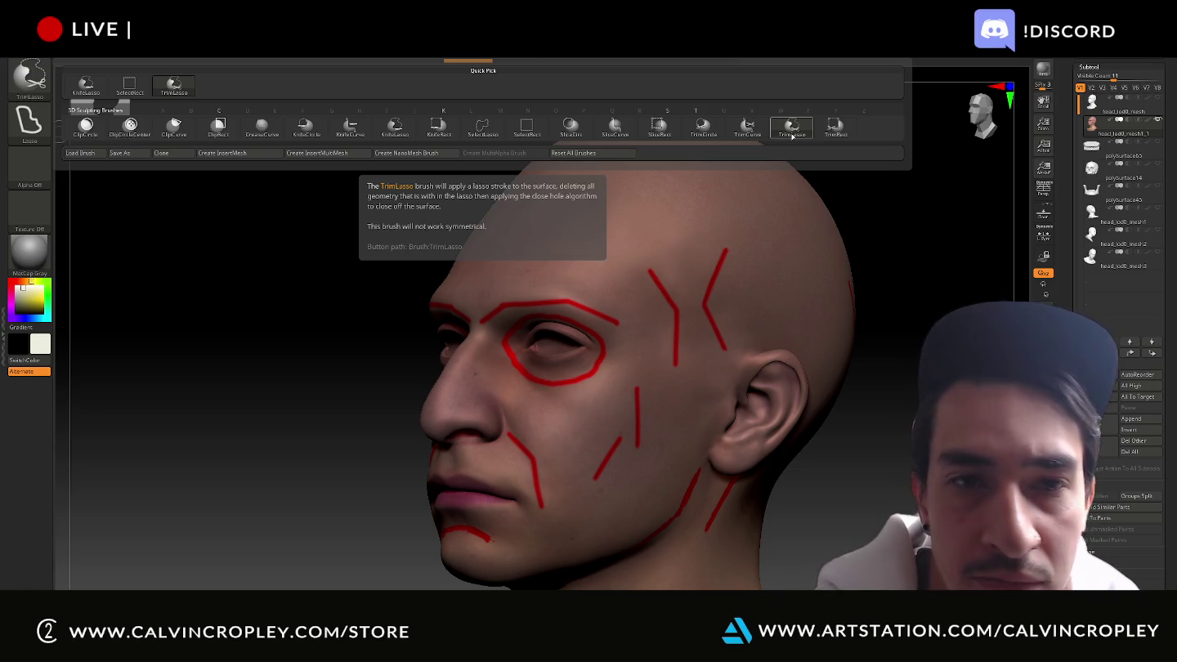
{"action": "left_click", "coordinate": [395, 130]}
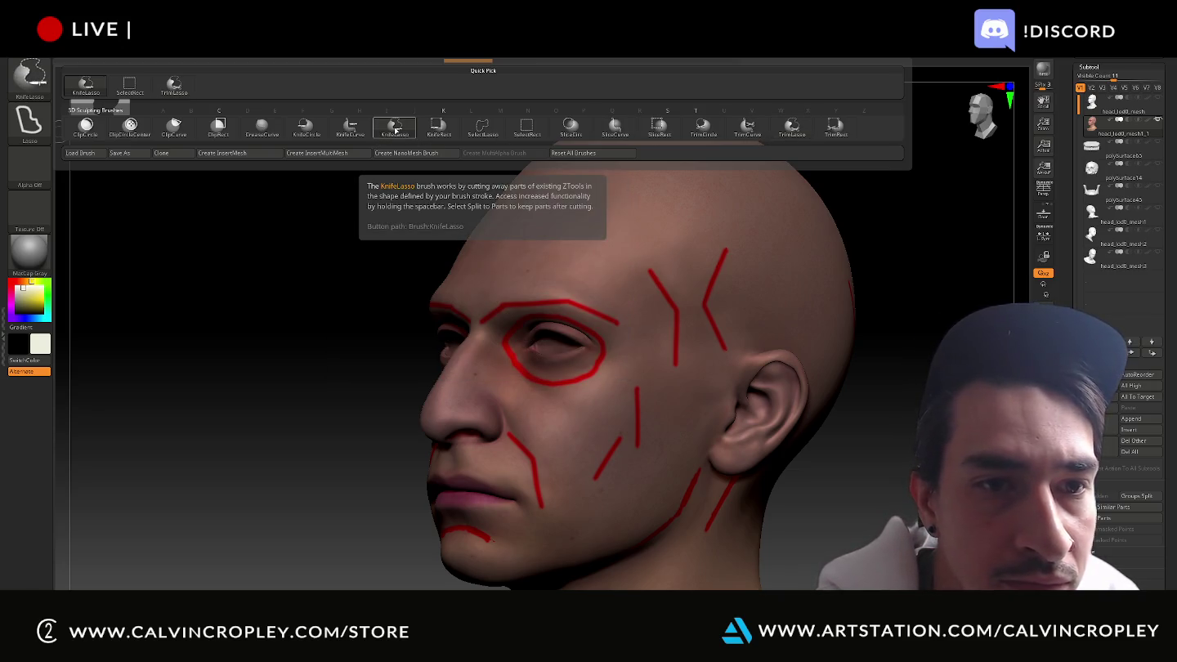
{"action": "mouse_move", "coordinate": [805, 176]}
{"action": "left_mouse_down"}
{"action": "mouse_move", "coordinate": [786, 166]}
{"action": "mouse_move", "coordinate": [878, 135]}
{"action": "left_mouse_up"}
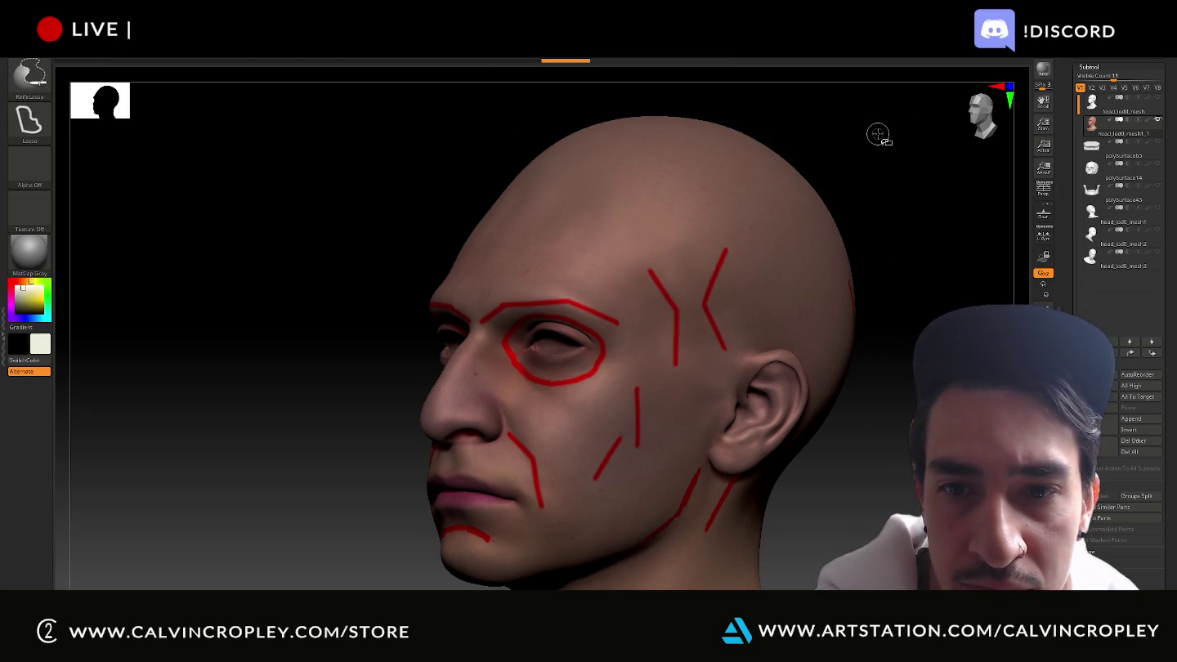
{"action": "left_click_drag", "start_coordinate": [170, 499], "coordinate": [163, 491]}
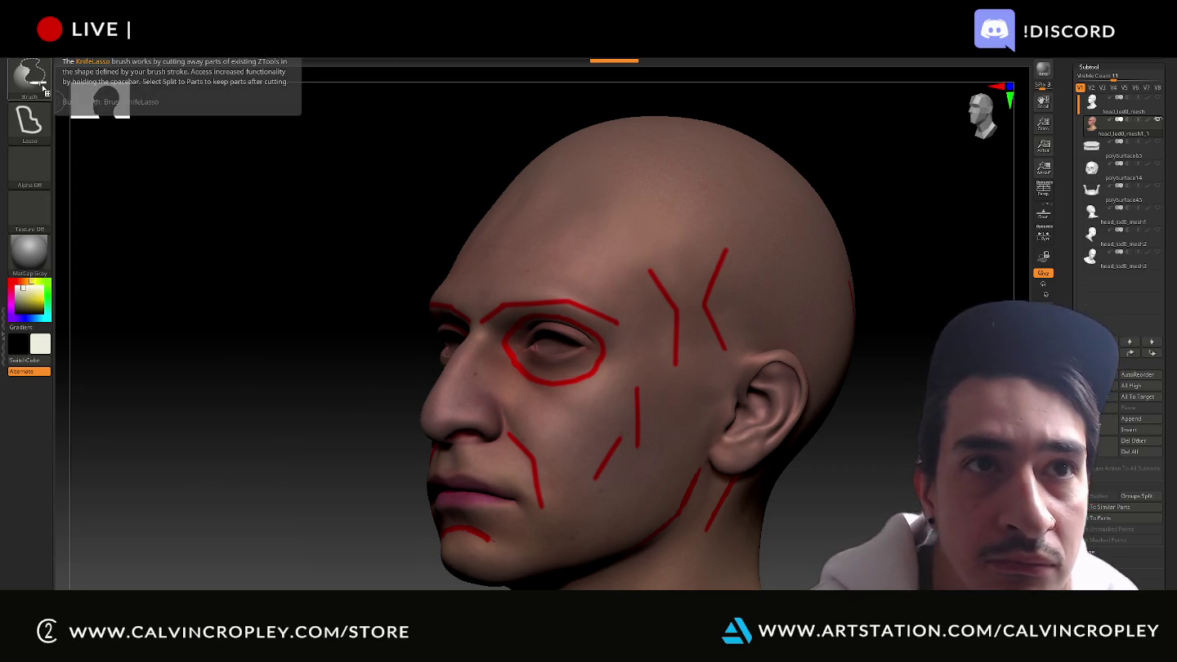
{"action": "left_click", "coordinate": [44, 88]}
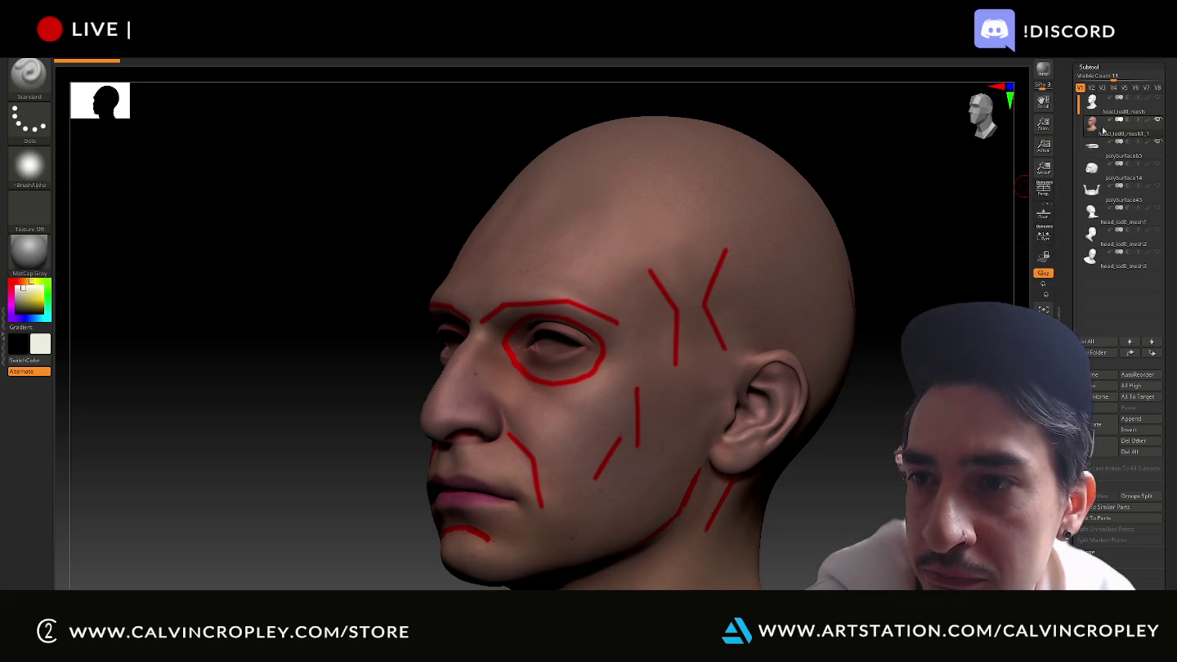
{"action": "mouse_move", "coordinate": [1124, 130]}
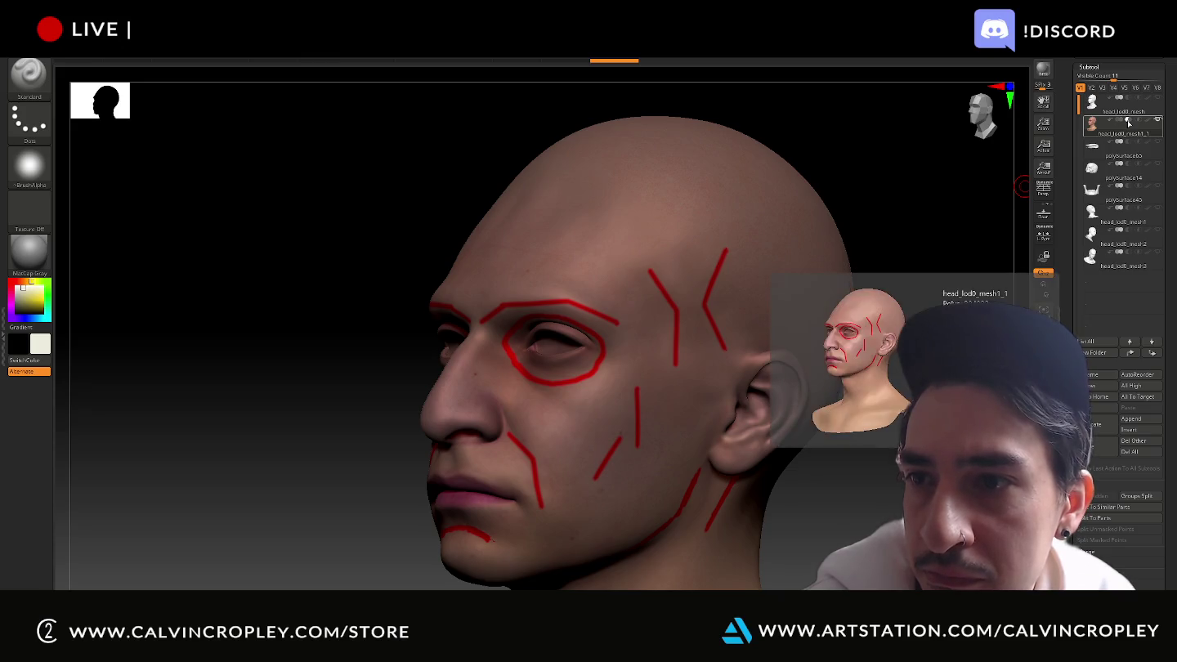
Select ClayBuildup, test a clay stroke over the right eye, and undo it
{"action": "left_click_drag", "start_coordinate": [760, 197], "coordinate": [774, 197], "text": "ctrl+shift"}
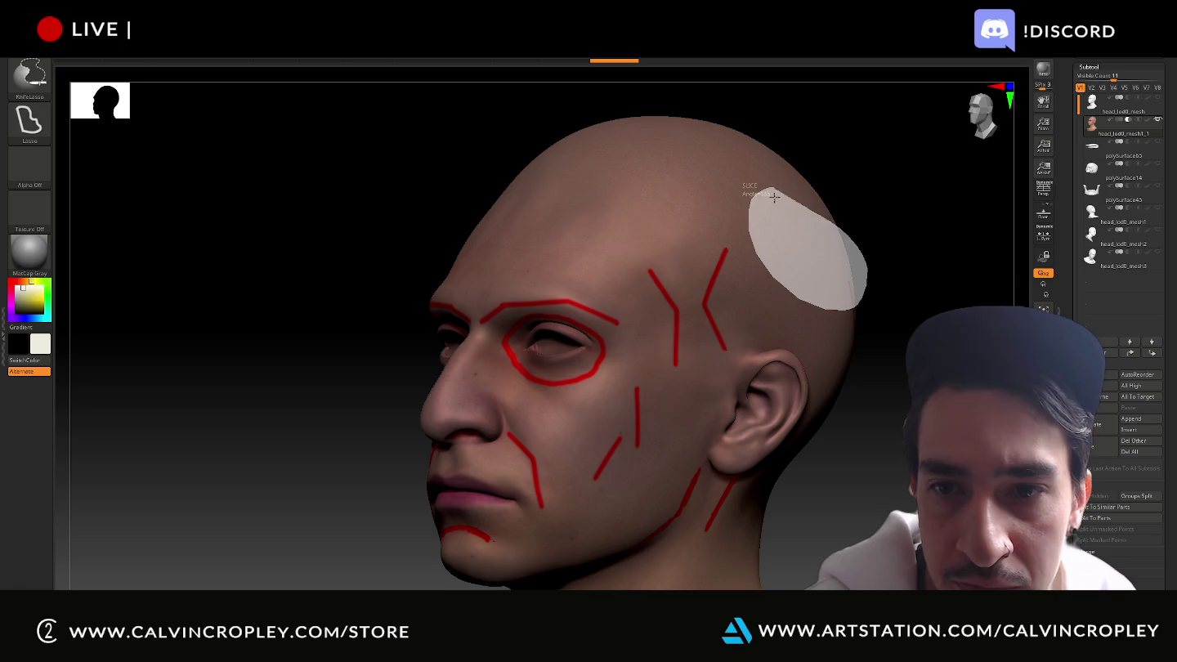
{"action": "mouse_move", "coordinate": [624, 191]}
{"action": "left_mouse_down", "text": "ctrl+shift"}
{"action": "mouse_move", "coordinate": [86, 336]}
{"action": "mouse_move", "coordinate": [101, 340]}
{"action": "left_mouse_up", "text": "ctrl+shift"}
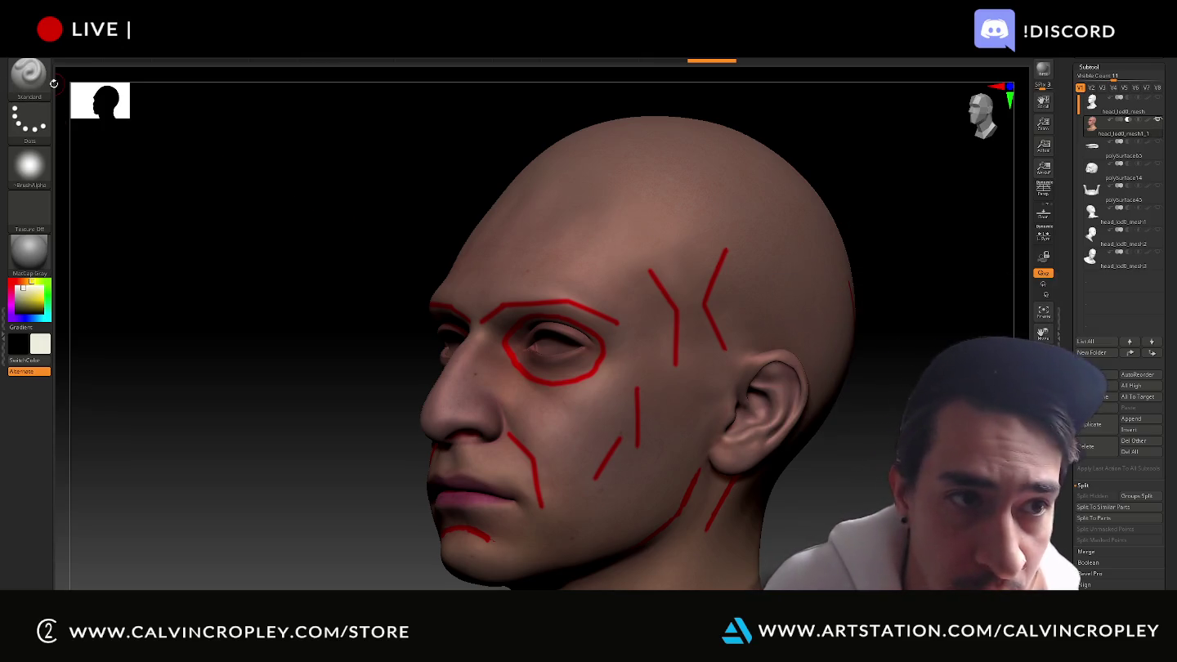
{"action": "left_click", "coordinate": [44, 79]}
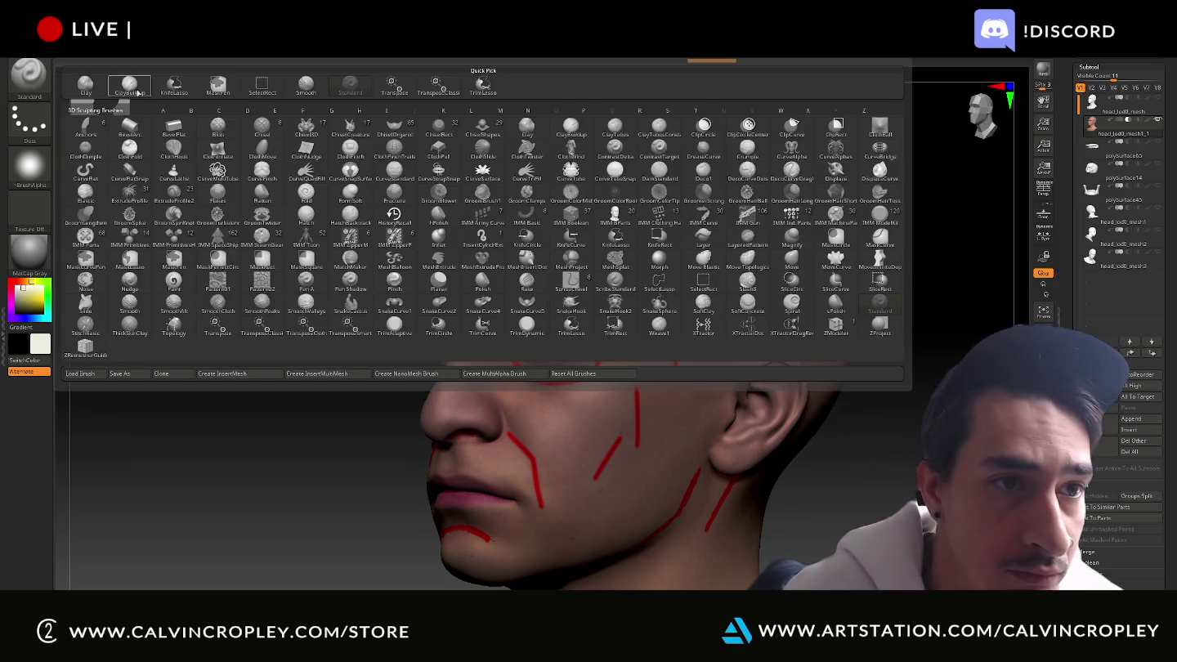
{"action": "left_click", "coordinate": [129, 84]}
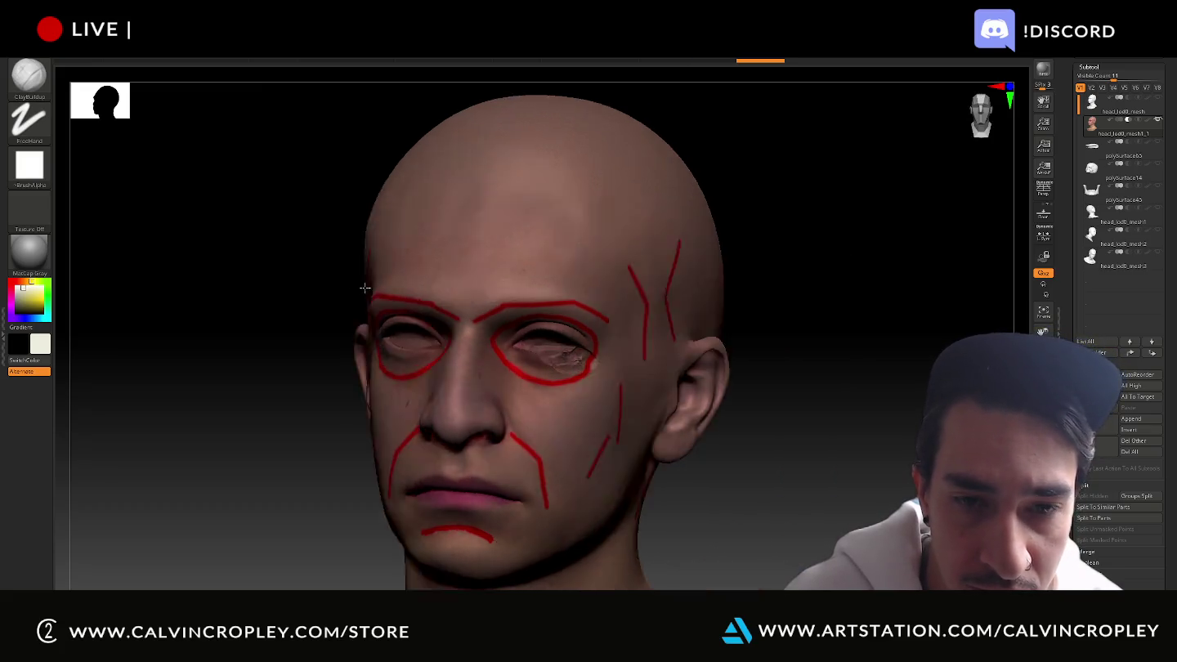
{"action": "right_click_drag", "start_coordinate": [581, 353], "coordinate": [698, 380]}
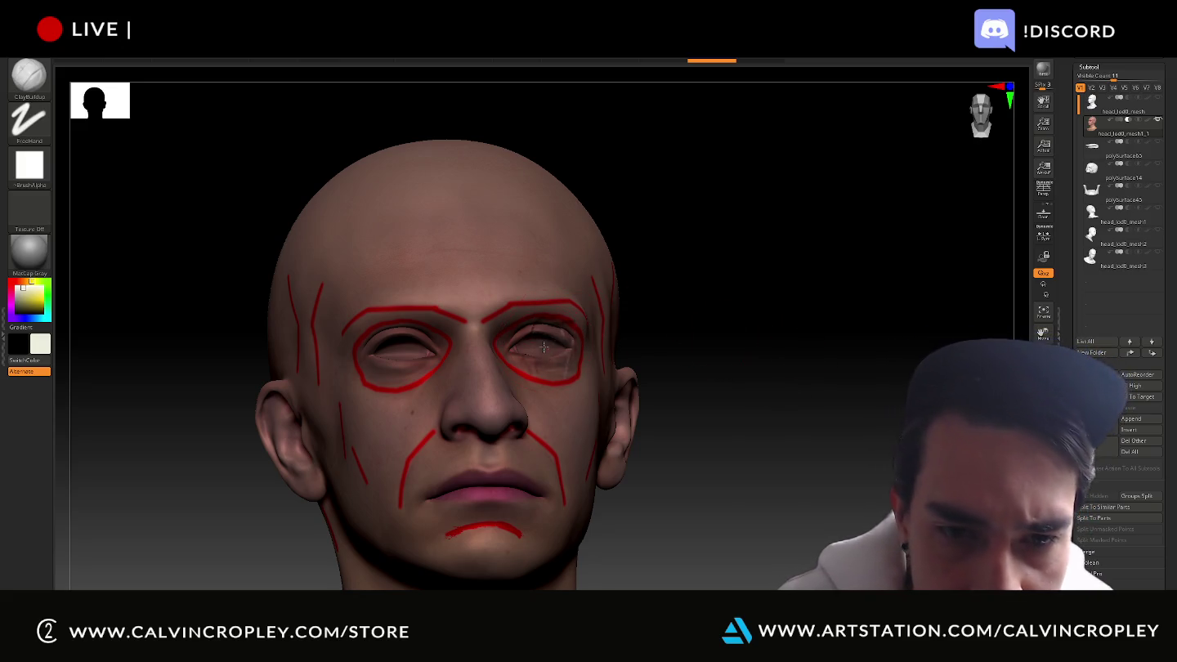
{"action": "left_click_drag", "start_coordinate": [544, 348], "coordinate": [522, 345]}
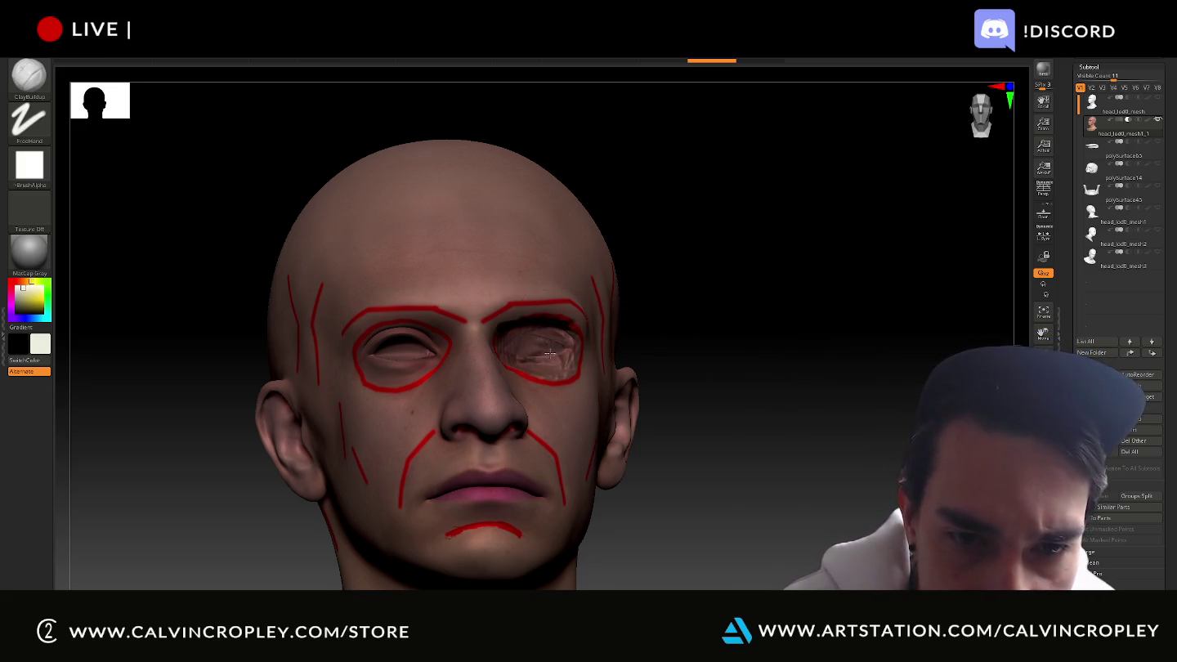
{"action": "key", "text": "ctrl+z"}
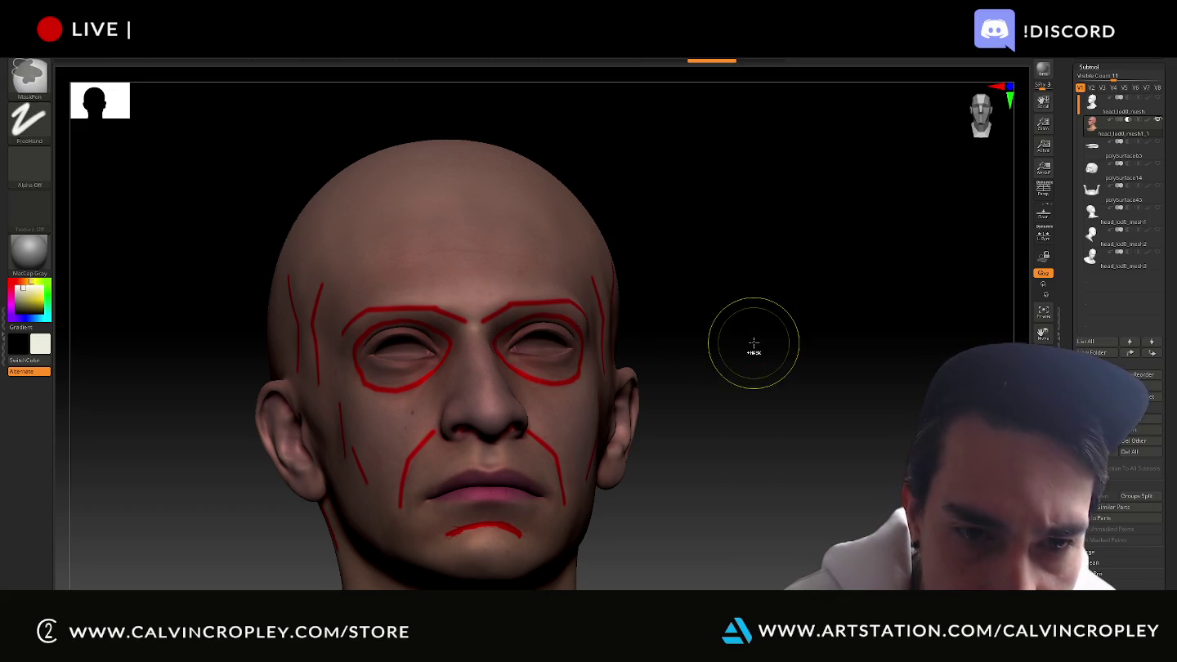
{"action": "left_click_drag", "start_coordinate": [788, 341], "coordinate": [775, 344]}
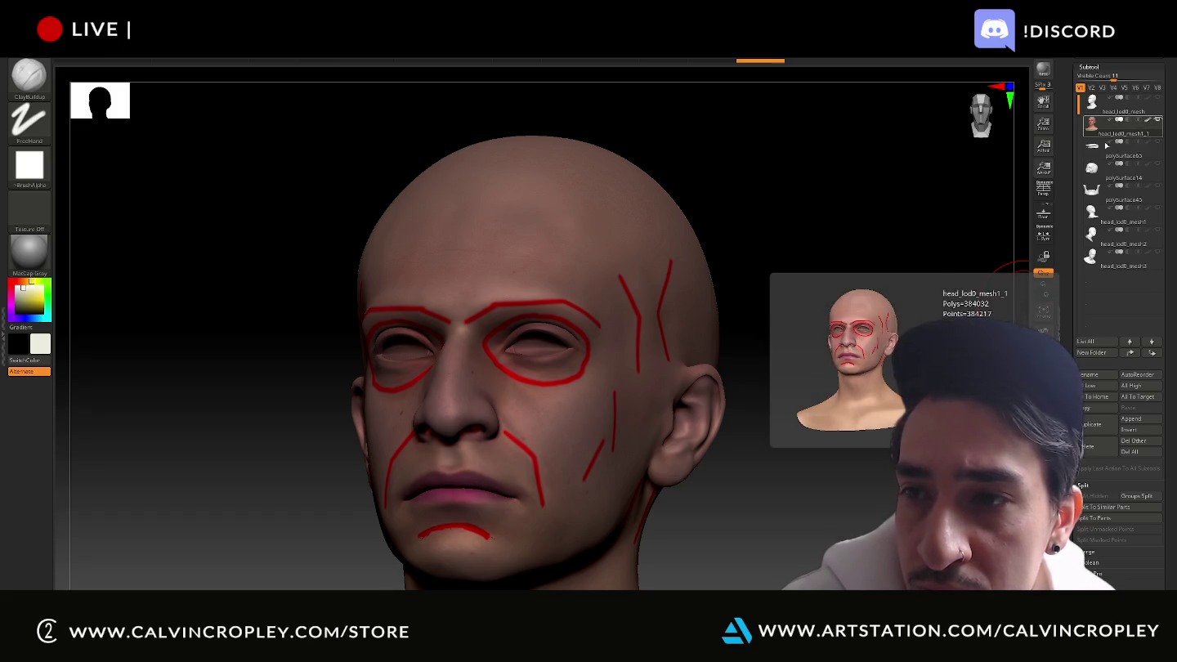
{"action": "key", "text": "ctrl"}
{"action": "left_click_drag", "start_coordinate": [461, 152], "coordinate": [1028, 99], "text": "ctrl+shift"}
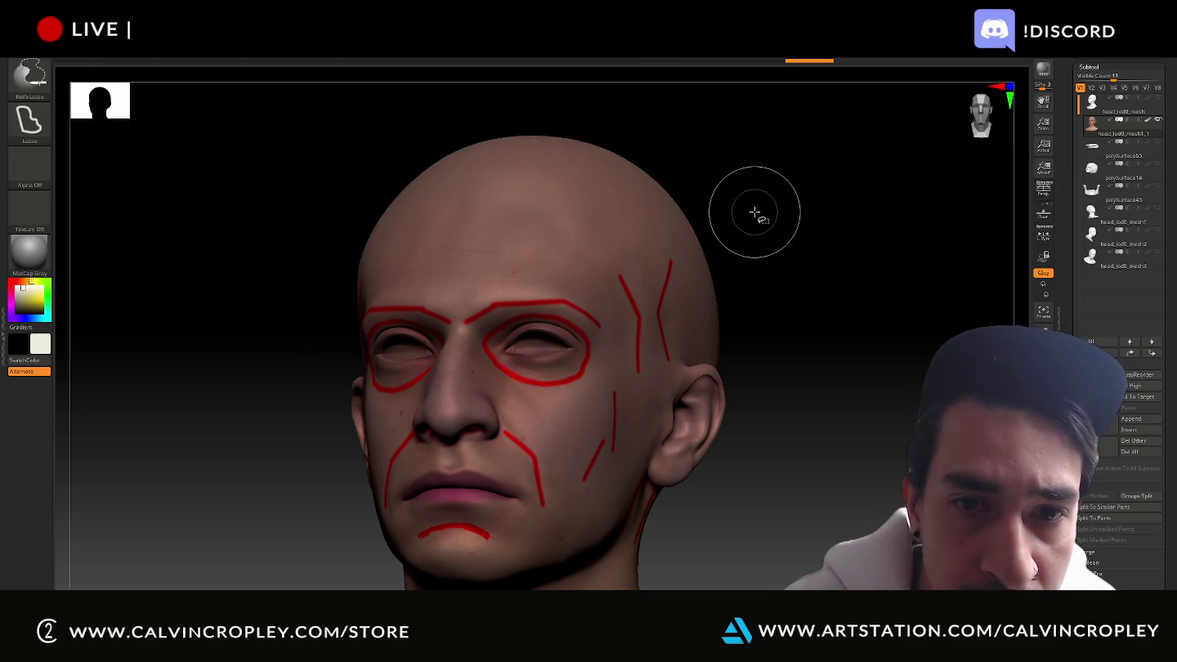
{"action": "left_click_drag", "start_coordinate": [818, 229], "coordinate": [742, 323], "text": "ctrl+shift"}
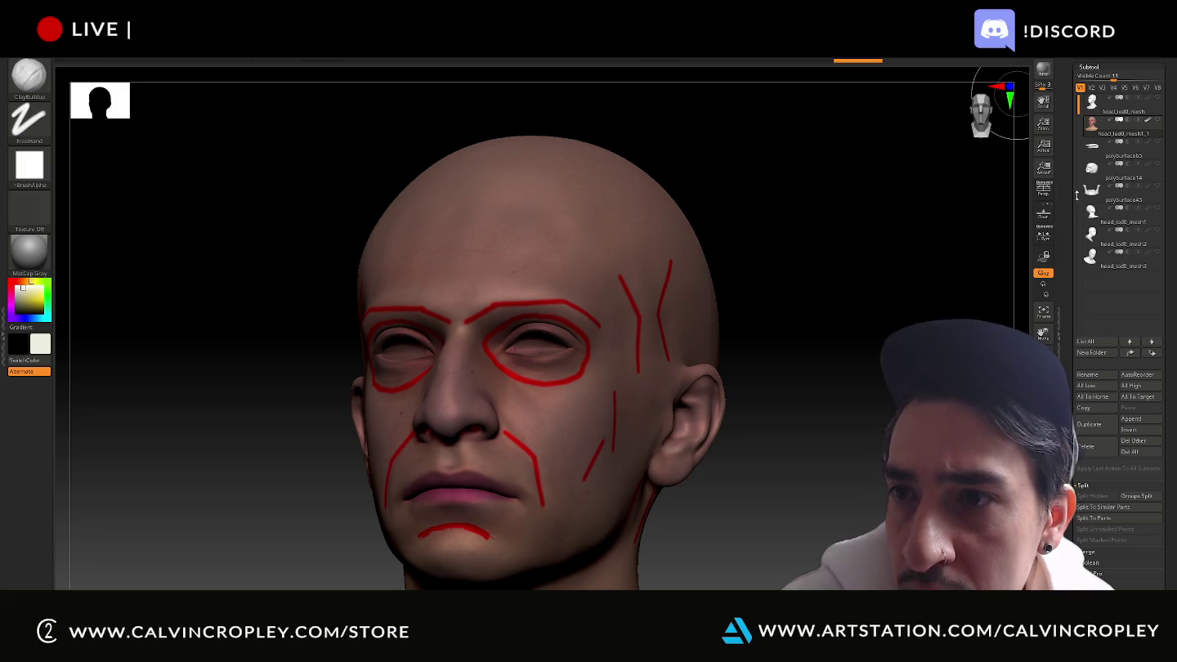
Expand Tool > Geometry and draw several test lasso slices across the head and forehead
{"action": "scroll", "coordinate": [1082, 494], "scroll_direction": "down", "scroll_amount": 3}
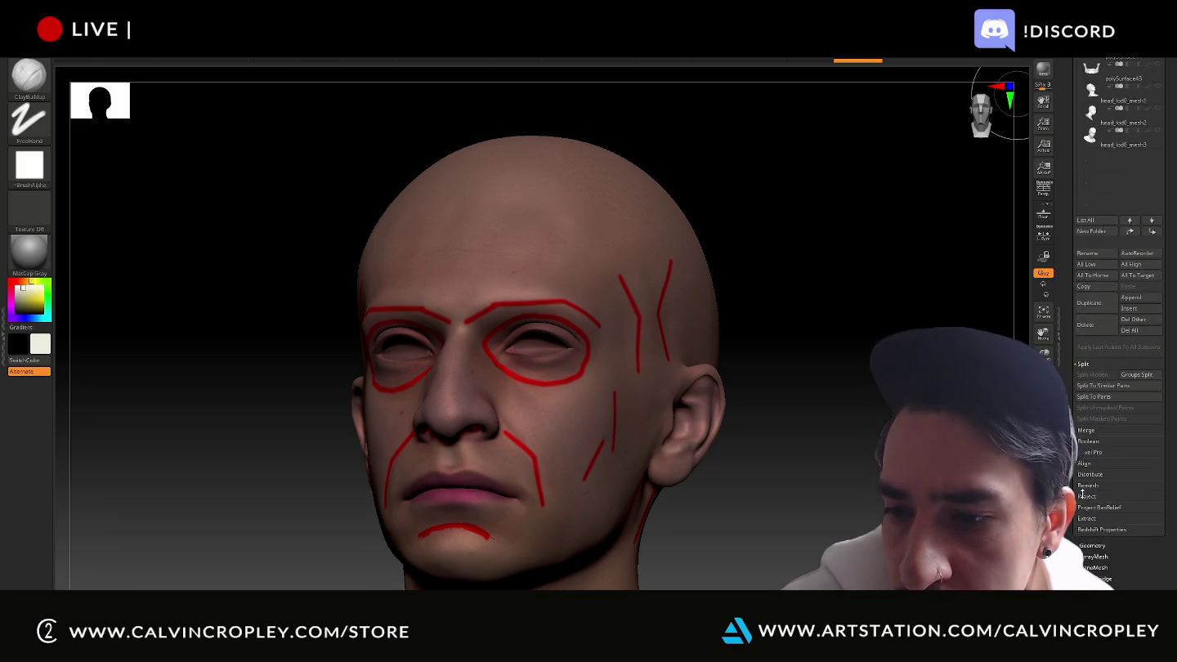
{"action": "left_click", "coordinate": [1095, 545]}
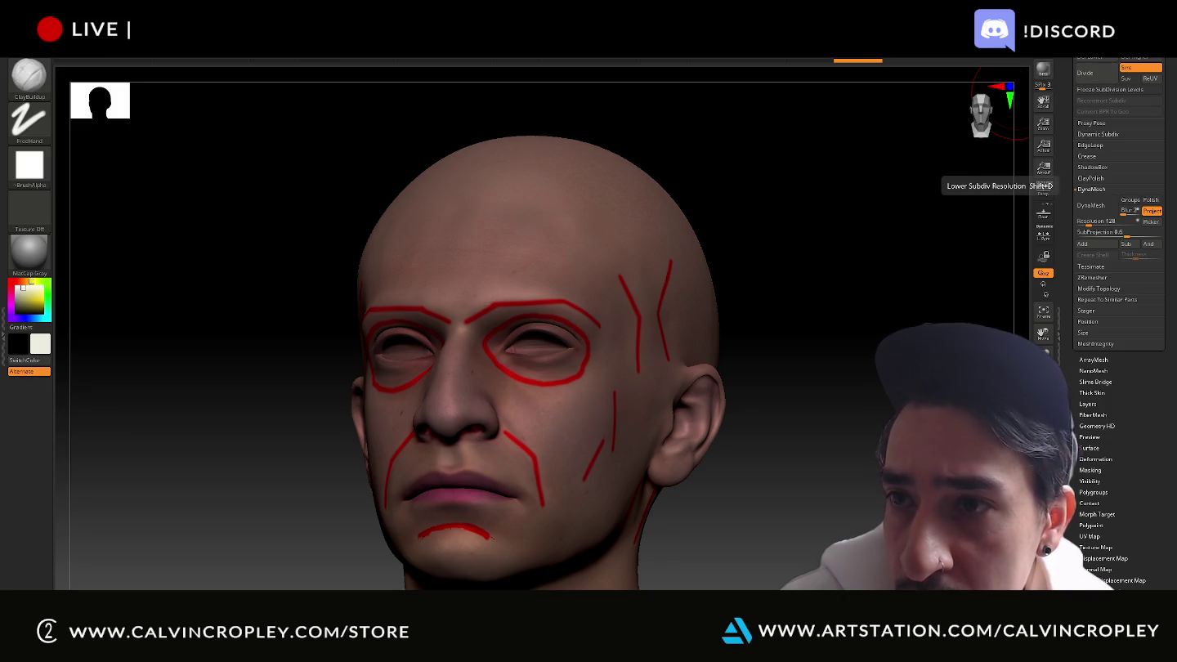
{"action": "left_click_drag", "start_coordinate": [623, 185], "coordinate": [597, 246], "text": "ctrl+shift"}
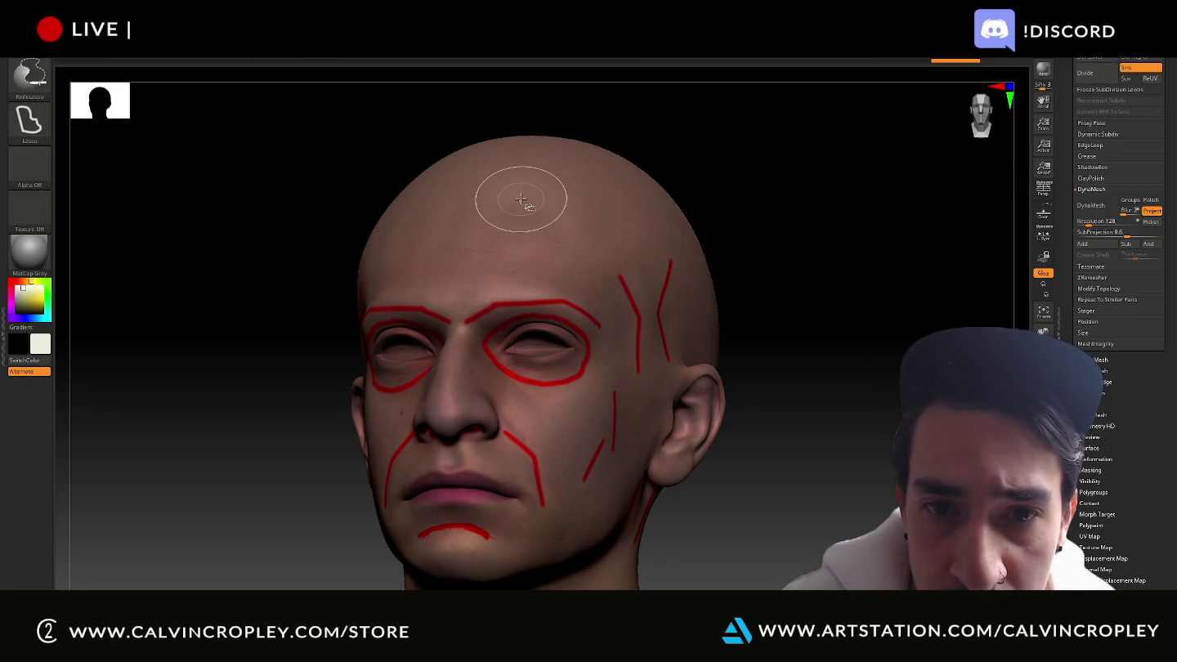
{"action": "left_click_drag", "start_coordinate": [580, 186], "coordinate": [342, 204], "text": "ctrl+shift"}
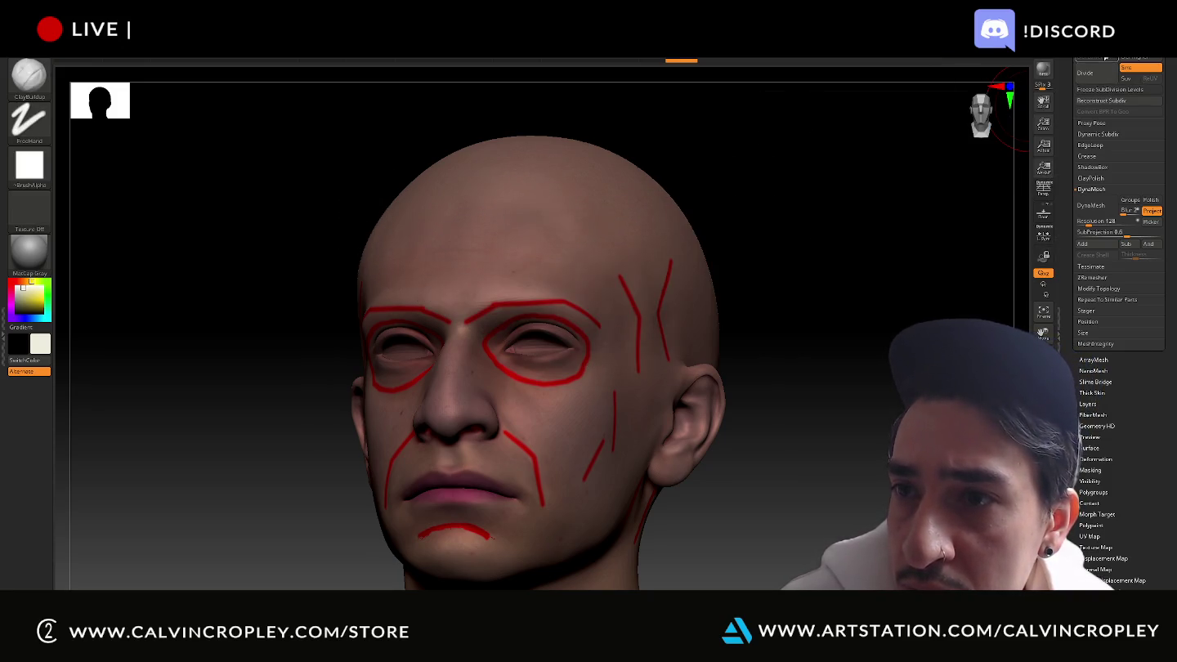
{"action": "left_click_drag", "start_coordinate": [854, 130], "coordinate": [394, 244], "text": "ctrl+shift"}
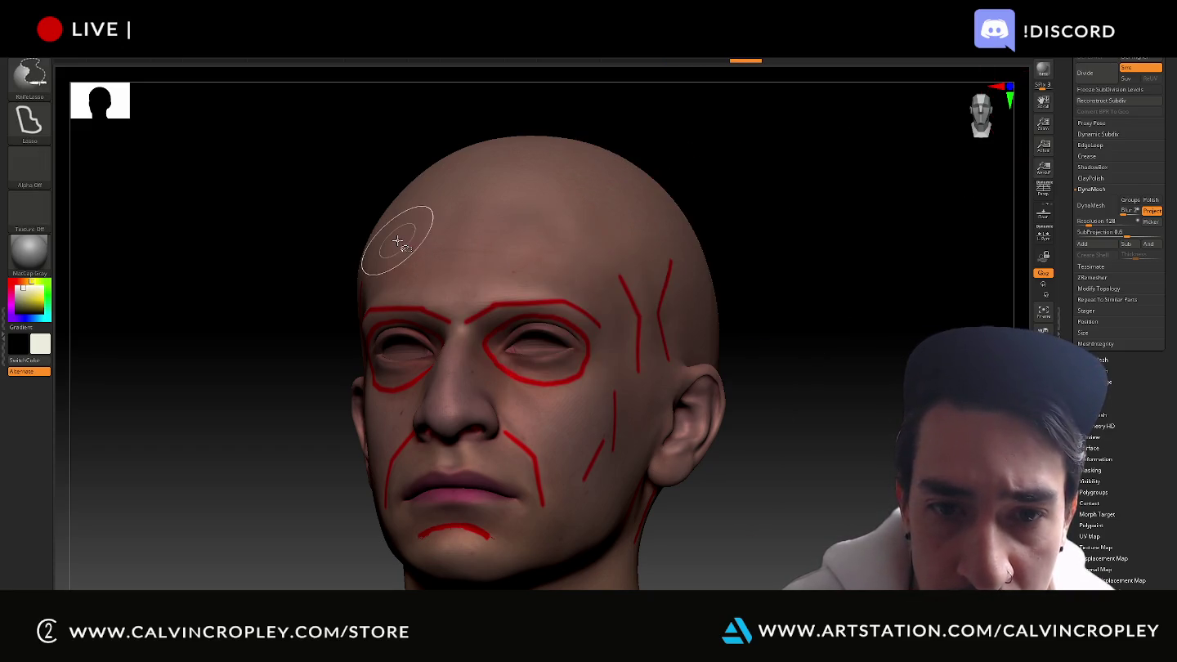
{"action": "left_click_drag", "start_coordinate": [691, 205], "coordinate": [761, 409], "text": "ctrl+shift"}
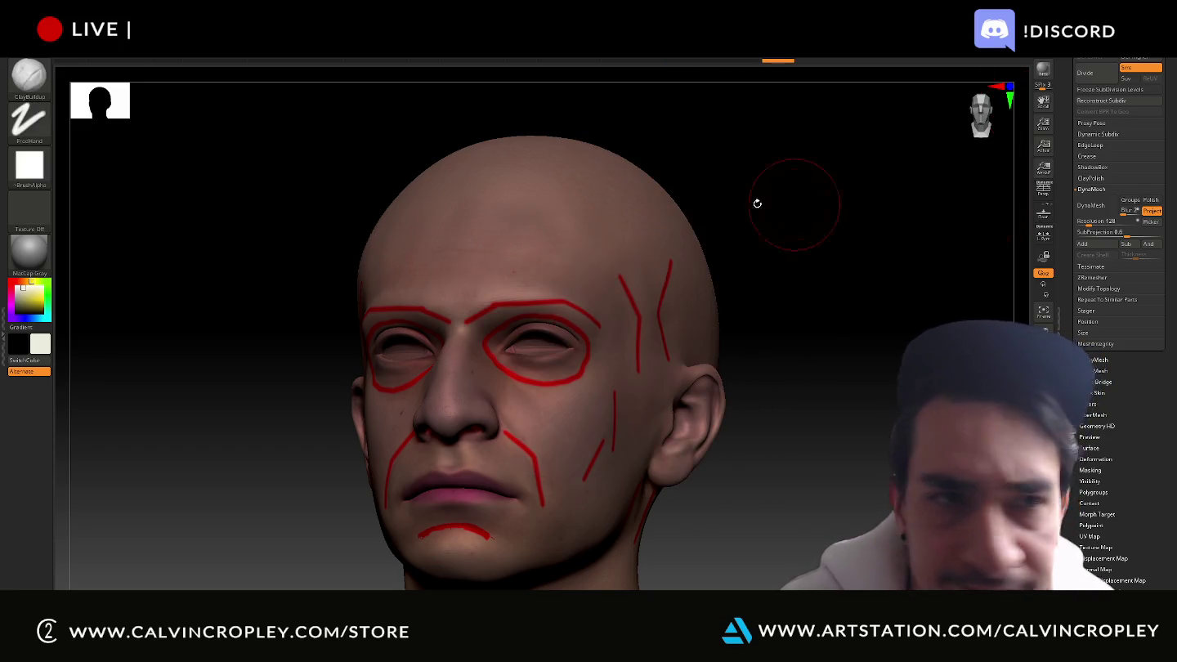
{"action": "mouse_move", "coordinate": [660, 196]}
{"action": "left_mouse_down", "text": "ctrl+shift"}
{"action": "mouse_move", "coordinate": [679, 406]}
{"action": "mouse_move", "coordinate": [748, 210]}
{"action": "left_mouse_up", "text": "ctrl+shift"}
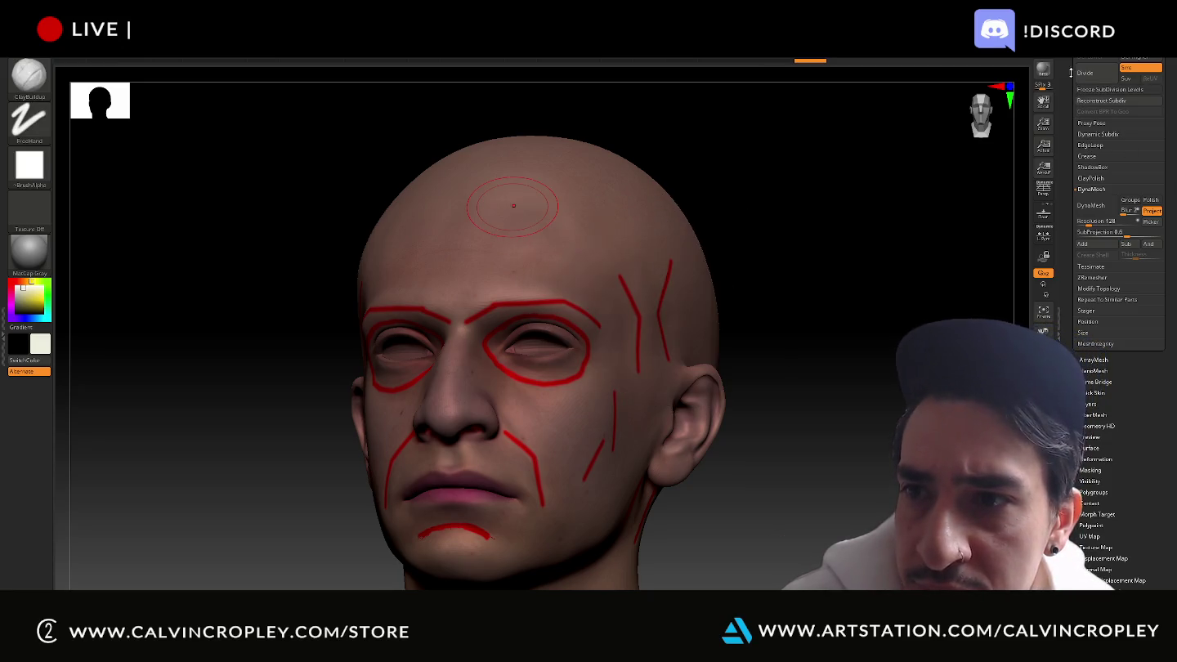
{"action": "left_click_drag", "start_coordinate": [1070, 73], "coordinate": [1098, 191]}
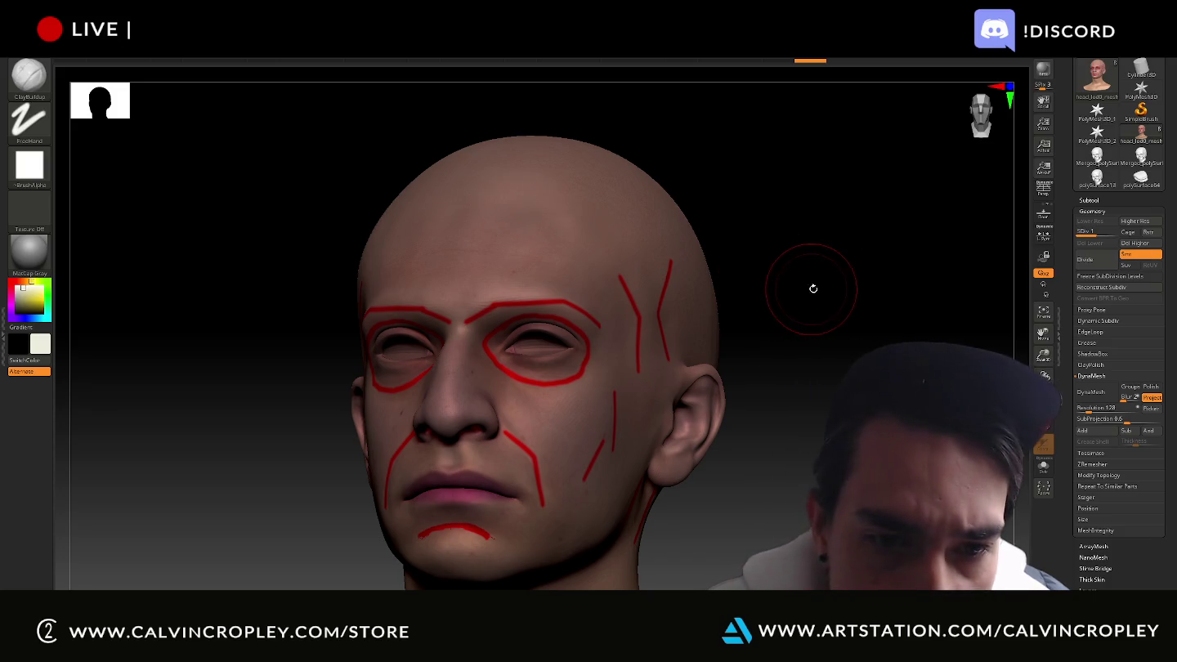
{"action": "left_click_drag", "start_coordinate": [812, 283], "coordinate": [846, 284]}
{"action": "left_click_drag", "start_coordinate": [727, 243], "coordinate": [460, 200], "text": "ctrl"}
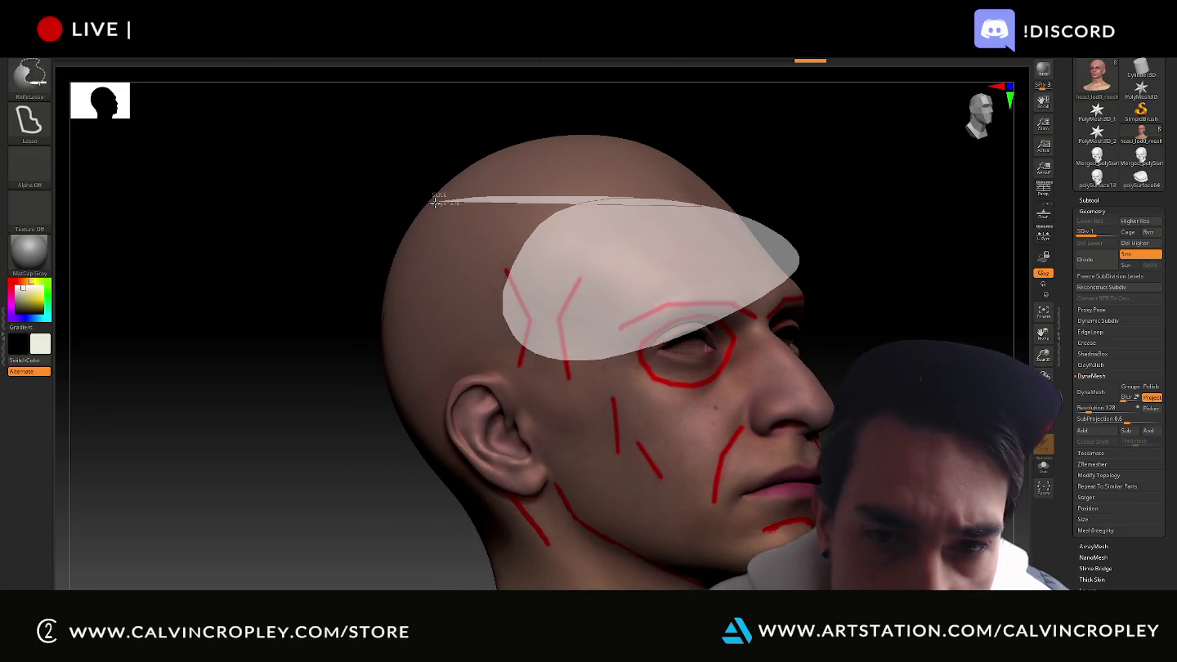
{"action": "mouse_move", "coordinate": [788, 158]}
{"action": "left_mouse_down"}
{"action": "mouse_move", "coordinate": [865, 174]}
{"action": "mouse_move", "coordinate": [622, 135]}
{"action": "mouse_move", "coordinate": [686, 163]}
{"action": "mouse_move", "coordinate": [535, 218]}
{"action": "left_mouse_up"}
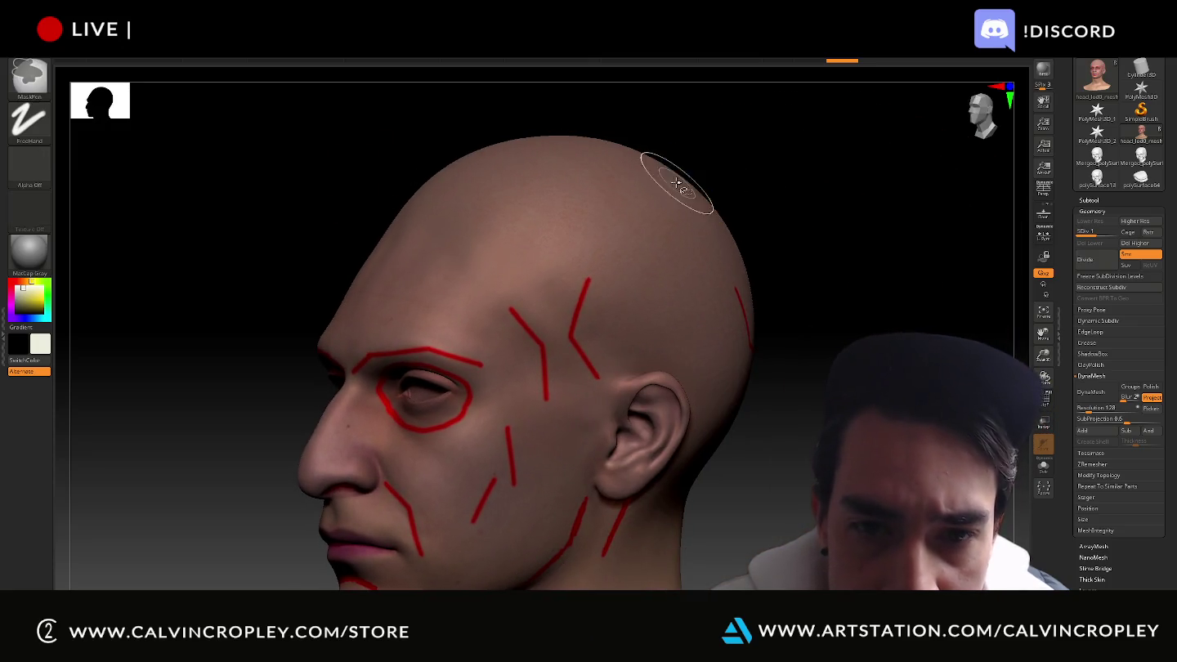
{"action": "left_click_drag", "start_coordinate": [888, 208], "coordinate": [892, 203], "text": "ctrl+shift"}
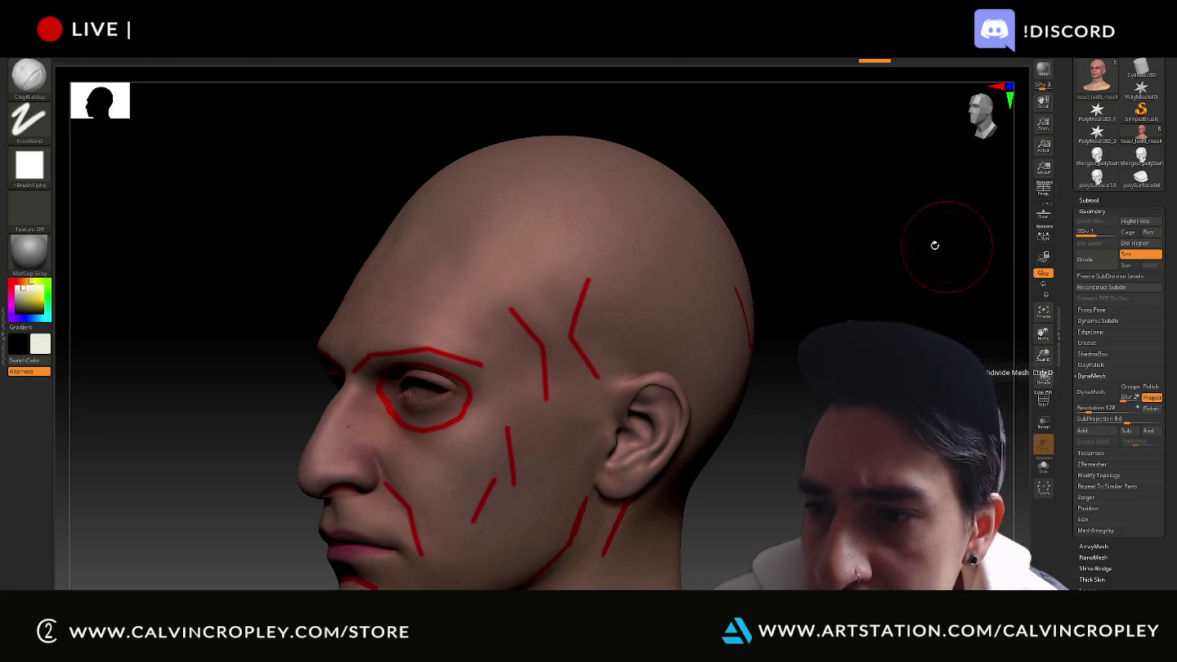
{"action": "mouse_move", "coordinate": [708, 232]}
{"action": "left_mouse_down", "text": "ctrl+shift"}
{"action": "mouse_move", "coordinate": [704, 376]}
{"action": "mouse_move", "coordinate": [669, 202]}
{"action": "left_mouse_up", "text": "ctrl+shift"}
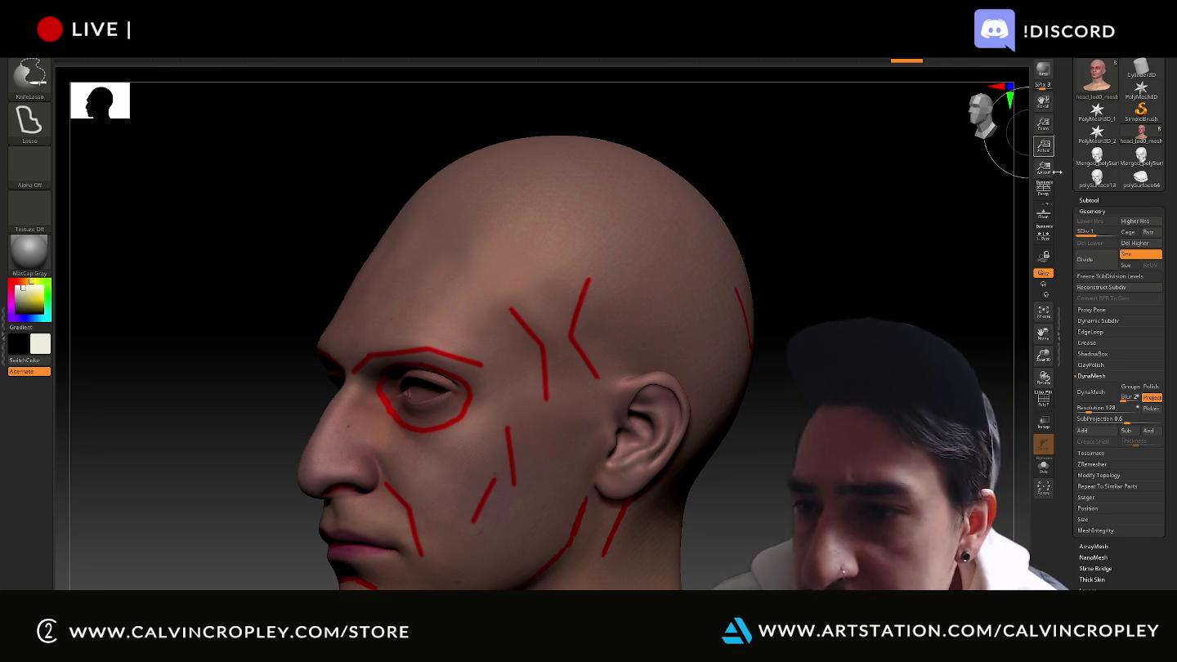
{"action": "key", "text": "ctrl+shift"}
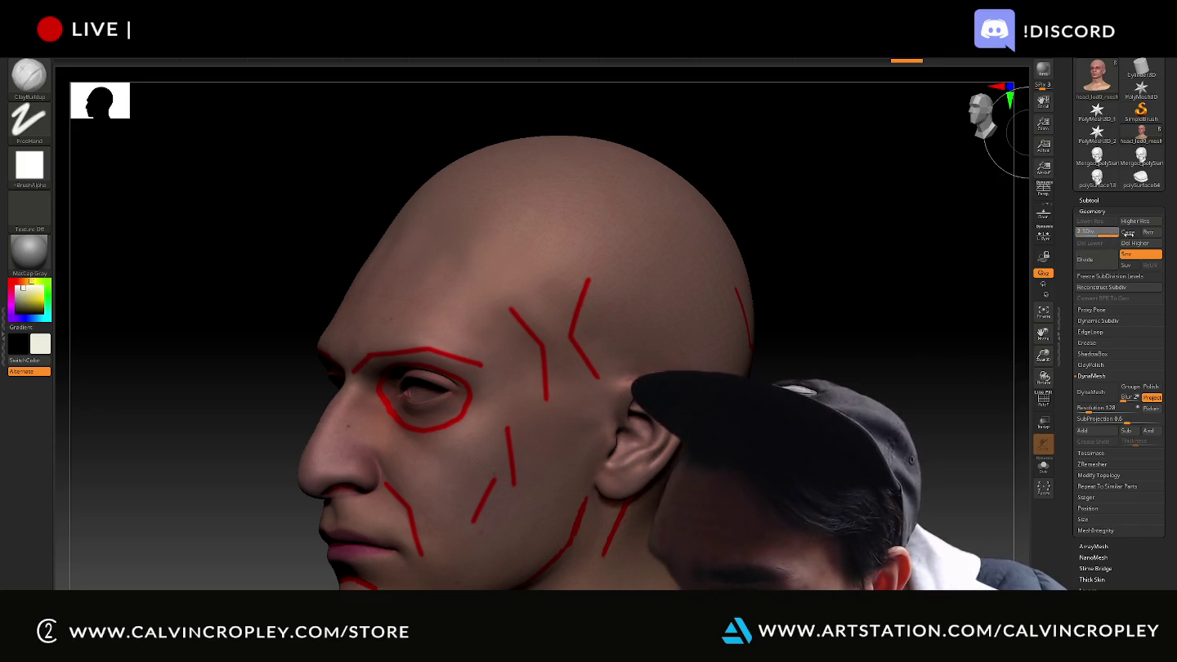
At the highest SDiv, delete lower subdivision levels and choose Always YES for Dynamic Subdiv
{"action": "key", "text": "d"}
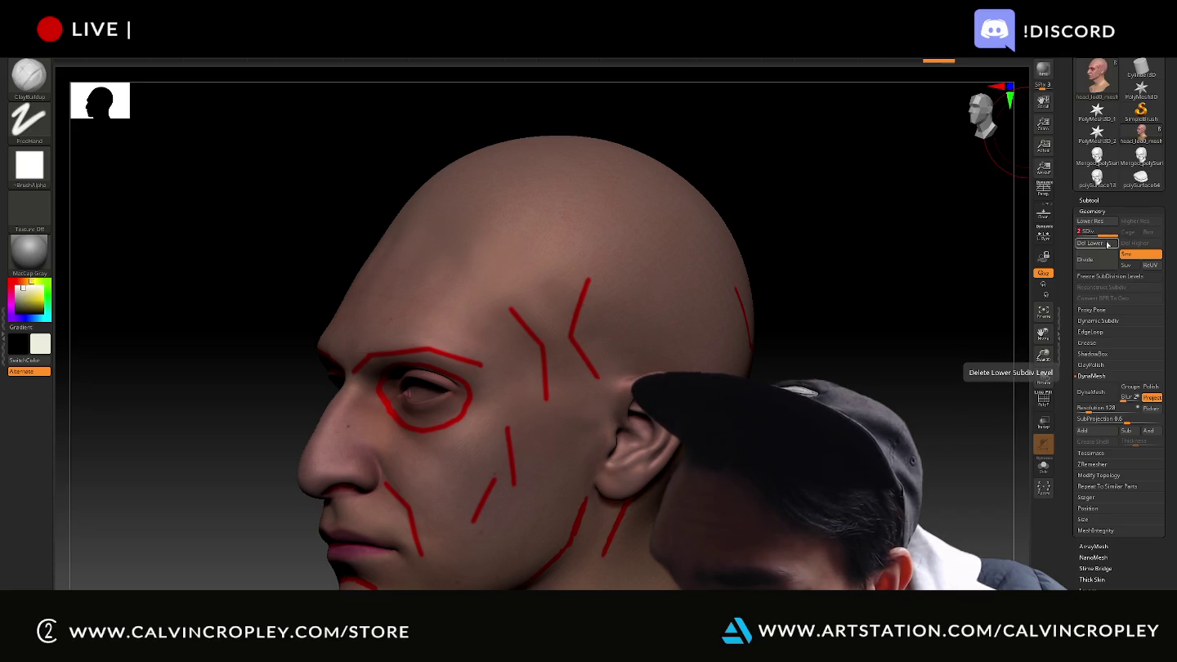
{"action": "left_click", "coordinate": [1108, 244]}
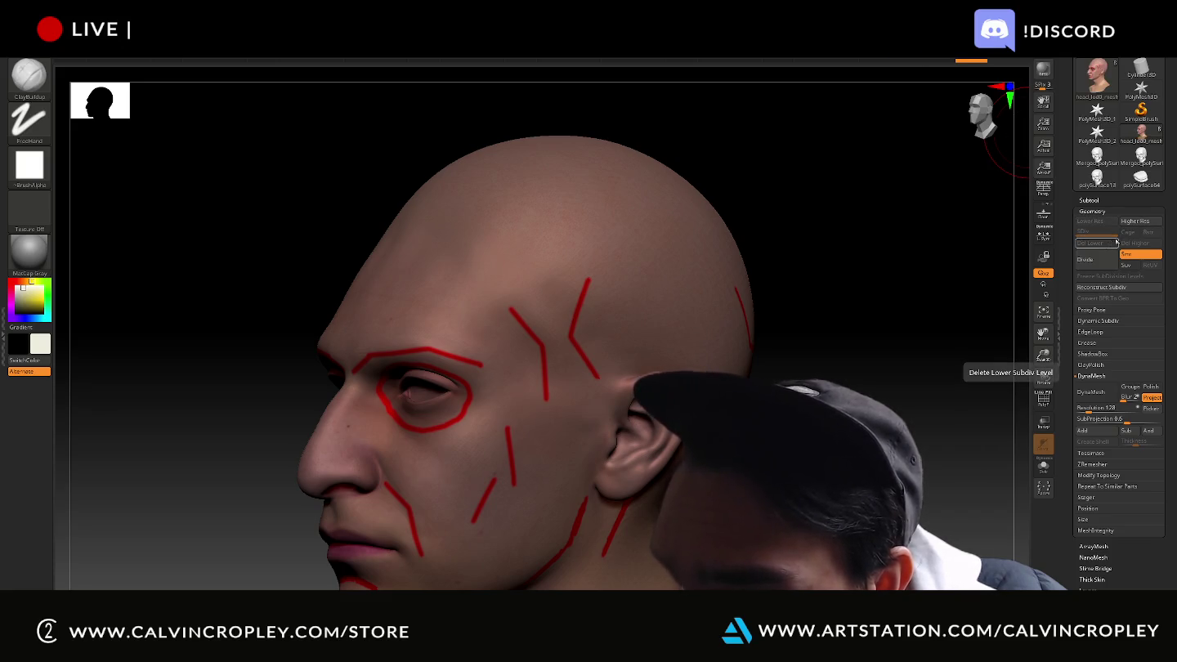
{"action": "left_click", "coordinate": [1144, 226]}
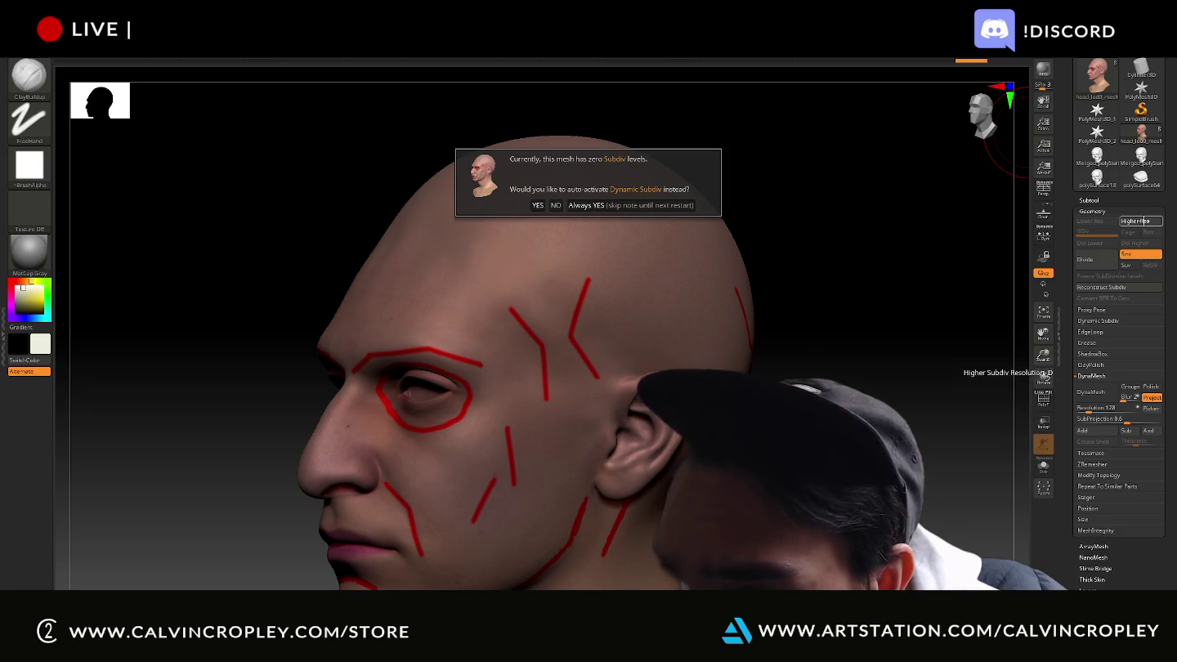
{"action": "left_click", "coordinate": [592, 207]}
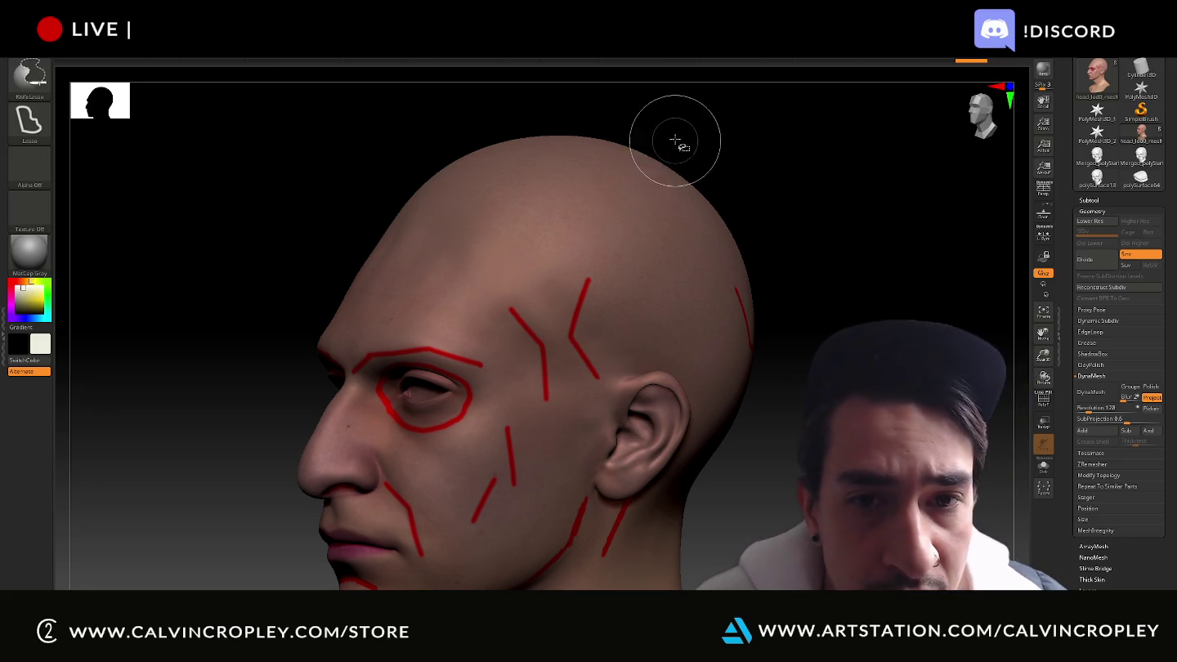
Undo a trial slice across the top of the head
{"action": "left_click_drag", "start_coordinate": [672, 141], "coordinate": [623, 193], "text": "ctrl+shift"}
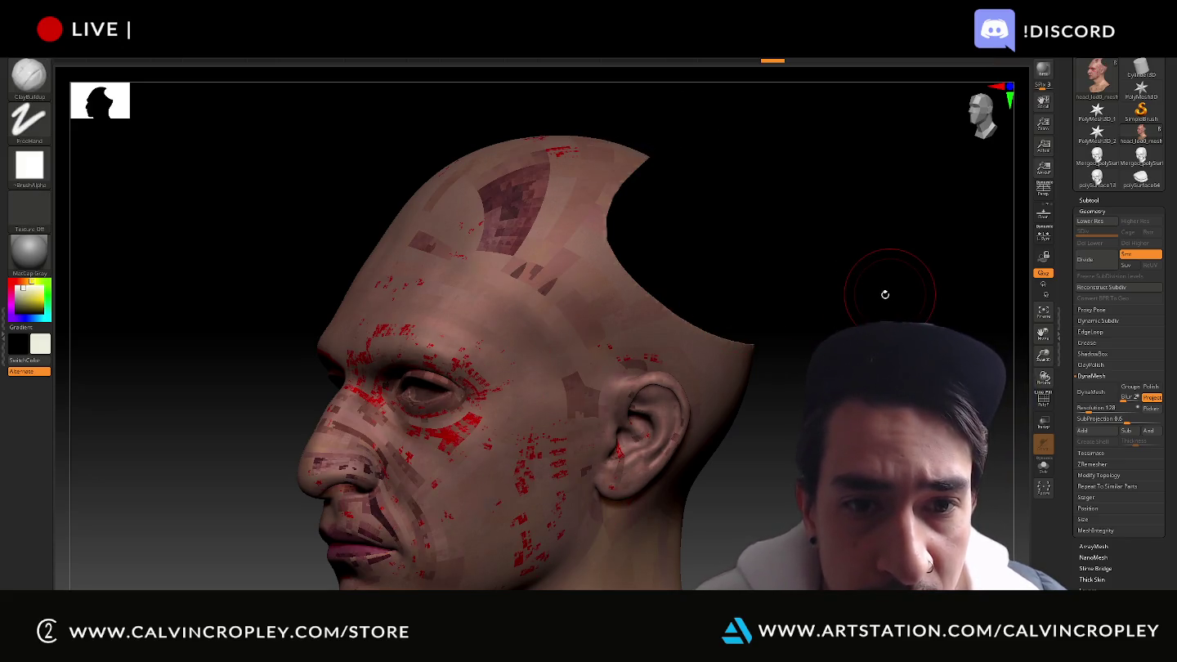
{"action": "mouse_move", "coordinate": [884, 295]}
{"action": "left_mouse_down"}
{"action": "mouse_move", "coordinate": [892, 313]}
{"action": "mouse_move", "coordinate": [917, 229]}
{"action": "left_mouse_up"}
{"action": "key", "text": "ctrl+z"}
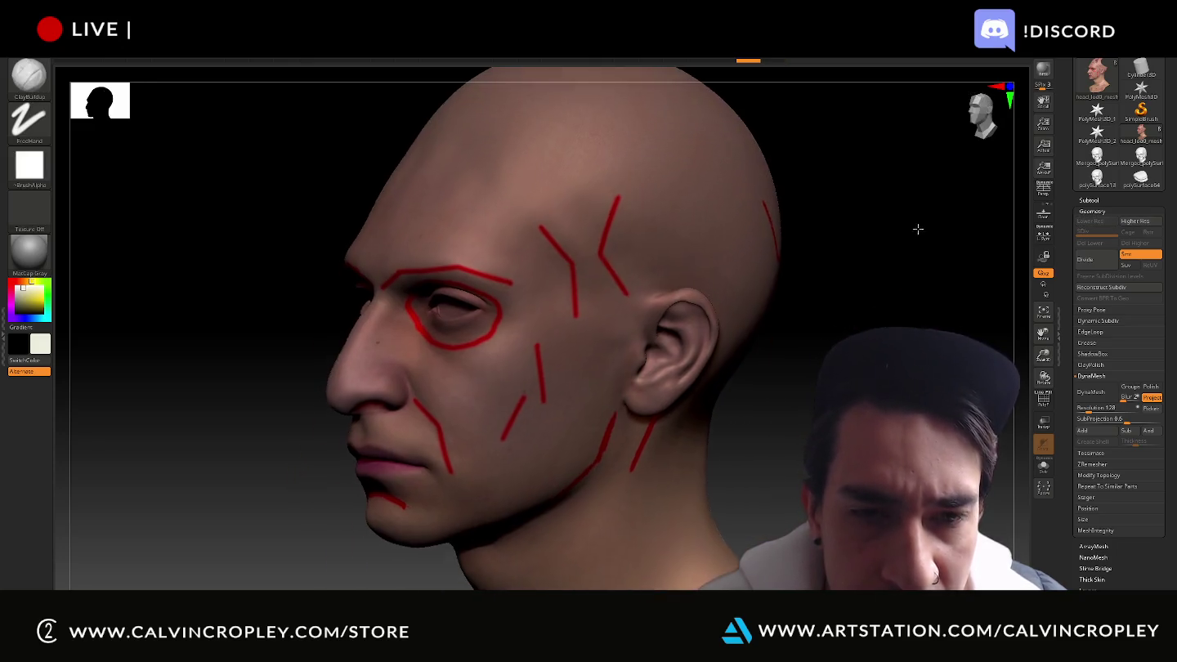
Mask patches on the back of the skull, turn to front view, and show the subtool list
{"action": "mouse_move", "coordinate": [711, 131]}
{"action": "left_mouse_down", "text": "ctrl"}
{"action": "mouse_move", "coordinate": [703, 151]}
{"action": "mouse_move", "coordinate": [725, 205]}
{"action": "left_mouse_up", "text": "ctrl"}
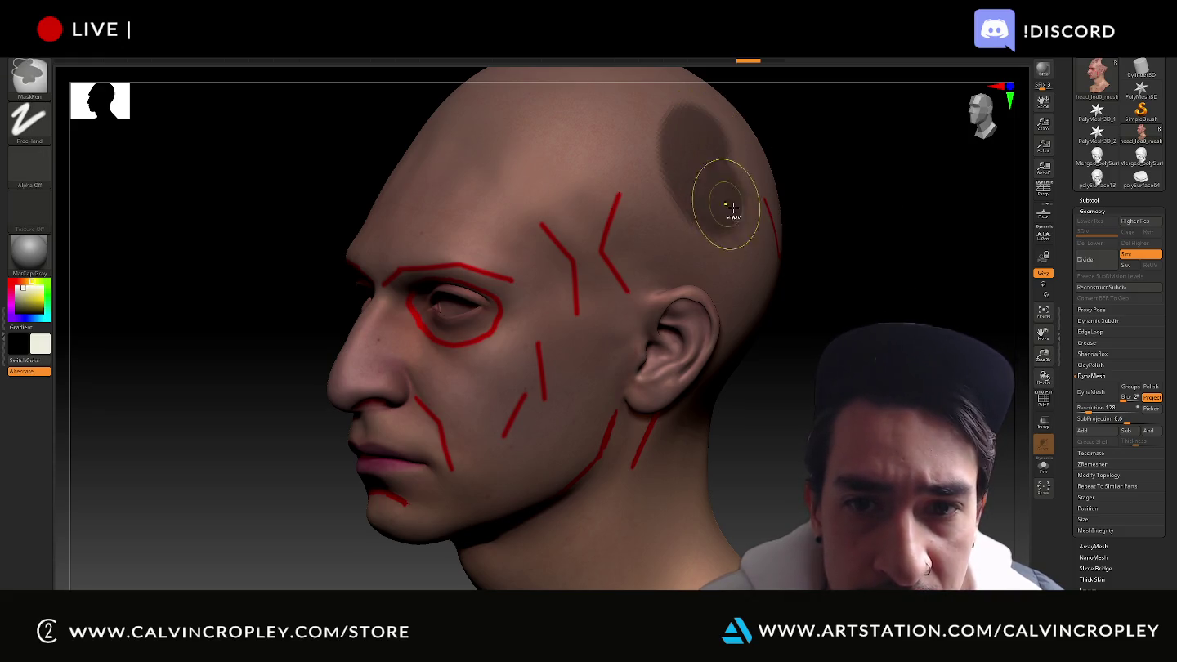
{"action": "left_click_drag", "start_coordinate": [854, 278], "coordinate": [862, 303]}
{"action": "left_click_drag", "start_coordinate": [859, 245], "coordinate": [907, 245]}
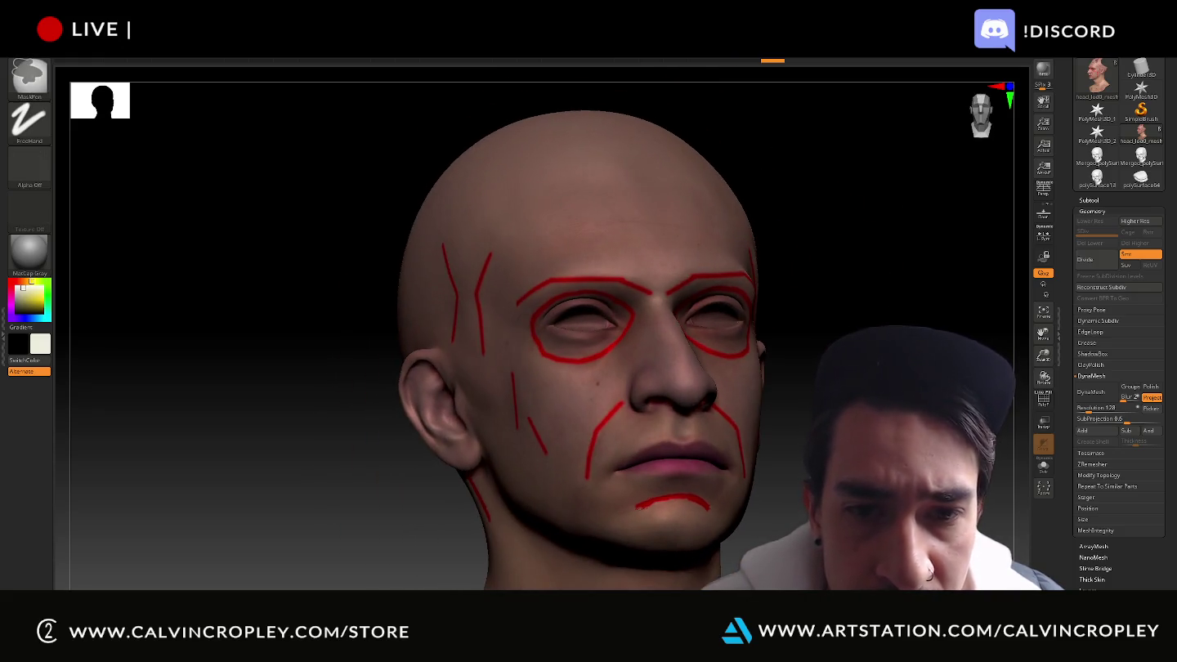
{"action": "left_click_drag", "start_coordinate": [968, 294], "coordinate": [993, 295]}
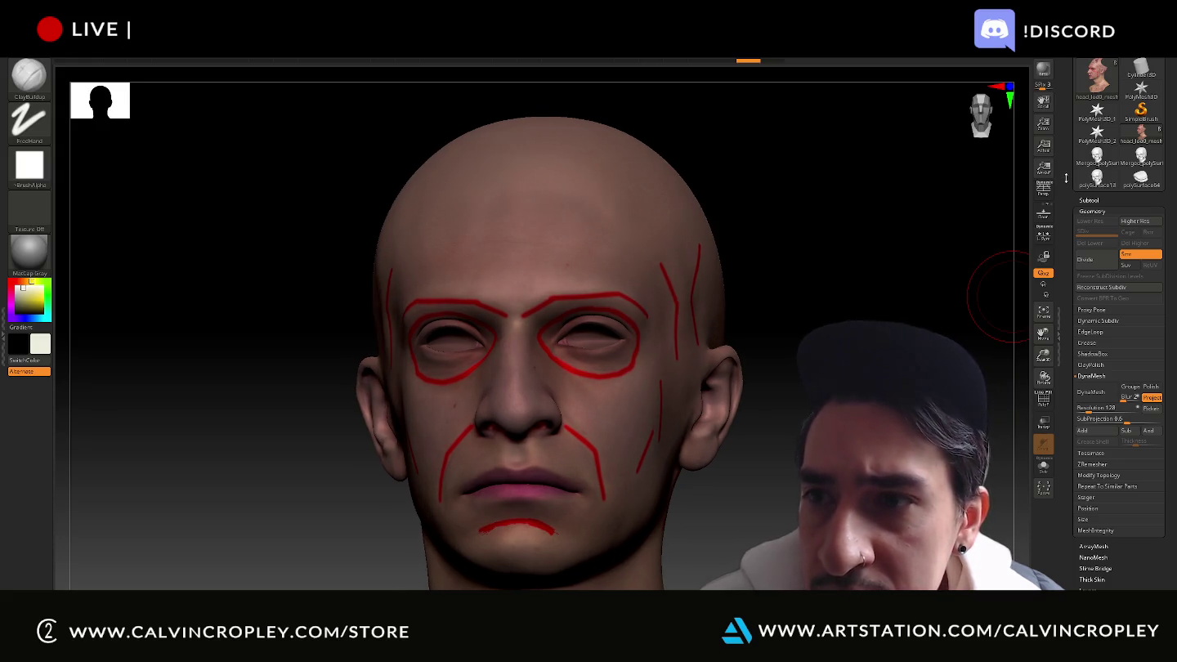
{"action": "left_click_drag", "start_coordinate": [1066, 178], "coordinate": [1073, 227]}
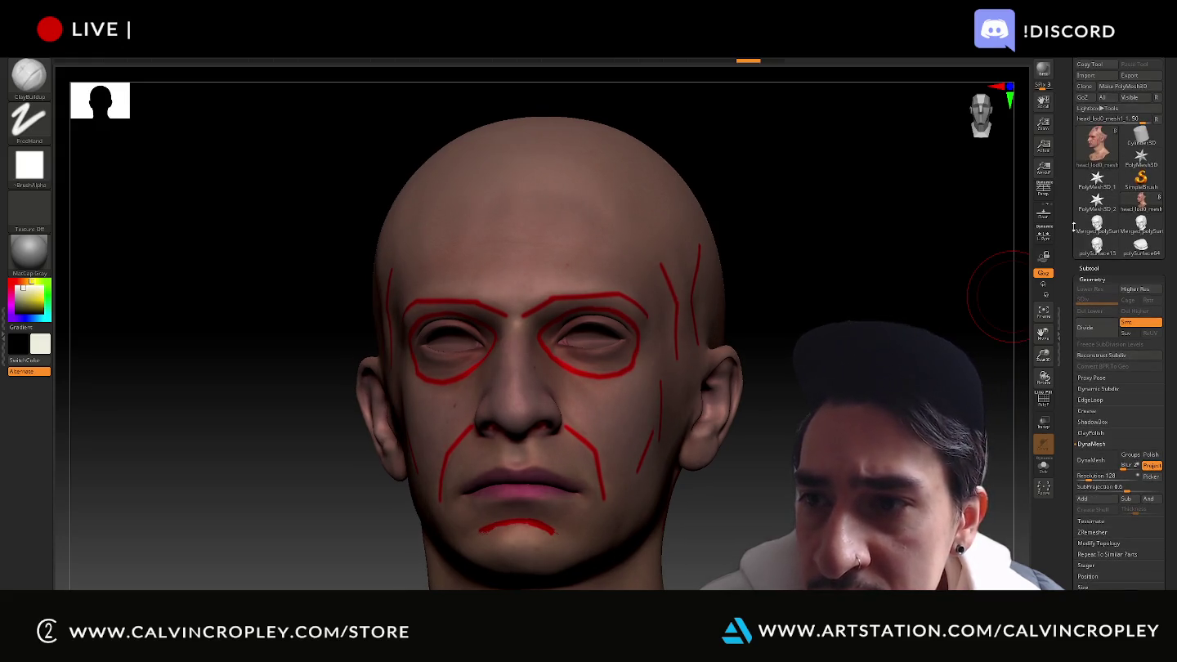
{"action": "left_click", "coordinate": [1089, 268]}
{"action": "mouse_move", "coordinate": [1124, 112]}
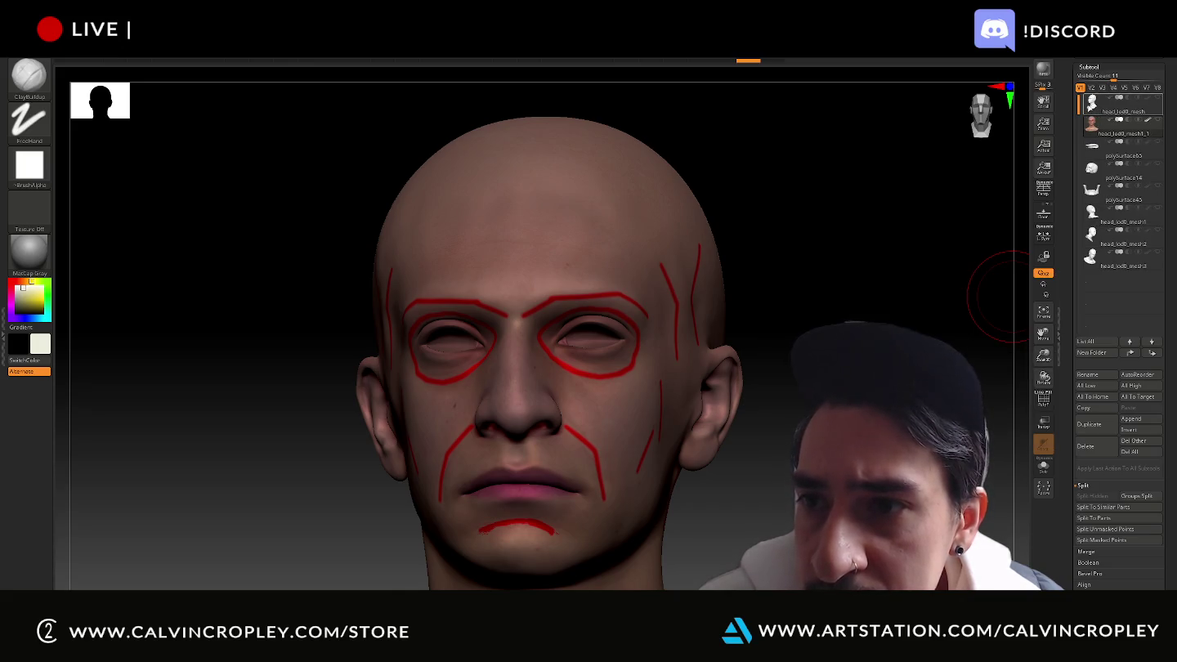
Select the plain grey head subtool and trial slices across its top and forehead
{"action": "left_click", "coordinate": [1112, 105]}
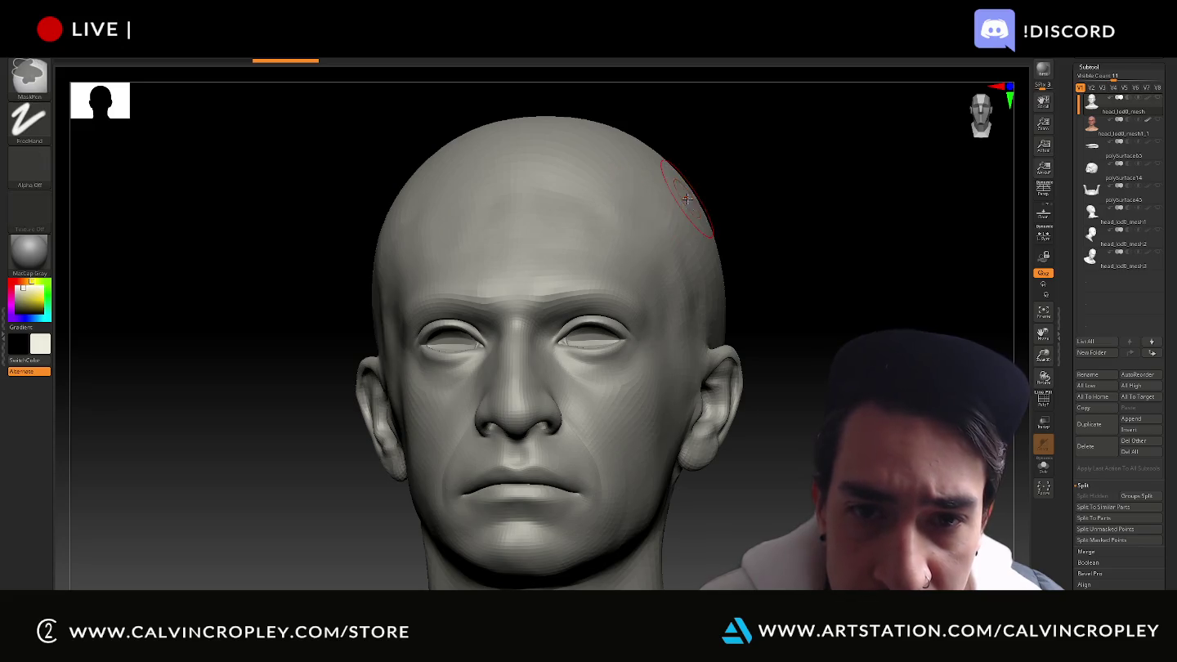
{"action": "mouse_move", "coordinate": [686, 198]}
{"action": "left_mouse_down", "text": "ctrl"}
{"action": "mouse_move", "coordinate": [678, 214]}
{"action": "mouse_move", "coordinate": [735, 210]}
{"action": "left_mouse_up", "text": "ctrl"}
{"action": "left_click_drag", "start_coordinate": [706, 153], "coordinate": [636, 219], "text": "ctrl+shift"}
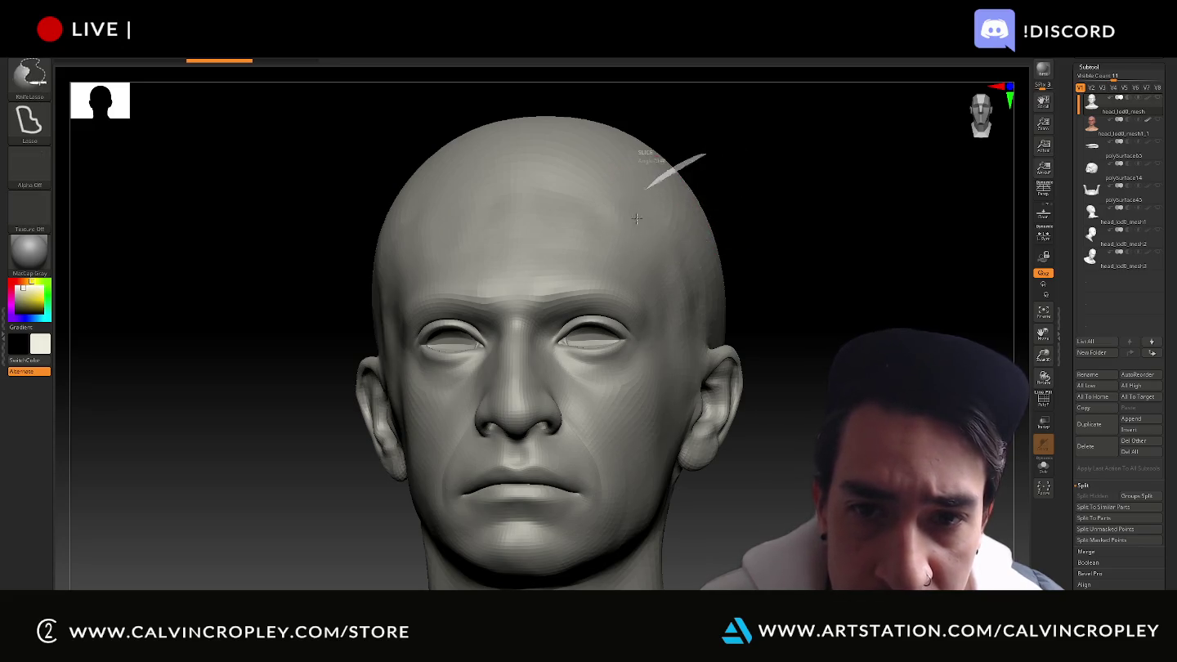
{"action": "left_click_drag", "start_coordinate": [785, 214], "coordinate": [914, 223]}
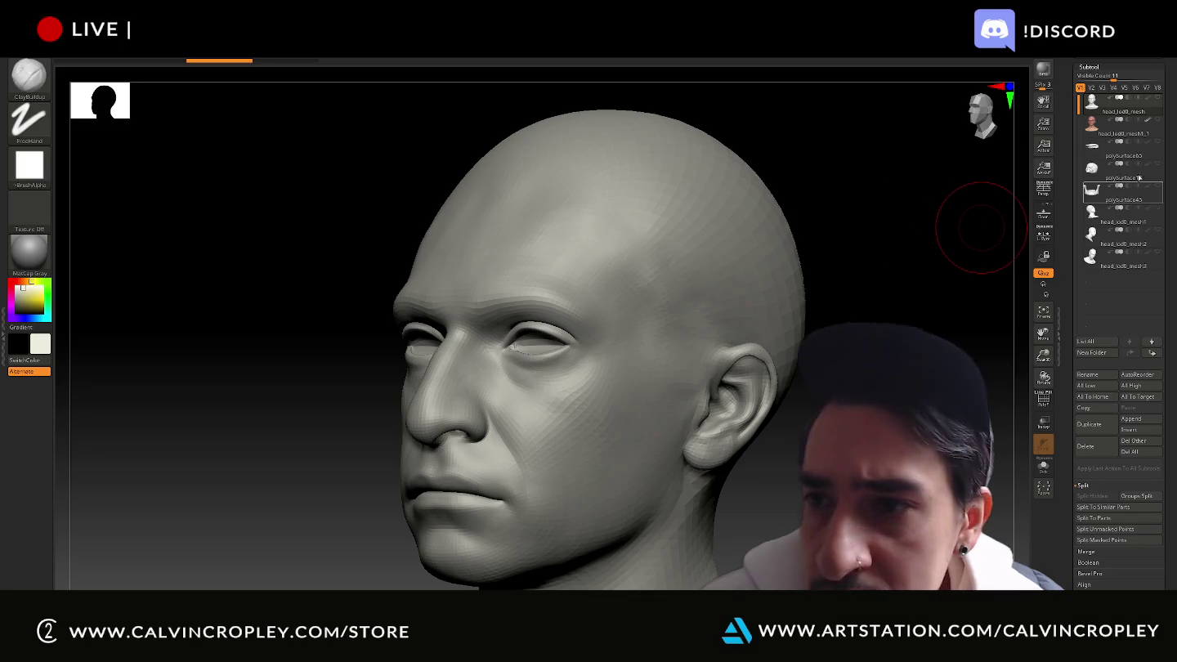
Delete the textured head_lod0_mesh_1 subtool with red guide lines and confirm
{"action": "left_click", "coordinate": [1105, 131]}
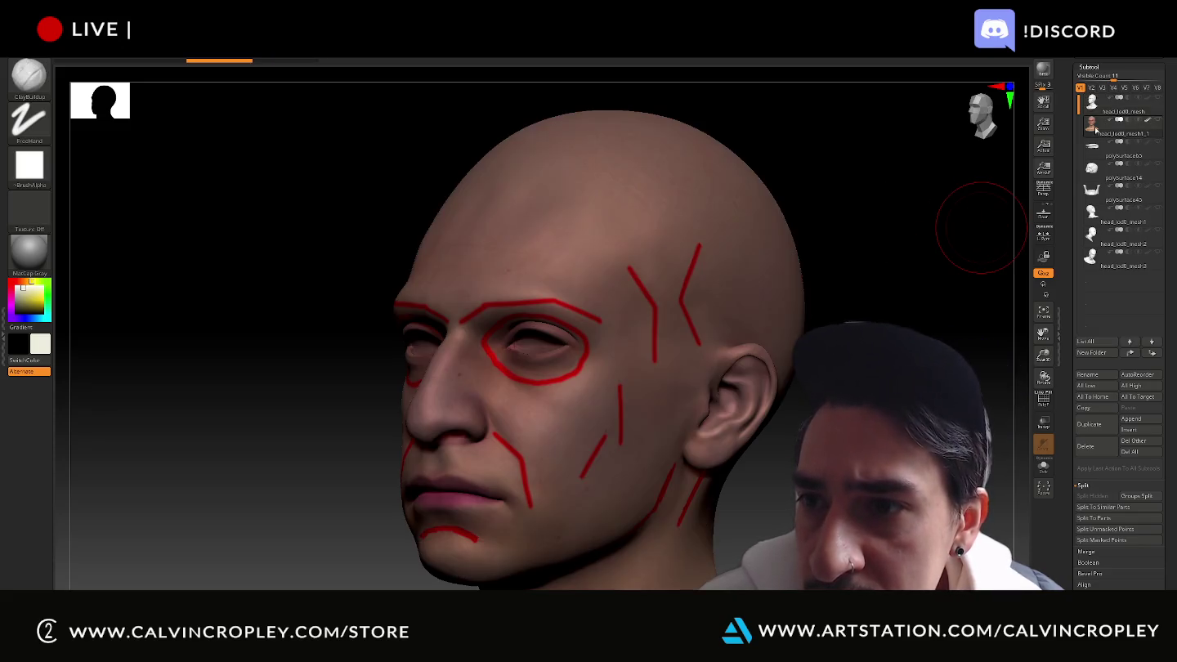
{"action": "left_click", "coordinate": [1097, 446]}
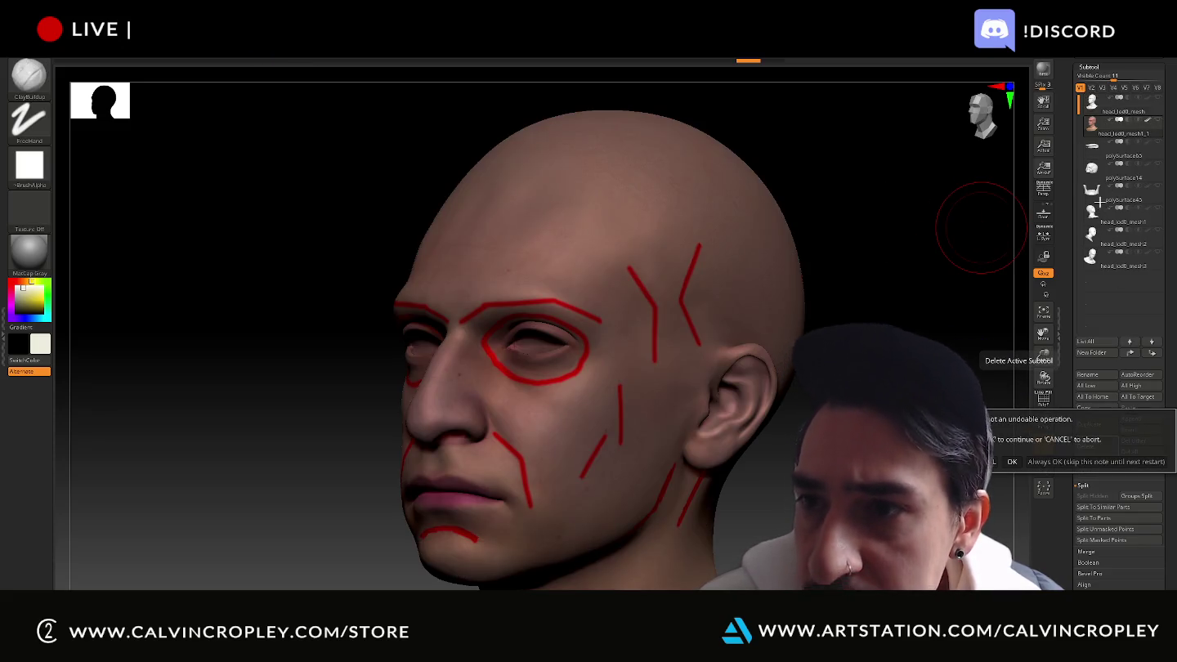
{"action": "left_click", "coordinate": [1012, 466]}
{"action": "key", "text": "ctrl+z"}
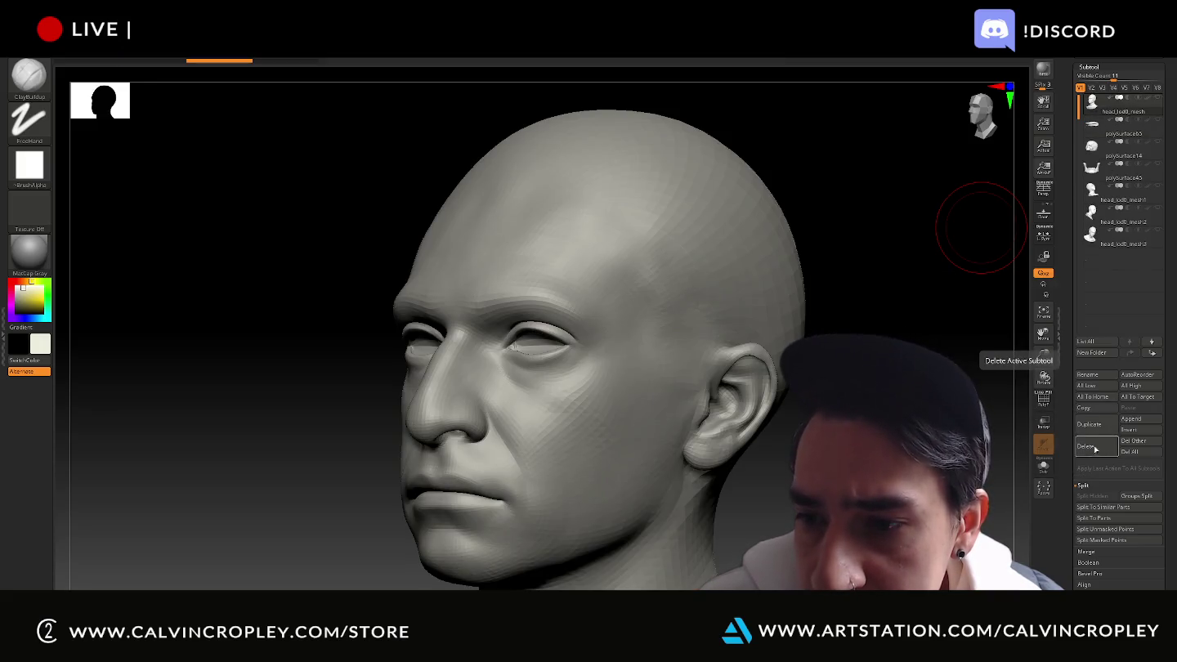
{"action": "scroll", "coordinate": [1084, 464], "scroll_direction": "down", "scroll_amount": 3}
Import the BaseColor texture onto the head through Tool > Texture Map
{"action": "scroll", "coordinate": [1073, 418], "scroll_direction": "down", "scroll_amount": 3}
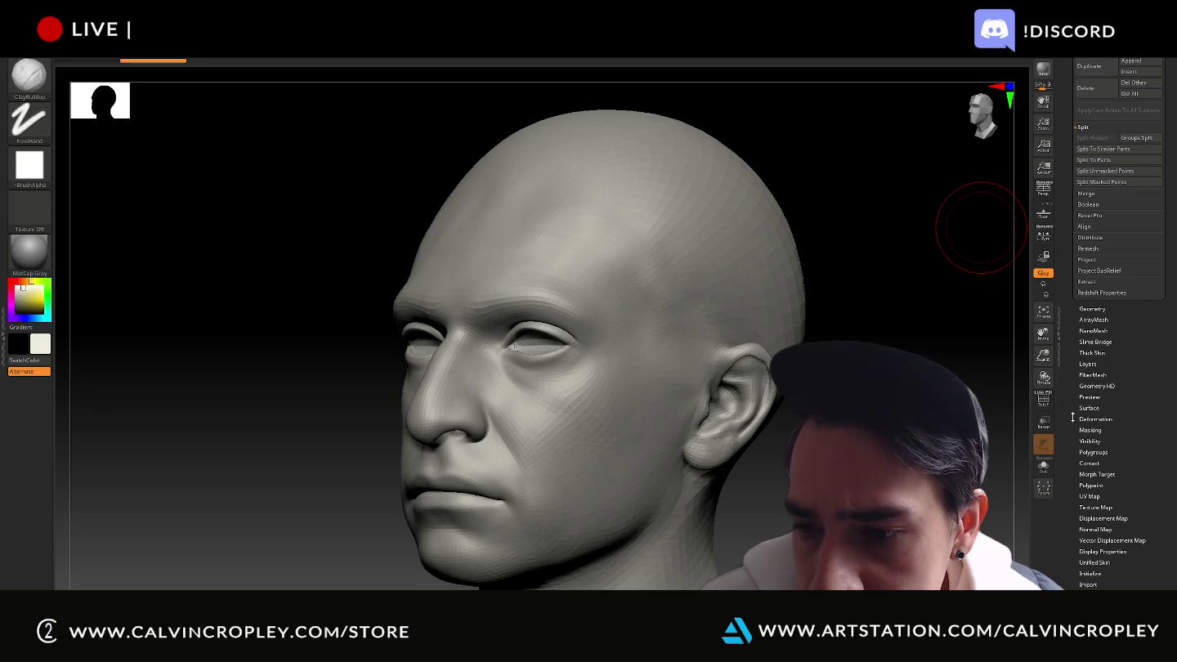
{"action": "left_click", "coordinate": [1096, 507]}
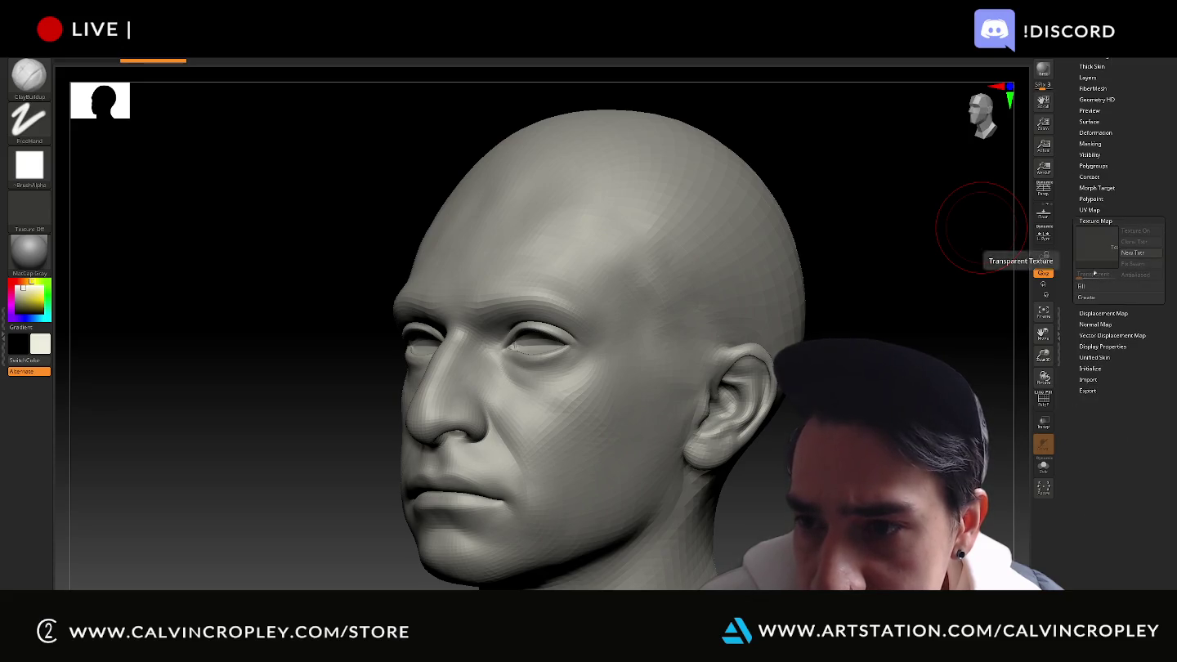
{"action": "left_click", "coordinate": [1092, 246]}
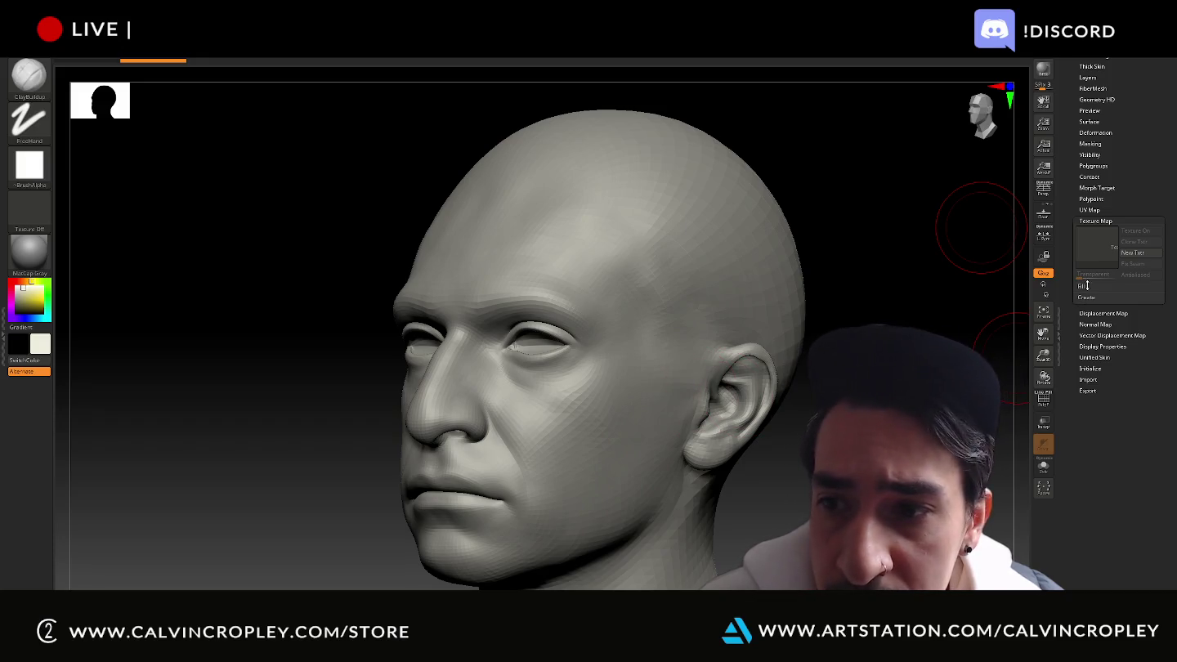
{"action": "left_click", "coordinate": [1096, 259]}
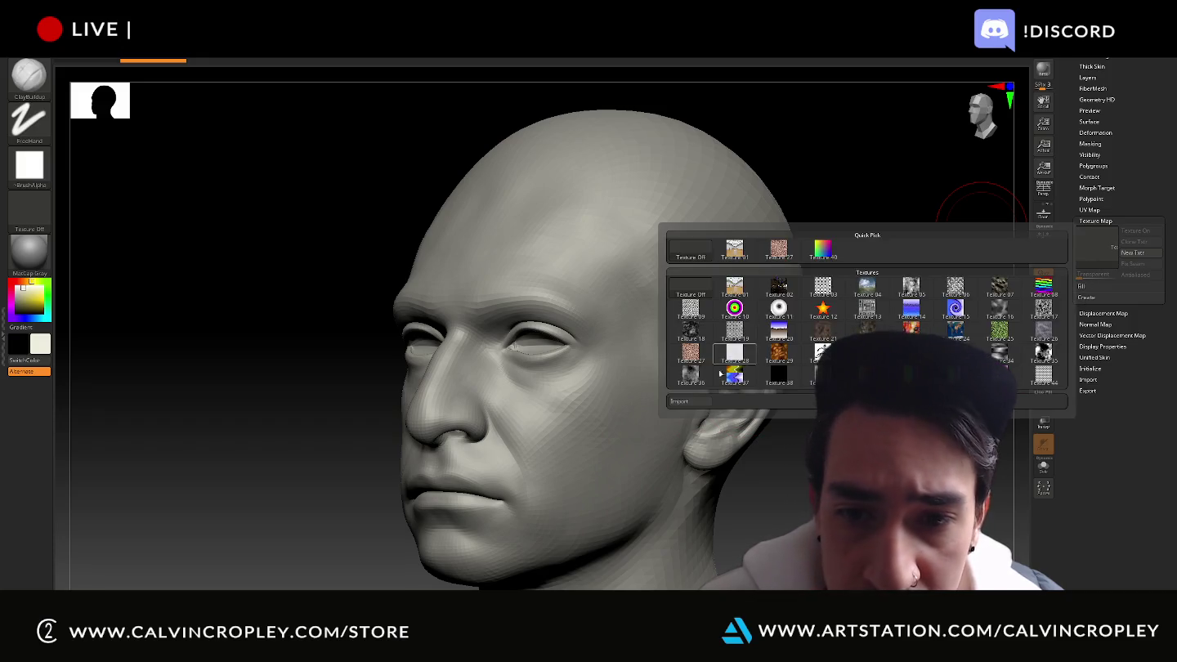
{"action": "left_click", "coordinate": [691, 407]}
{"action": "double_click", "coordinate": [349, 77]}
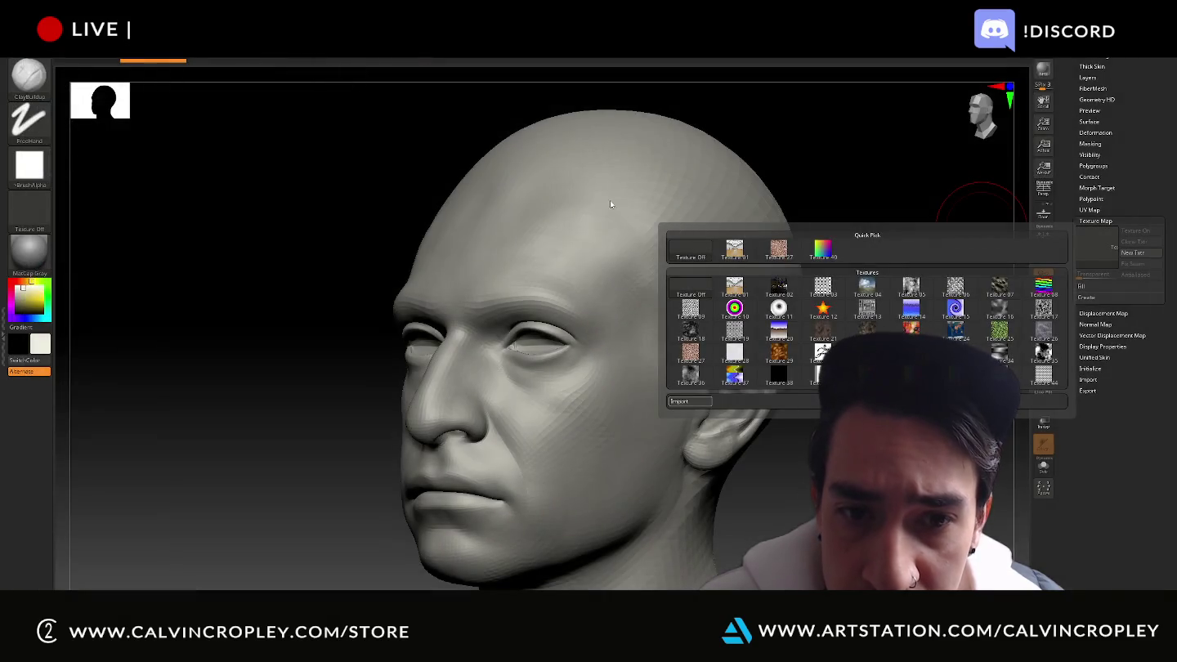
{"action": "left_click_drag", "start_coordinate": [895, 311], "coordinate": [904, 309]}
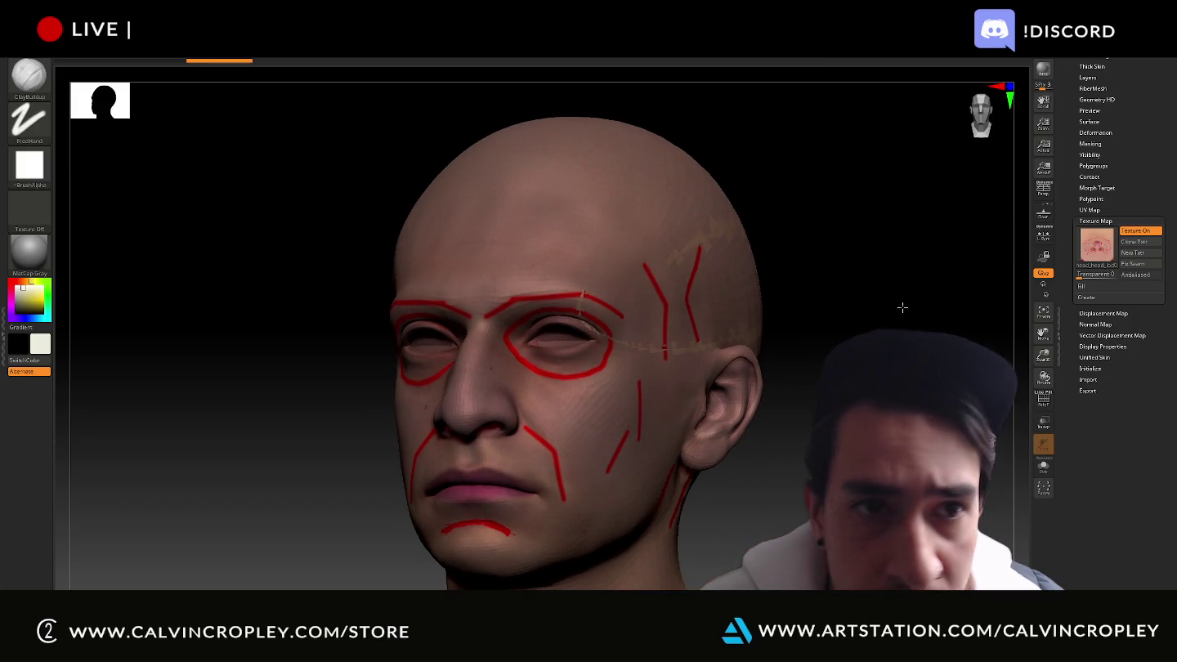
Clear the head's texture, re-import the red-marked texture file, and return to the SubTool thumbnails
{"action": "left_click", "coordinate": [174, 63]}
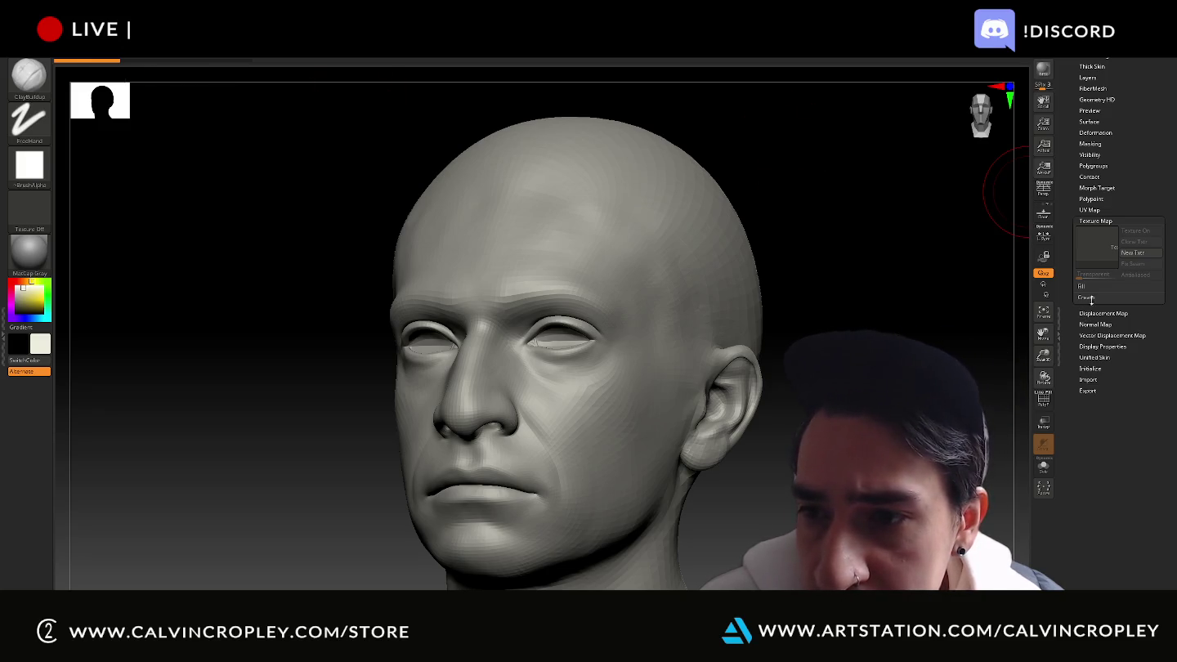
{"action": "left_click", "coordinate": [1094, 250]}
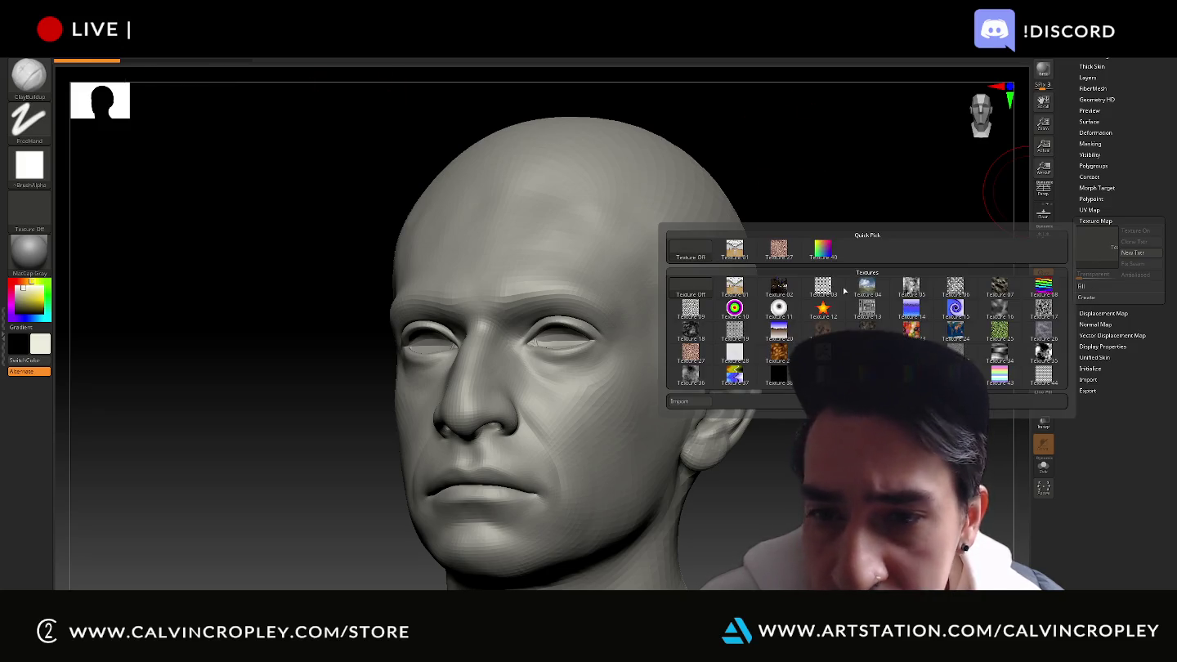
{"action": "left_click", "coordinate": [698, 402]}
{"action": "double_click", "coordinate": [355, 86]}
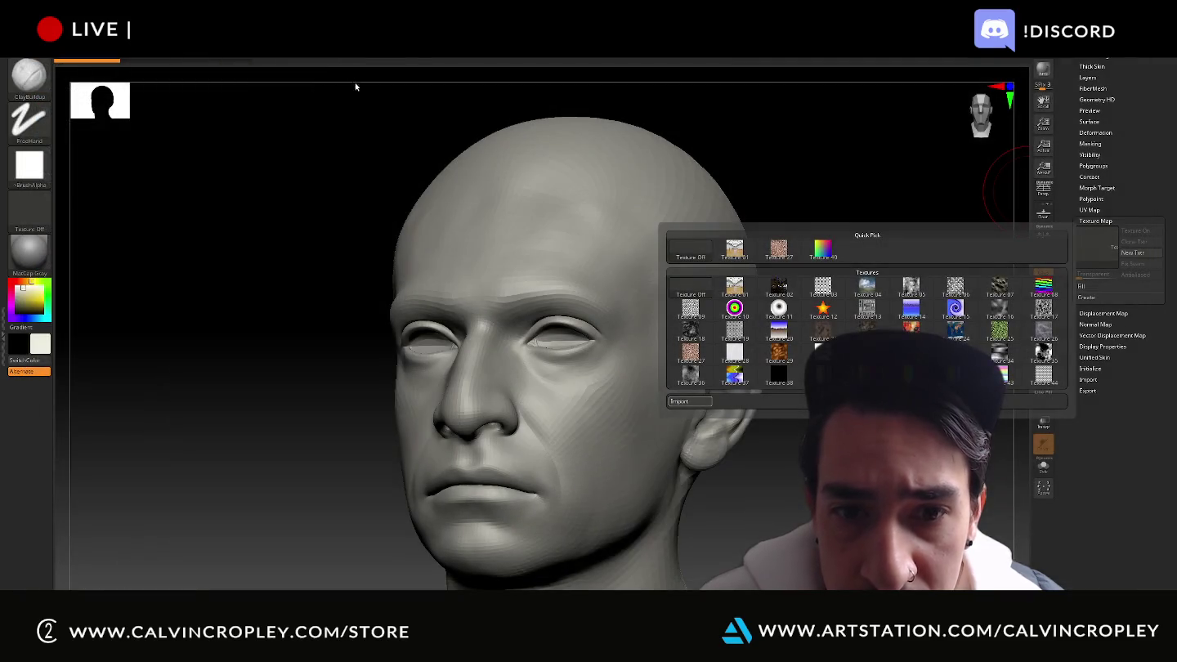
{"action": "left_click_drag", "start_coordinate": [880, 180], "coordinate": [720, 213]}
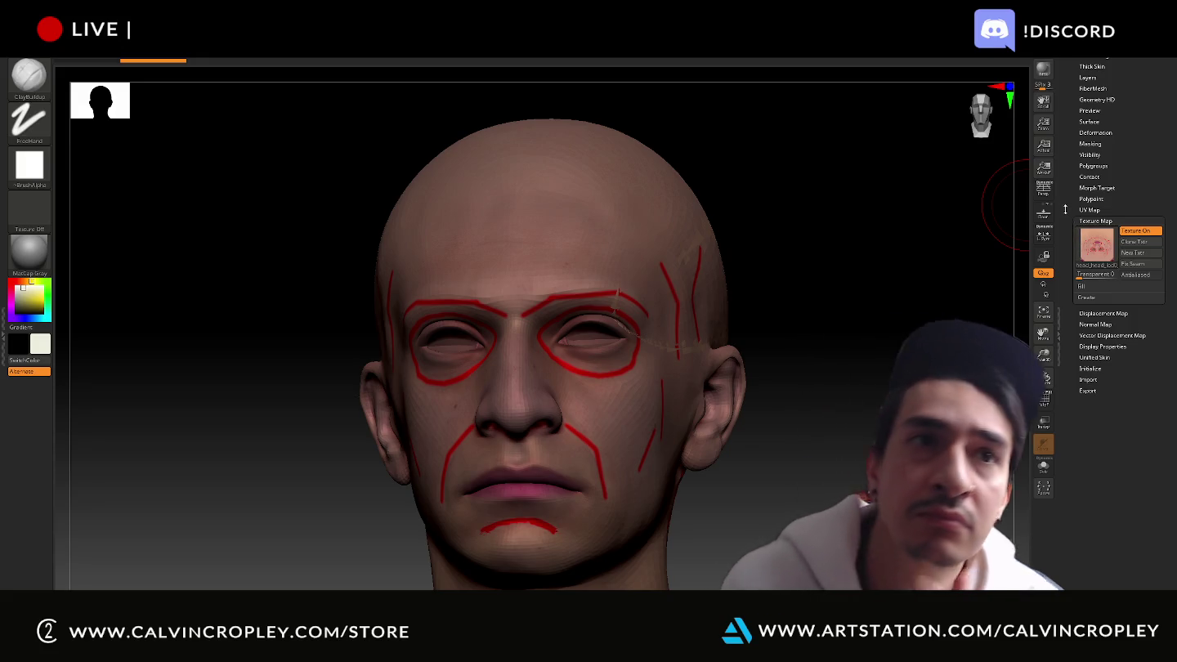
{"action": "left_click_drag", "start_coordinate": [1065, 210], "coordinate": [1079, 322]}
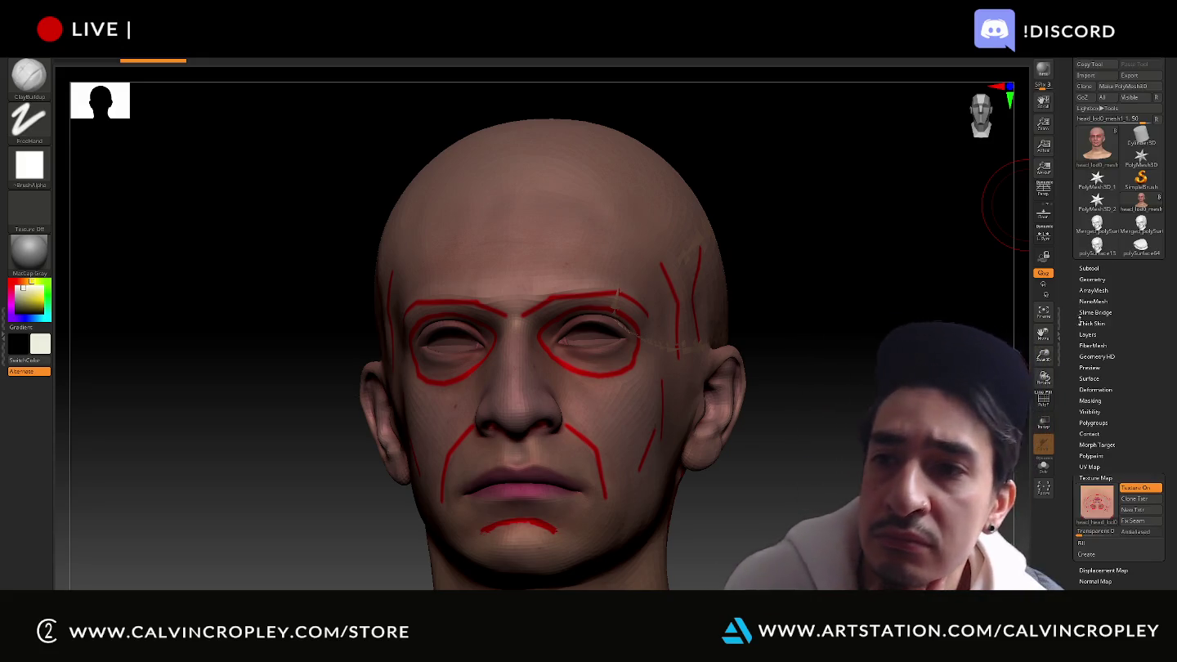
Expand SubTool, turn the head to a left profile, switch to MaskPen, and expand Tool > Geometry
{"action": "left_click", "coordinate": [1090, 268]}
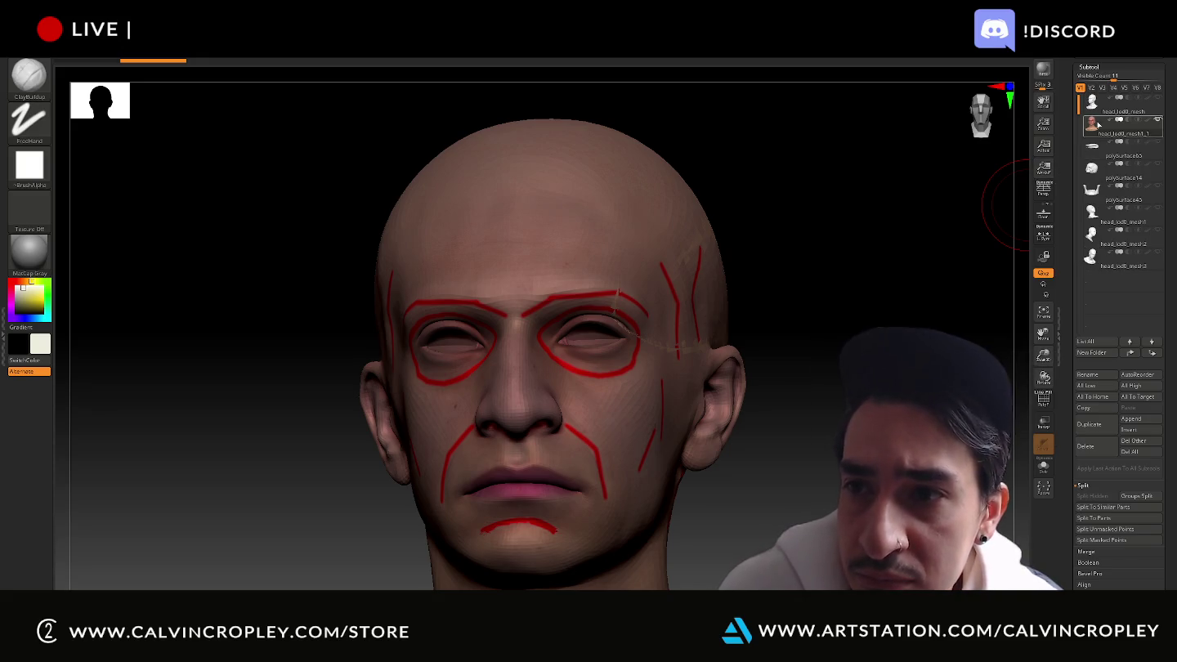
{"action": "left_click_drag", "start_coordinate": [904, 258], "coordinate": [771, 258]}
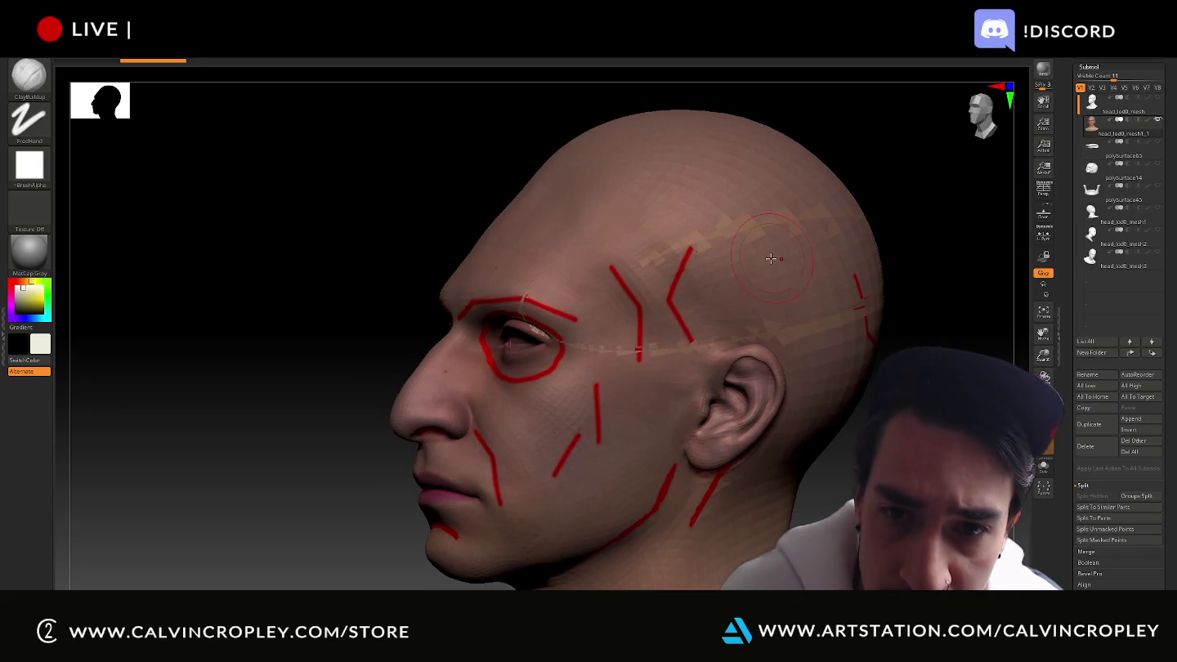
{"action": "key", "text": "ctrl"}
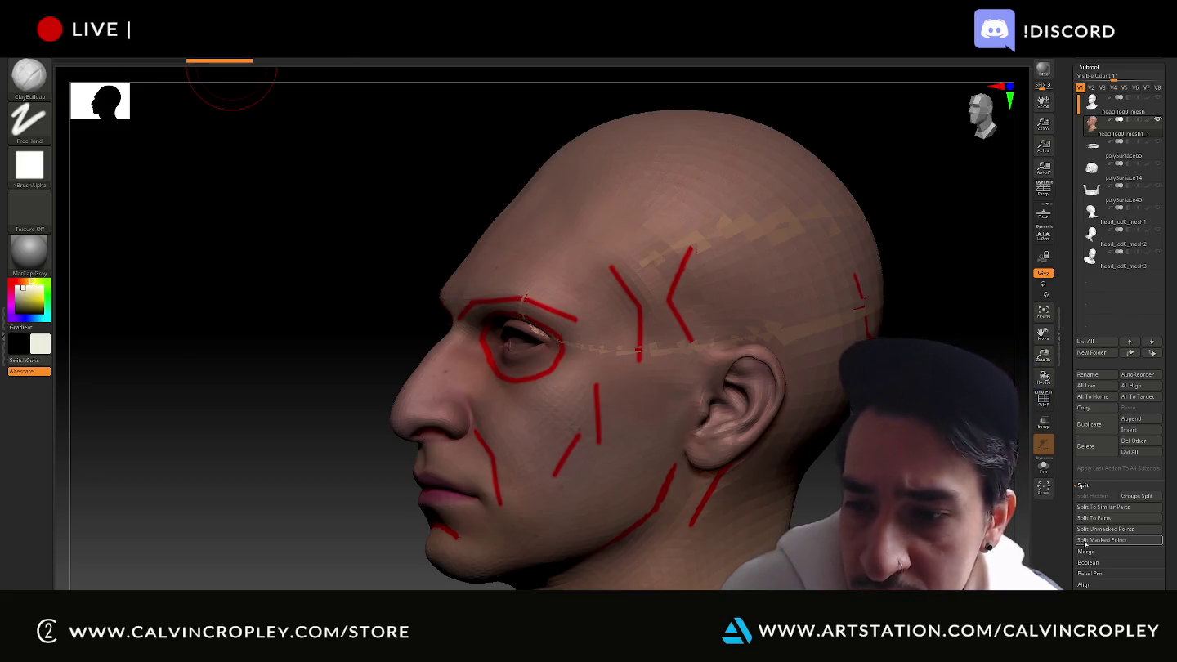
{"action": "scroll", "coordinate": [1115, 452], "scroll_direction": "down", "scroll_amount": 5}
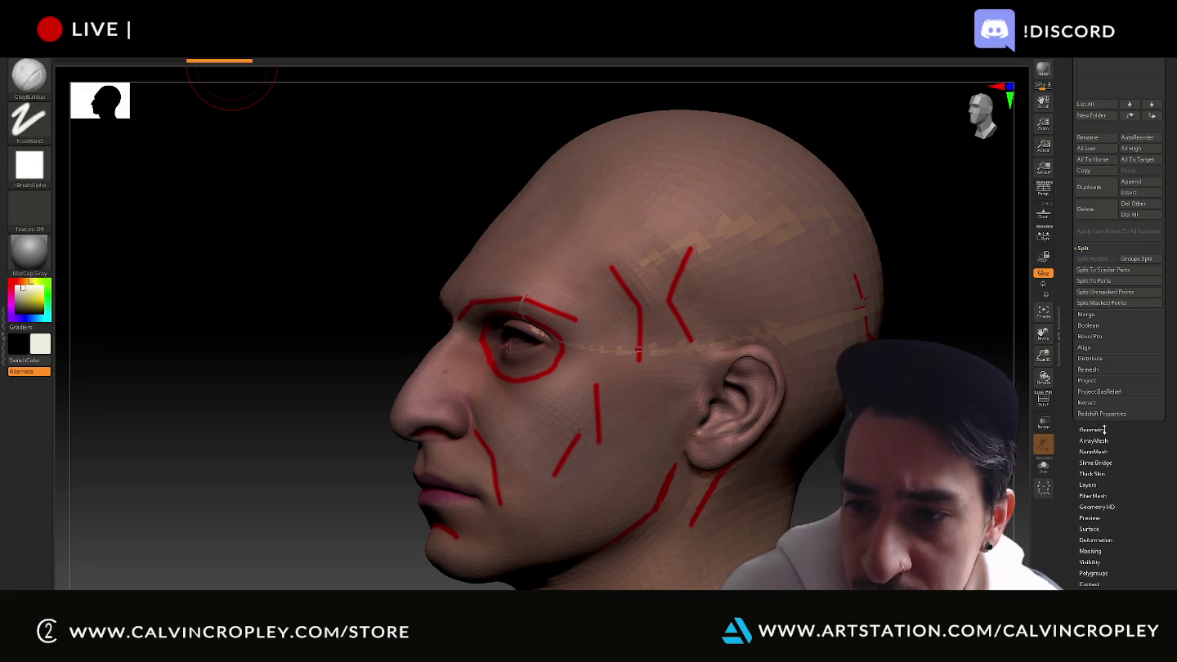
{"action": "left_click", "coordinate": [1095, 430]}
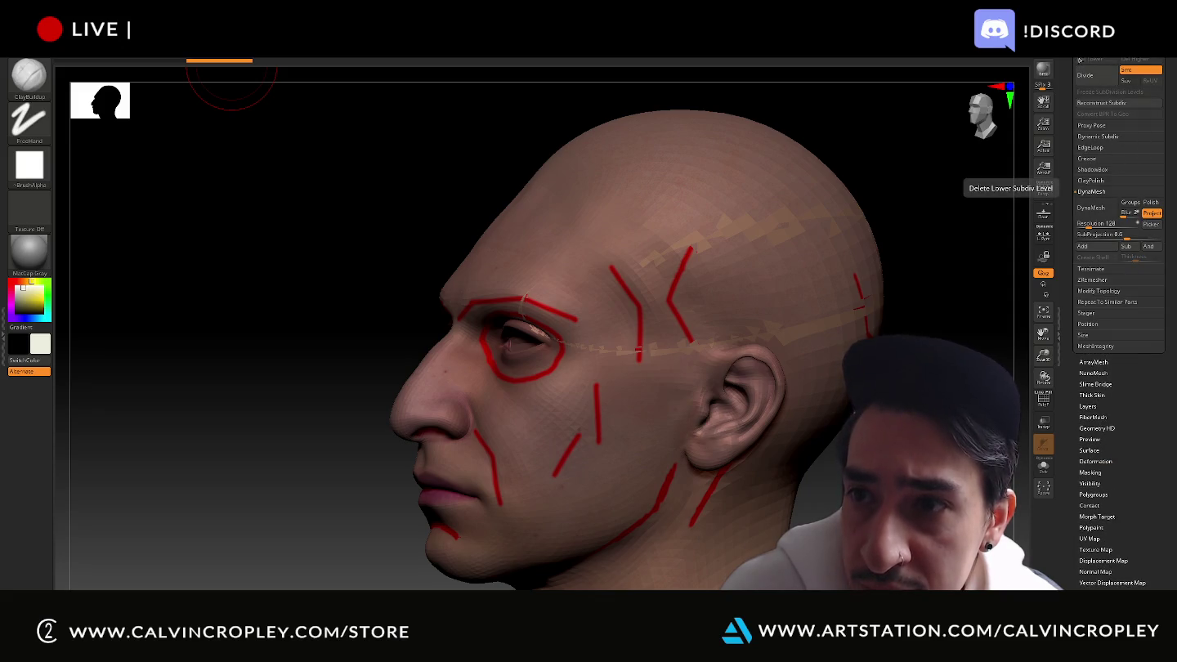
Mask the right-side eye area in front view, clear the mask, and expand Tool > SubTool
{"action": "left_click", "coordinate": [27, 82]}
{"action": "key", "text": "c"}
{"action": "key", "text": "b"}
{"action": "left_click_drag", "start_coordinate": [276, 387], "coordinate": [360, 389]}
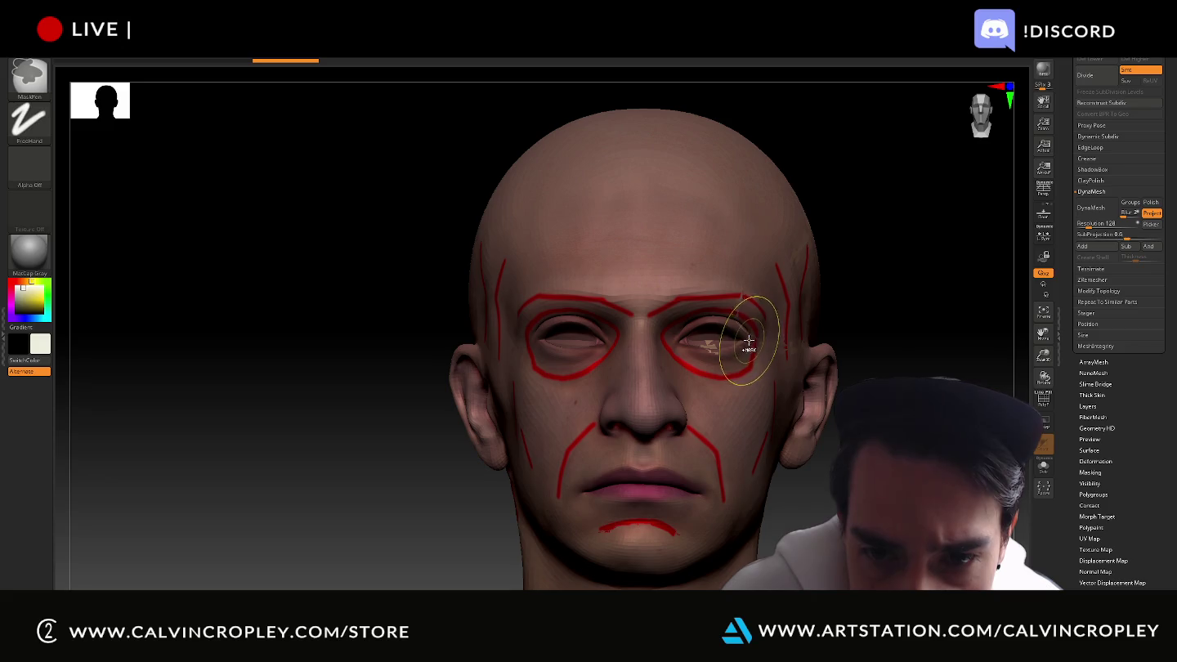
{"action": "mouse_move", "coordinate": [749, 341]}
{"action": "left_mouse_down", "text": "ctrl"}
{"action": "mouse_move", "coordinate": [728, 344]}
{"action": "mouse_move", "coordinate": [714, 262]}
{"action": "mouse_move", "coordinate": [688, 235]}
{"action": "left_mouse_up", "text": "ctrl"}
{"action": "left_click", "coordinate": [824, 340], "text": "ctrl"}
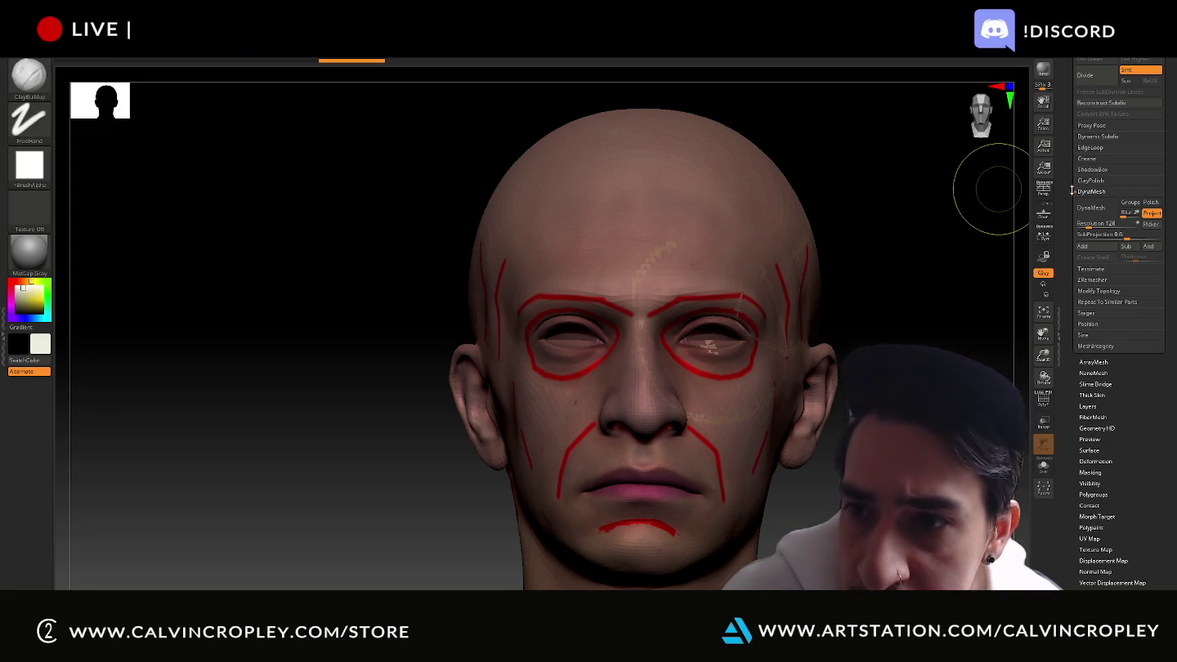
{"action": "left_click_drag", "start_coordinate": [1071, 191], "coordinate": [1069, 260]}
{"action": "left_click", "coordinate": [1089, 237]}
{"action": "mouse_move", "coordinate": [1121, 129]}
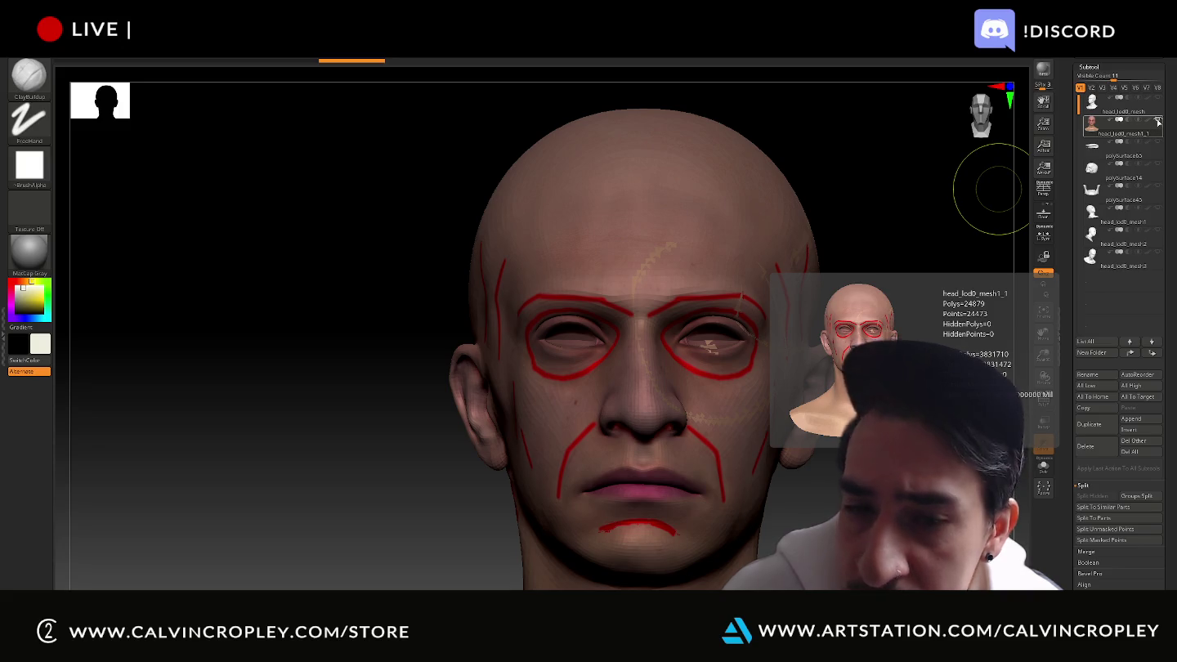
Select head_lod0_mesh, toggle the textured subtool's visibility off and on, then quit with Alt+F4
{"action": "left_click", "coordinate": [1097, 115]}
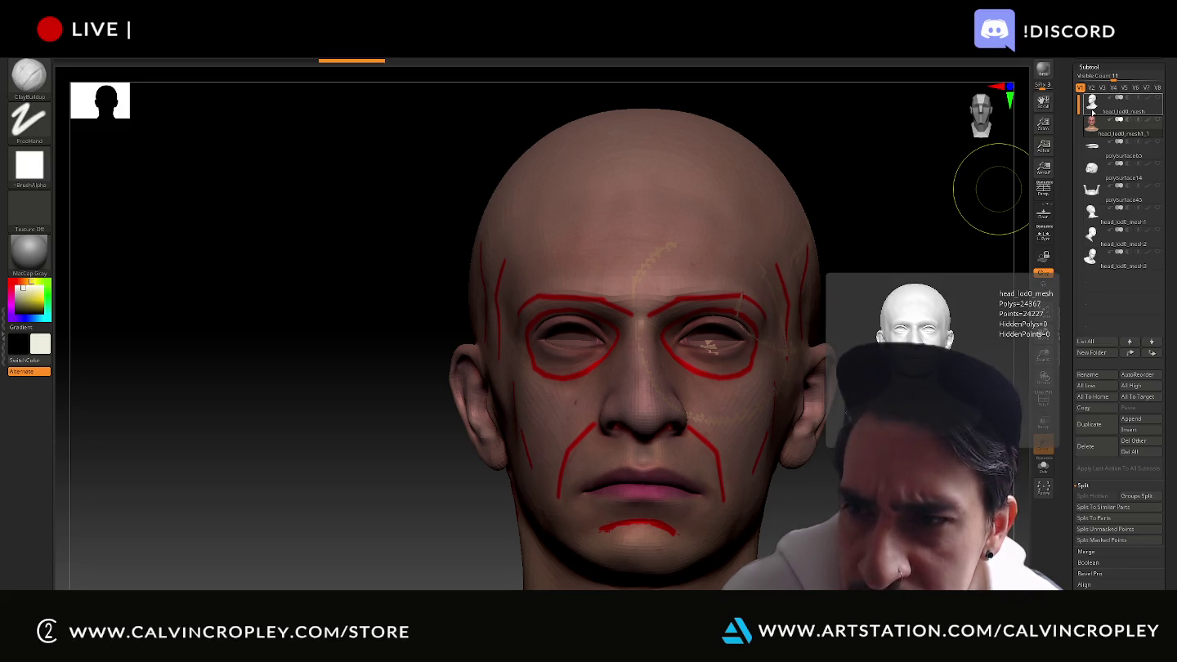
{"action": "left_click", "coordinate": [1119, 119]}
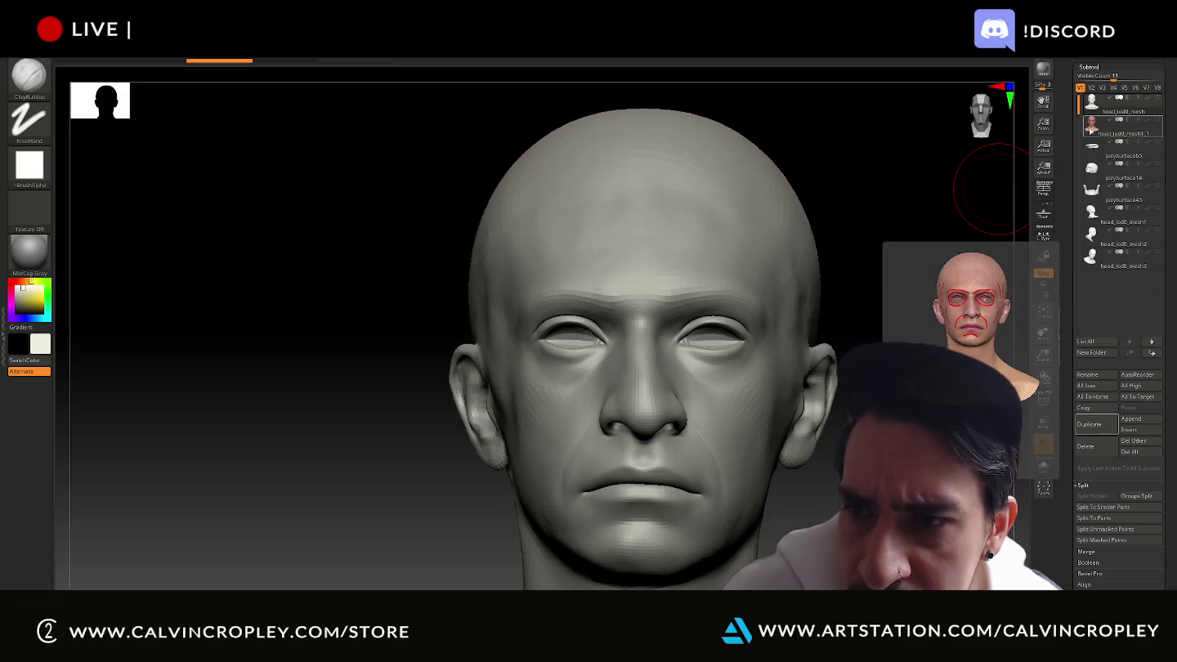
{"action": "left_click", "coordinate": [1119, 119]}
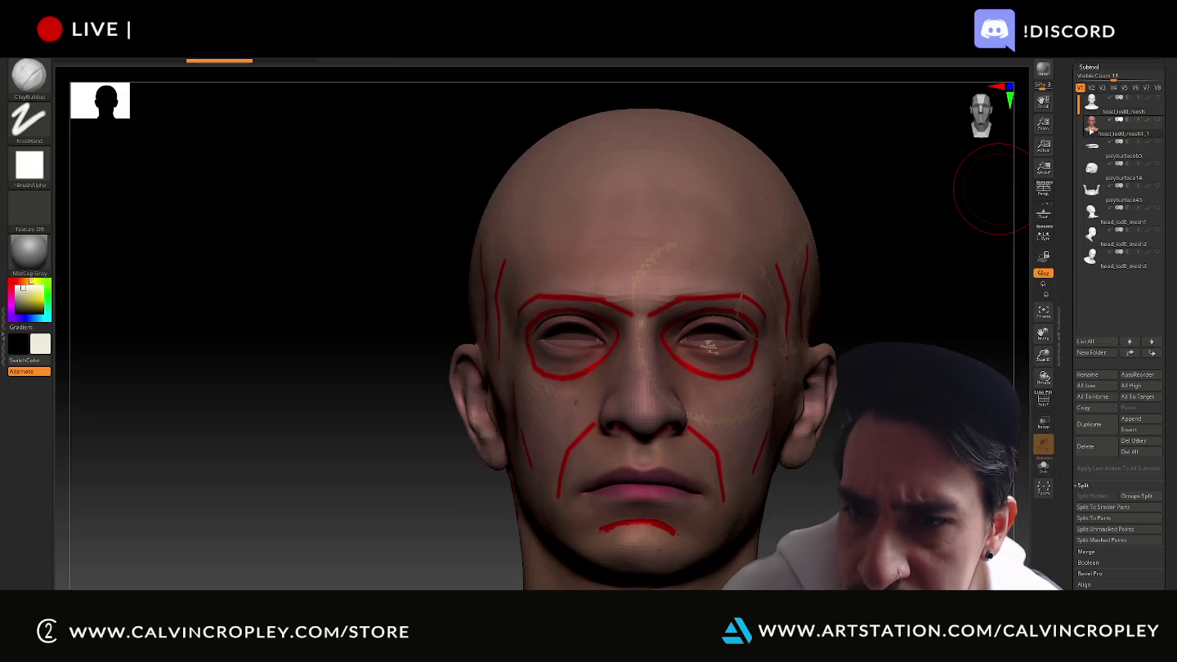
{"action": "key", "text": "alt+F4"}
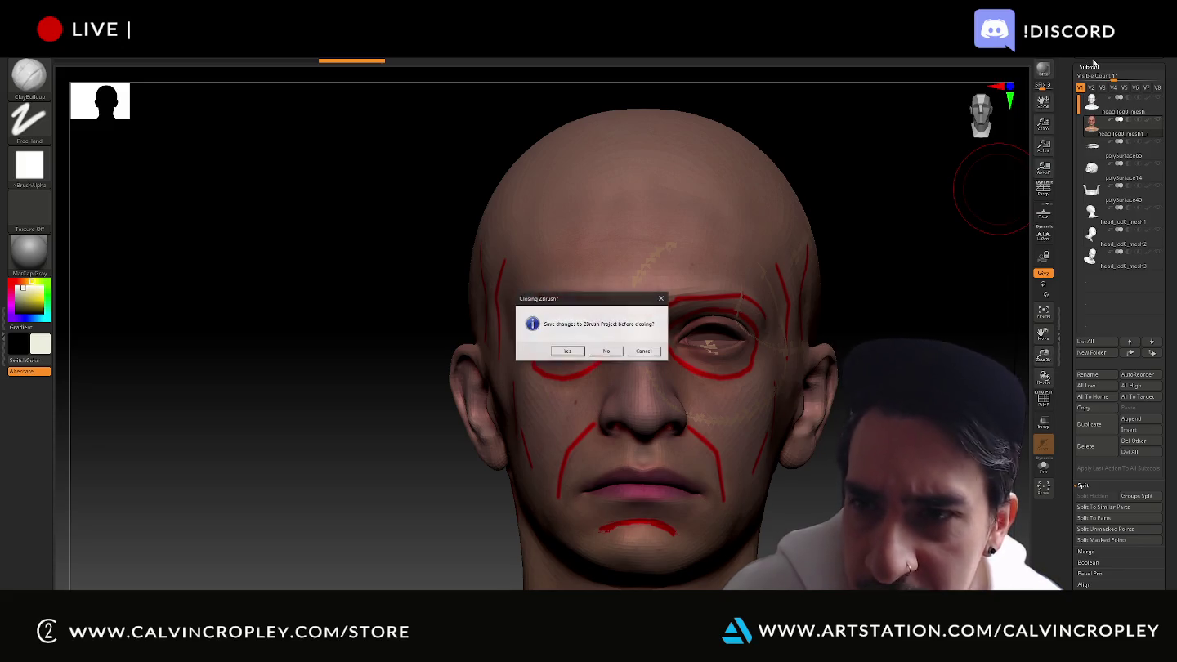
Answer No to the save-changes prompt so ZBrush closes without saving
{"action": "left_click", "coordinate": [606, 352]}
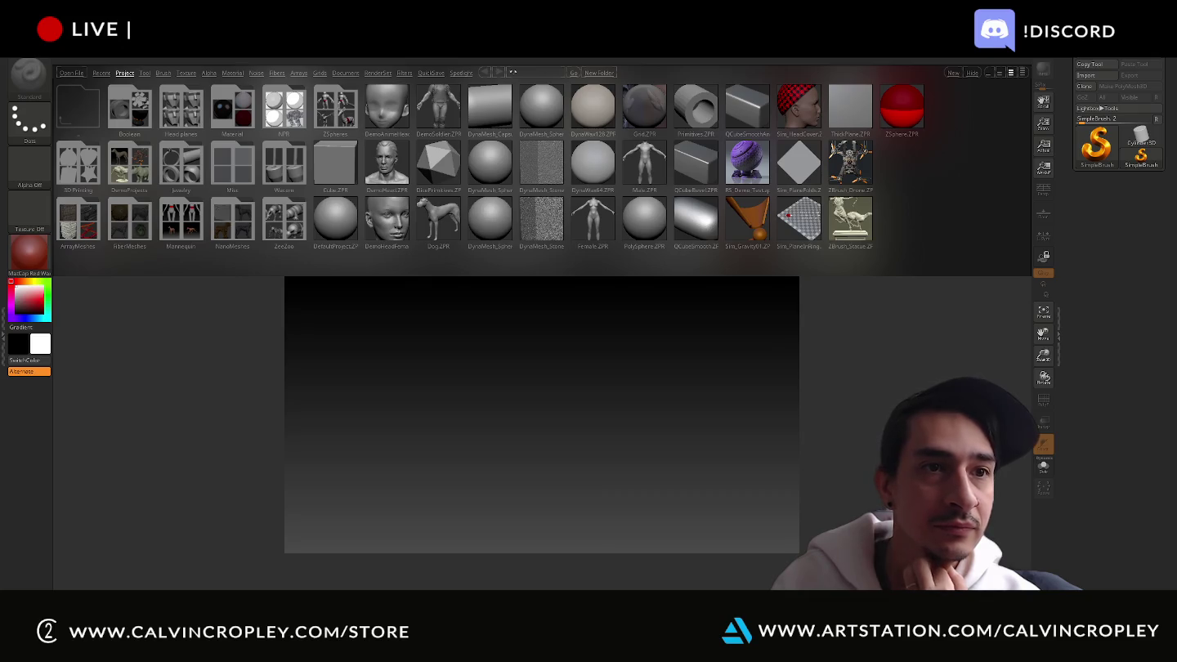
Open the QS_3301 project from disk with Ctrl+O
{"action": "right_click", "coordinate": [233, 115]}
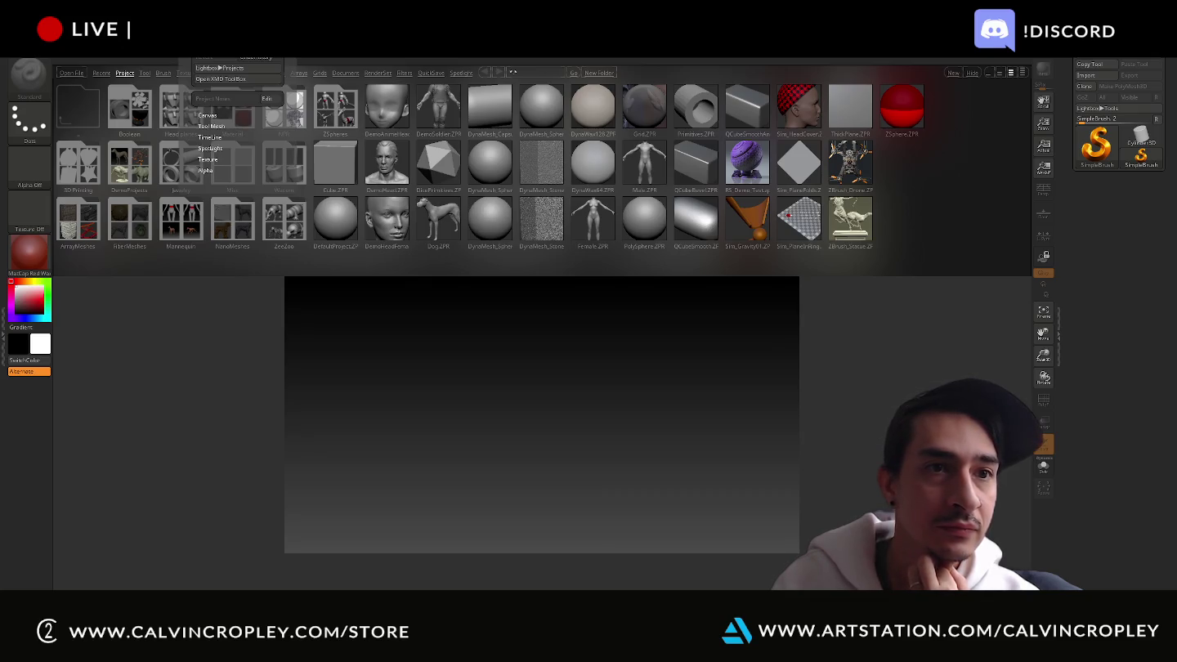
{"action": "key", "text": "ctrl+o"}
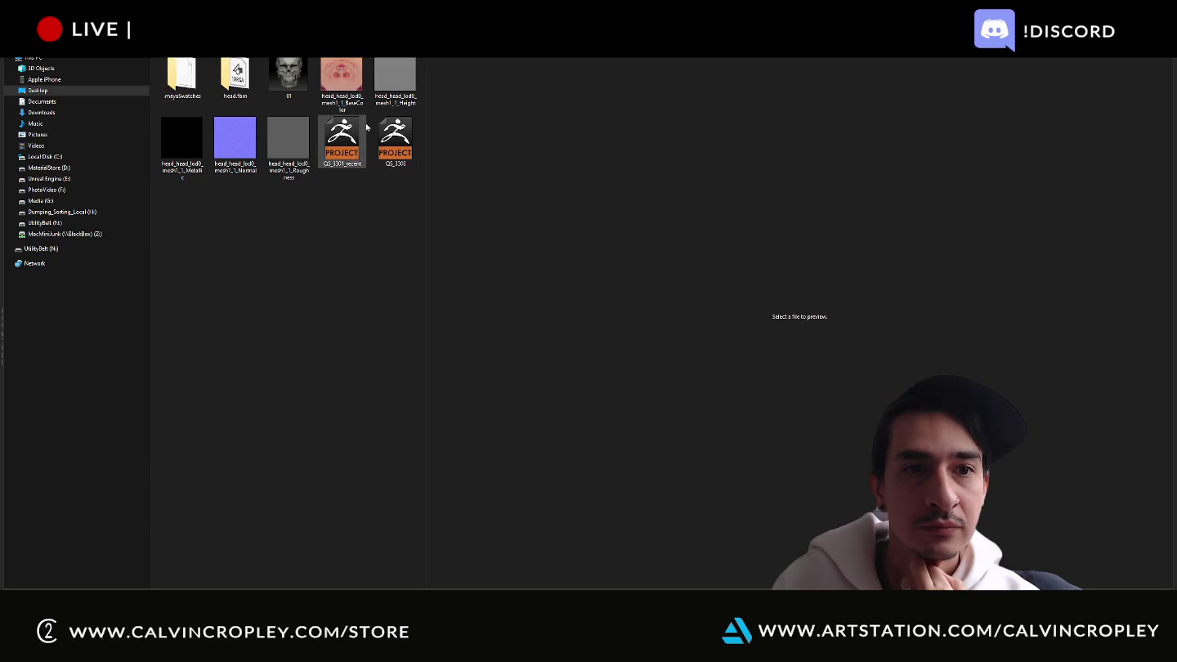
{"action": "double_click", "coordinate": [395, 143]}
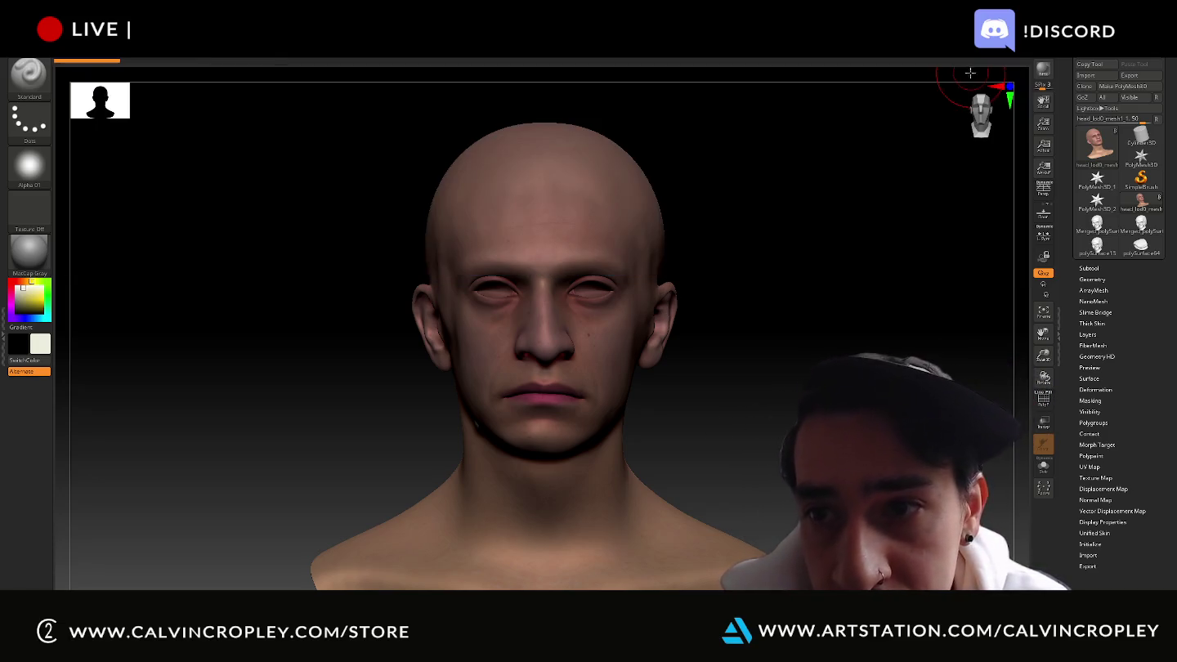
Select the KnifeLasso brush and draw a trial lasso cut across the head in three-quarter view
{"action": "left_click", "coordinate": [1088, 268]}
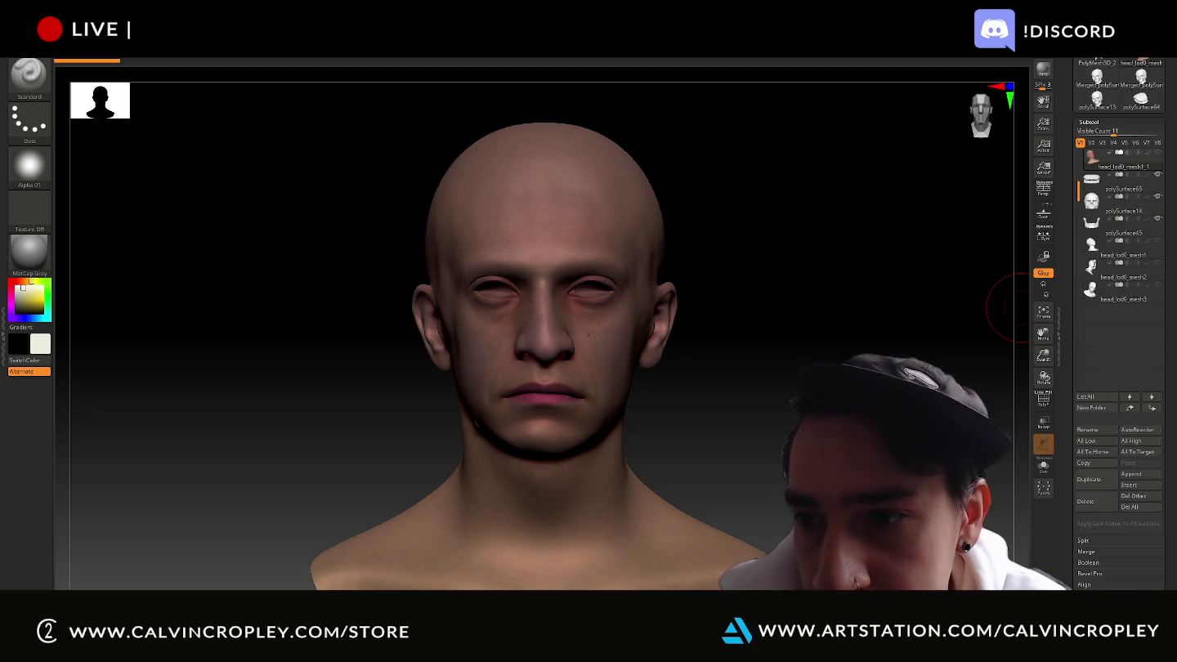
{"action": "left_click_drag", "start_coordinate": [865, 312], "coordinate": [838, 317]}
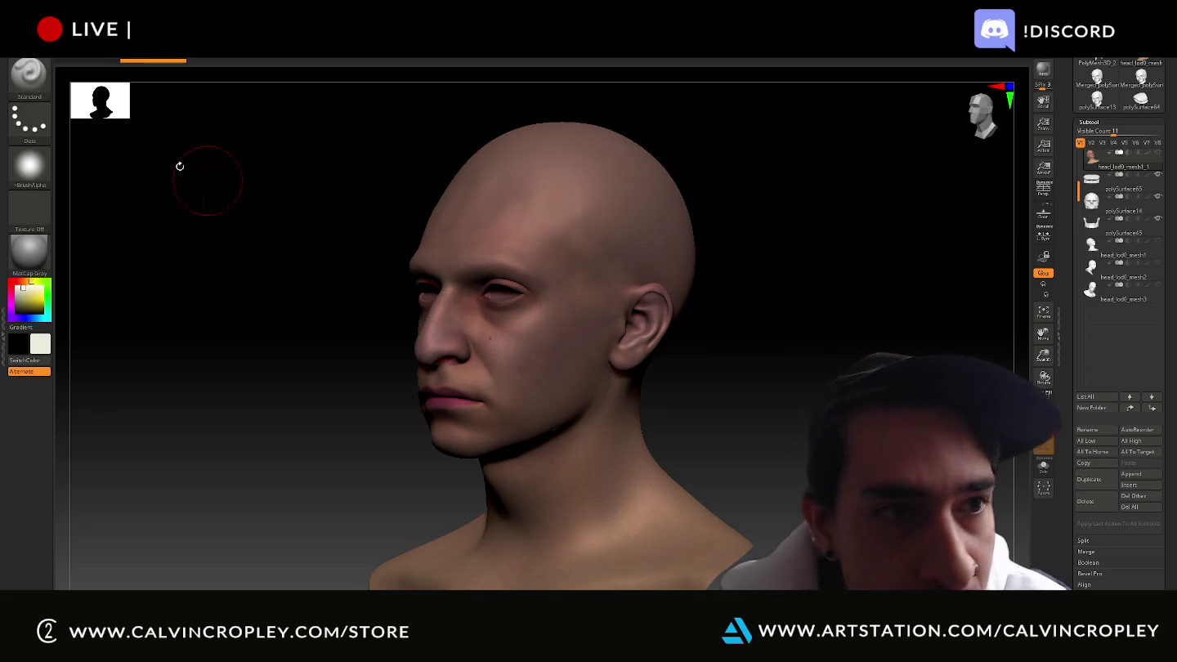
{"action": "left_click", "coordinate": [30, 84]}
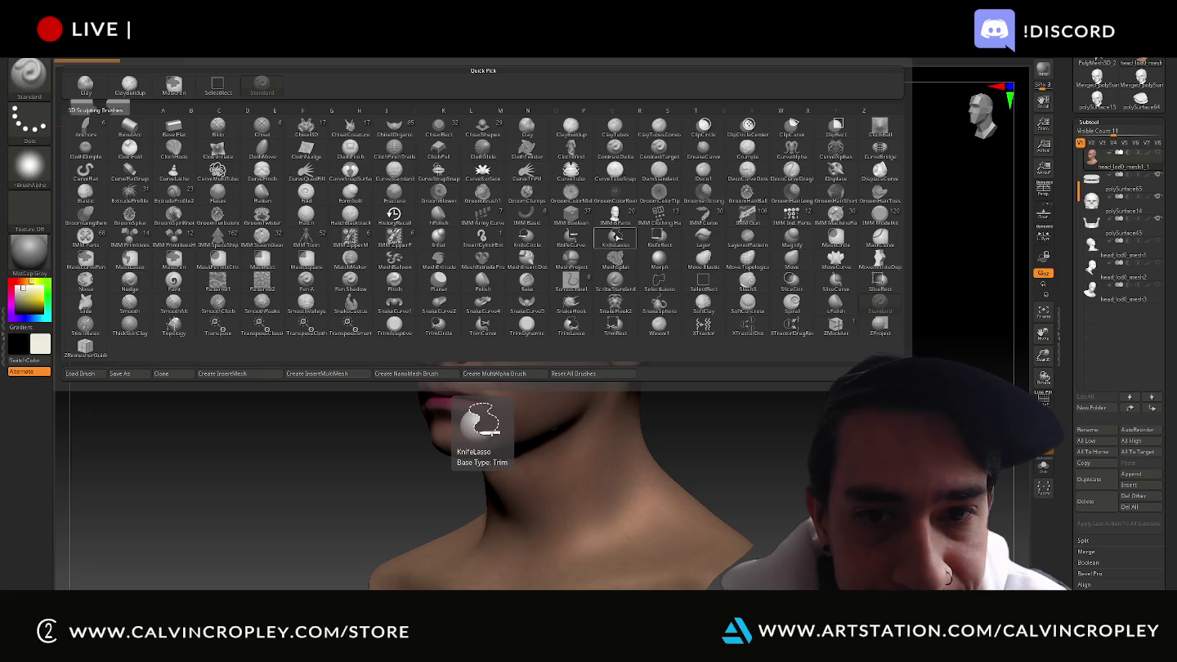
{"action": "left_click", "coordinate": [617, 235]}
{"action": "left_click", "coordinate": [608, 255]}
{"action": "left_click_drag", "start_coordinate": [613, 204], "coordinate": [643, 234], "text": "ctrl+shift"}
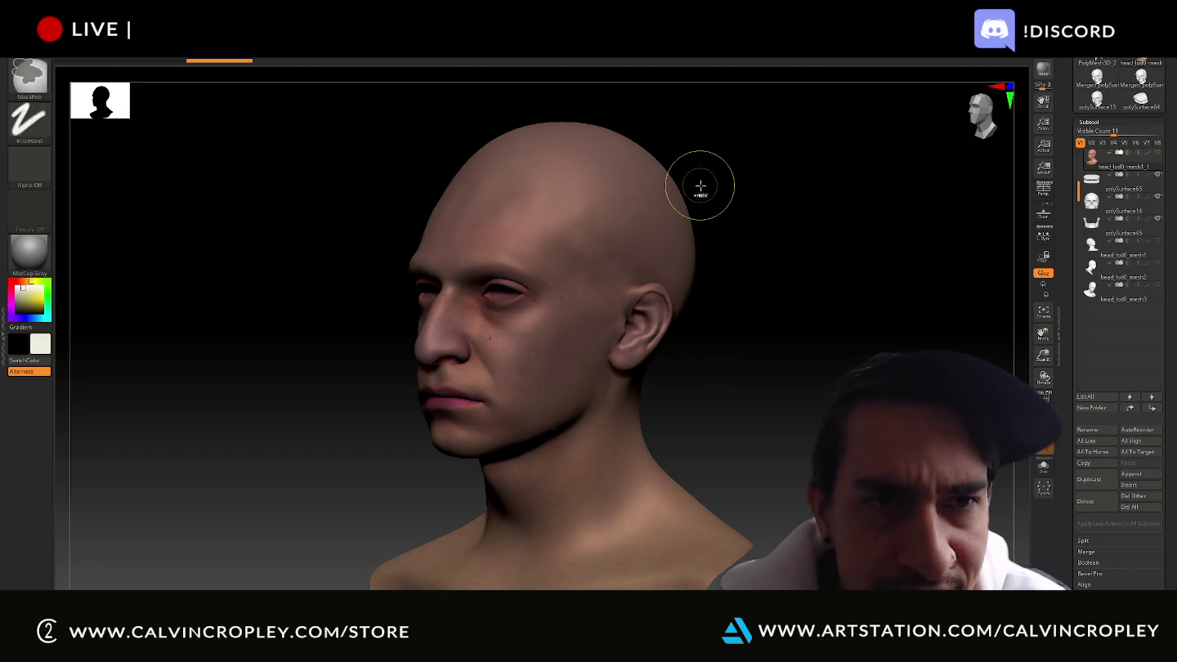
Expand Tool > Geometry, lasso the top of the scalp, restore the hidden head, and rotate to profile
{"action": "scroll", "coordinate": [1120, 220], "scroll_direction": "up", "scroll_amount": 1}
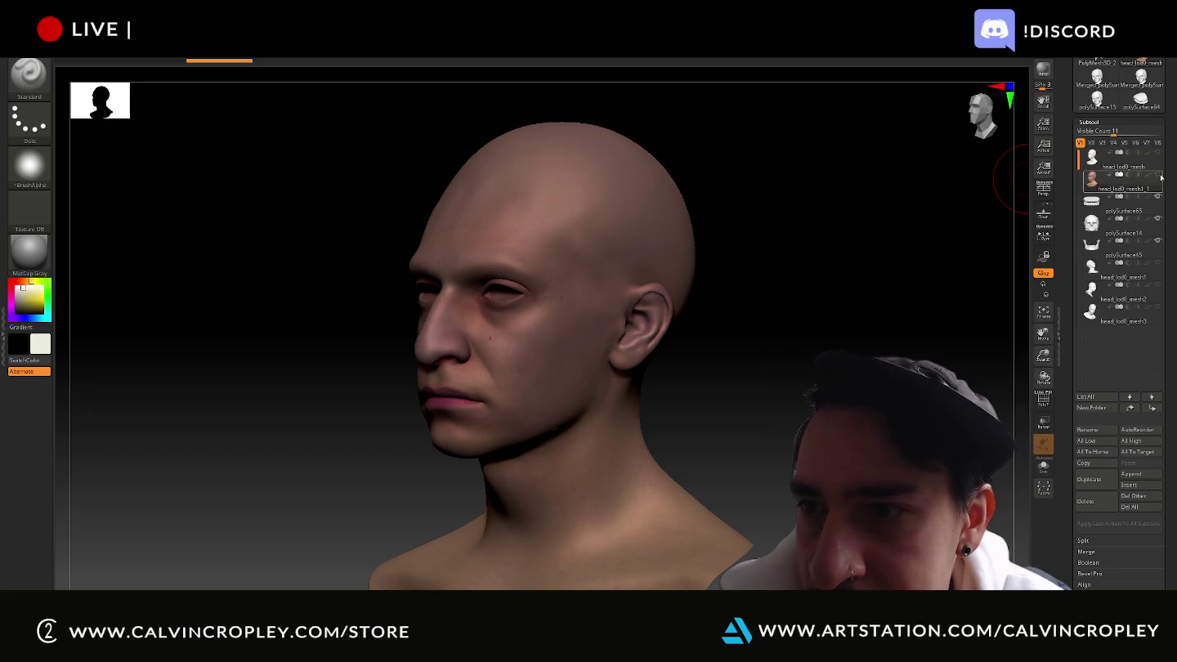
{"action": "mouse_move", "coordinate": [1124, 181]}
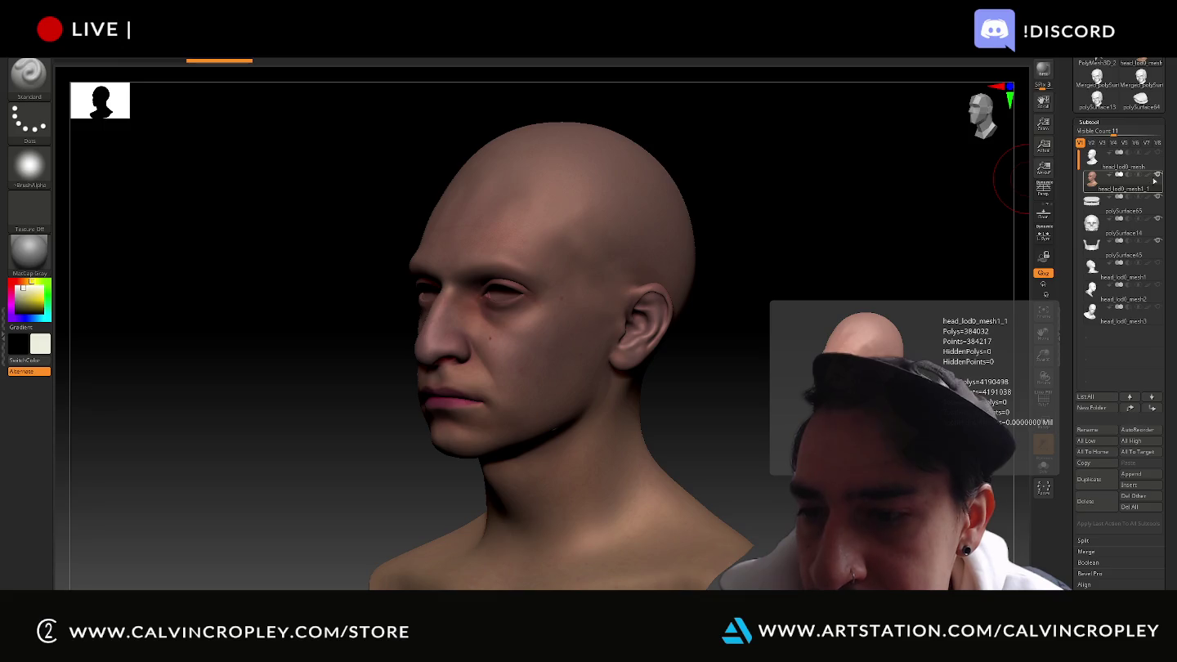
{"action": "left_click_drag", "start_coordinate": [1067, 538], "coordinate": [1067, 471]}
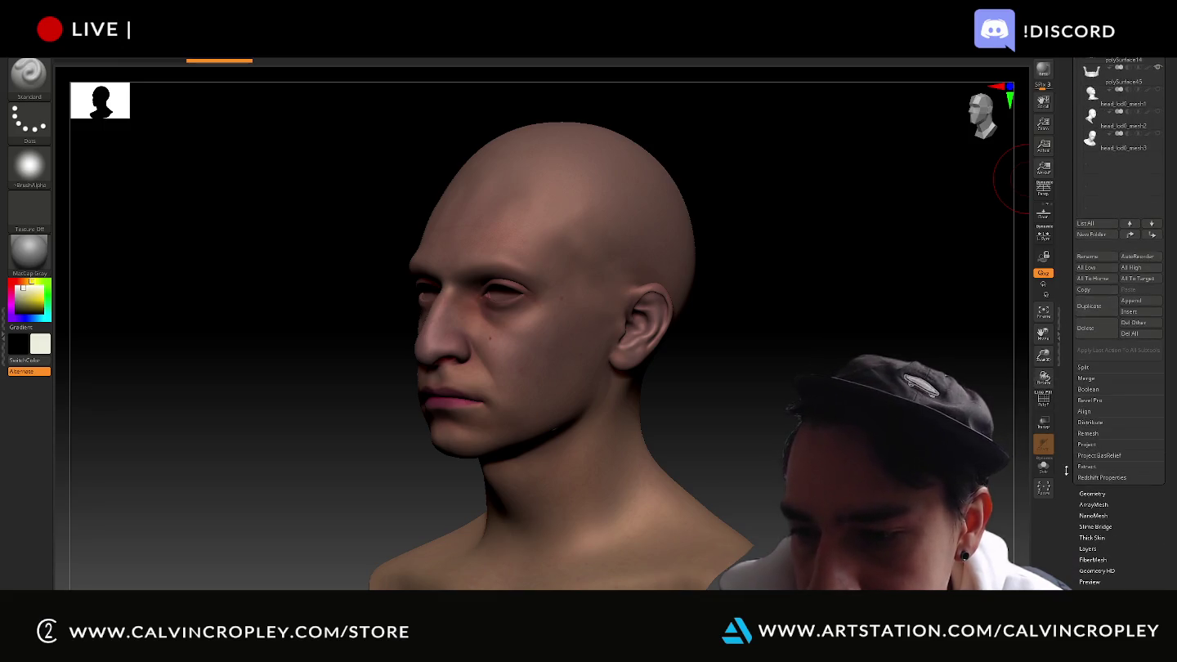
{"action": "left_click", "coordinate": [1087, 492]}
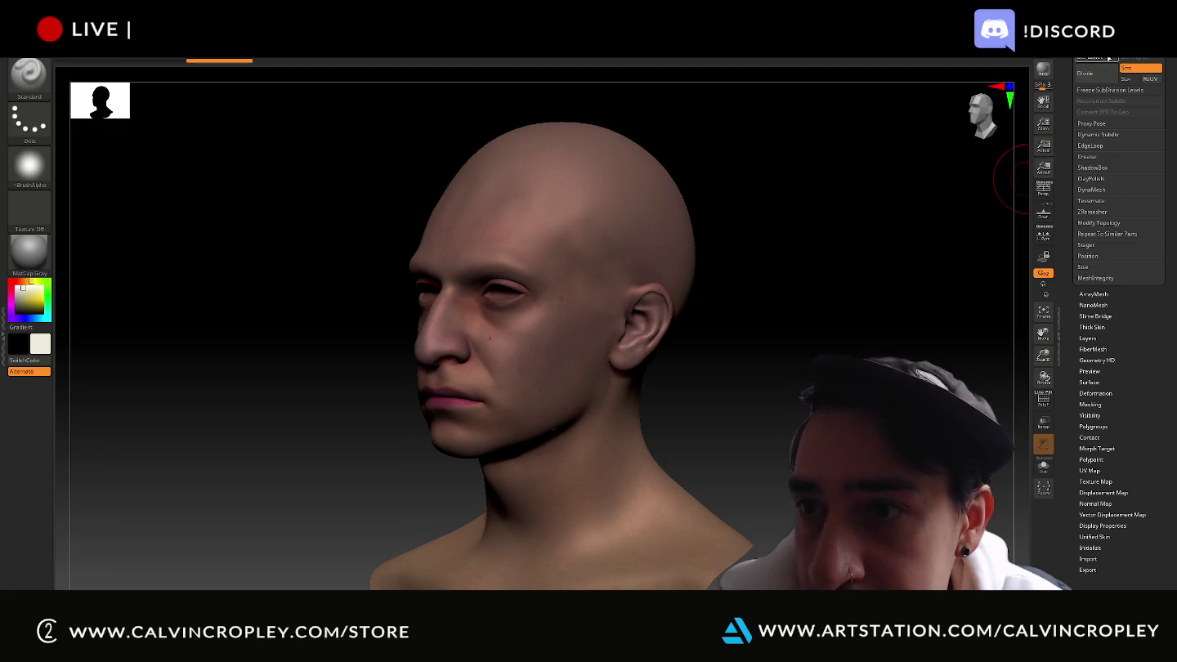
{"action": "mouse_move", "coordinate": [657, 197]}
{"action": "left_mouse_down", "text": "ctrl+shift"}
{"action": "mouse_move", "coordinate": [621, 176]}
{"action": "mouse_move", "coordinate": [420, 163]}
{"action": "left_mouse_up", "text": "ctrl+shift"}
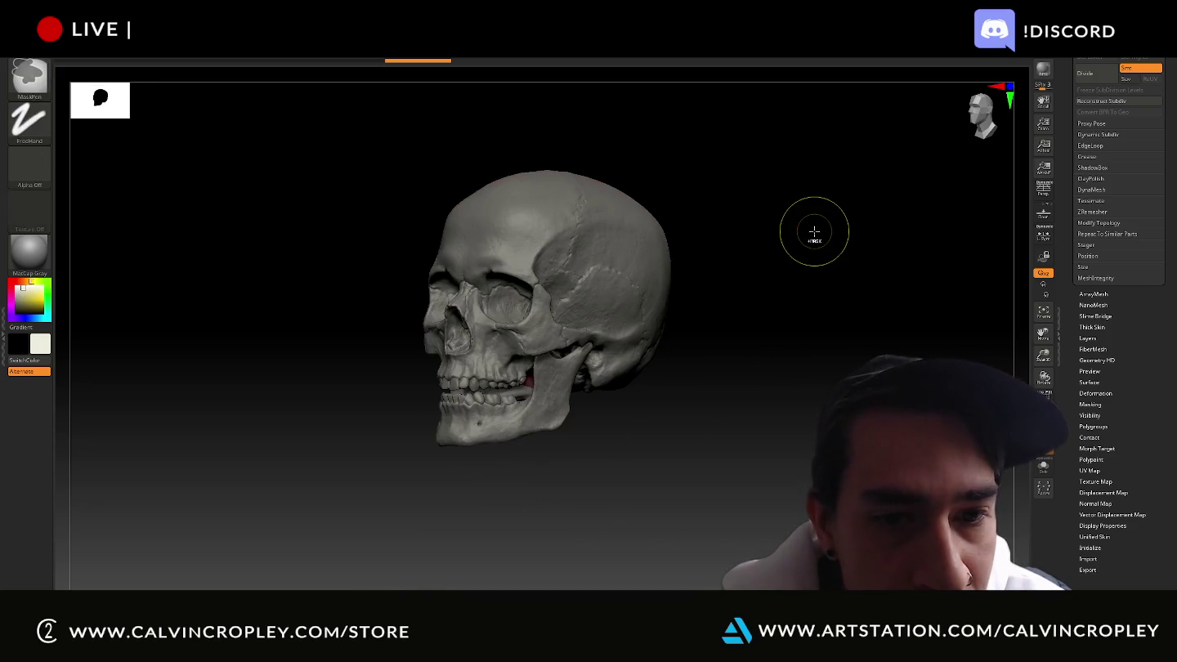
{"action": "left_click", "coordinate": [814, 231], "text": "ctrl+shift"}
{"action": "mouse_move", "coordinate": [767, 171]}
{"action": "left_mouse_down"}
{"action": "mouse_move", "coordinate": [750, 196]}
{"action": "mouse_move", "coordinate": [723, 171]}
{"action": "mouse_move", "coordinate": [718, 200]}
{"action": "left_mouse_up"}
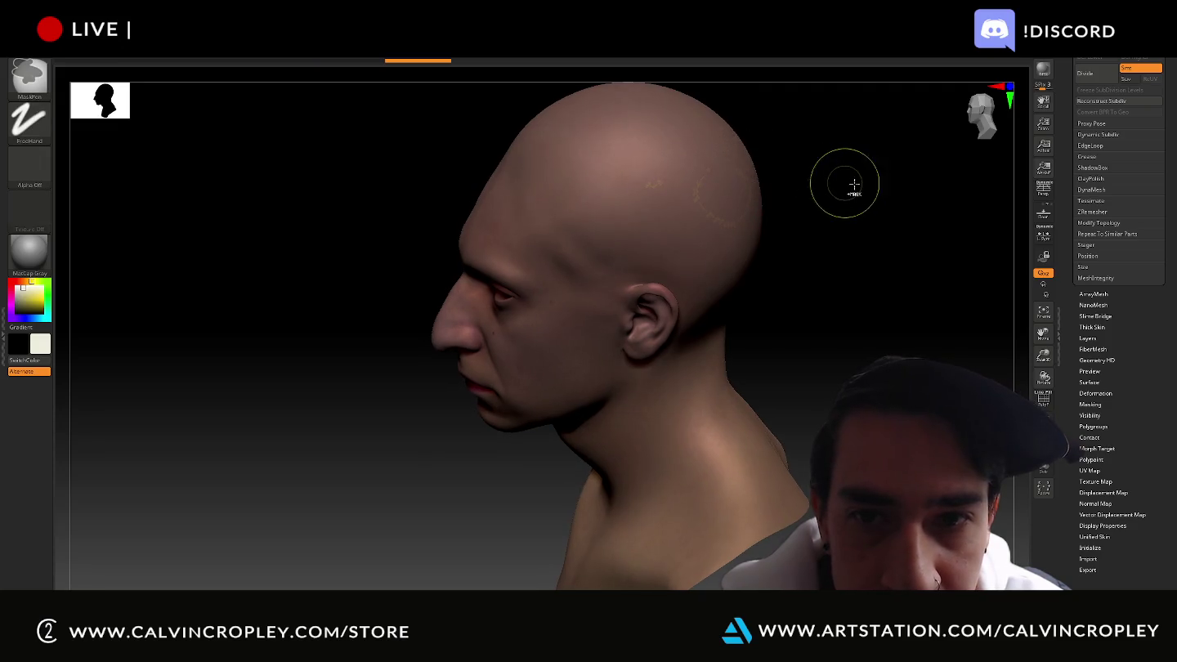
{"action": "left_click_drag", "start_coordinate": [856, 182], "coordinate": [859, 325]}
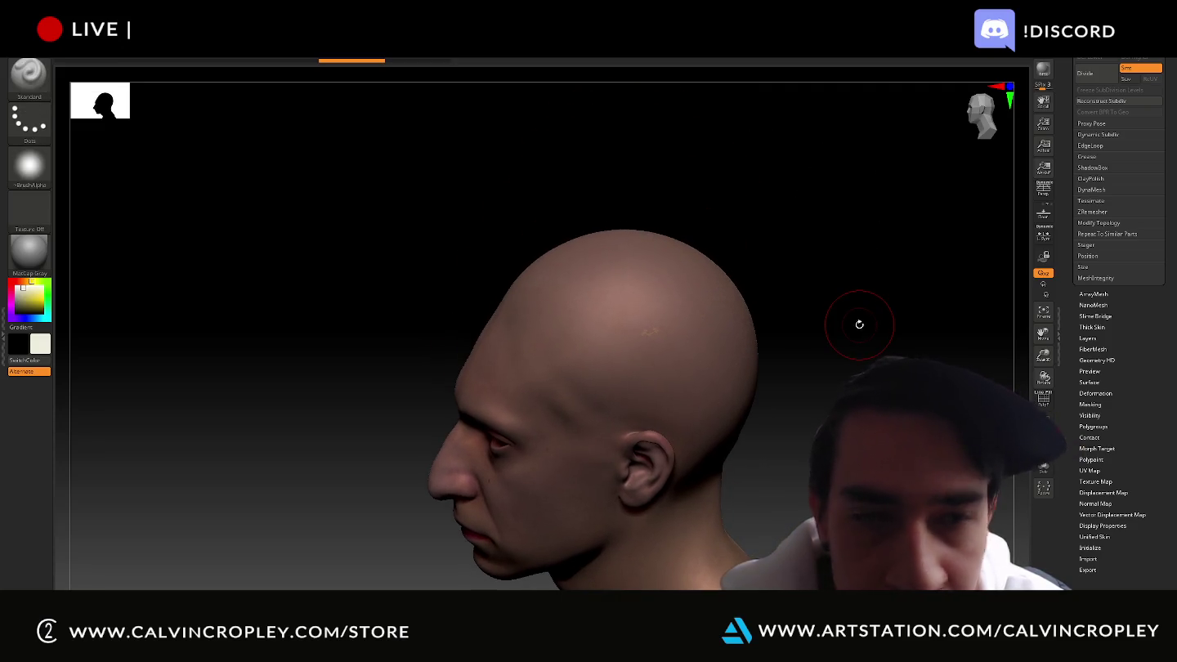
Try two TrimLasso trims on the scalp, undoing each with Ctrl+Z
{"action": "left_click", "coordinate": [36, 79]}
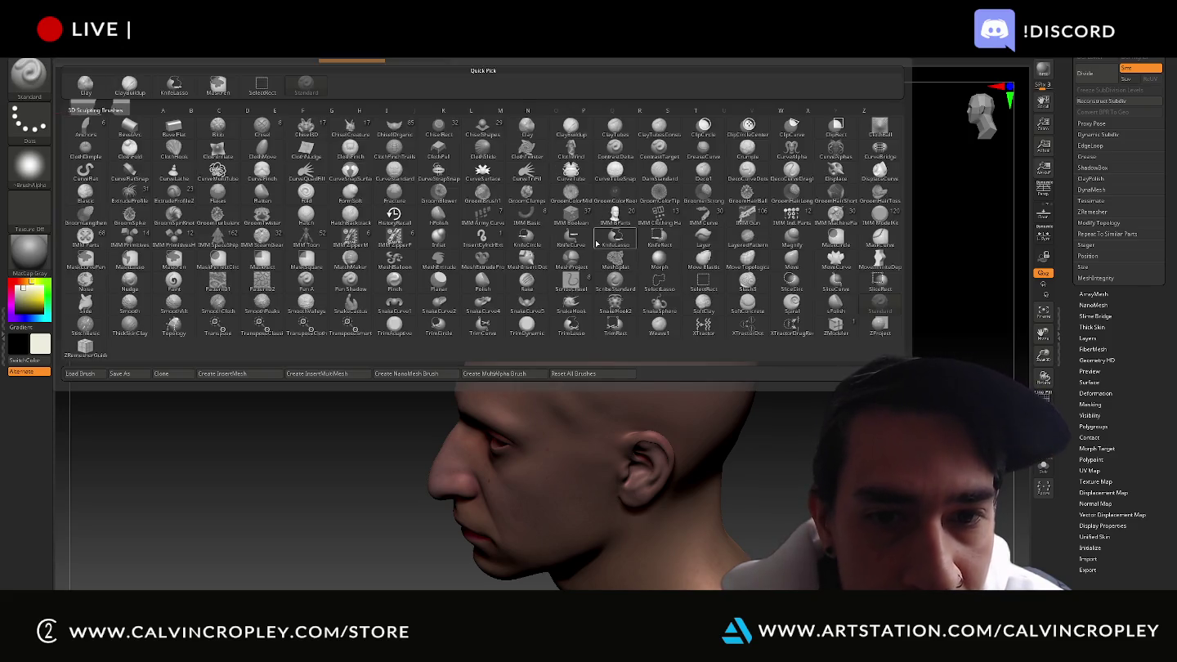
{"action": "left_click", "coordinate": [572, 325]}
{"action": "left_click_drag", "start_coordinate": [667, 258], "coordinate": [688, 206]}
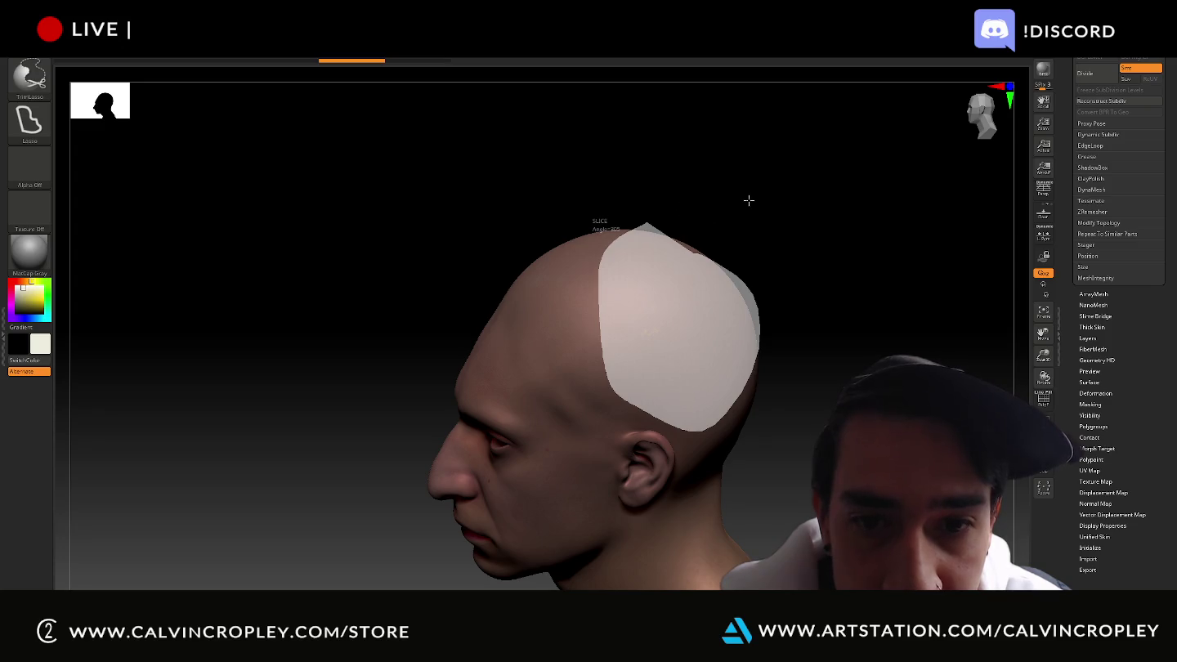
{"action": "mouse_move", "coordinate": [748, 199]}
{"action": "left_mouse_down"}
{"action": "mouse_move", "coordinate": [830, 179]}
{"action": "mouse_move", "coordinate": [797, 162]}
{"action": "left_mouse_up"}
{"action": "key", "text": "ctrl+z"}
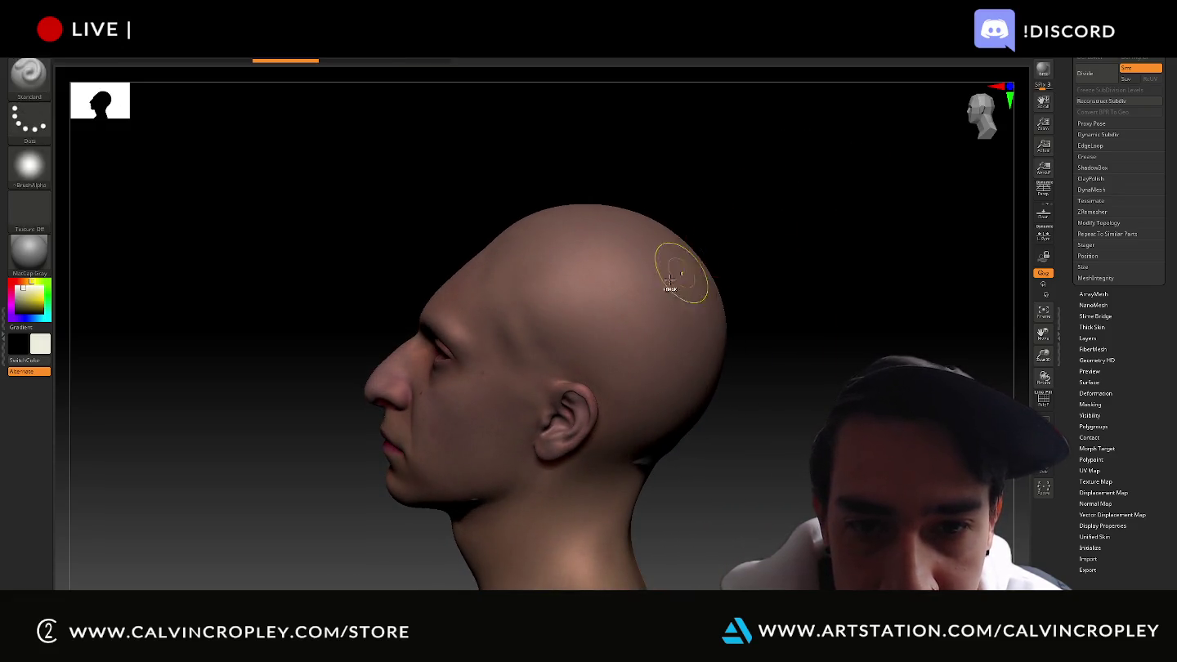
{"action": "mouse_move", "coordinate": [646, 292]}
{"action": "left_mouse_down", "text": "ctrl+shift"}
{"action": "mouse_move", "coordinate": [688, 304]}
{"action": "mouse_move", "coordinate": [661, 258]}
{"action": "left_mouse_up", "text": "ctrl+shift"}
{"action": "left_click_drag", "start_coordinate": [723, 234], "coordinate": [785, 202], "text": "ctrl+shift"}
{"action": "key", "text": "ctrl+z"}
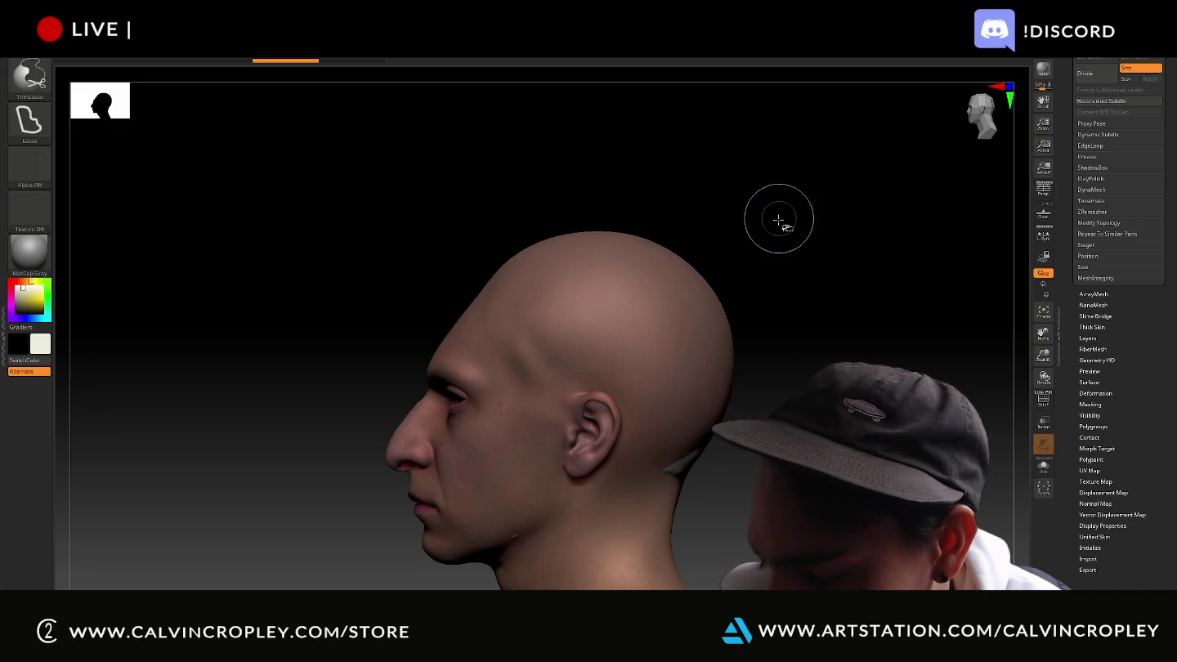
Try a SliceCurve cut across the top of the skull, undo it, and pan the head
{"action": "mouse_move", "coordinate": [830, 336]}
{"action": "left_mouse_down"}
{"action": "mouse_move", "coordinate": [457, 319]}
{"action": "mouse_move", "coordinate": [833, 199]}
{"action": "mouse_move", "coordinate": [283, 287]}
{"action": "left_mouse_up"}
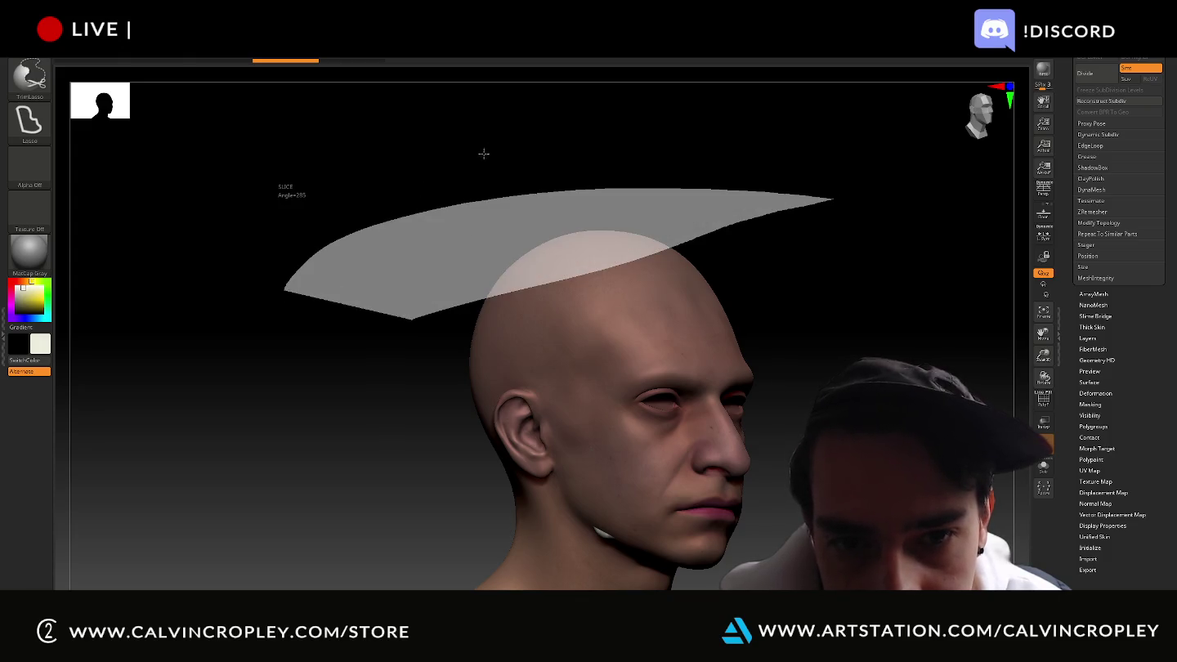
{"action": "mouse_move", "coordinate": [486, 151]}
{"action": "left_mouse_down", "text": "ctrl+shift"}
{"action": "mouse_move", "coordinate": [502, 177]}
{"action": "mouse_move", "coordinate": [466, 164]}
{"action": "left_mouse_up", "text": "ctrl+shift"}
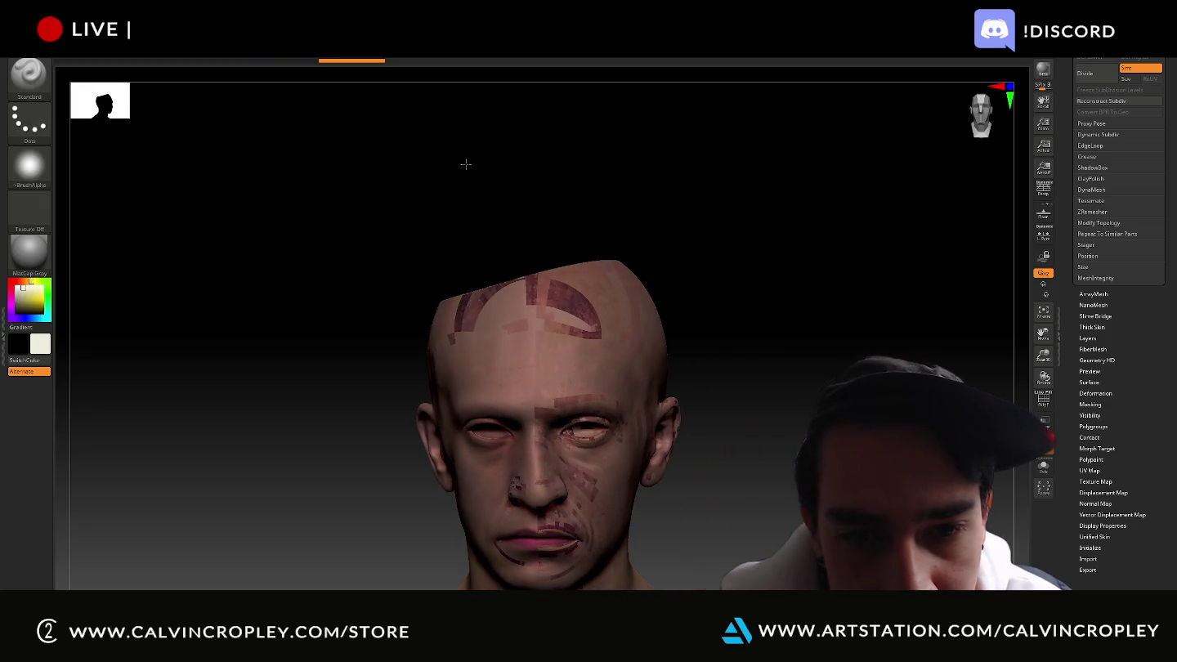
{"action": "key", "text": "ctrl+z"}
{"action": "key", "text": "ctrl+z"}
{"action": "key", "text": "ctrl+z"}
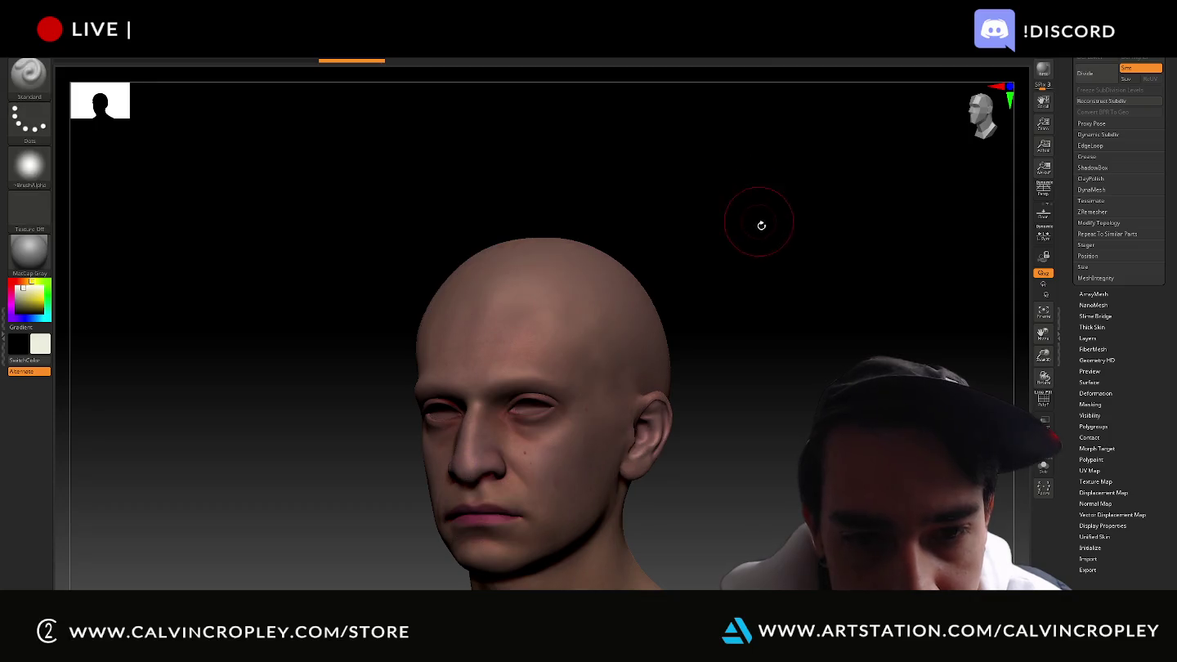
{"action": "left_click_drag", "start_coordinate": [770, 264], "coordinate": [842, 171], "text": "alt"}
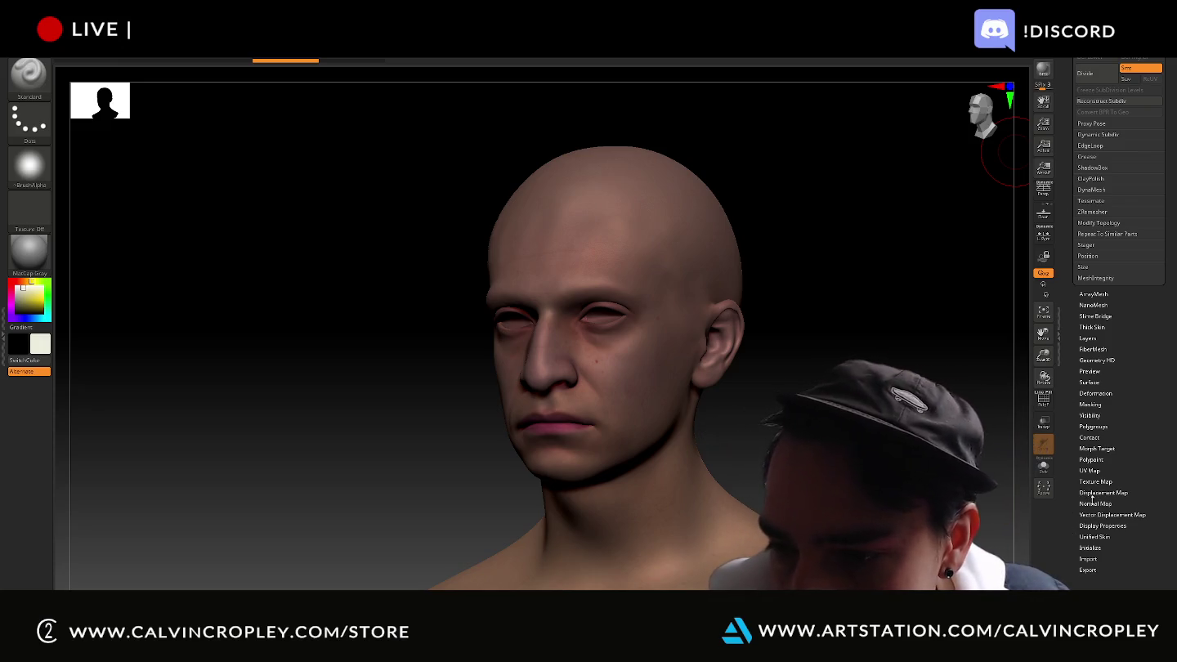
Import the red-marked skin texture through the Texture Map thumbnail and rotate to front view
{"action": "left_click", "coordinate": [1095, 481]}
{"action": "mouse_move", "coordinate": [1096, 248]}
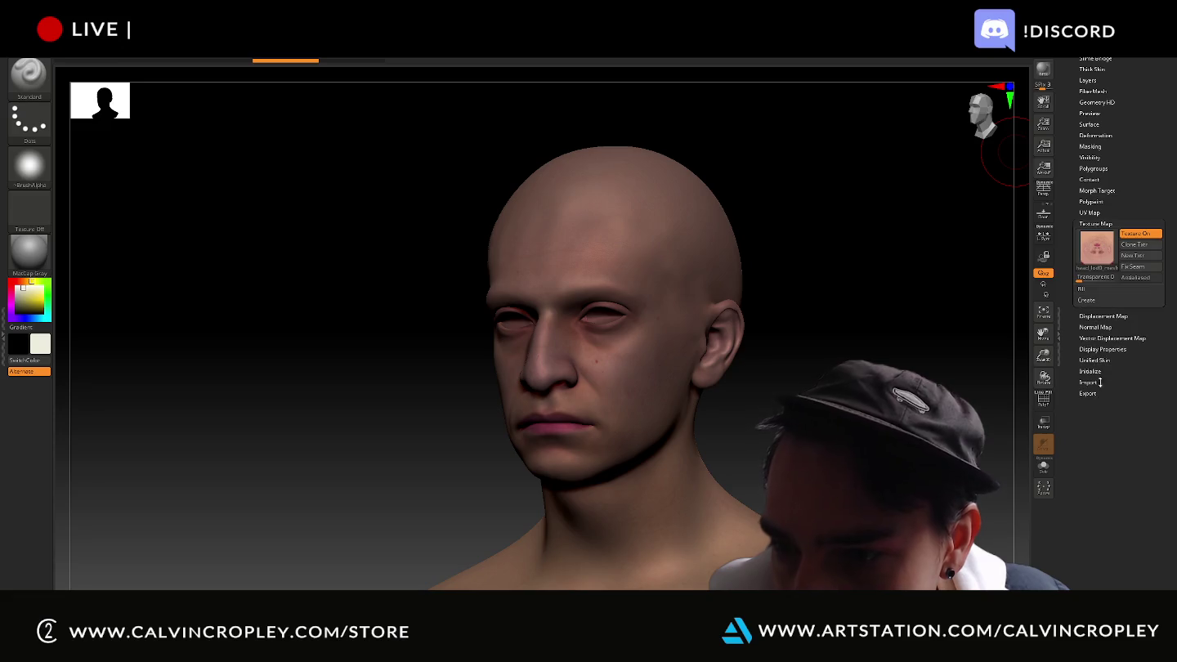
{"action": "left_click", "coordinate": [1107, 253]}
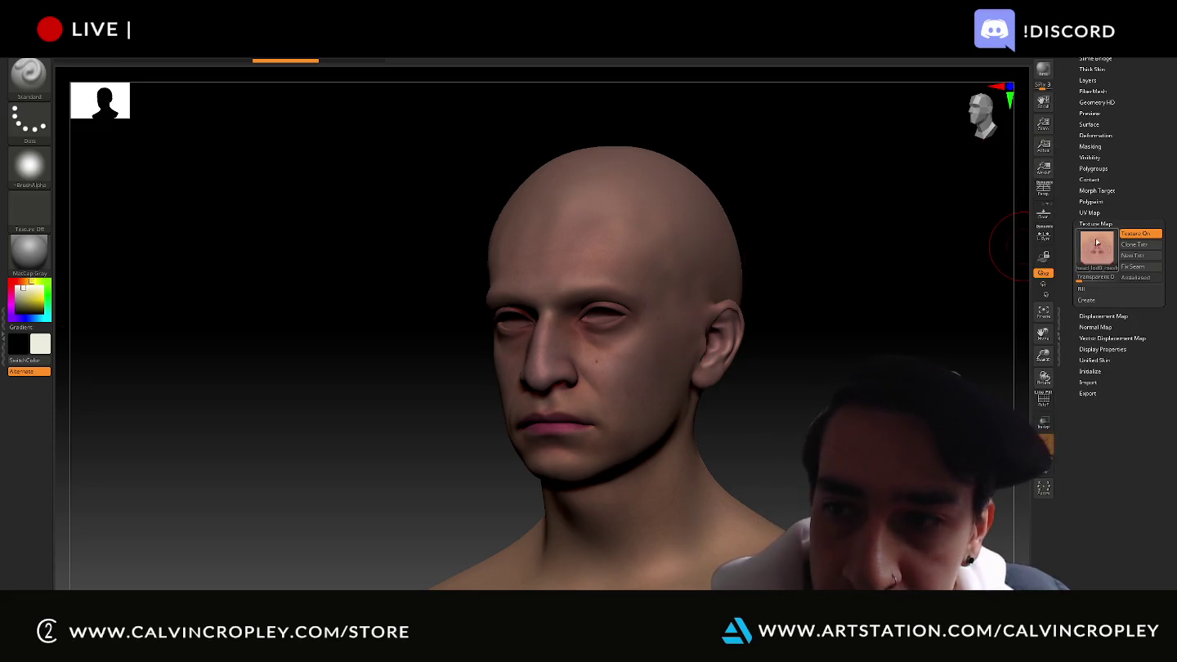
{"action": "left_click", "coordinate": [1097, 242]}
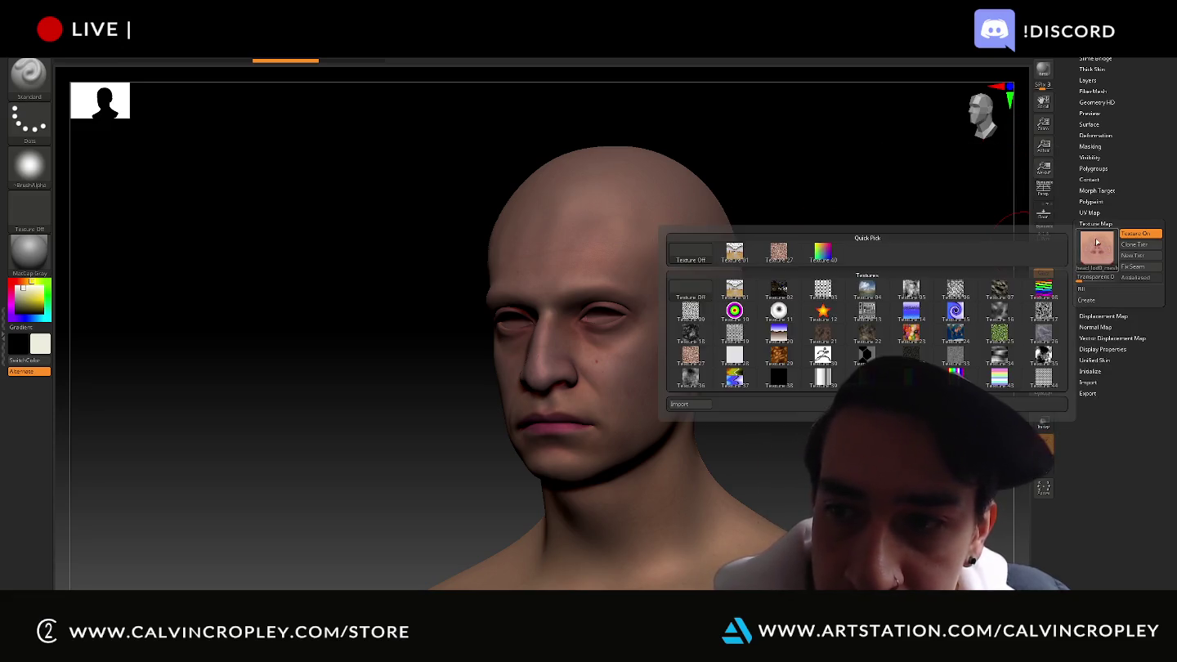
{"action": "left_click", "coordinate": [688, 404]}
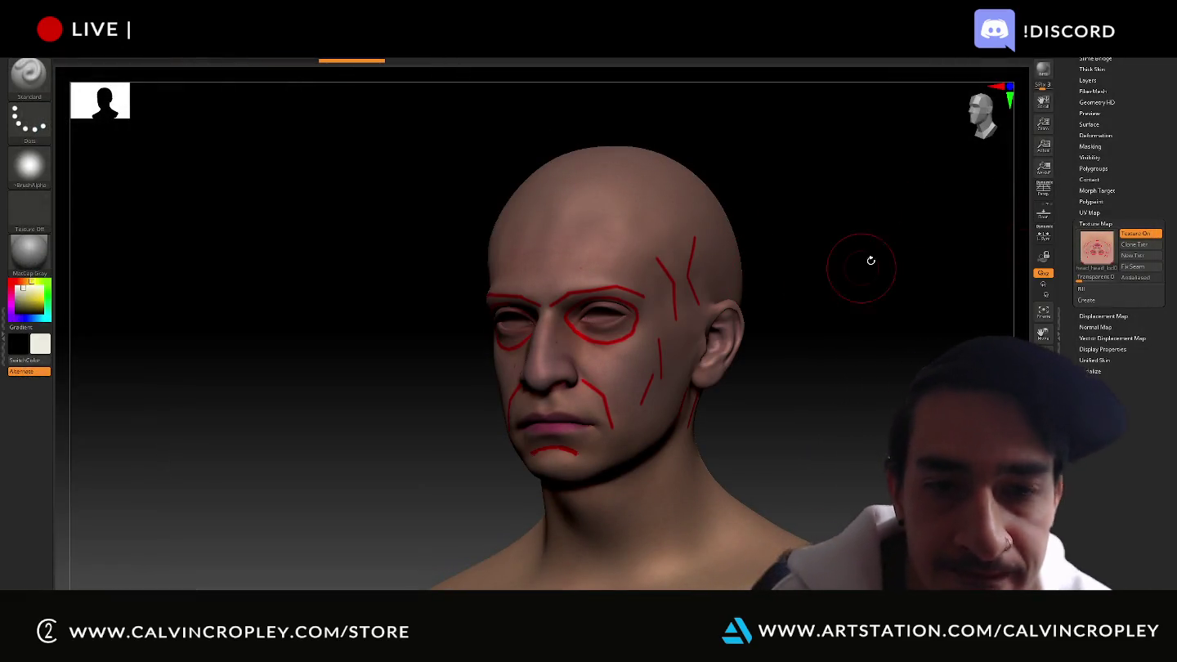
{"action": "mouse_move", "coordinate": [880, 249]}
{"action": "left_mouse_down"}
{"action": "mouse_move", "coordinate": [847, 278]}
{"action": "mouse_move", "coordinate": [878, 178]}
{"action": "mouse_move", "coordinate": [877, 572]}
{"action": "left_mouse_up"}
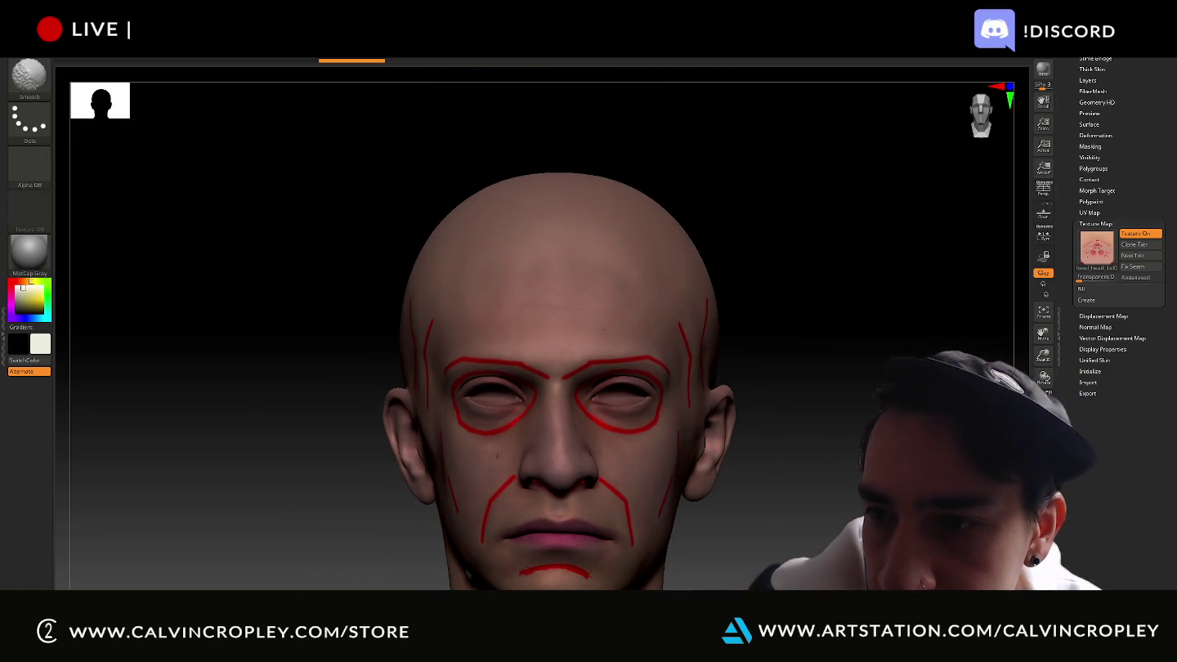
{"action": "key", "text": "ctrl"}
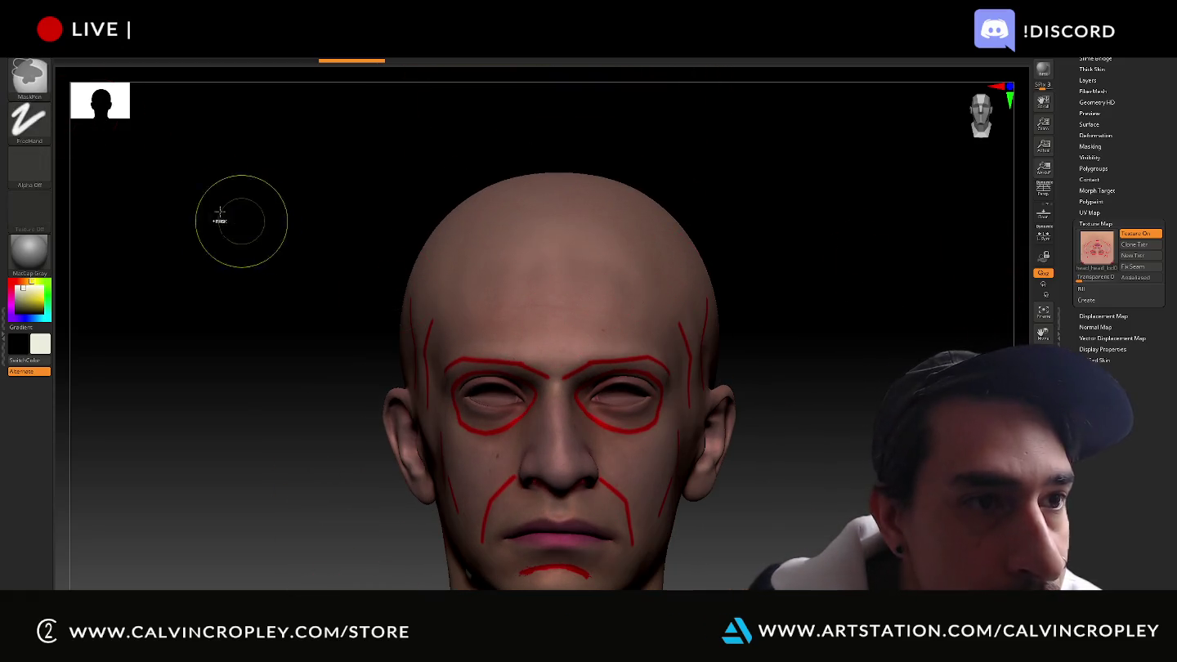
{"action": "left_click", "coordinate": [28, 74]}
{"action": "key", "text": "ctrl+shift"}
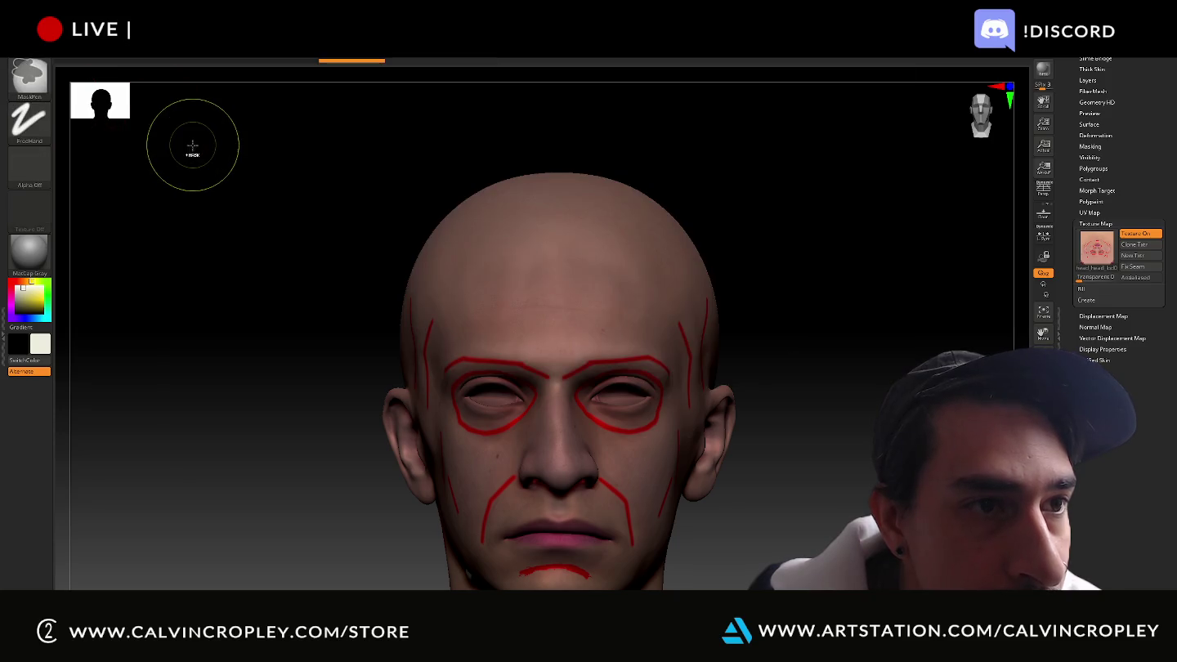
{"action": "left_click", "coordinate": [33, 75]}
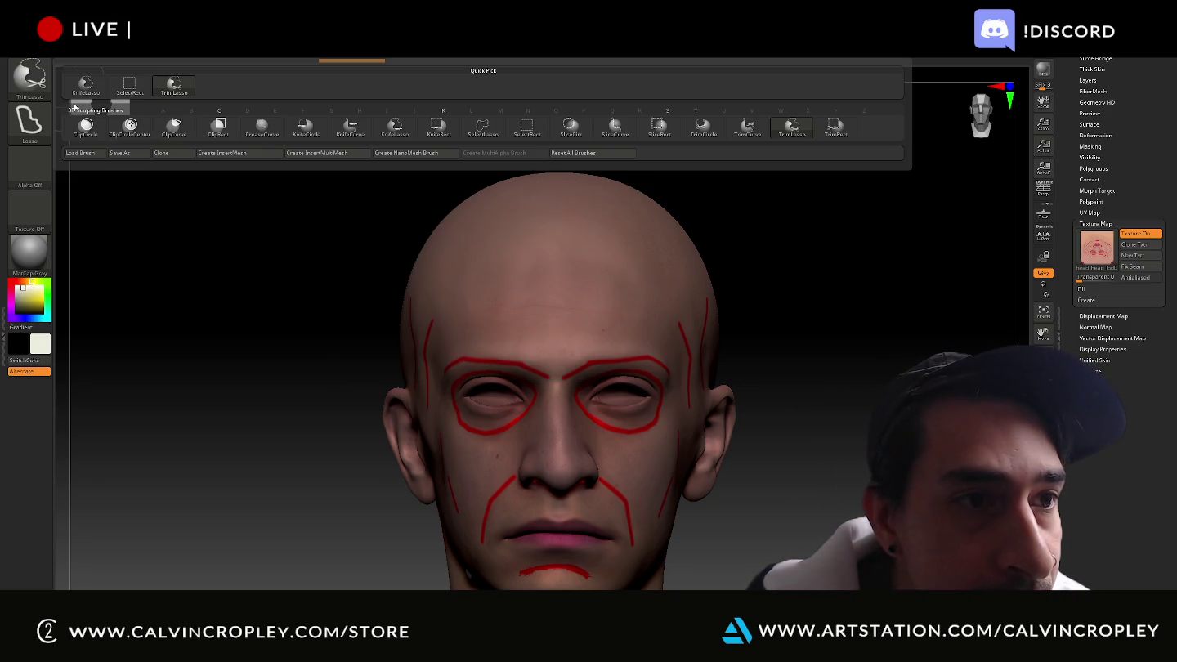
{"action": "key", "text": "b"}
{"action": "key", "text": "c"}
{"action": "key", "text": "b"}
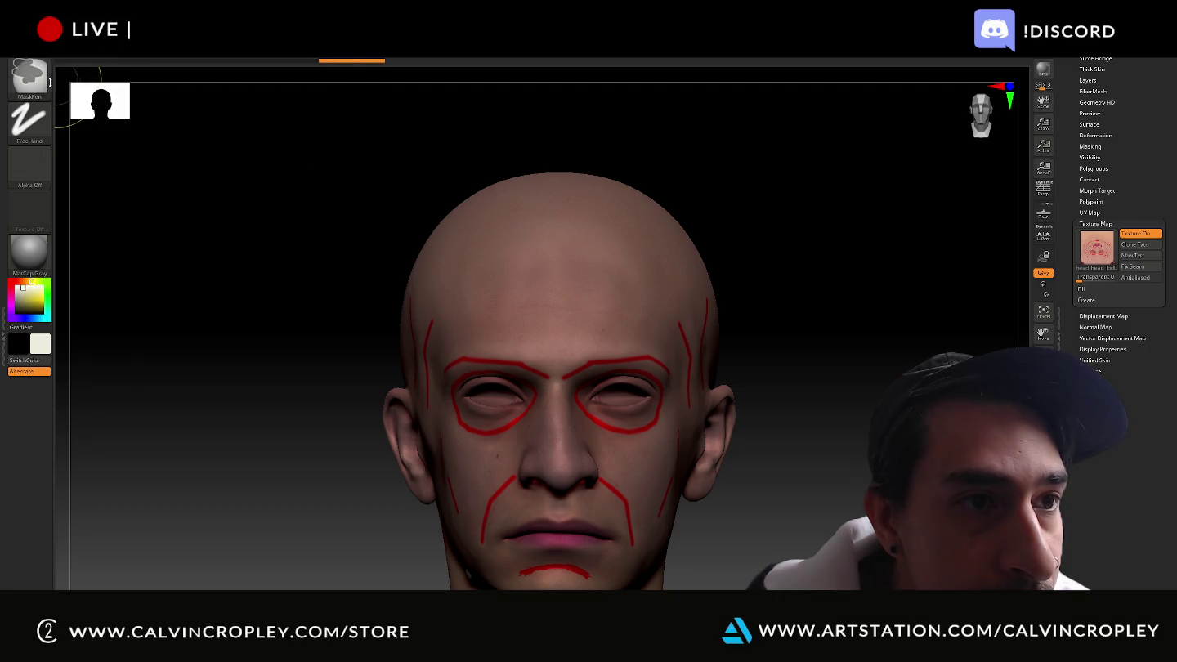
{"action": "key", "text": "b"}
{"action": "key", "text": "m"}
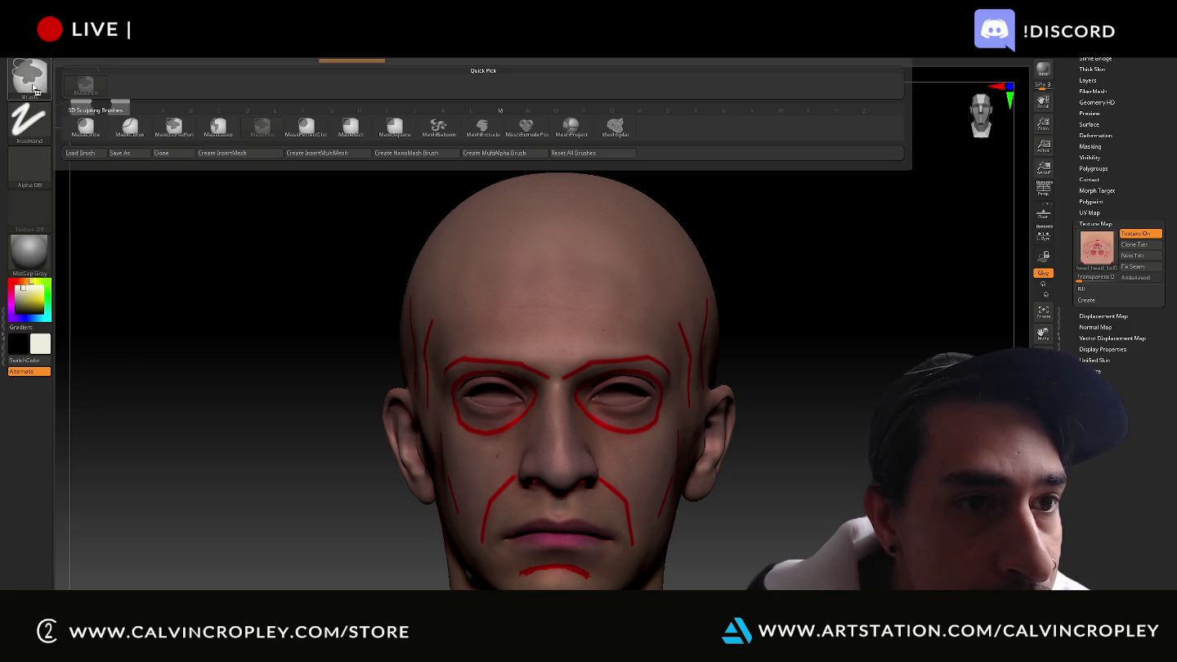
{"action": "mouse_move", "coordinate": [85, 127]}
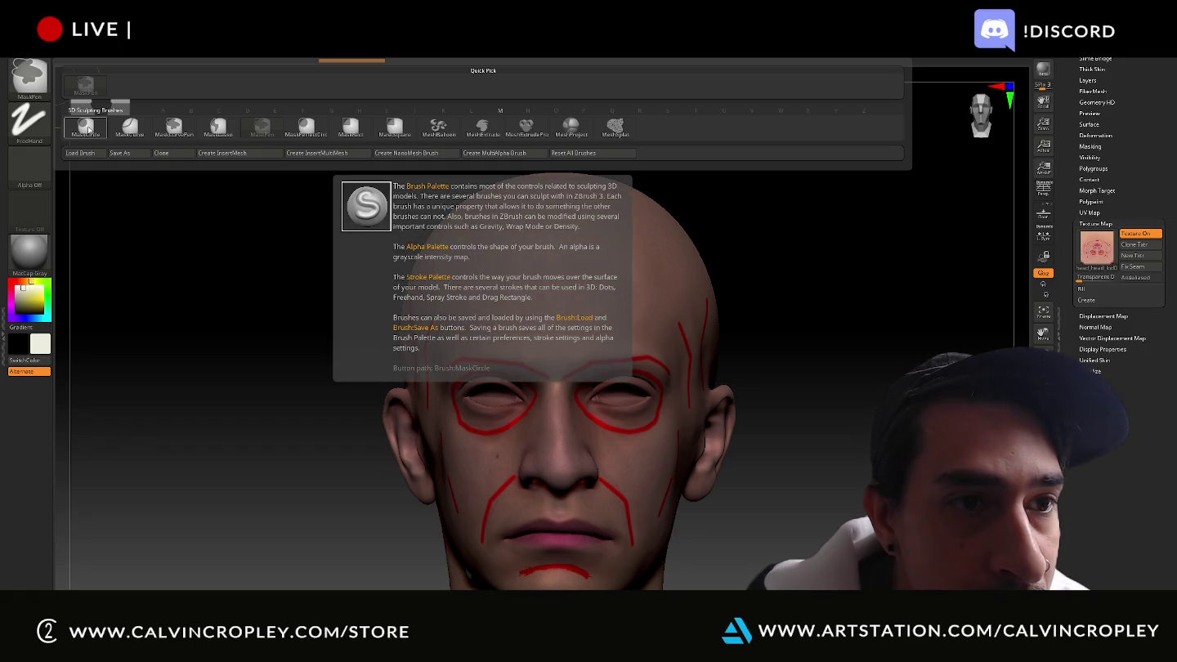
With MaskCircle, mask around the right-side eye, then zoom in and mask both eyelids
{"action": "left_click", "coordinate": [86, 130]}
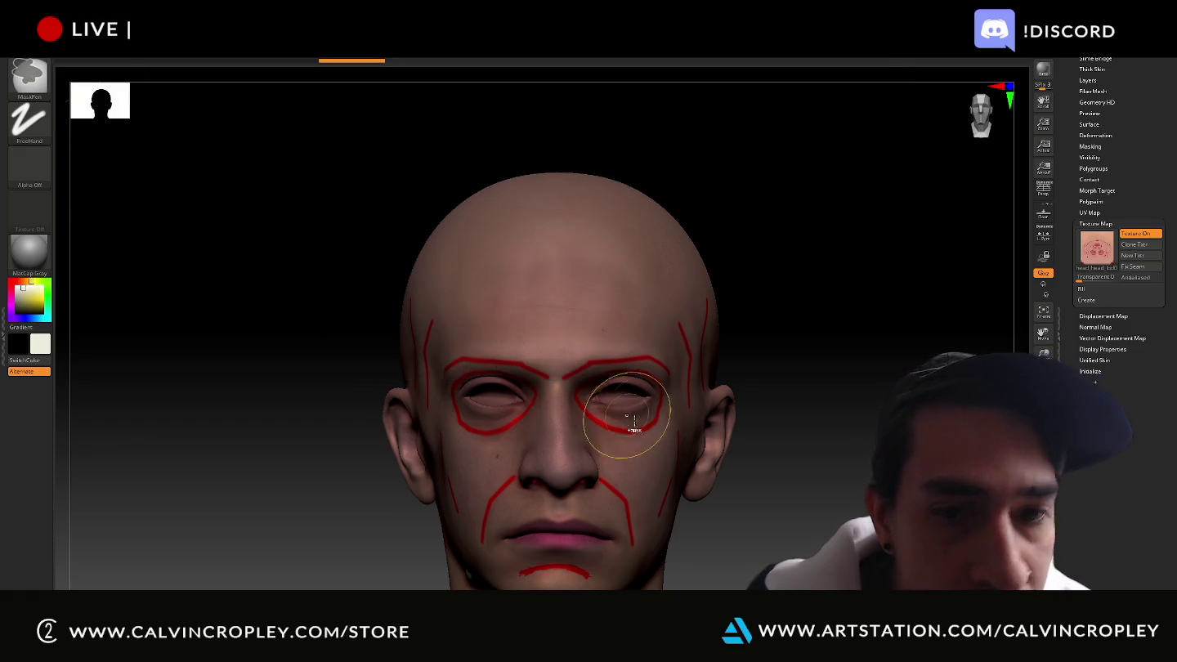
{"action": "left_click_drag", "start_coordinate": [619, 406], "coordinate": [621, 400], "text": "ctrl"}
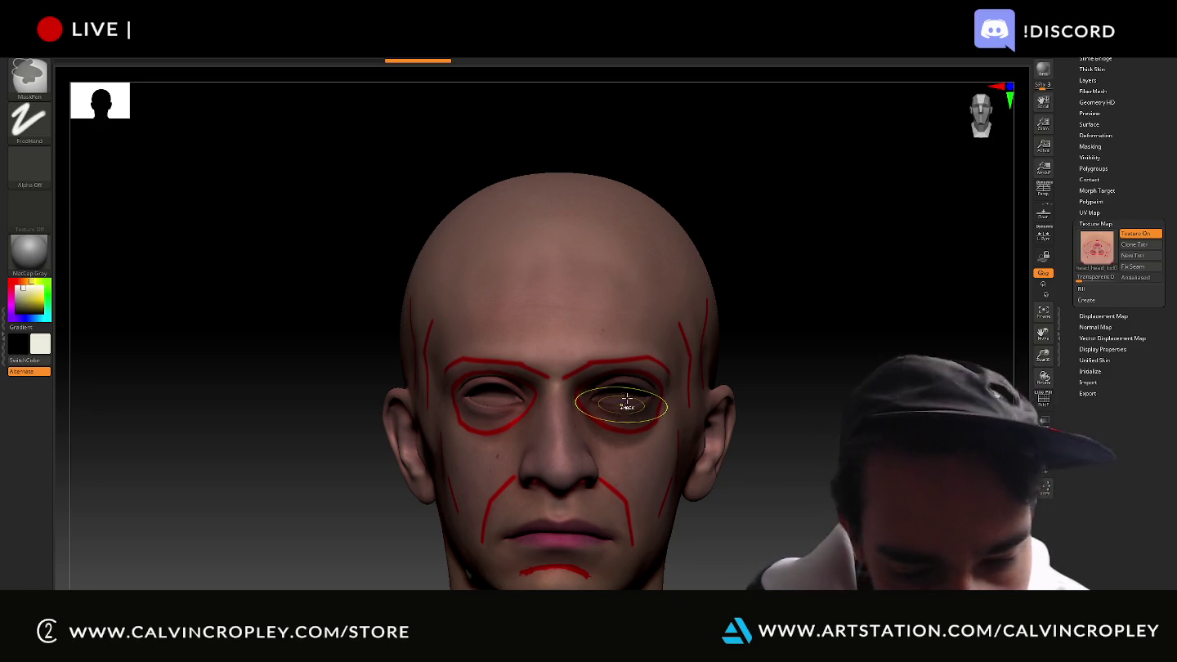
{"action": "mouse_move", "coordinate": [616, 357]}
{"action": "right_mouse_down", "text": "ctrl"}
{"action": "mouse_move", "coordinate": [621, 310]}
{"action": "mouse_move", "coordinate": [907, 351]}
{"action": "right_mouse_up", "text": "ctrl"}
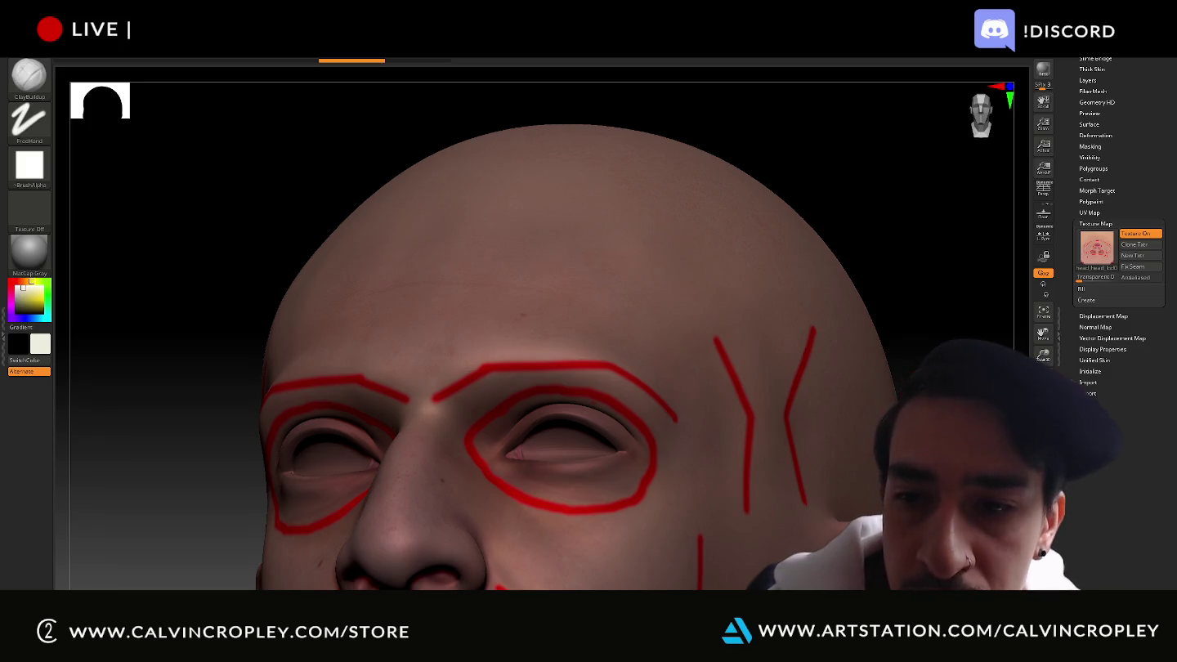
{"action": "mouse_move", "coordinate": [533, 452]}
{"action": "left_mouse_down", "text": "ctrl"}
{"action": "mouse_move", "coordinate": [610, 436]}
{"action": "mouse_move", "coordinate": [631, 453]}
{"action": "mouse_move", "coordinate": [603, 484]}
{"action": "mouse_move", "coordinate": [546, 490]}
{"action": "mouse_move", "coordinate": [493, 452]}
{"action": "left_mouse_up", "text": "ctrl"}
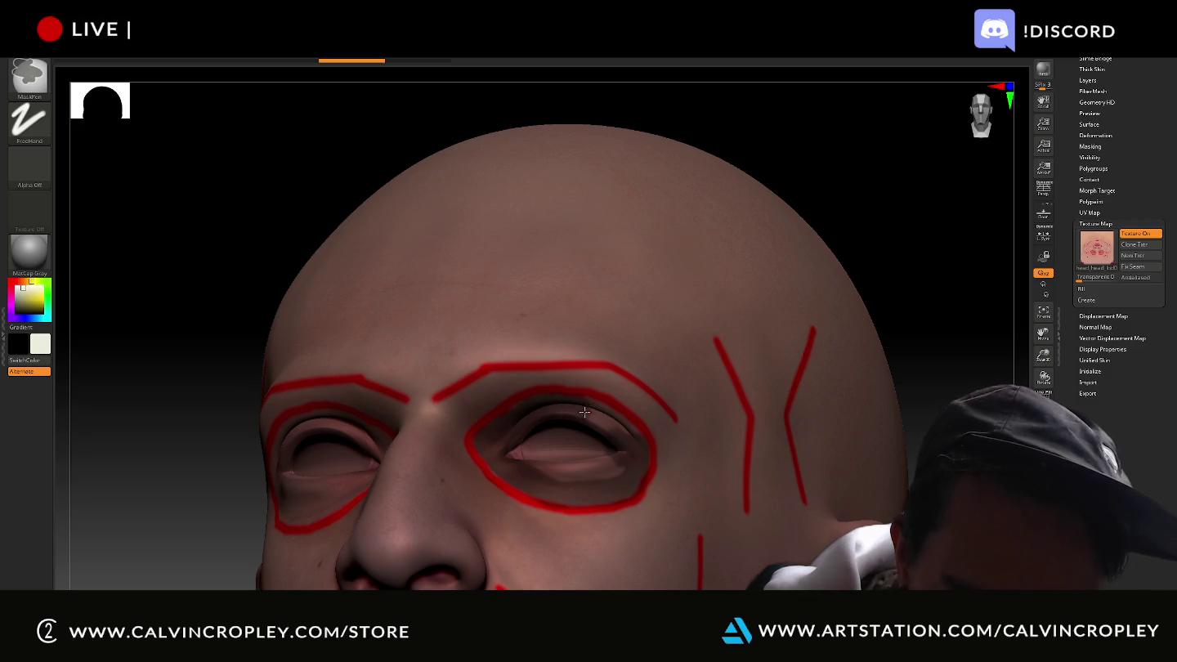
{"action": "left_click_drag", "start_coordinate": [609, 478], "coordinate": [551, 468], "text": "ctrl"}
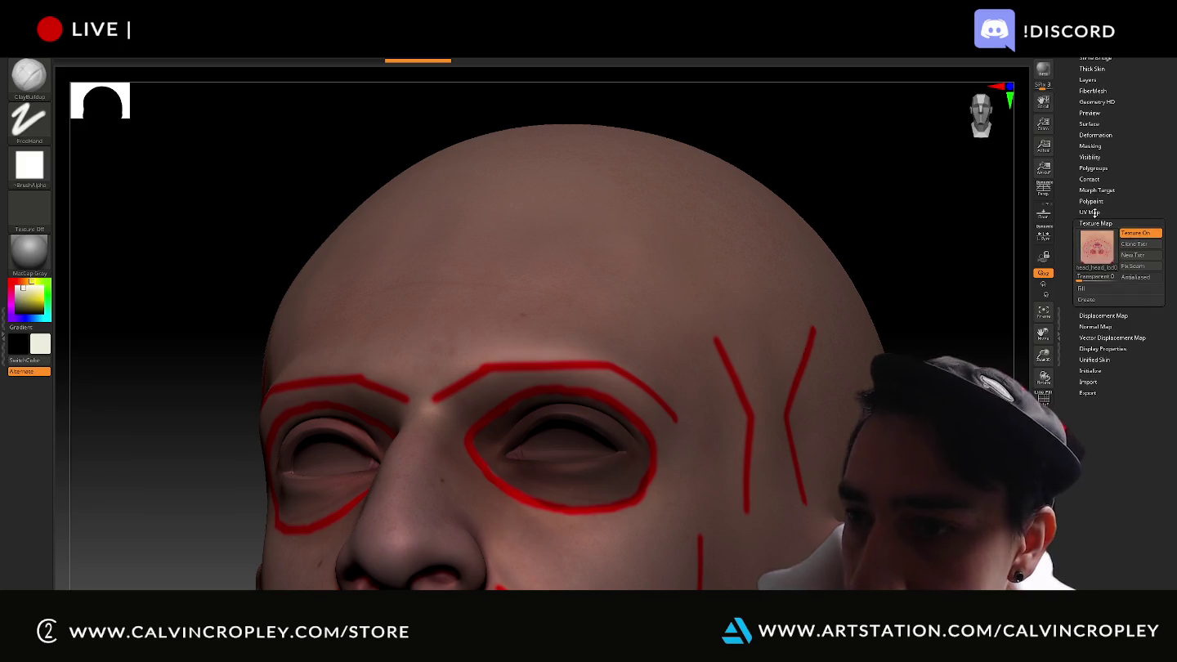
{"action": "scroll", "coordinate": [1080, 231], "scroll_direction": "up", "scroll_amount": 1}
{"action": "scroll", "coordinate": [1081, 233], "scroll_direction": "up", "scroll_amount": 5}
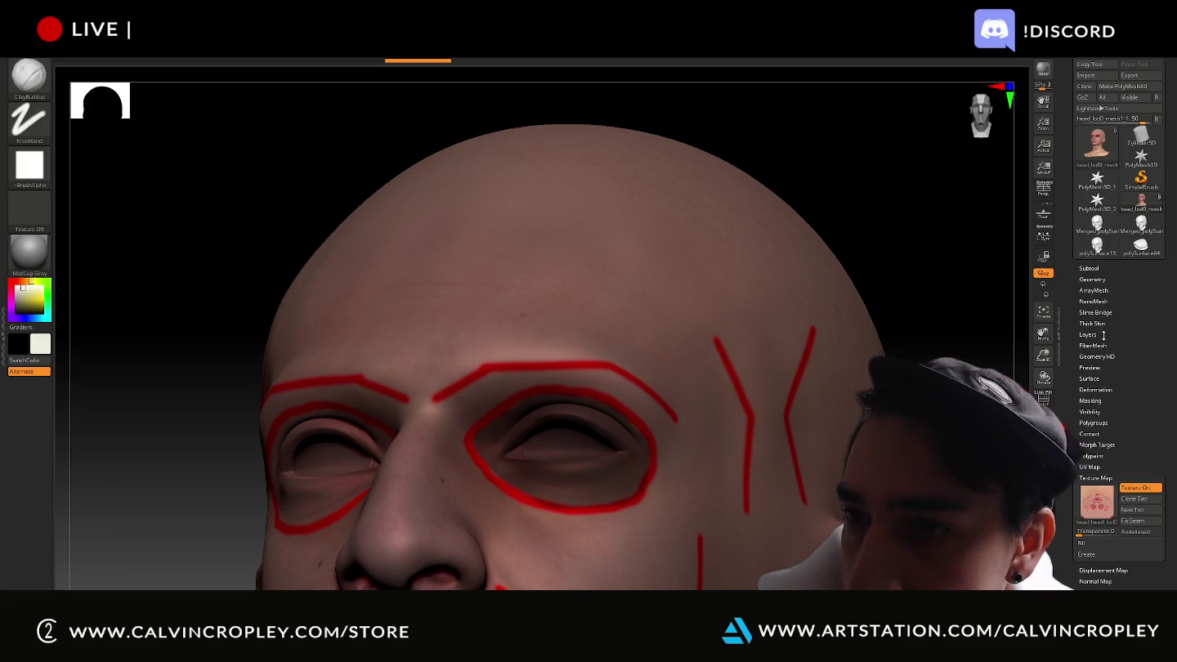
{"action": "left_click", "coordinate": [1092, 280]}
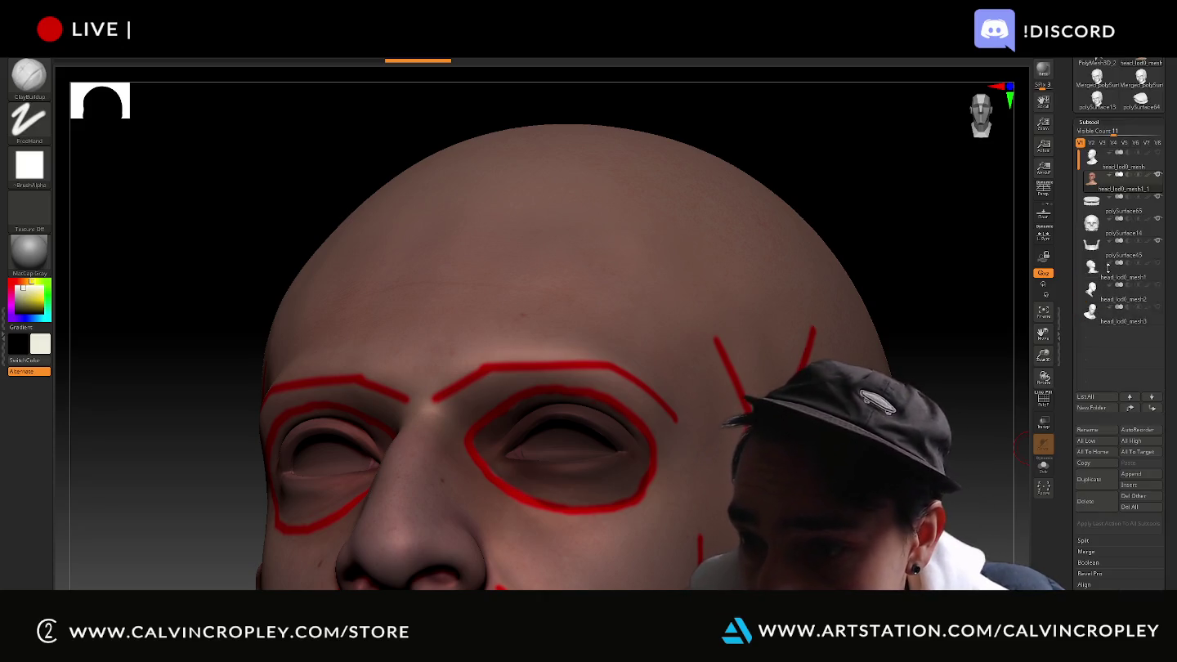
{"action": "left_click", "coordinate": [1089, 268]}
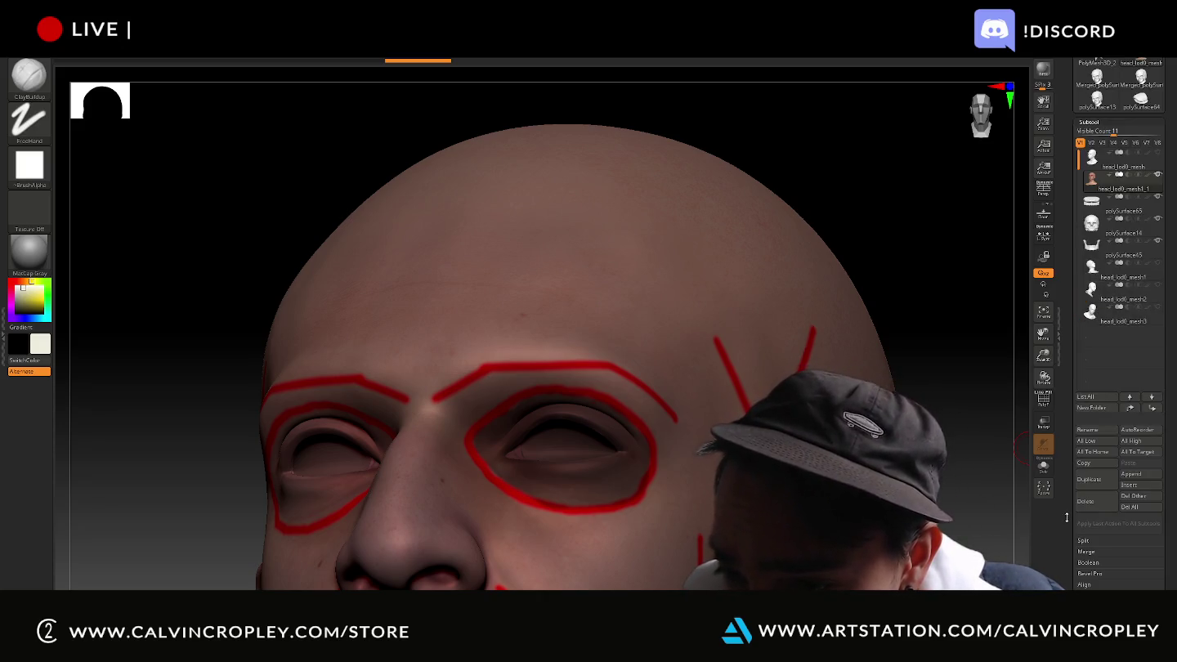
{"action": "left_click_drag", "start_coordinate": [1067, 512], "coordinate": [1067, 405]}
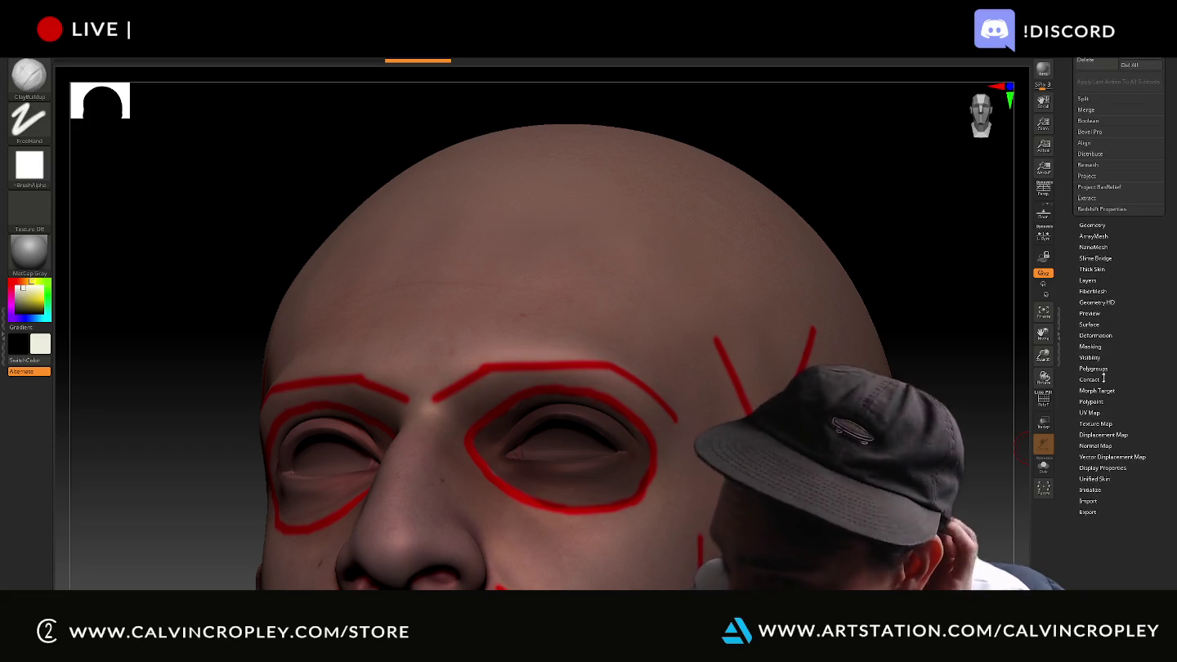
{"action": "left_click", "coordinate": [1095, 346]}
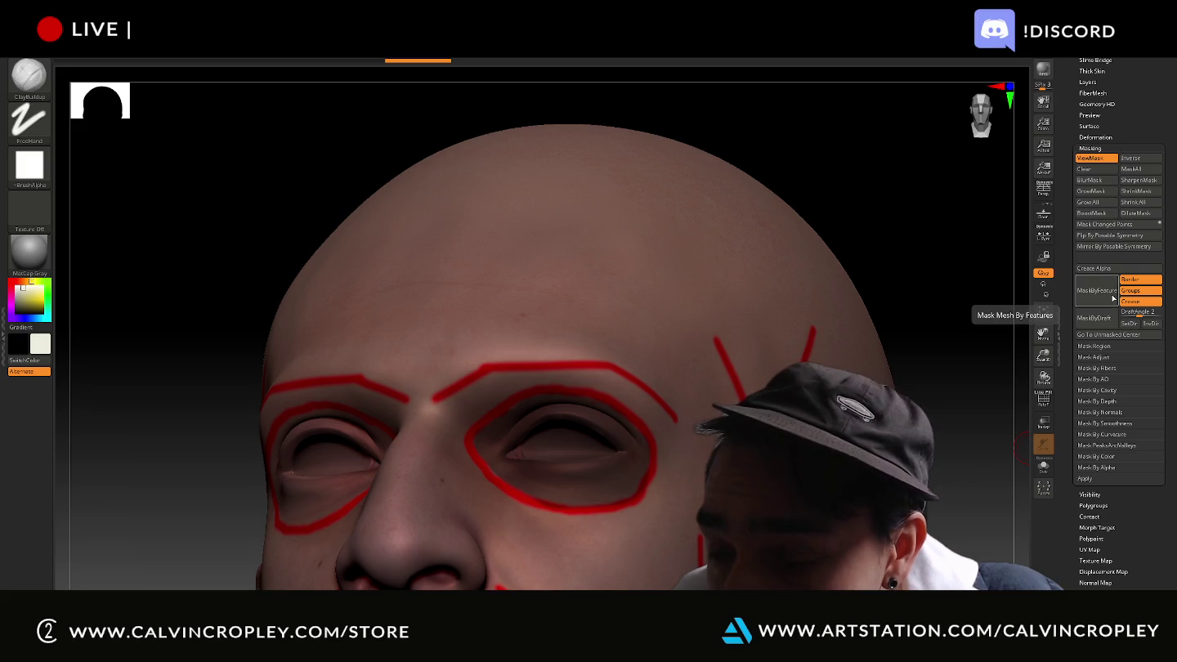
{"action": "left_click", "coordinate": [1097, 169]}
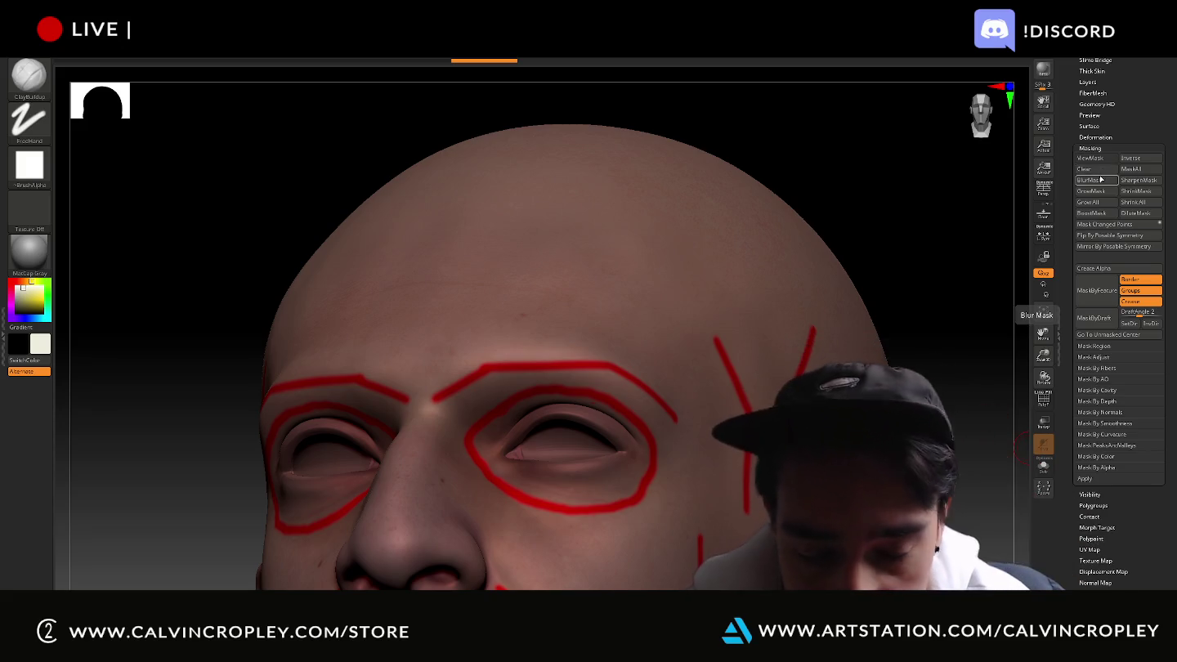
{"action": "key", "text": "ctrl+z"}
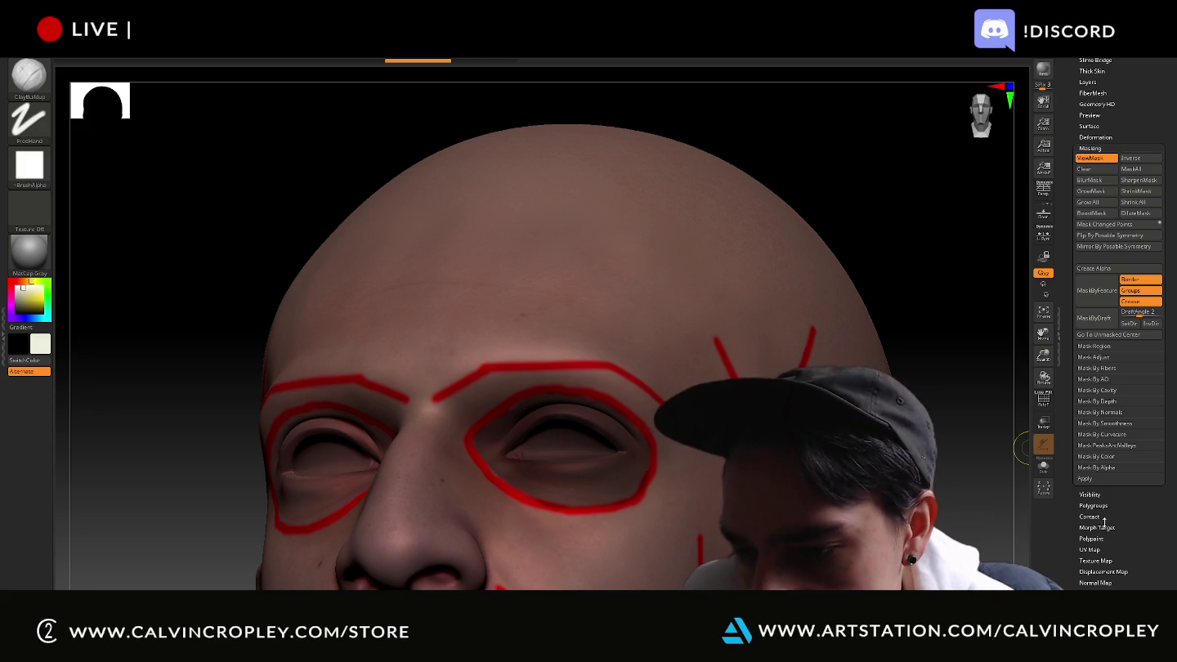
{"action": "left_click", "coordinate": [1102, 605]}
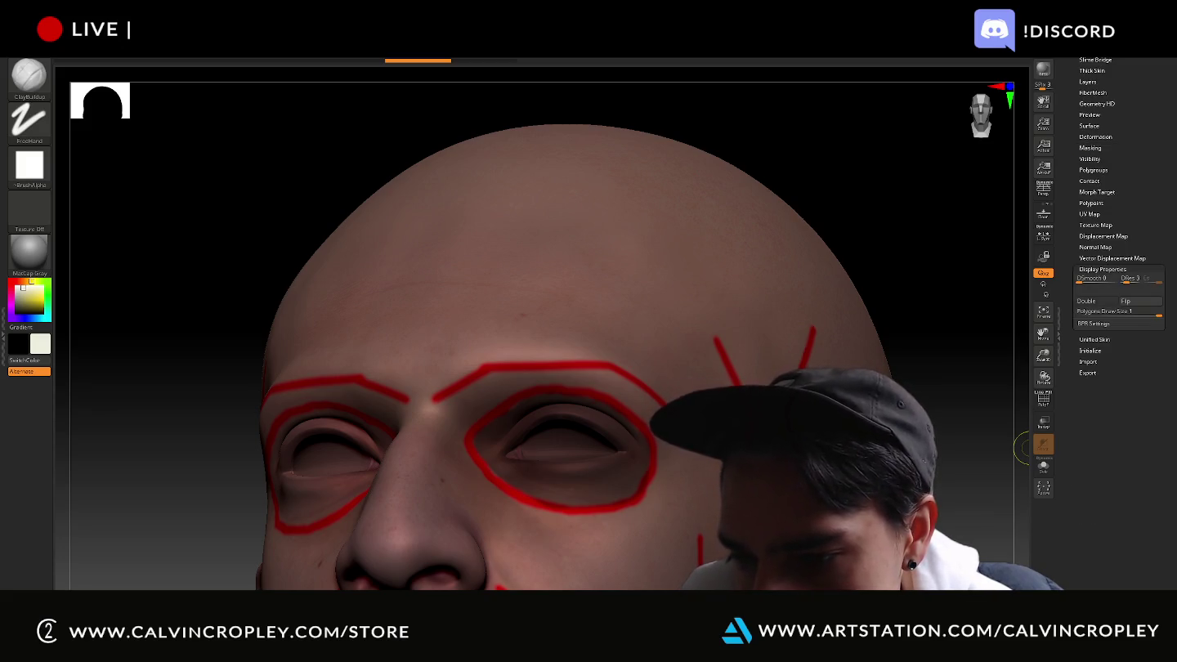
{"action": "left_click", "coordinate": [1096, 203]}
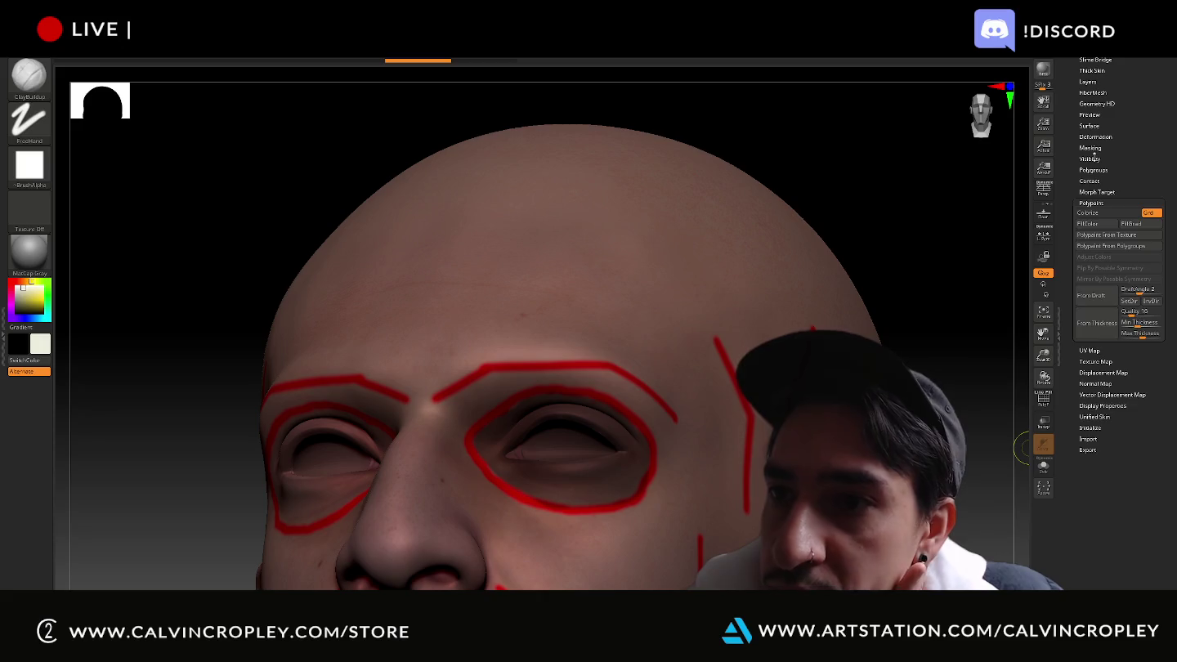
{"action": "left_click", "coordinate": [1094, 158]}
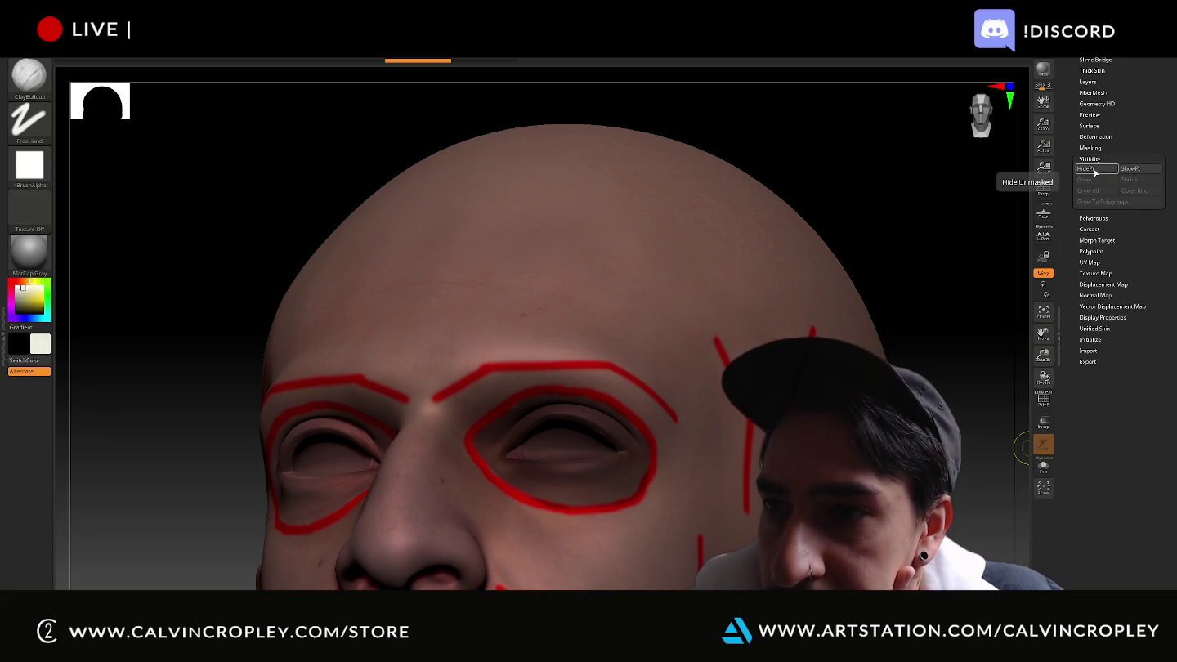
{"action": "left_click", "coordinate": [1096, 169]}
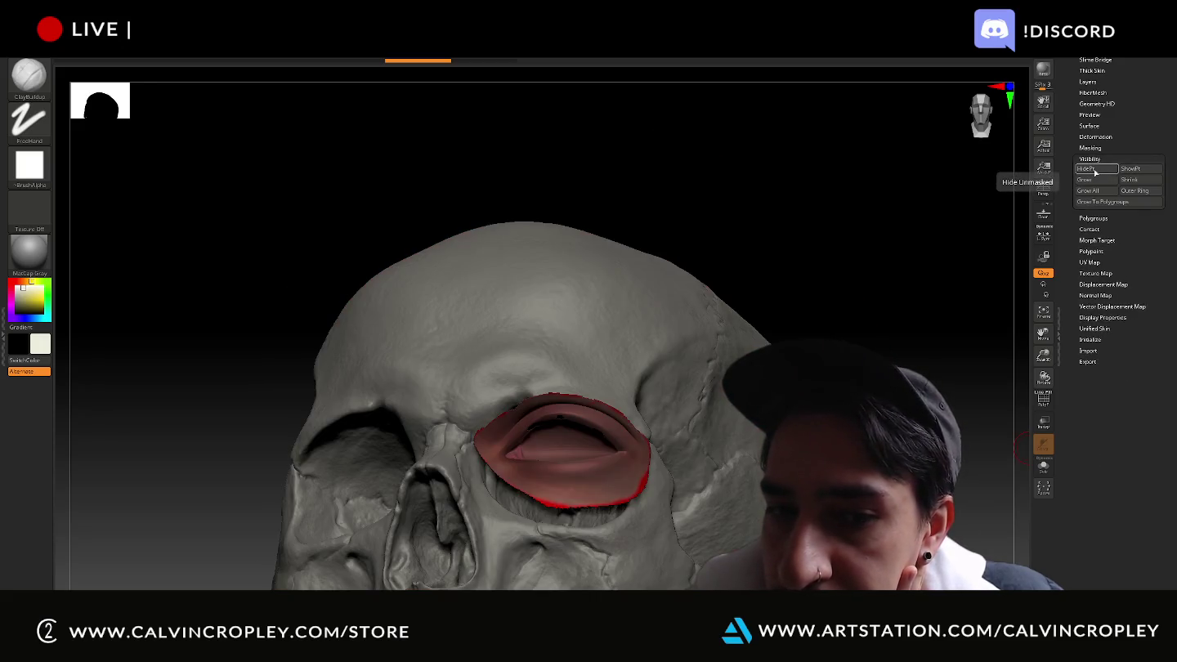
{"action": "left_click", "coordinate": [1130, 169]}
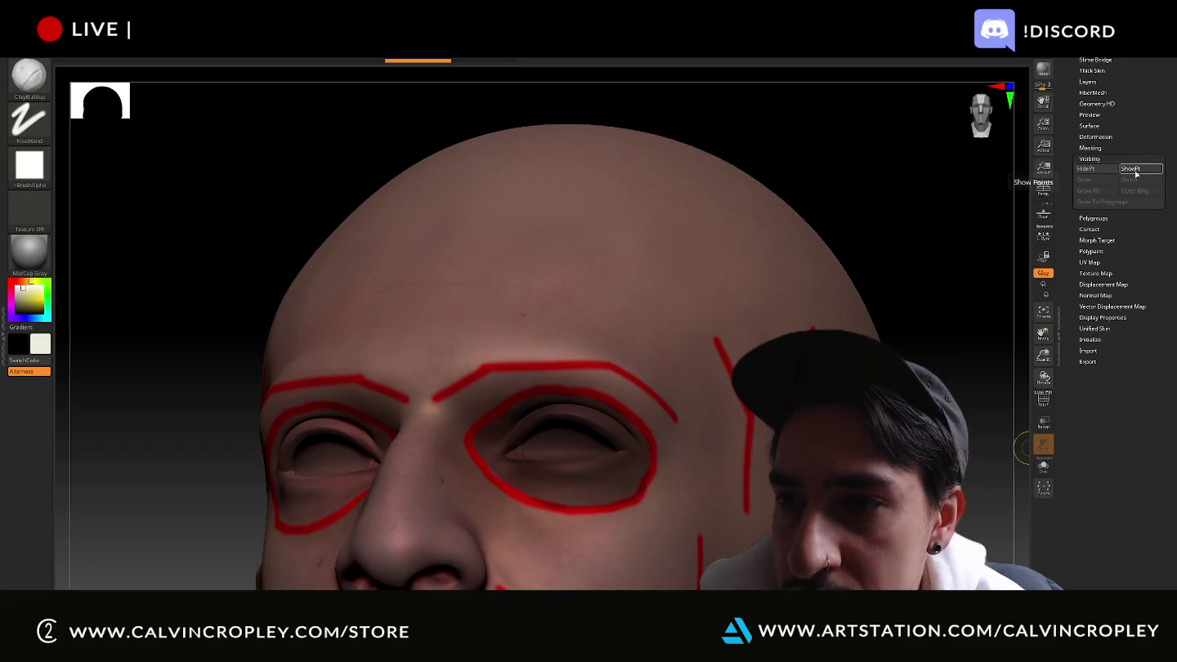
{"action": "left_click", "coordinate": [1107, 174]}
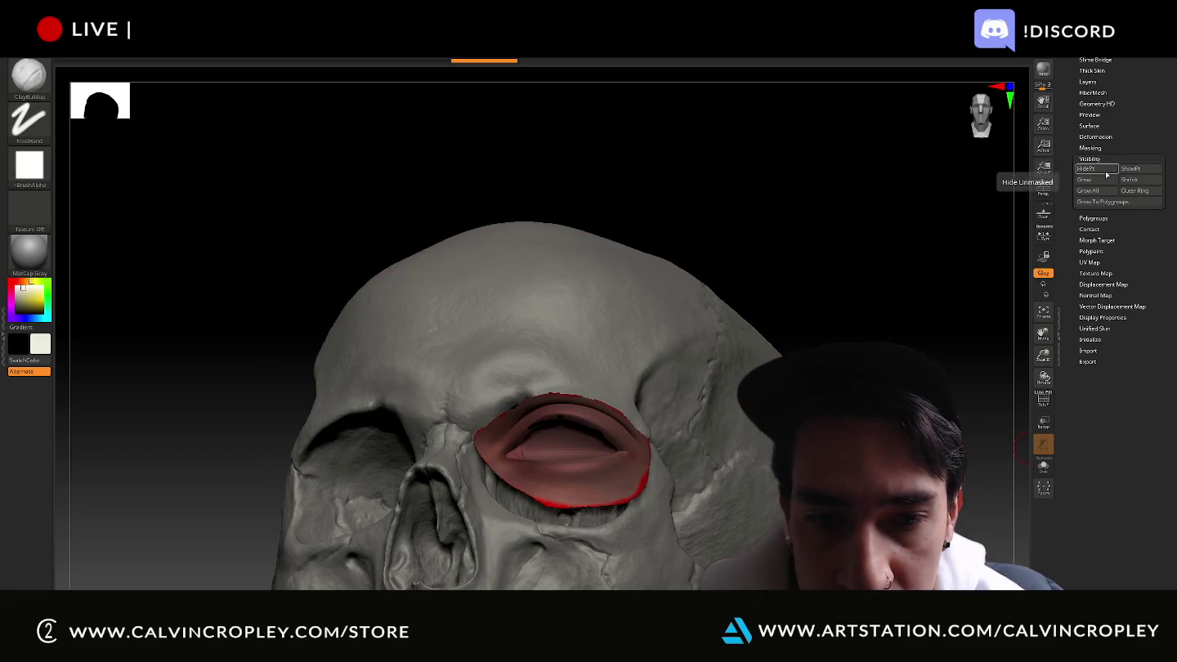
{"action": "key", "text": "ctrl+z"}
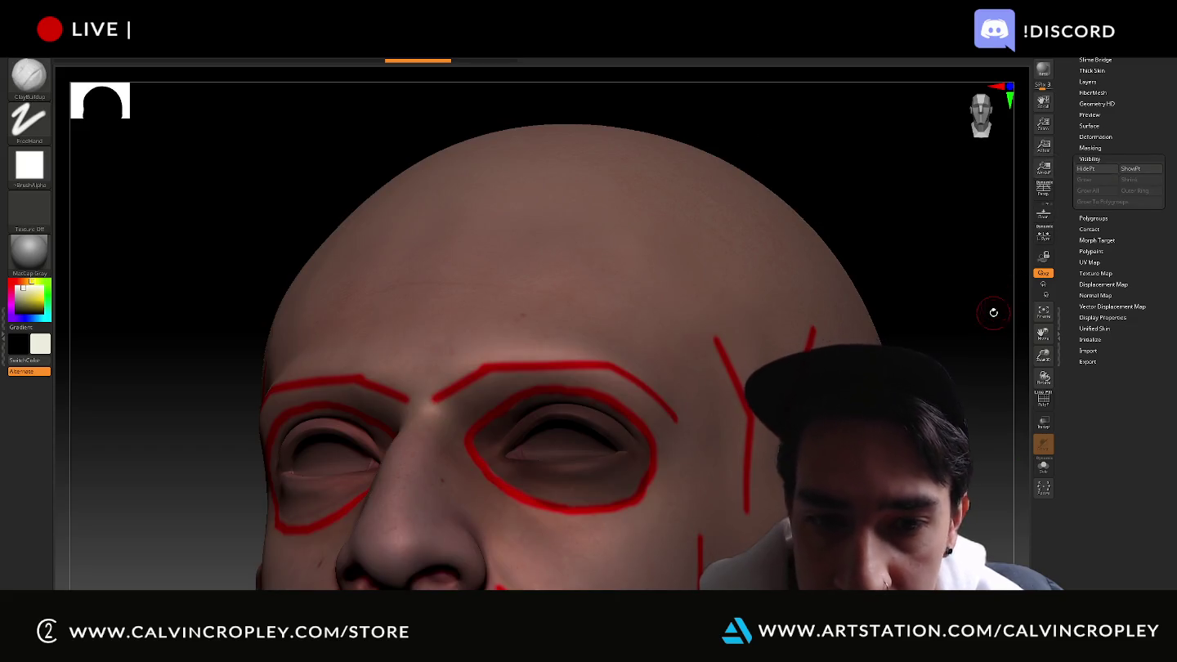
{"action": "mouse_move", "coordinate": [975, 316]}
{"action": "left_mouse_down"}
{"action": "mouse_move", "coordinate": [985, 323]}
{"action": "mouse_move", "coordinate": [948, 349]}
{"action": "mouse_move", "coordinate": [977, 376]}
{"action": "mouse_move", "coordinate": [1013, 360]}
{"action": "mouse_move", "coordinate": [948, 360]}
{"action": "mouse_move", "coordinate": [956, 408]}
{"action": "left_mouse_up"}
{"action": "key", "text": "f"}
{"action": "left_click_drag", "start_coordinate": [930, 229], "coordinate": [972, 584], "text": "alt"}
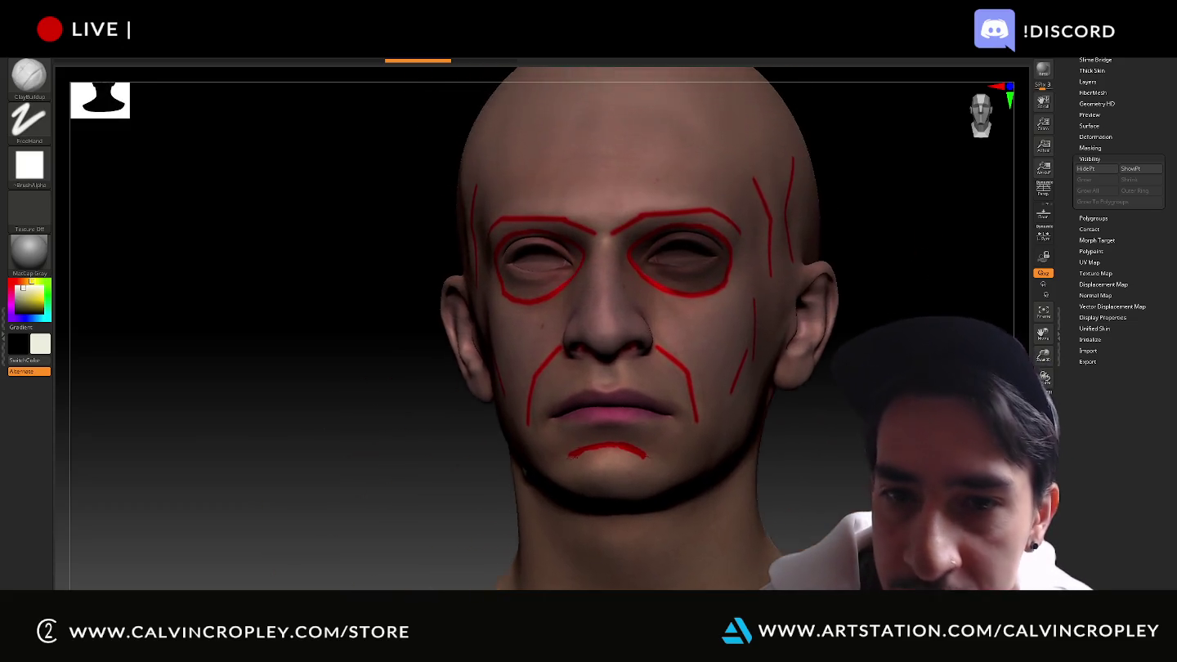
{"action": "left_click_drag", "start_coordinate": [899, 441], "coordinate": [737, 439]}
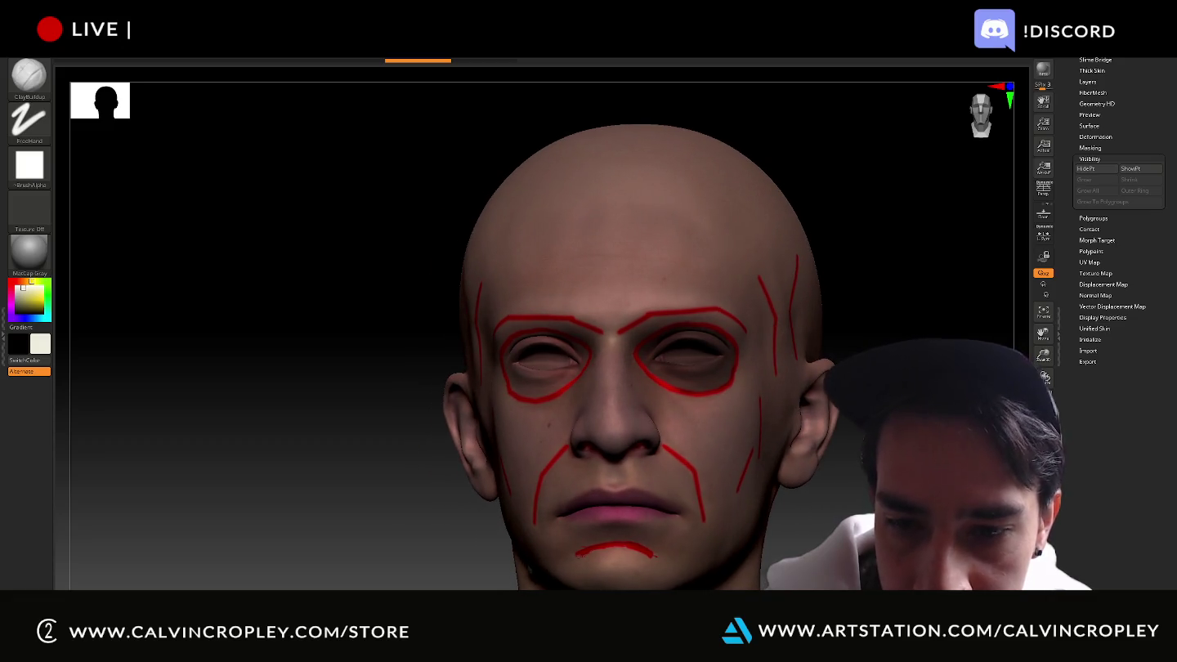
{"action": "scroll", "coordinate": [760, 438], "scroll_direction": "up", "scroll_amount": 1}
{"action": "scroll", "coordinate": [785, 437], "scroll_direction": "up", "scroll_amount": 1}
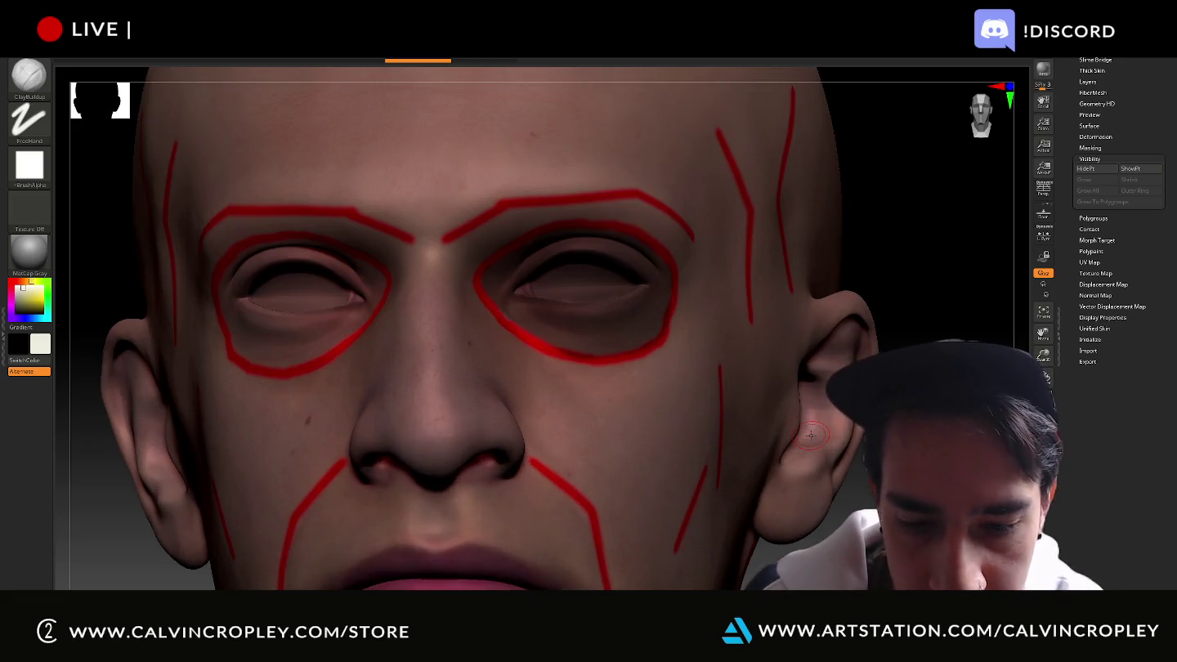
{"action": "scroll", "coordinate": [810, 435], "scroll_direction": "up", "scroll_amount": 1}
{"action": "scroll", "coordinate": [810, 435], "scroll_direction": "down", "scroll_amount": 4}
{"action": "left_click_drag", "start_coordinate": [813, 437], "coordinate": [850, 576], "text": "alt"}
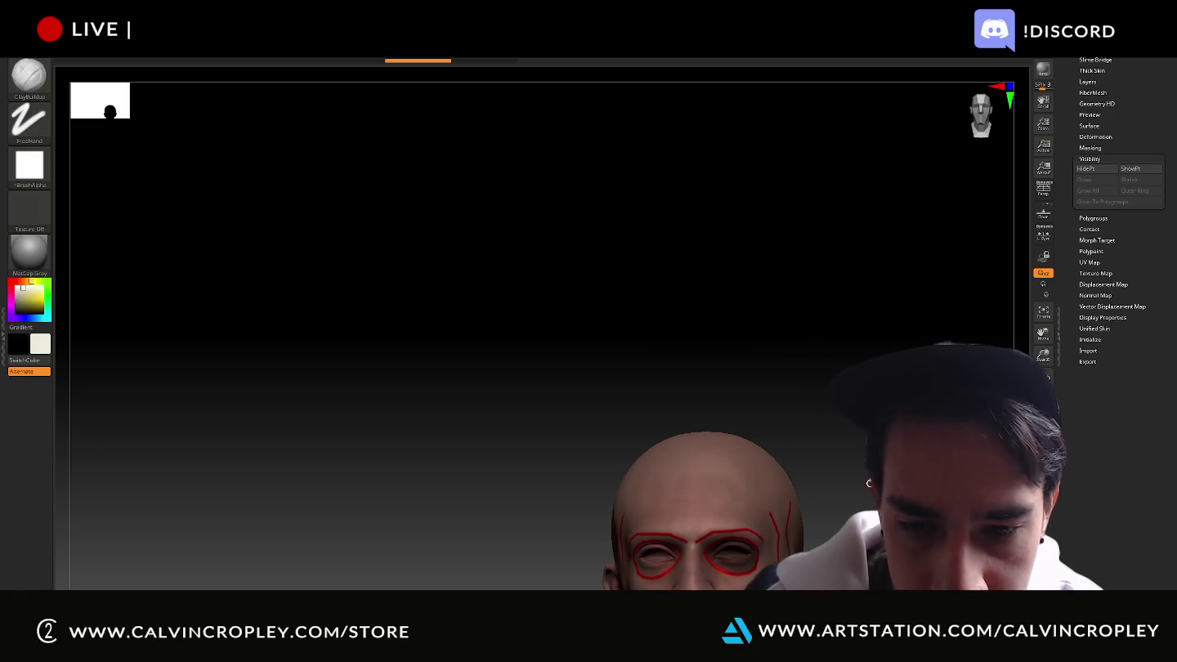
{"action": "mouse_move", "coordinate": [869, 483]}
{"action": "left_mouse_down", "text": "alt"}
{"action": "mouse_move", "coordinate": [830, 331]}
{"action": "mouse_move", "coordinate": [830, 260]}
{"action": "left_mouse_up", "text": "alt"}
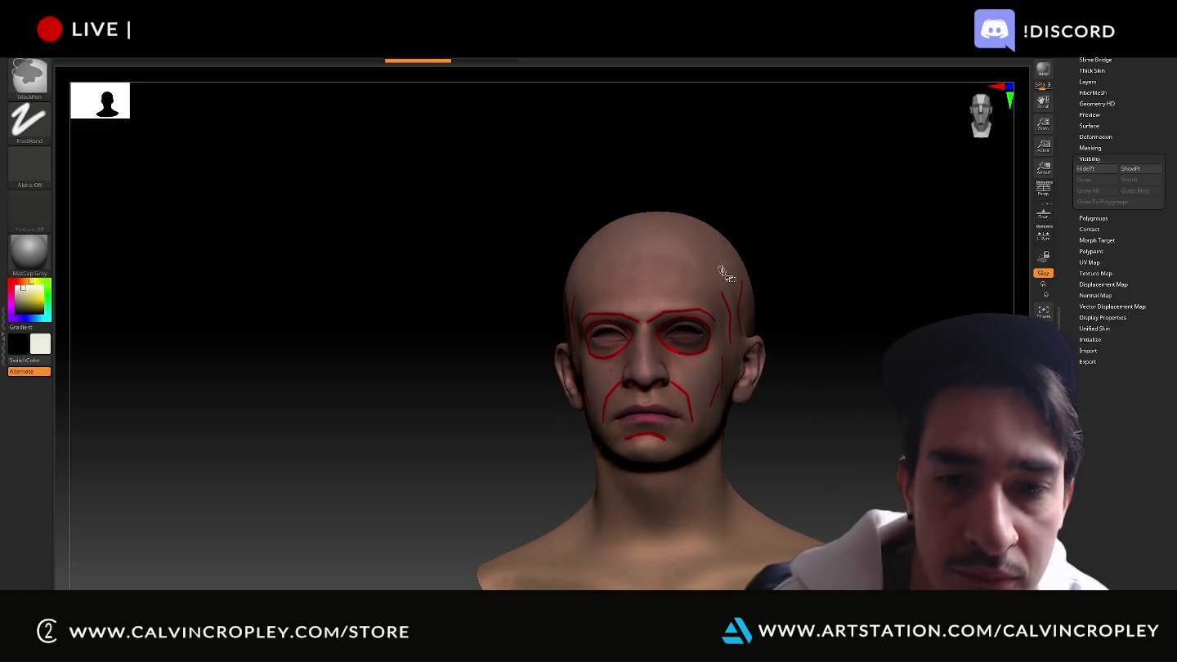
{"action": "key", "text": "shift"}
{"action": "key", "text": "ctrl"}
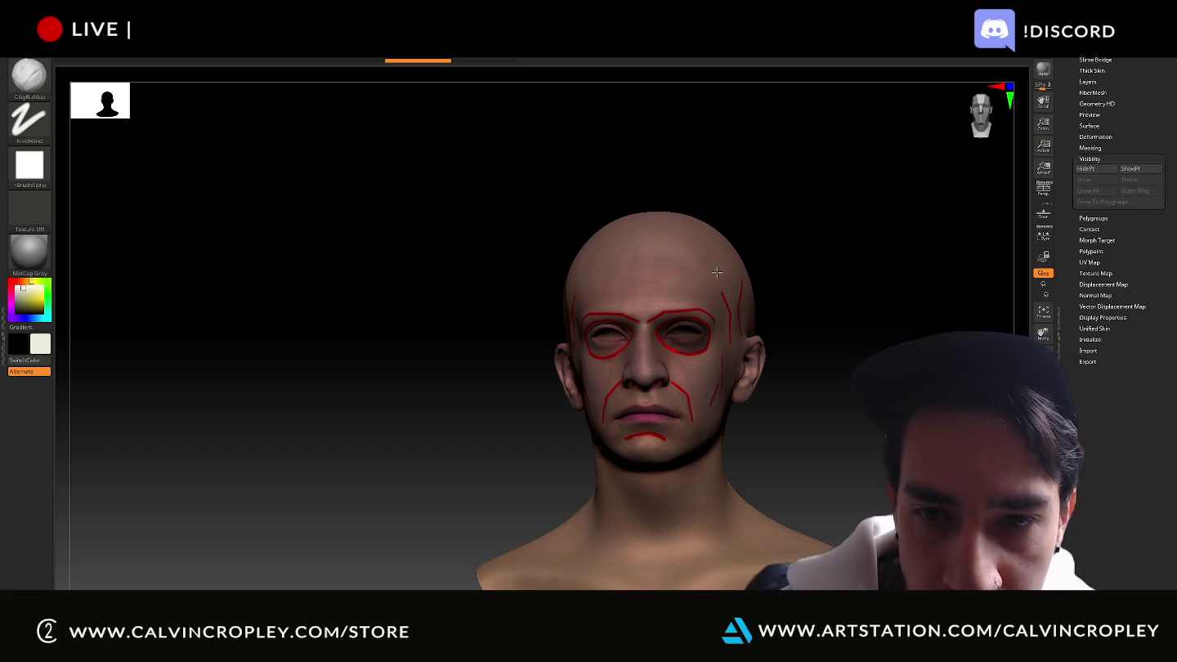
{"action": "mouse_move", "coordinate": [716, 271]}
{"action": "left_mouse_down", "text": "ctrl"}
{"action": "mouse_move", "coordinate": [583, 372]}
{"action": "mouse_move", "coordinate": [560, 442]}
{"action": "mouse_move", "coordinate": [665, 573]}
{"action": "mouse_move", "coordinate": [794, 473]}
{"action": "mouse_move", "coordinate": [760, 295]}
{"action": "left_mouse_up", "text": "ctrl"}
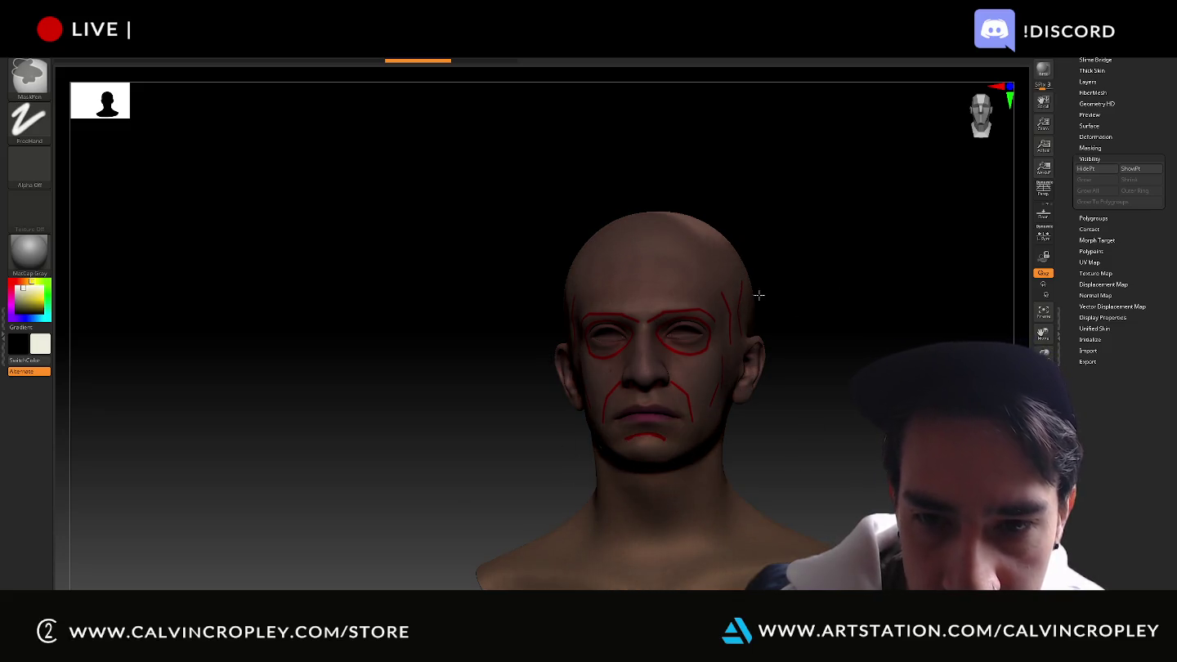
{"action": "left_click_drag", "start_coordinate": [722, 258], "coordinate": [826, 438]}
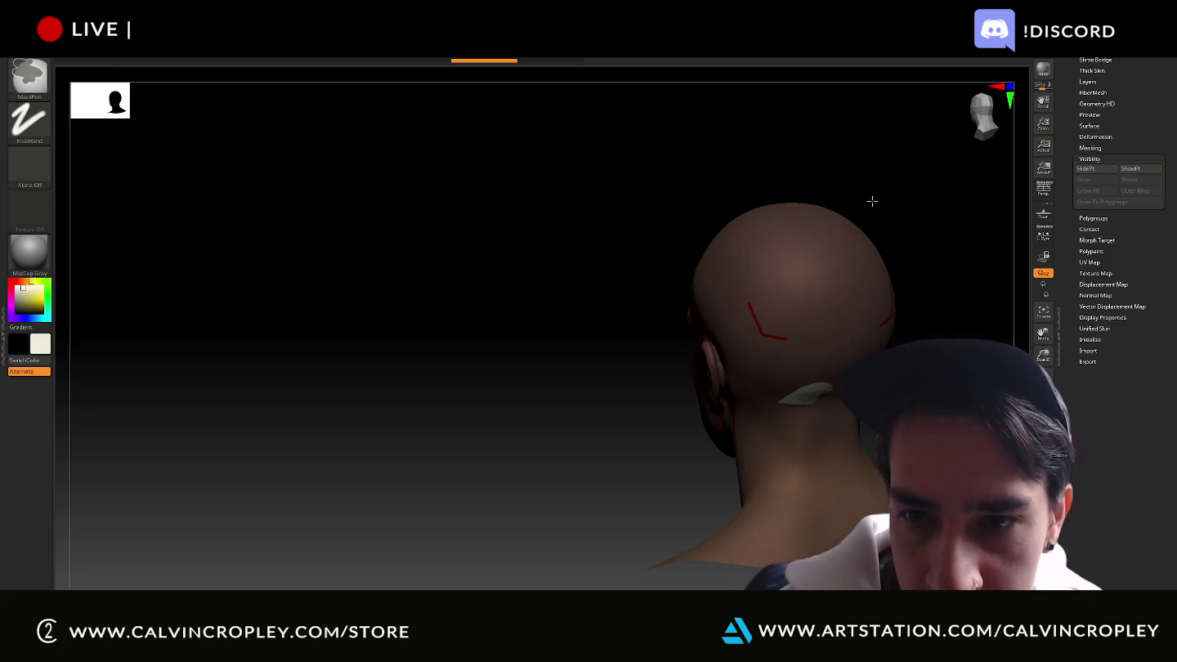
{"action": "left_click_drag", "start_coordinate": [677, 173], "coordinate": [667, 244]}
{"action": "mouse_move", "coordinate": [747, 321]}
{"action": "left_mouse_down", "text": "ctrl"}
{"action": "mouse_move", "coordinate": [806, 340]}
{"action": "mouse_move", "coordinate": [733, 370]}
{"action": "left_mouse_up", "text": "ctrl"}
{"action": "left_click_drag", "start_coordinate": [805, 258], "coordinate": [773, 489], "text": "ctrl"}
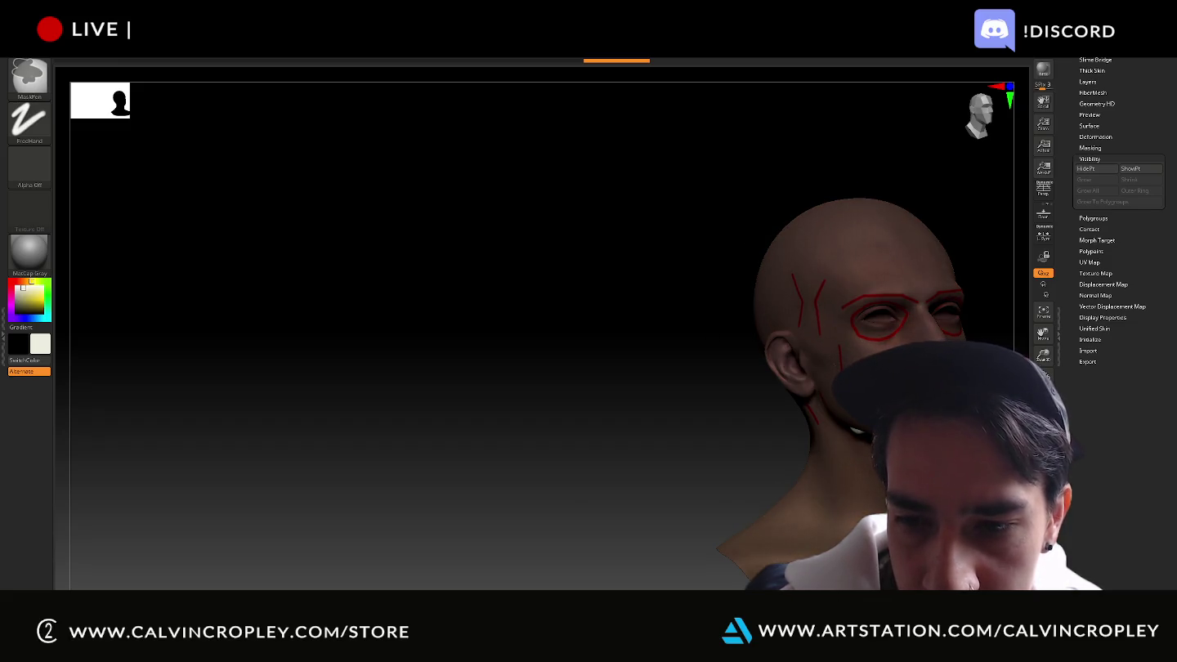
{"action": "left_click_drag", "start_coordinate": [647, 452], "coordinate": [673, 526]}
{"action": "mouse_move", "coordinate": [809, 491]}
{"action": "left_mouse_down"}
{"action": "mouse_move", "coordinate": [880, 231]}
{"action": "mouse_move", "coordinate": [813, 434]}
{"action": "left_mouse_up"}
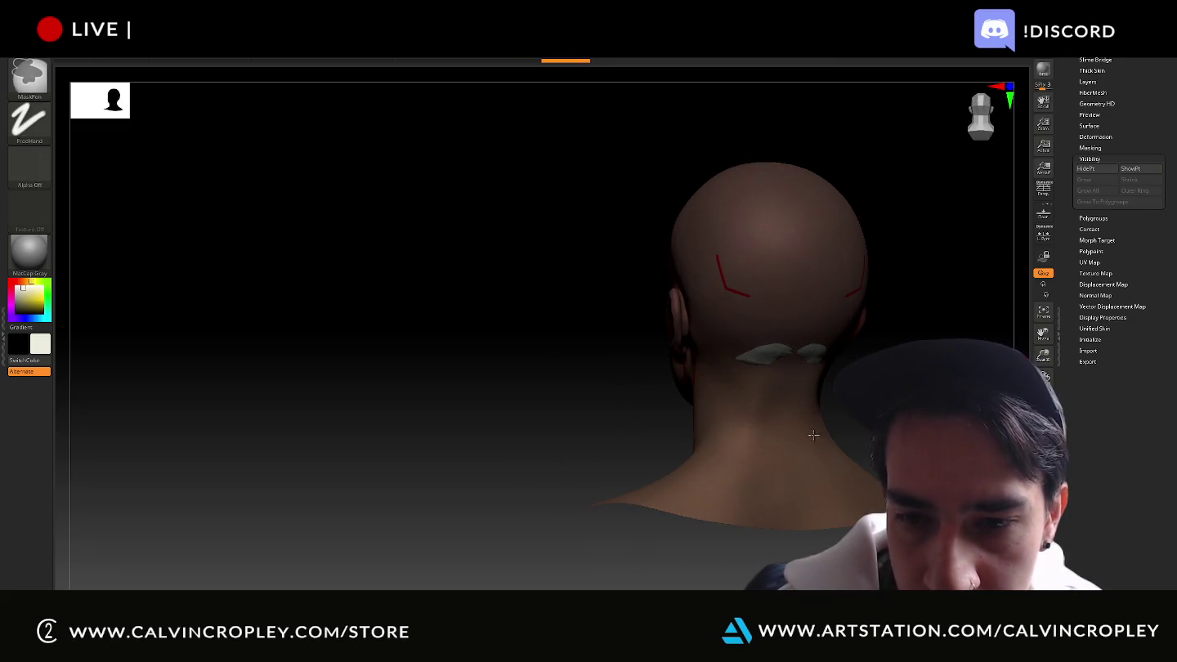
{"action": "left_click_drag", "start_coordinate": [935, 316], "coordinate": [867, 347]}
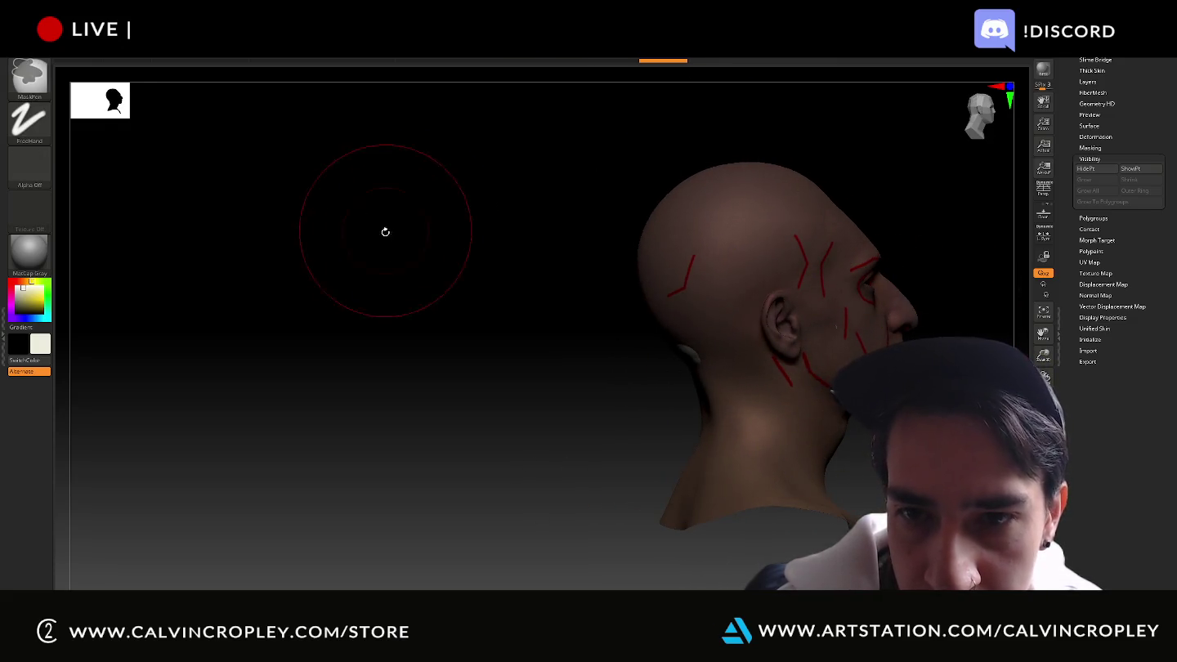
{"action": "mouse_move", "coordinate": [385, 232]}
{"action": "left_mouse_down"}
{"action": "mouse_move", "coordinate": [573, 313]}
{"action": "mouse_move", "coordinate": [438, 413]}
{"action": "mouse_move", "coordinate": [927, 281]}
{"action": "mouse_move", "coordinate": [883, 345]}
{"action": "left_mouse_up"}
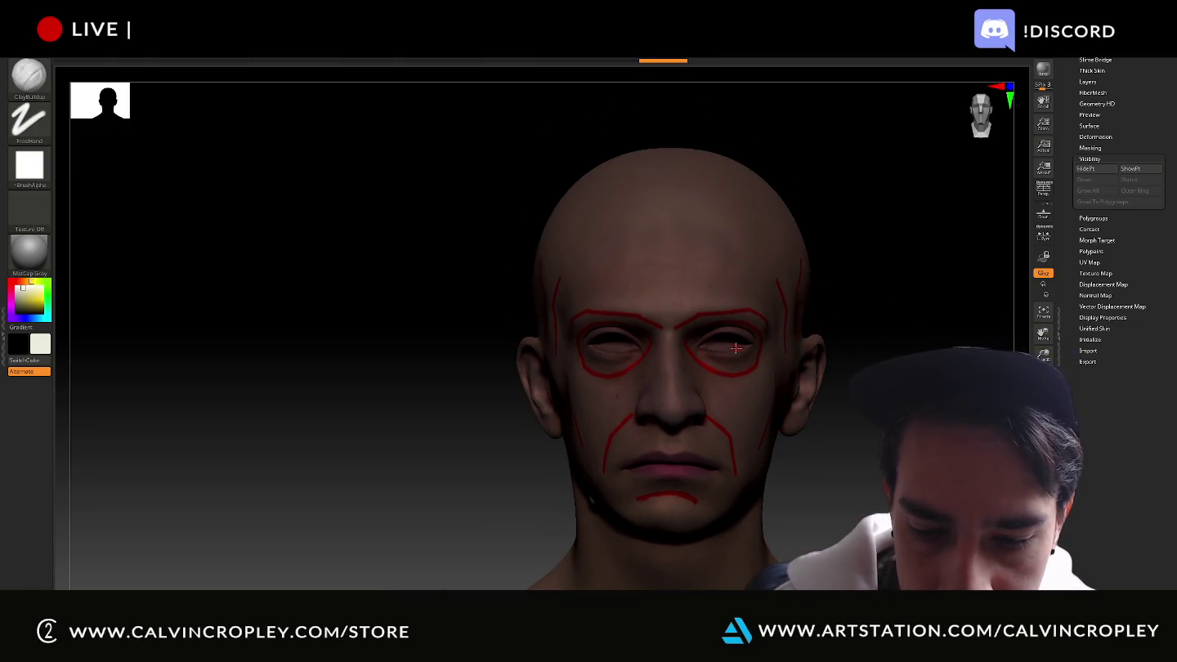
{"action": "mouse_move", "coordinate": [736, 349]}
{"action": "left_mouse_down", "text": "alt"}
{"action": "mouse_move", "coordinate": [707, 373]}
{"action": "mouse_move", "coordinate": [867, 263]}
{"action": "left_mouse_up", "text": "alt"}
{"action": "key", "text": "ctrl+shift"}
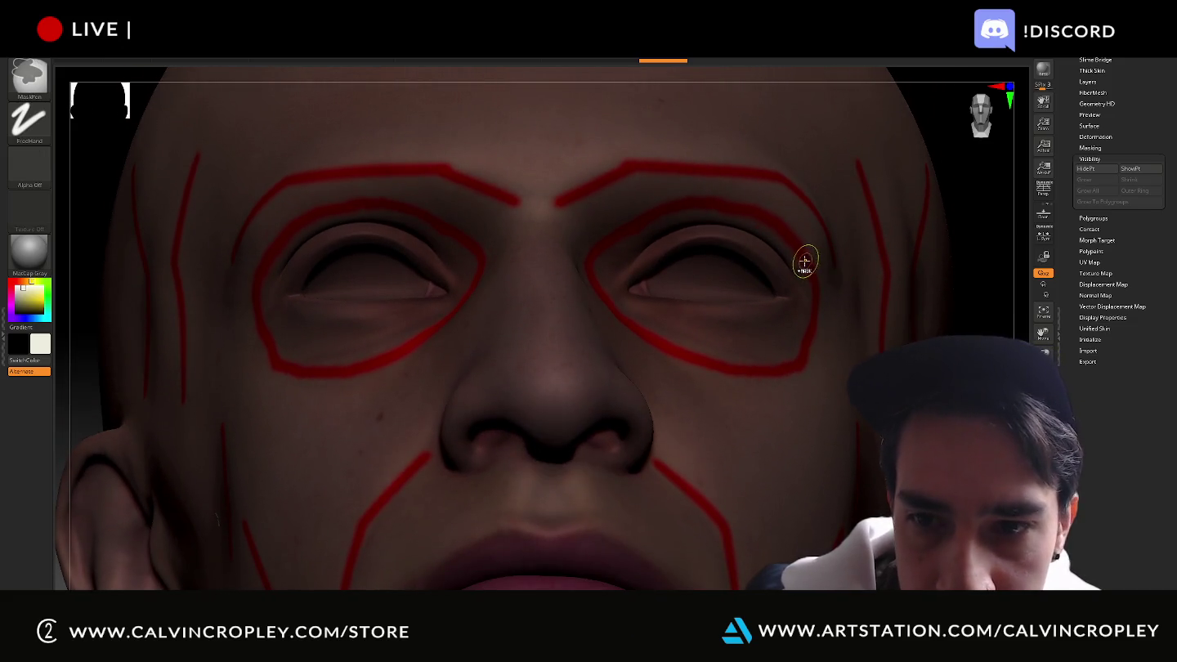
{"action": "key", "text": "ctrl"}
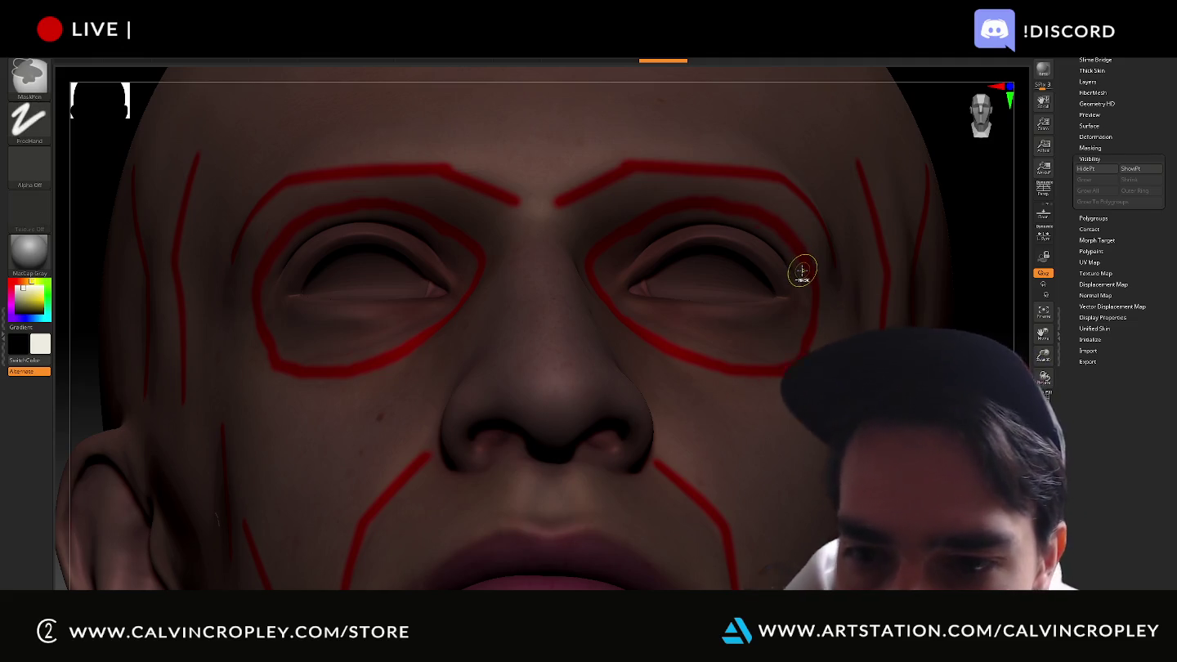
{"action": "left_click", "coordinate": [796, 265], "text": "ctrl"}
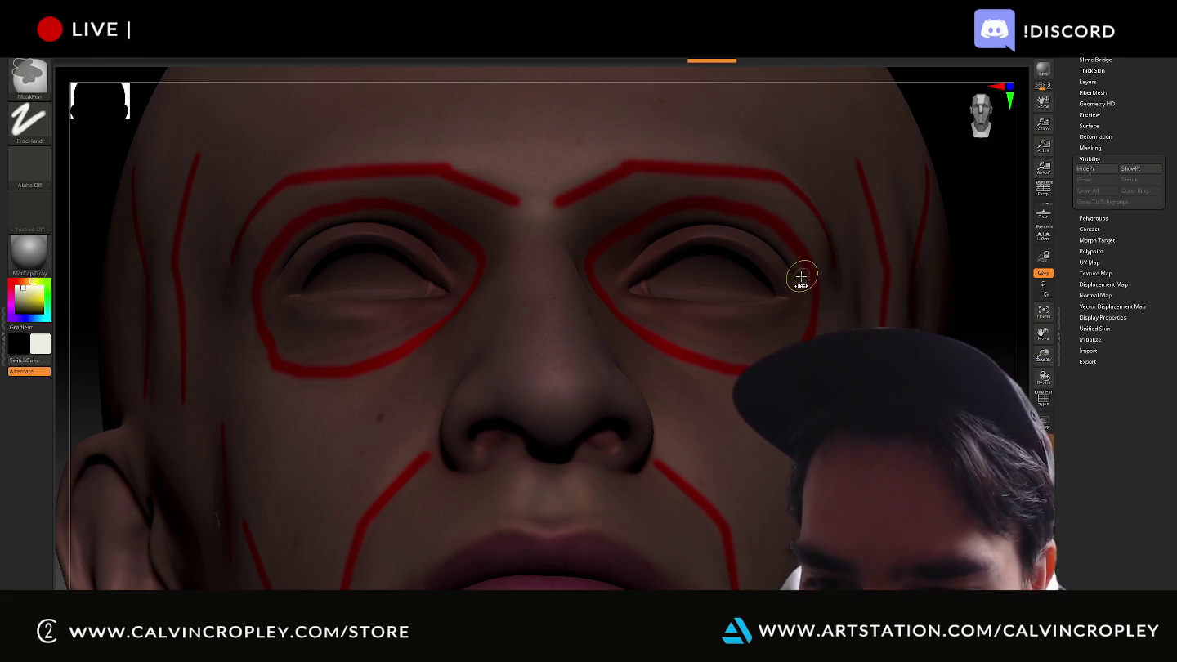
{"action": "key", "text": "ctrl+z"}
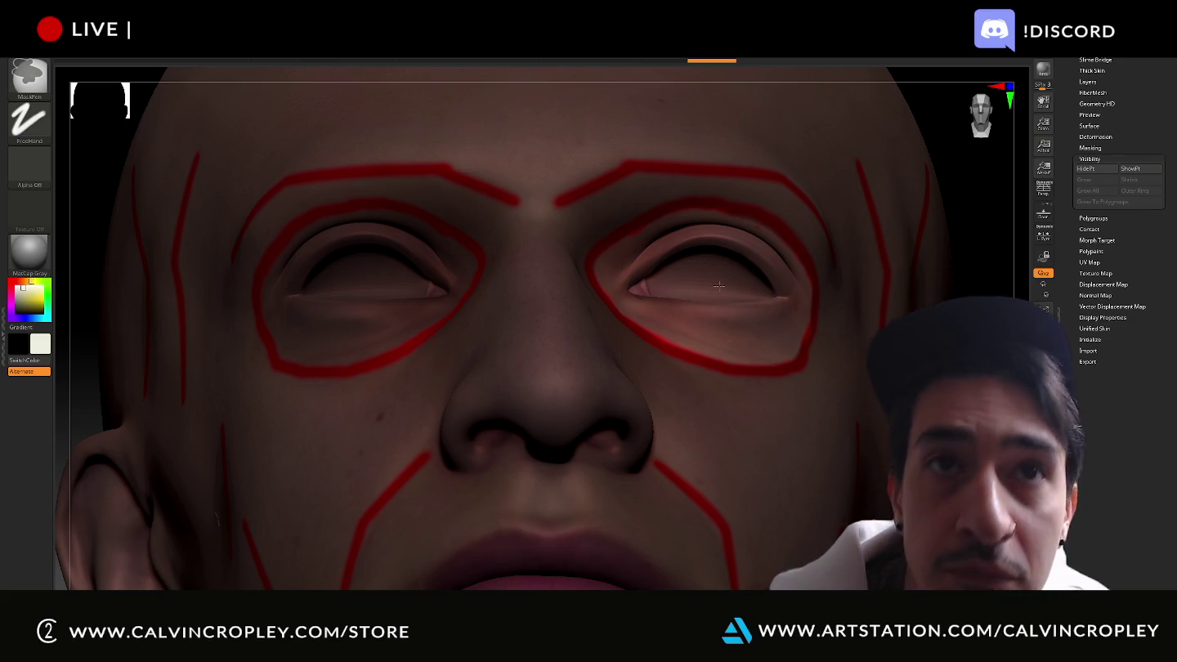
{"action": "key", "text": "ctrl"}
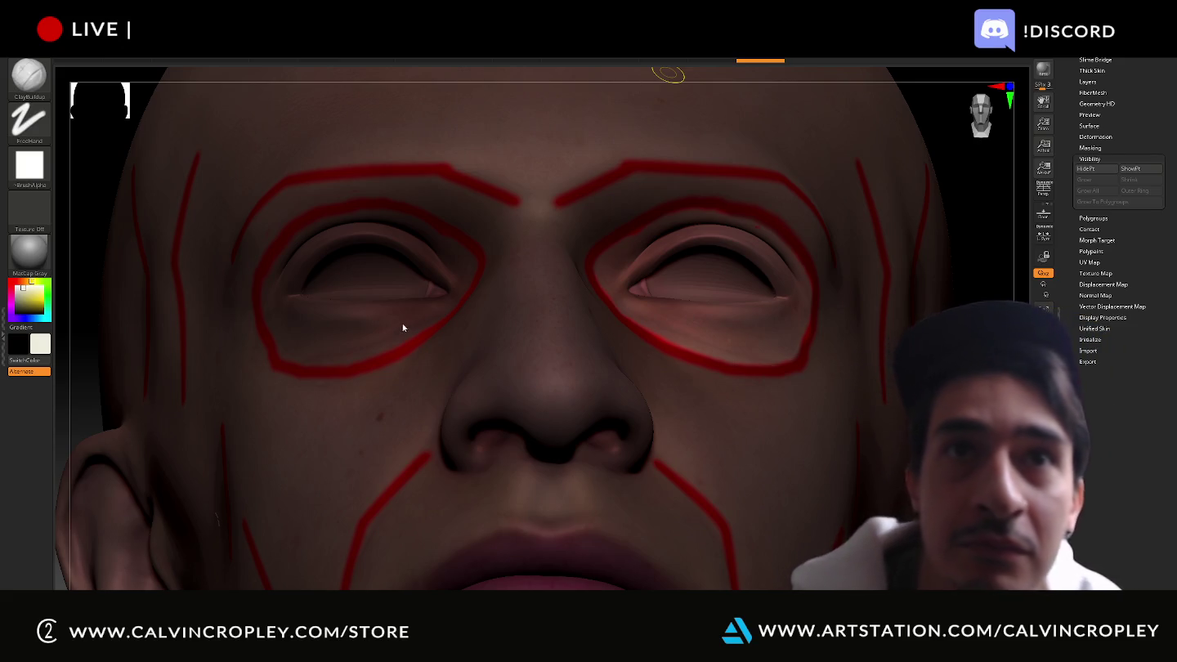
{"action": "key", "text": "ctrl"}
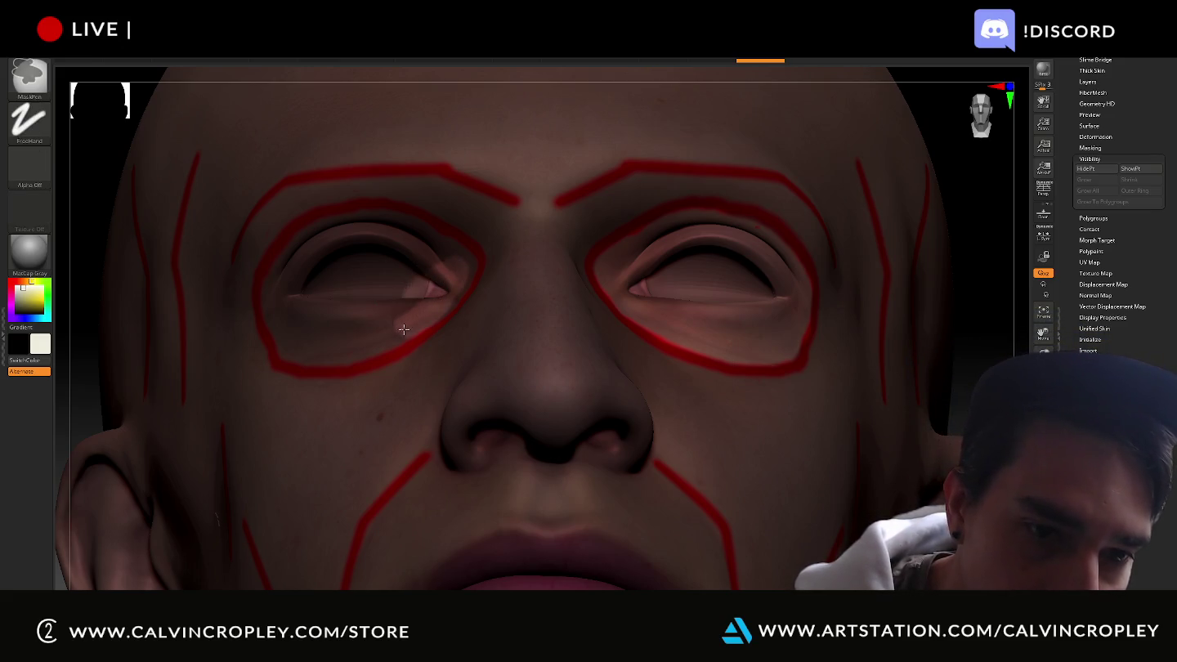
Erase the mask from the left eye's lower lid and smooth the blocky upper-eyelid patches
{"action": "left_click_drag", "start_coordinate": [302, 283], "coordinate": [323, 318], "text": "ctrl+alt"}
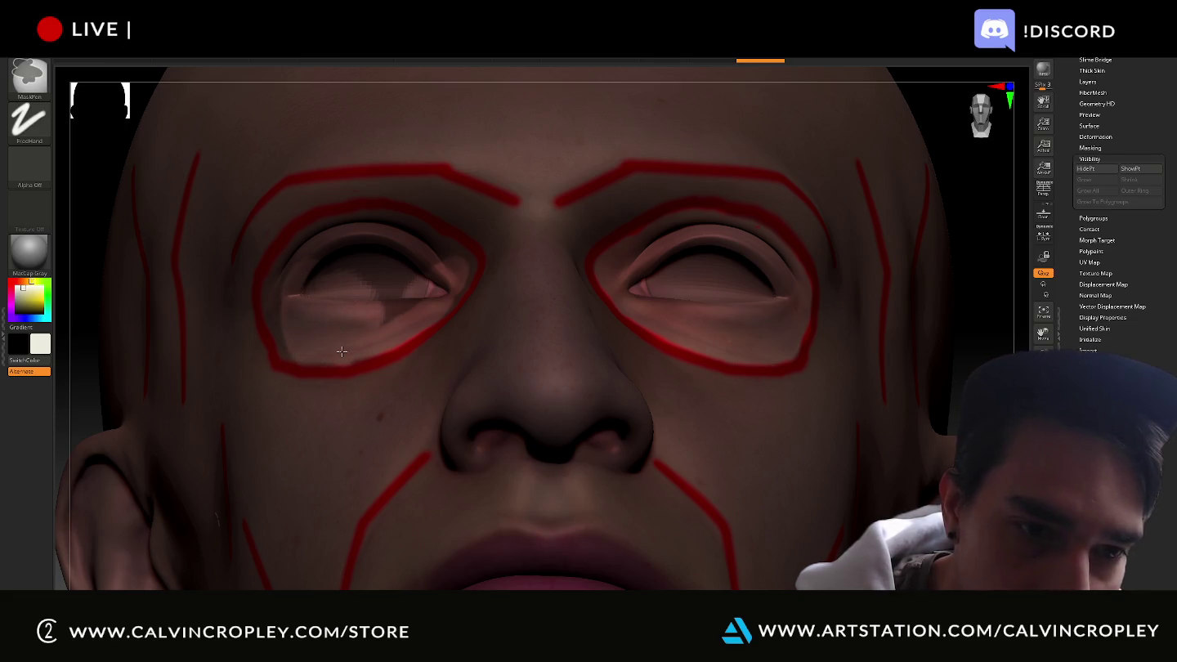
{"action": "left_click_drag", "start_coordinate": [401, 322], "coordinate": [440, 282], "text": "shift"}
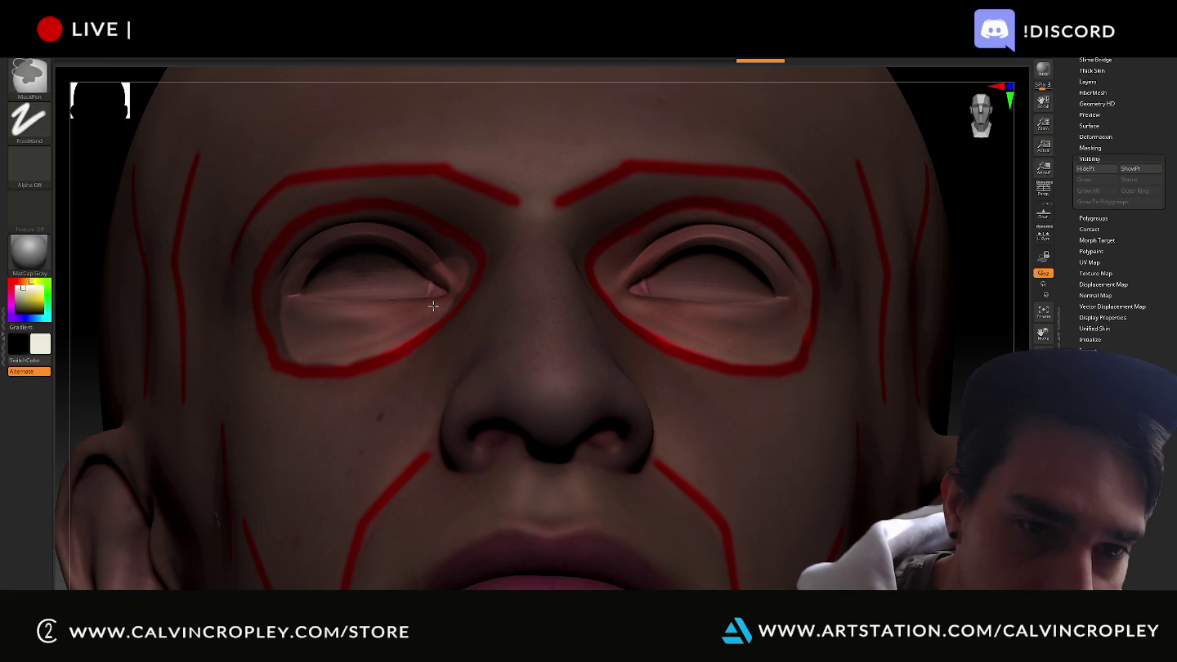
{"action": "mouse_move", "coordinate": [437, 246]}
{"action": "left_mouse_down", "text": "shift"}
{"action": "mouse_move", "coordinate": [386, 221]}
{"action": "mouse_move", "coordinate": [342, 219]}
{"action": "mouse_move", "coordinate": [284, 269]}
{"action": "left_mouse_up", "text": "shift"}
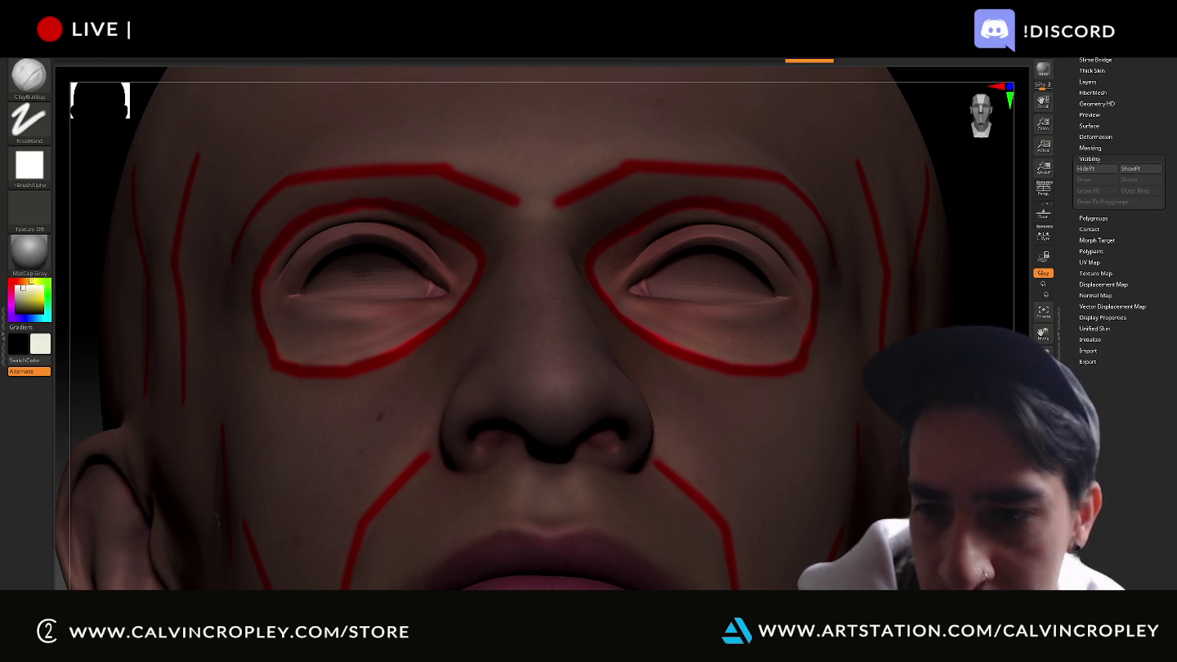
{"action": "mouse_move", "coordinate": [770, 336]}
{"action": "right_mouse_down"}
{"action": "mouse_move", "coordinate": [817, 336]}
{"action": "mouse_move", "coordinate": [895, 404]}
{"action": "mouse_move", "coordinate": [867, 357]}
{"action": "mouse_move", "coordinate": [791, 309]}
{"action": "right_mouse_up"}
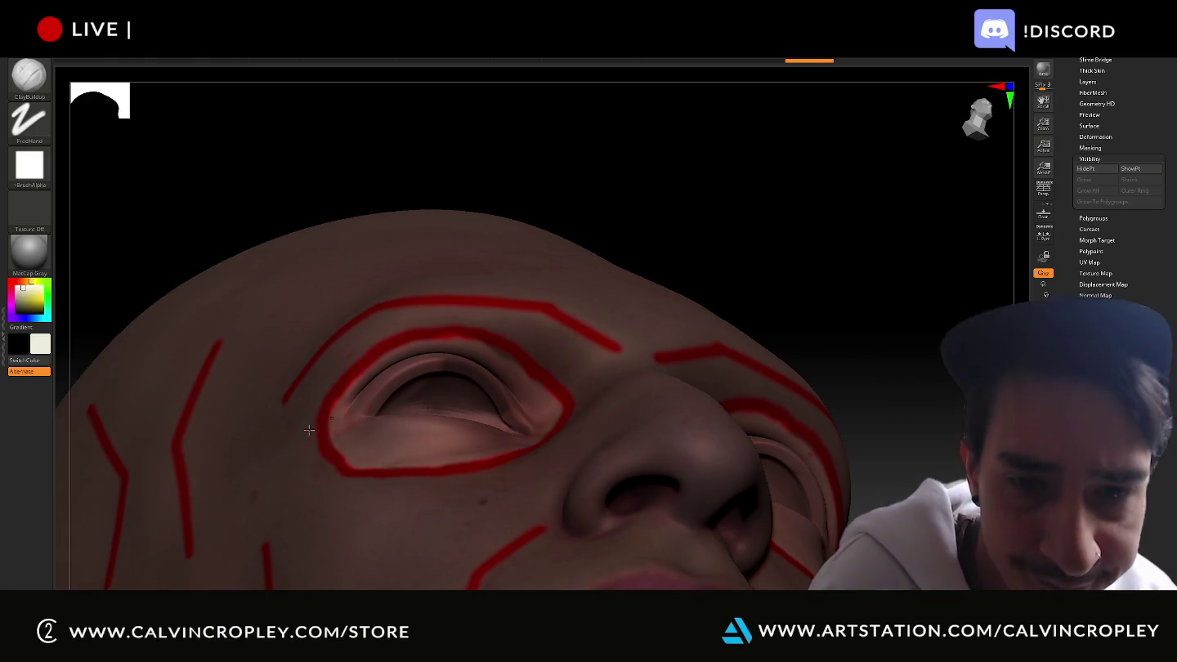
{"action": "key", "text": "ctrl"}
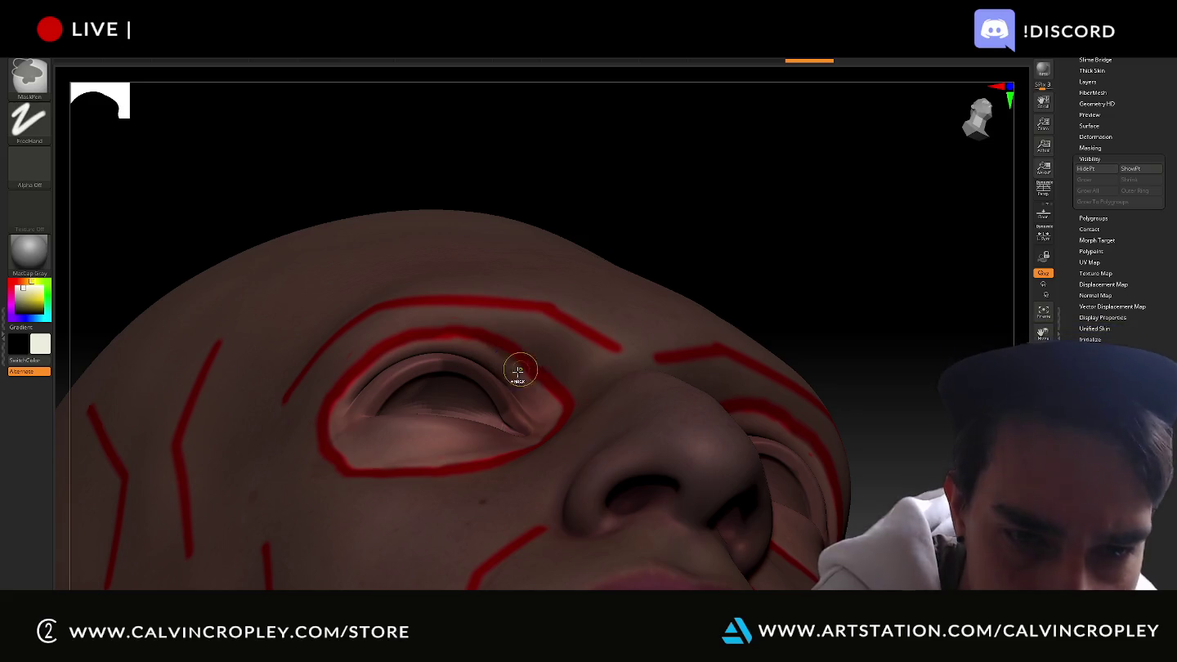